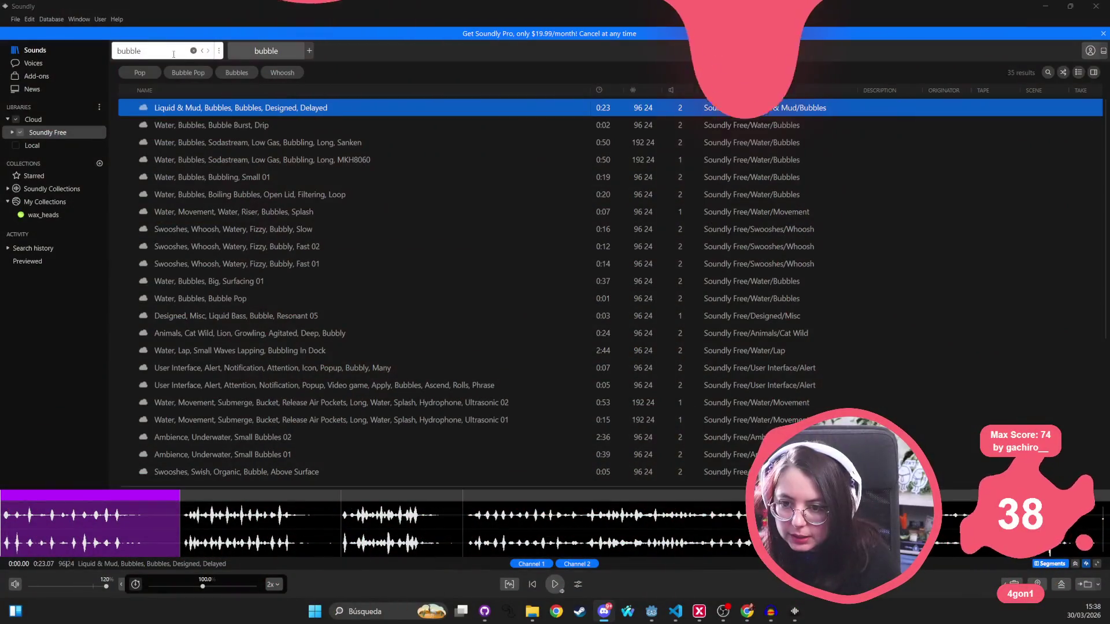
# Search Soundly for 'bubble burst' and preview the Bubble Burst, Drip and Bubble Pop sounds
pyautogui.press('BackSpace')
pyautogui.write('burst')
pyautogui.press('Return')
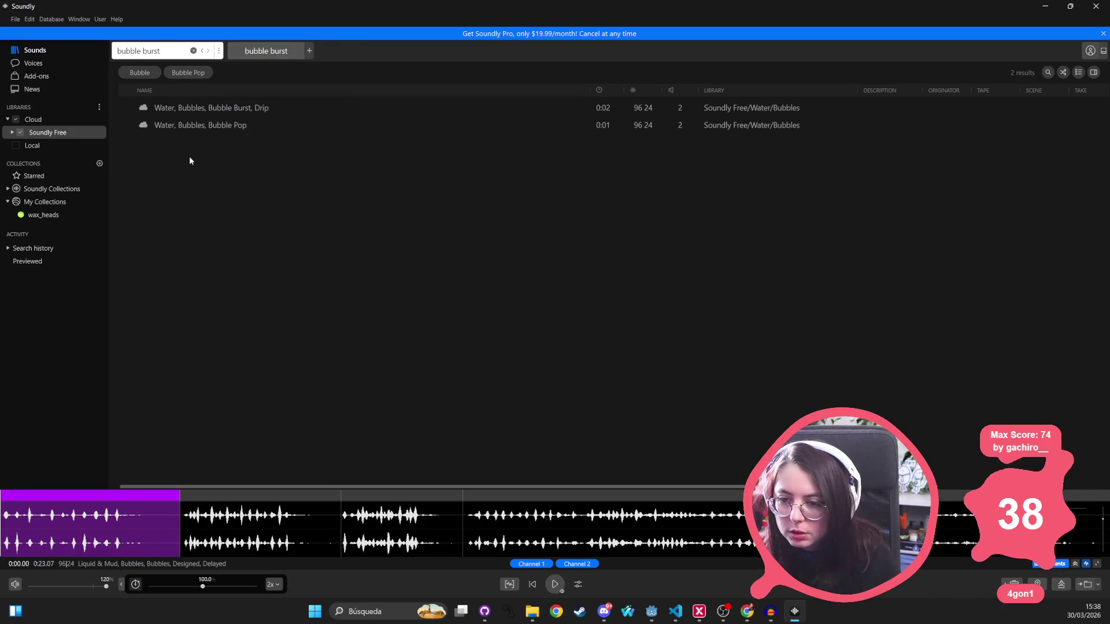
pyautogui.click(223, 106)
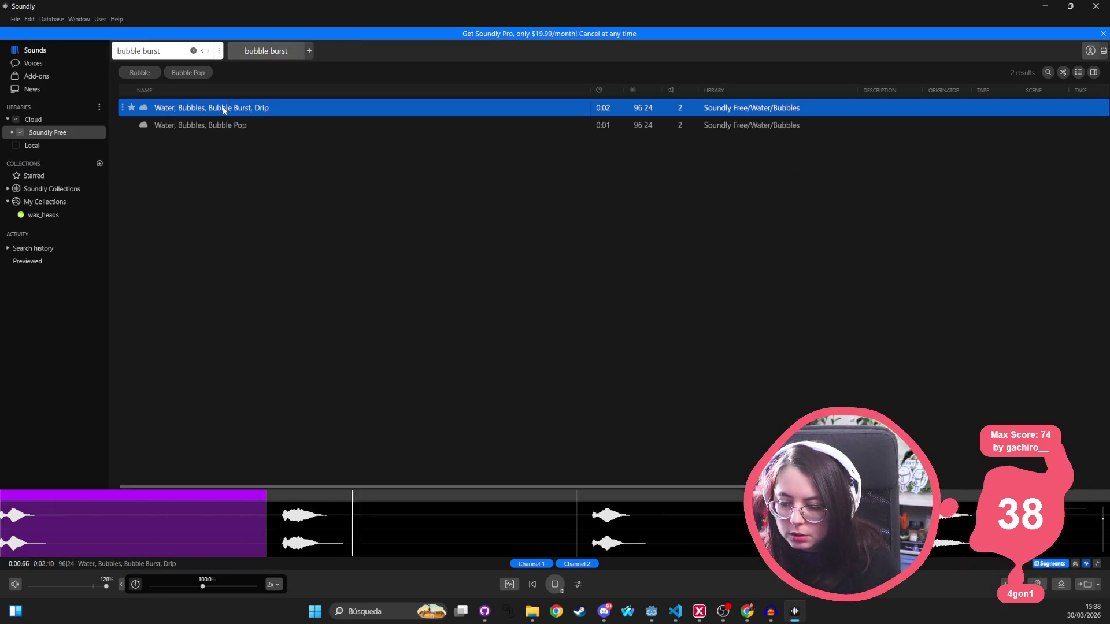
pyautogui.click(213, 123)
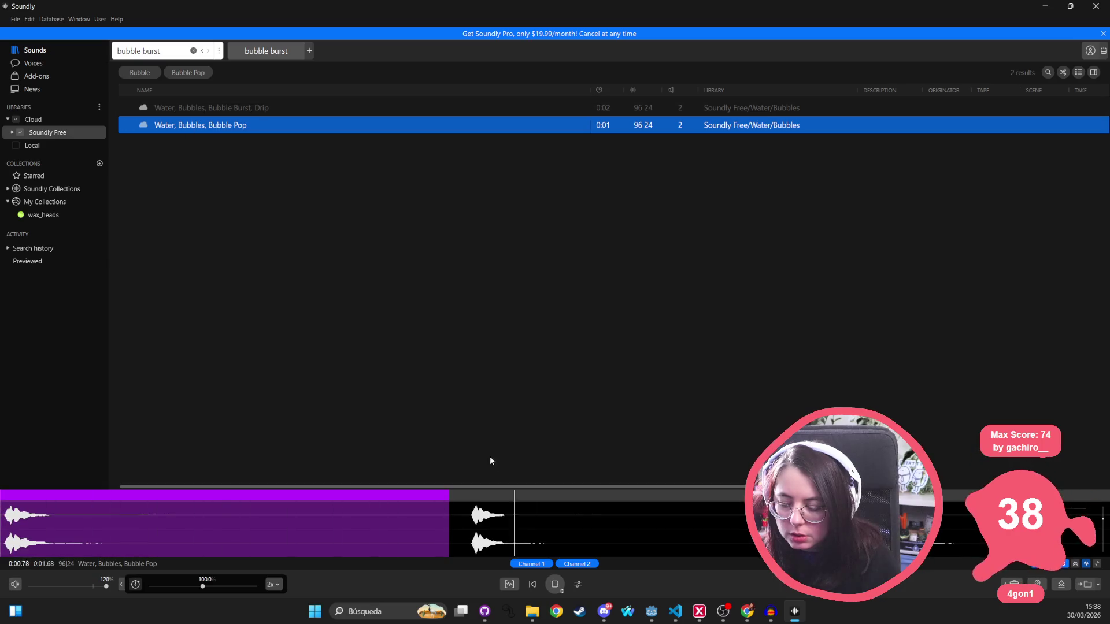
# Replace the search with 'dialogue' and run it
pyautogui.tripleClick(169, 52)
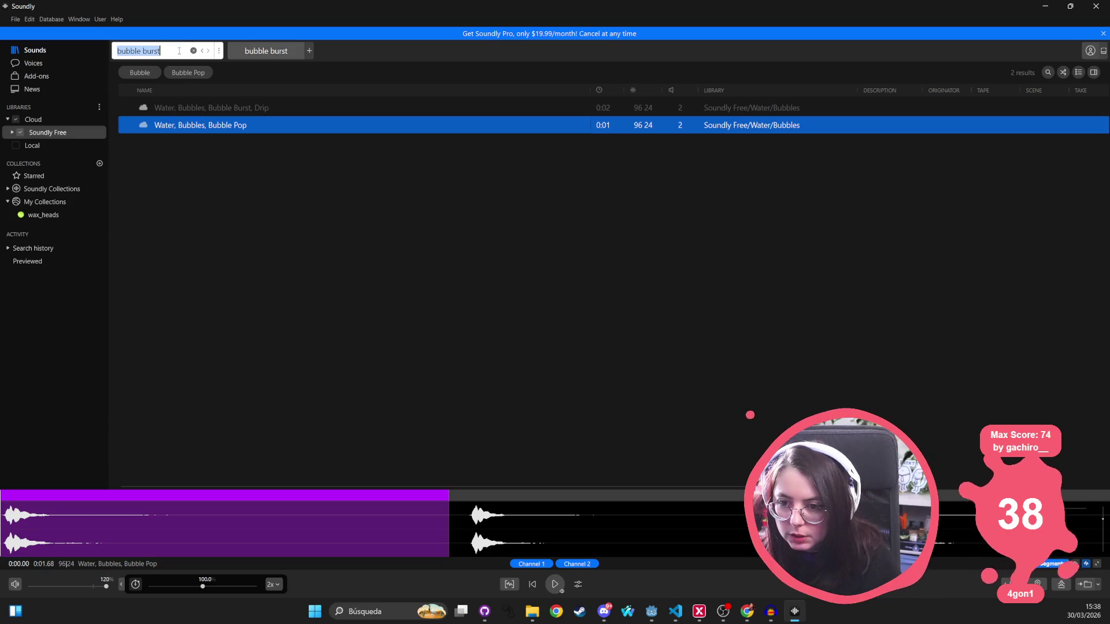
pyautogui.write('dialogue')
pyautogui.press('Return')
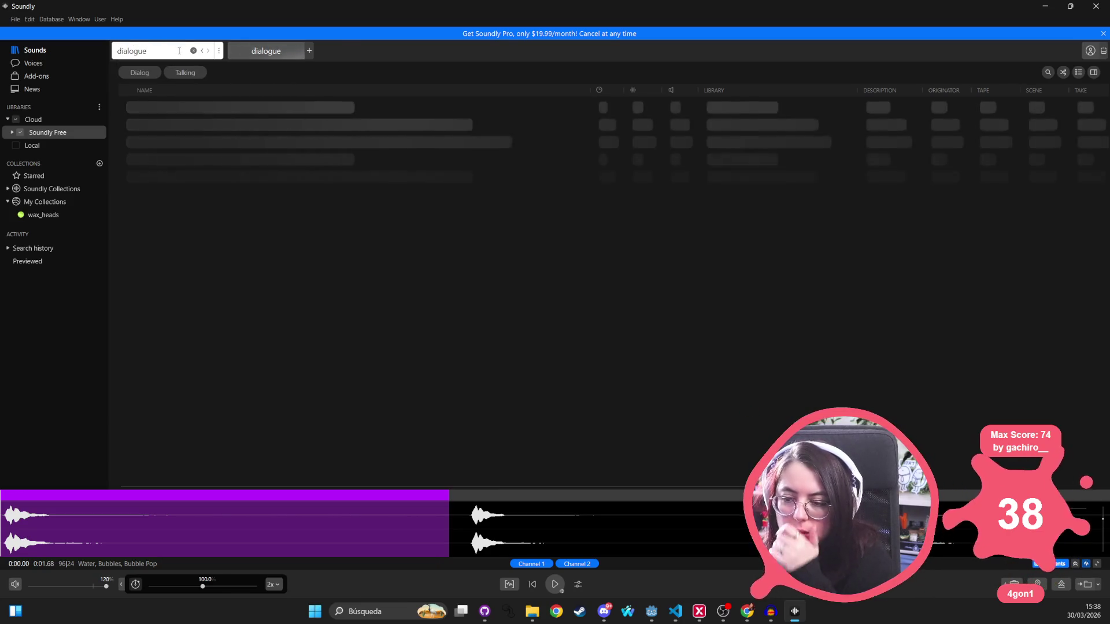
# Search Soundly for 'dialog', then for 'dialog bubble'
pyautogui.doubleClick(177, 51)
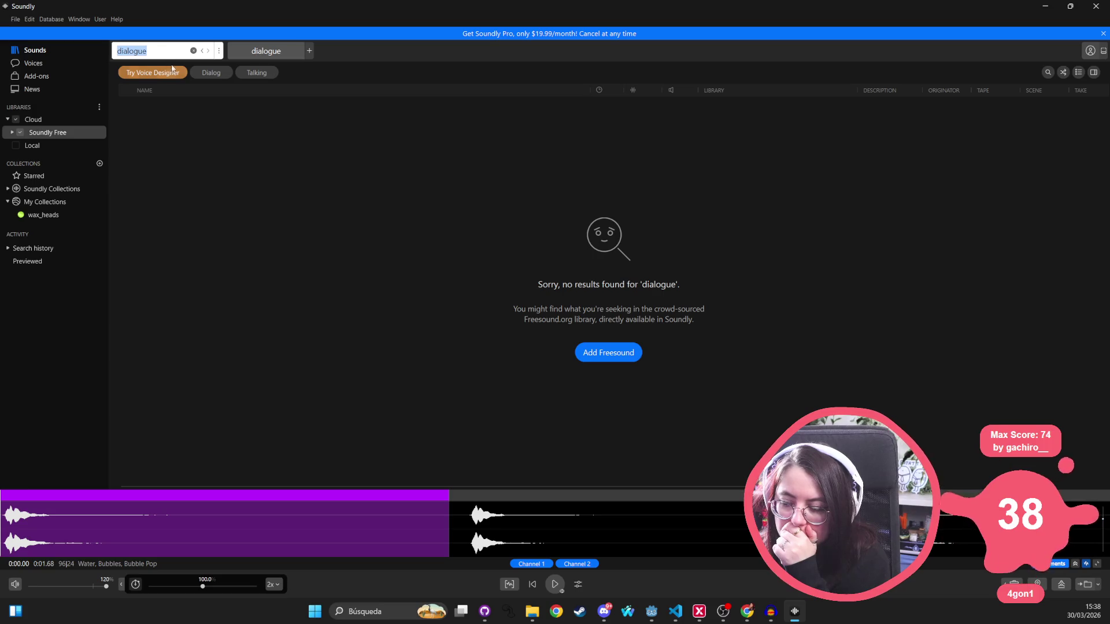
pyautogui.write('dialog')
pyautogui.press('Return')
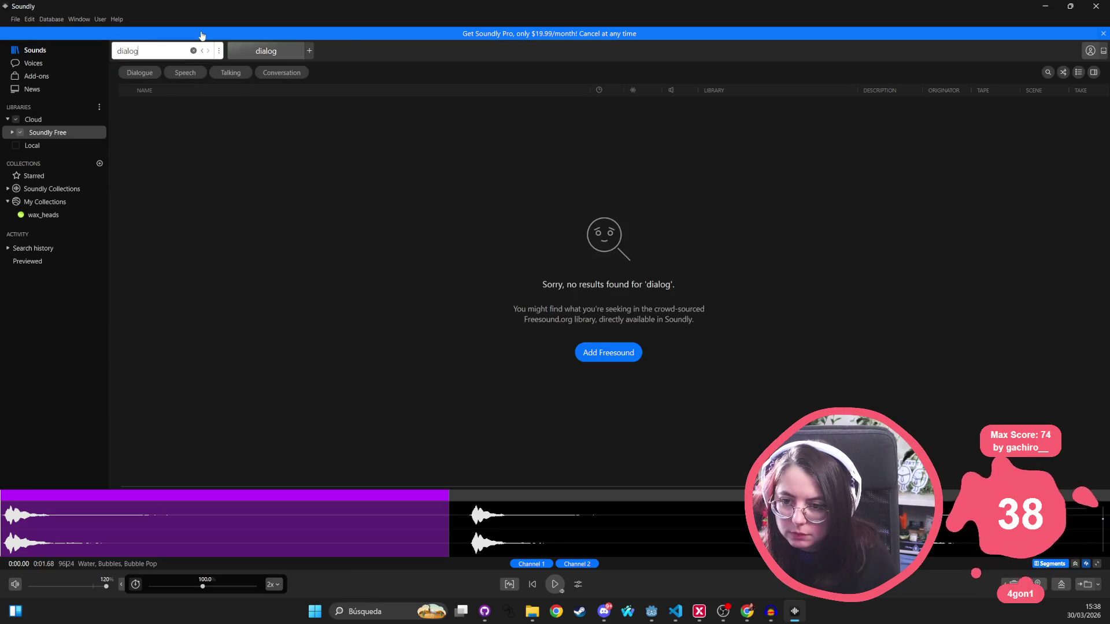
pyautogui.doubleClick(165, 53)
pyautogui.write('dialof')
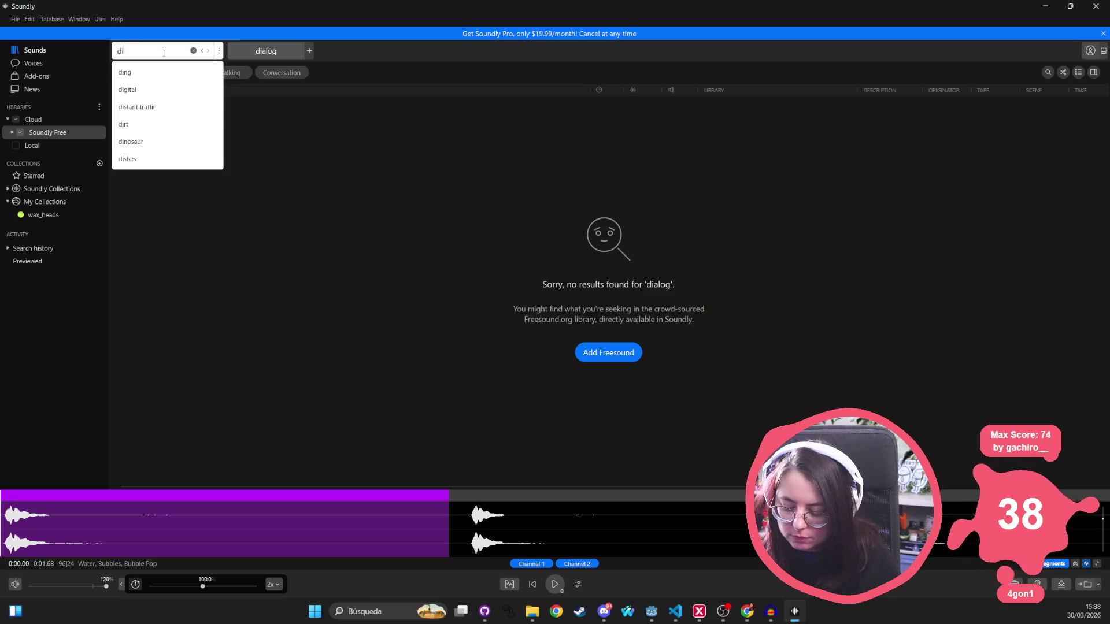
pyautogui.press('BackSpace')
pyautogui.write('g bubble')
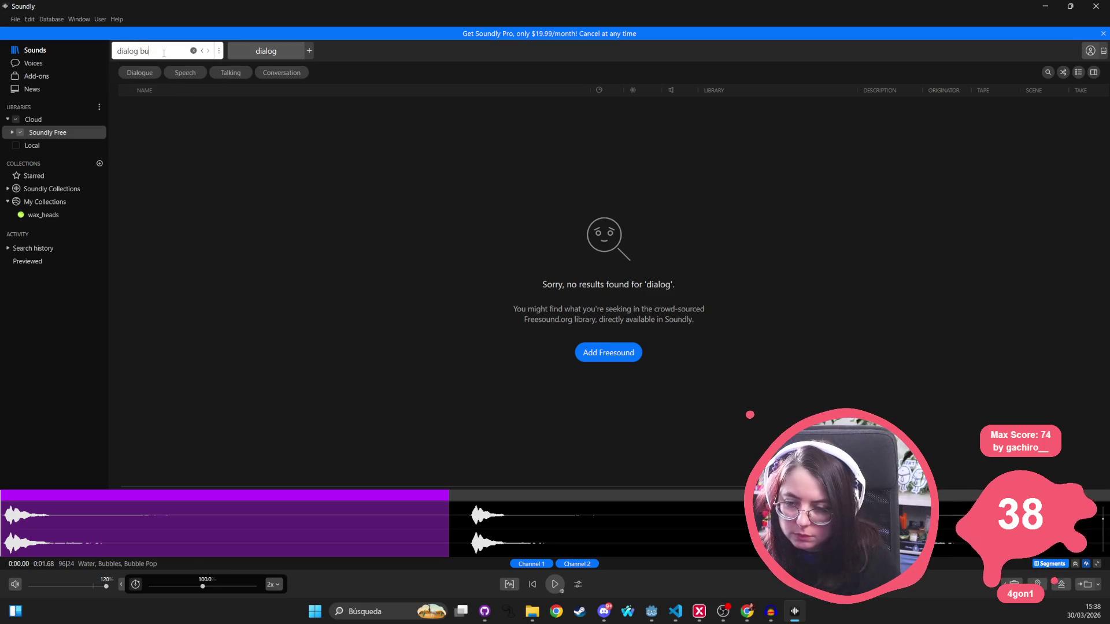
pyautogui.press('Return')
# Search for 'speech bubble', then just 'speech', and open the Voice Designer suggestion
pyautogui.tripleClick(163, 52)
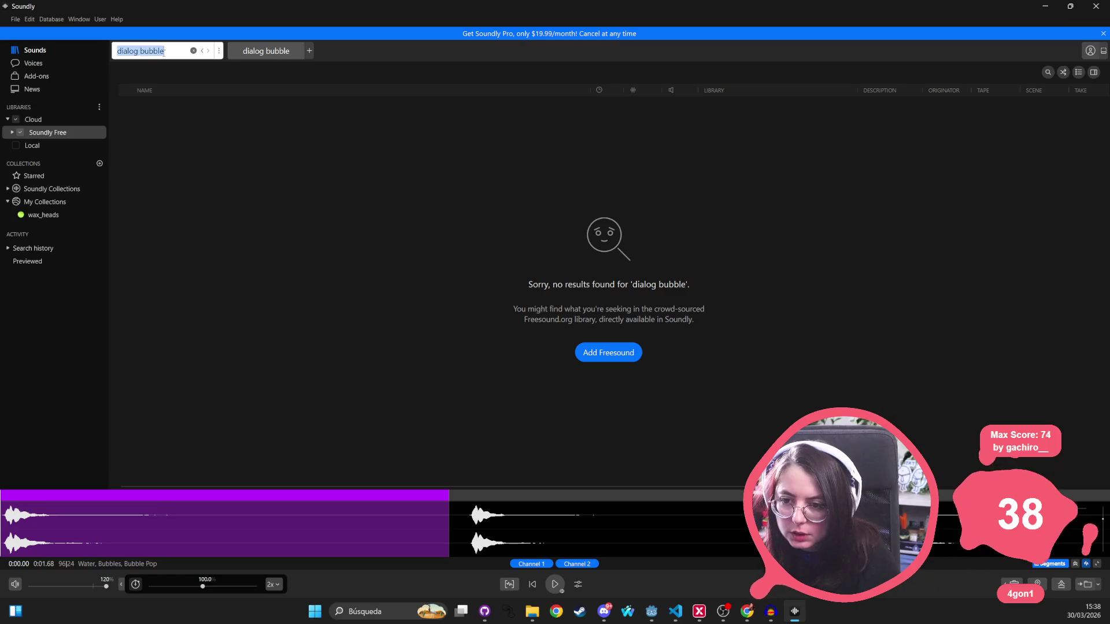
pyautogui.write('speech bubble')
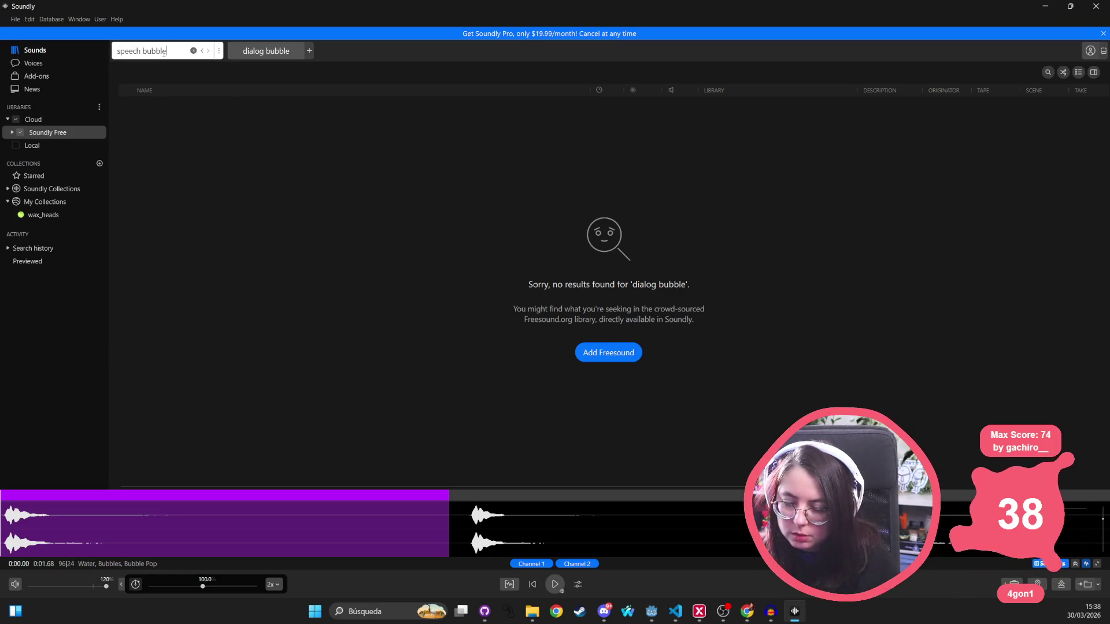
pyautogui.press('Return')
pyautogui.doubleClick(164, 53)
pyautogui.press('BackSpace')
pyautogui.press('Return')
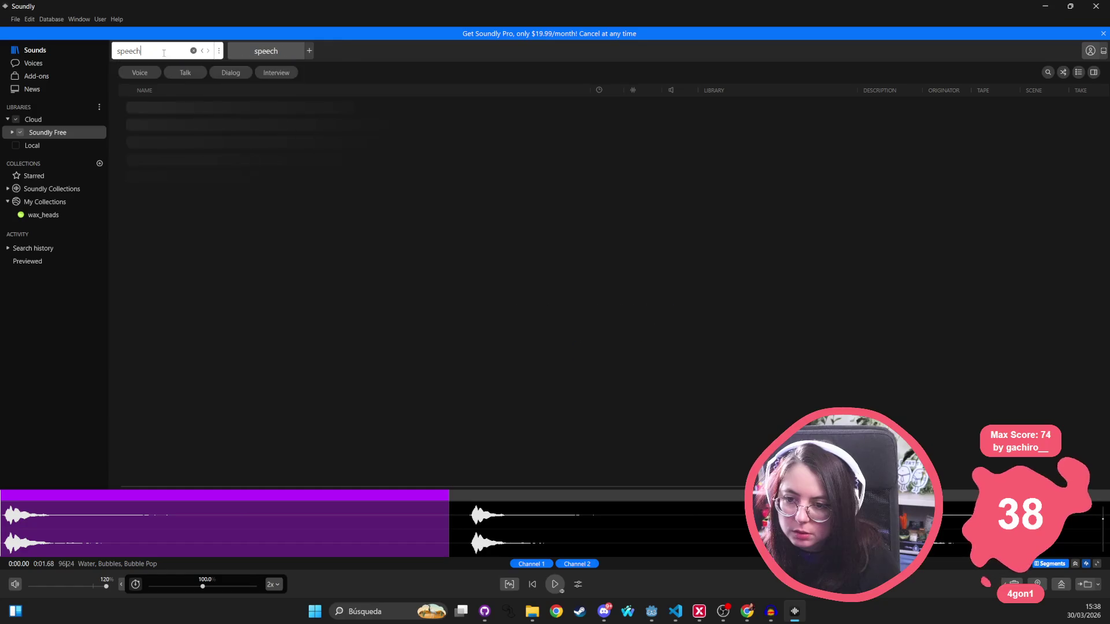
pyautogui.click(166, 72)
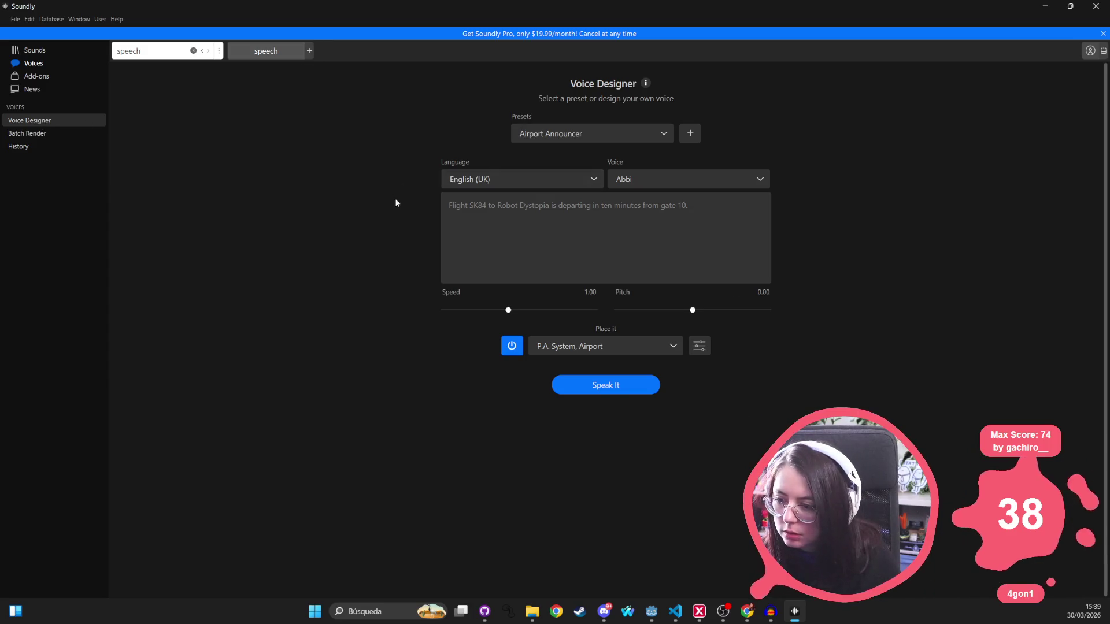
# Return from the Voice Designer to the Sounds library
pyautogui.click(33, 50)
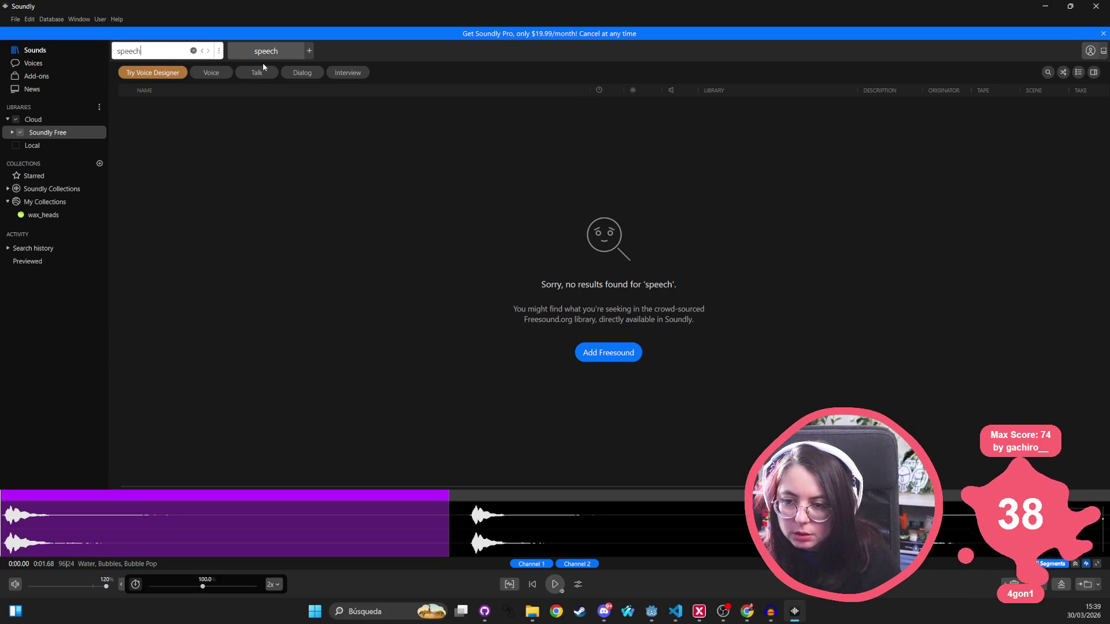
# Re-run the 'speech' search and dismiss the error 500 message
pyautogui.press('Return')
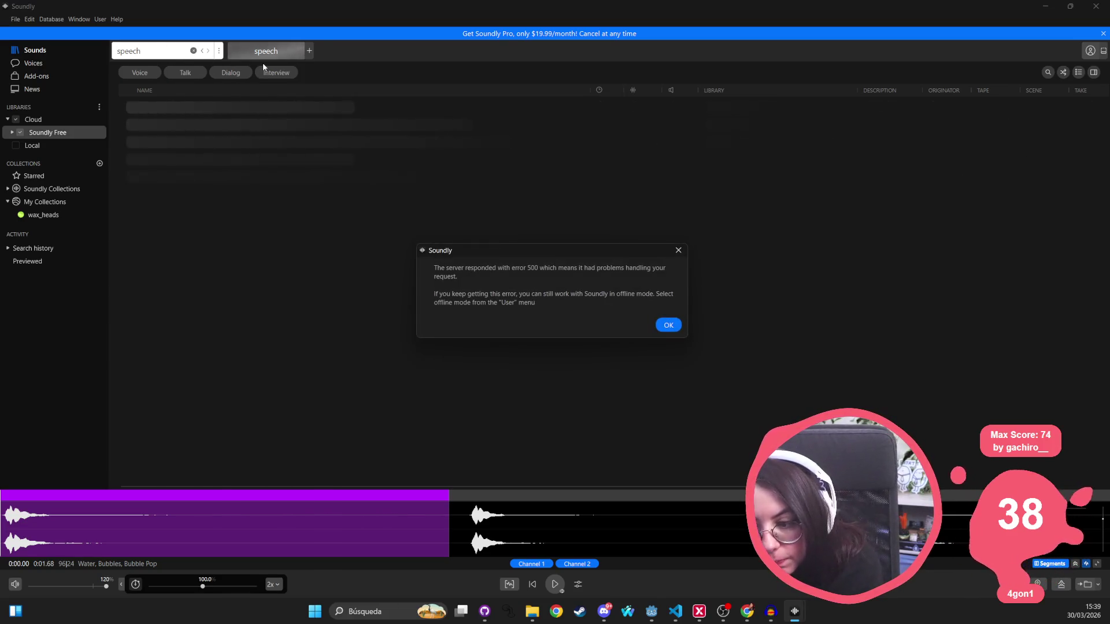
pyautogui.click(669, 325)
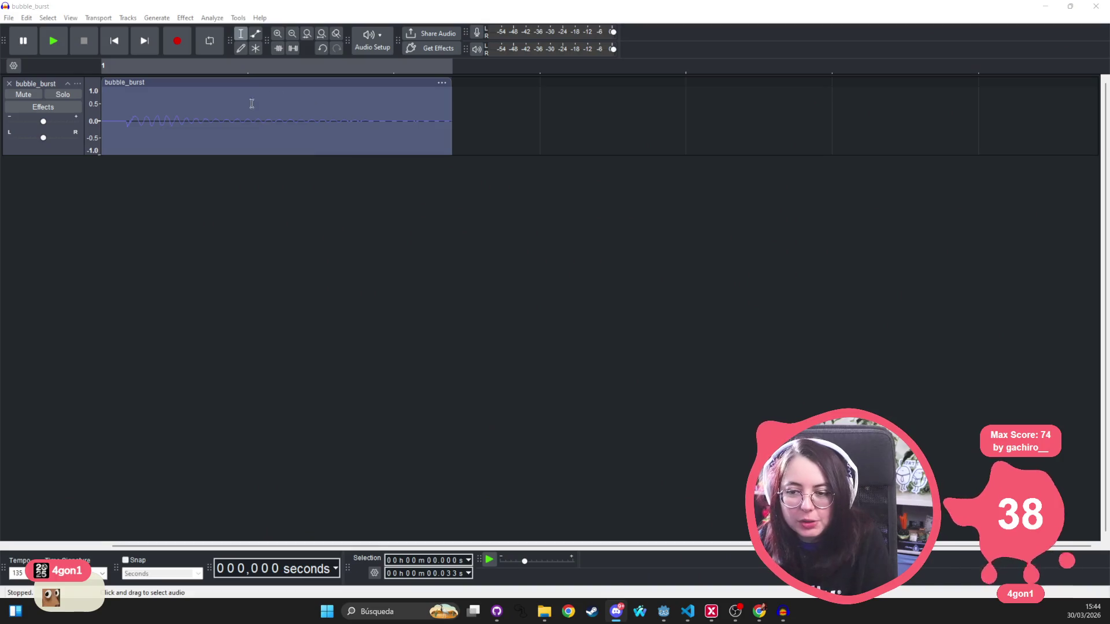
# Select the bubble_burst track and play the clip several times, closing the effects list unused
pyautogui.click(104, 114)
pyautogui.press('space')
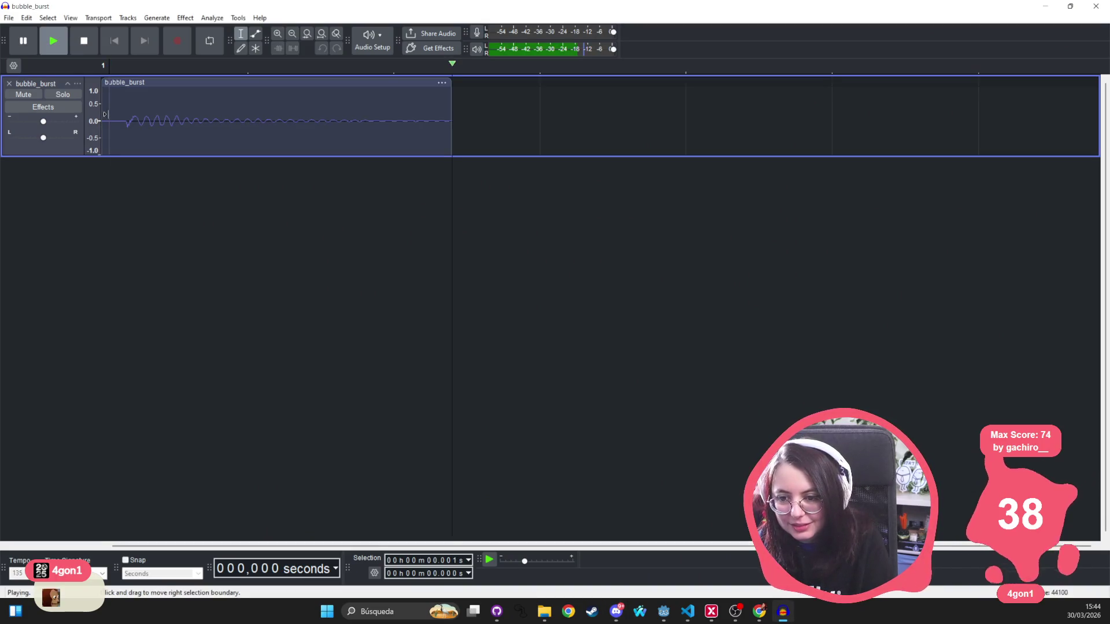
pyautogui.press('space')
pyautogui.press('space')
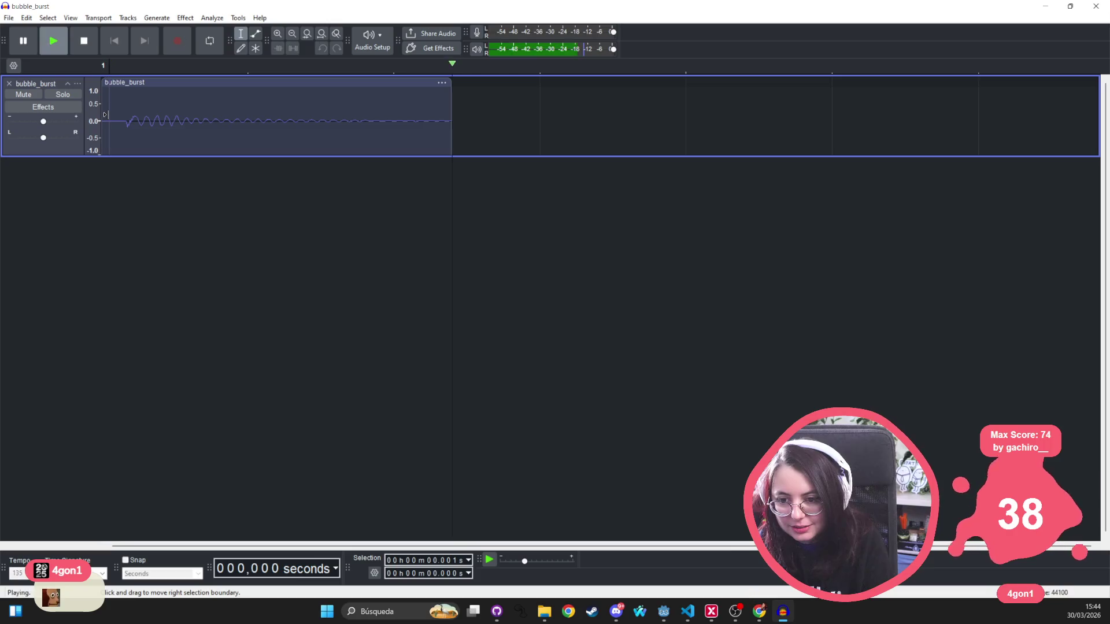
pyautogui.press('space')
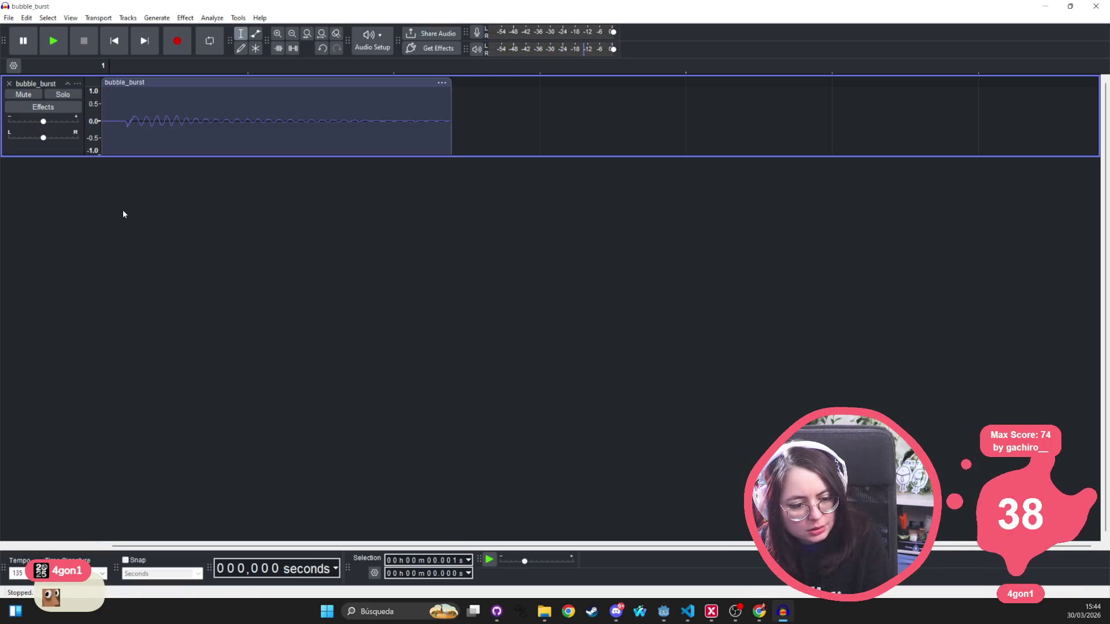
pyautogui.press('space')
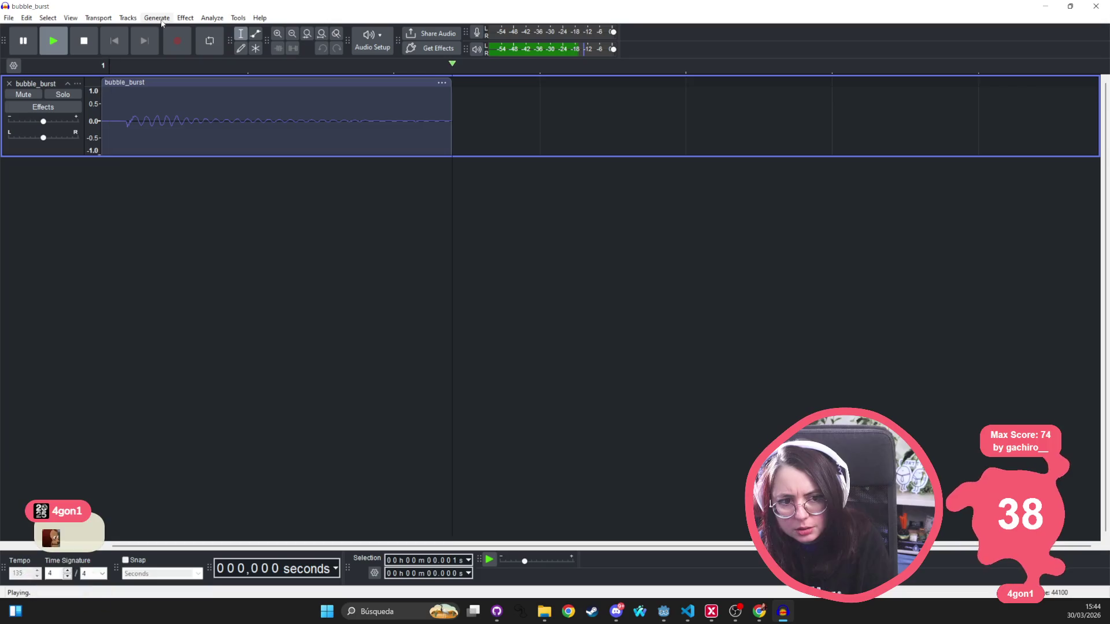
pyautogui.press('space')
pyautogui.click(177, 21)
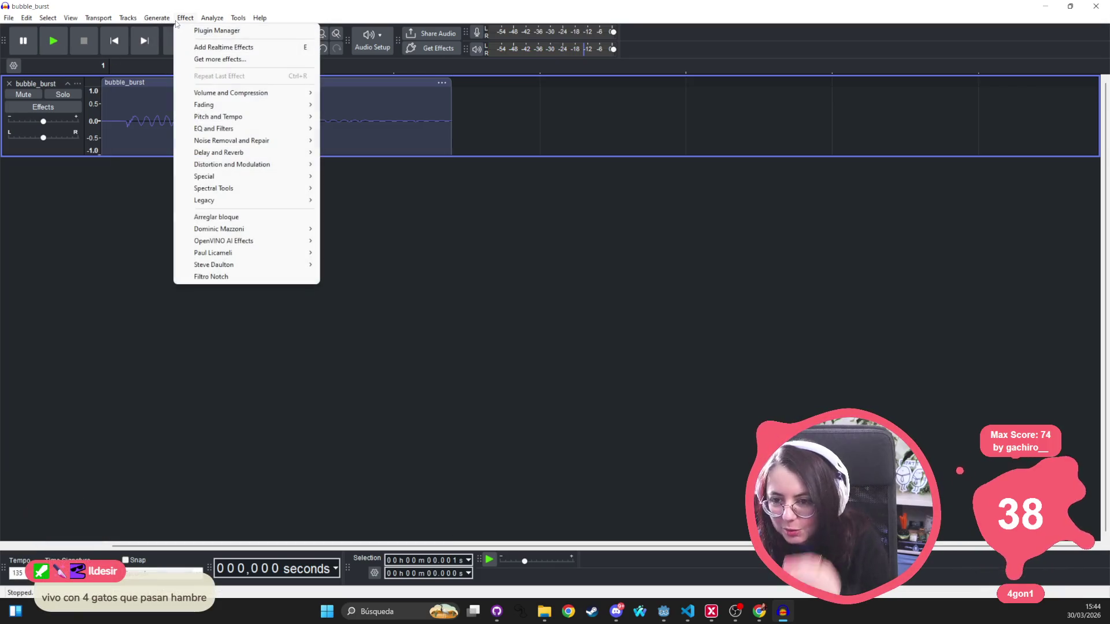
pyautogui.click(237, 26)
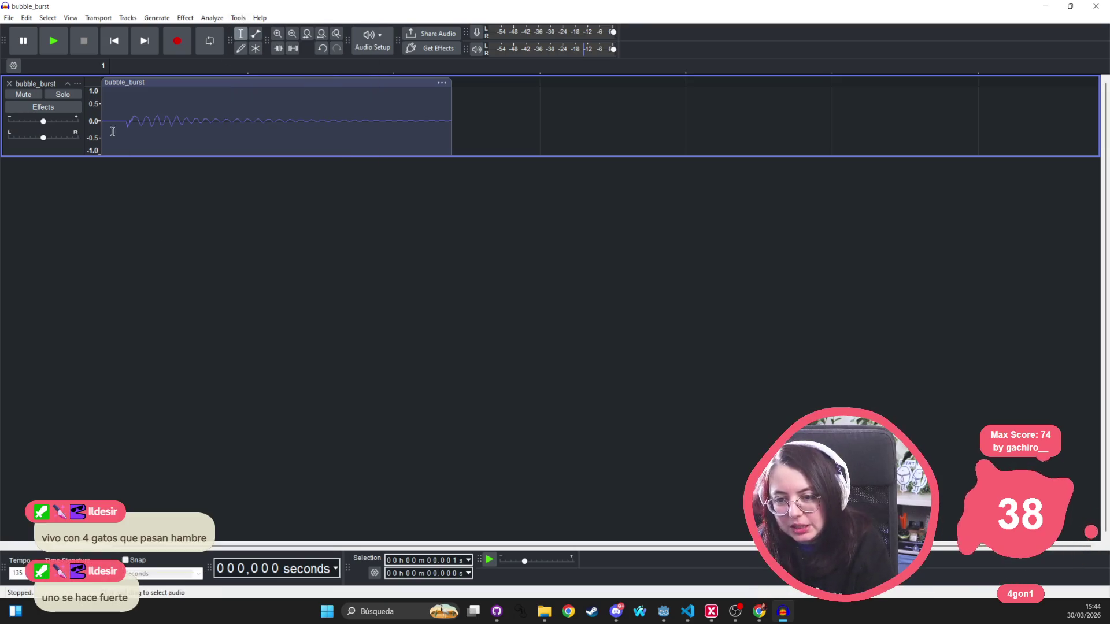
pyautogui.press('space')
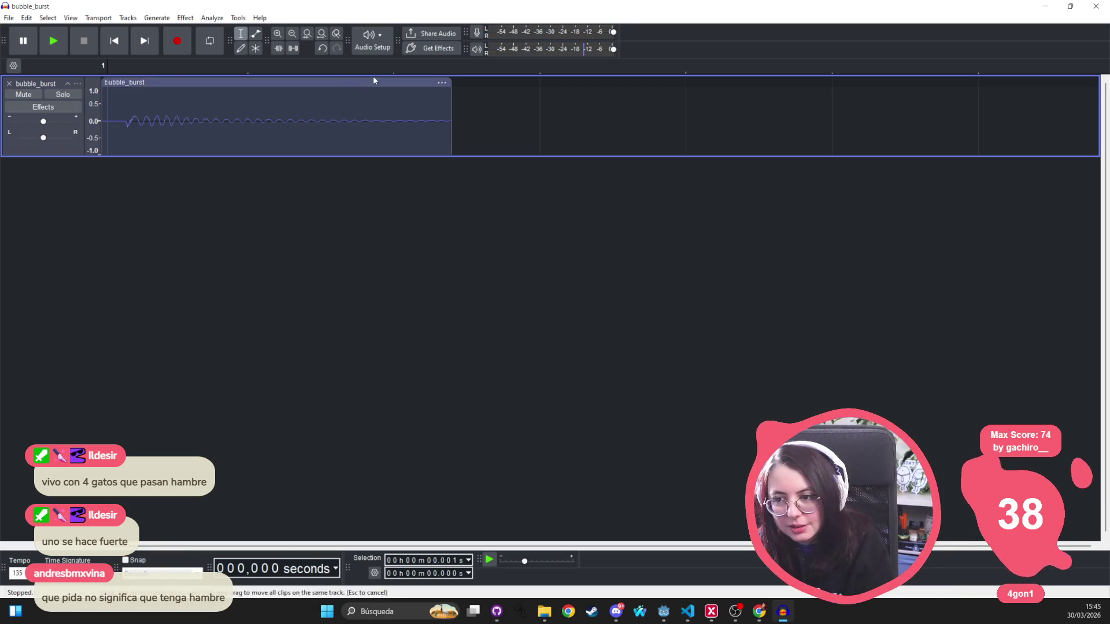
pyautogui.press('space')
pyautogui.press('space')
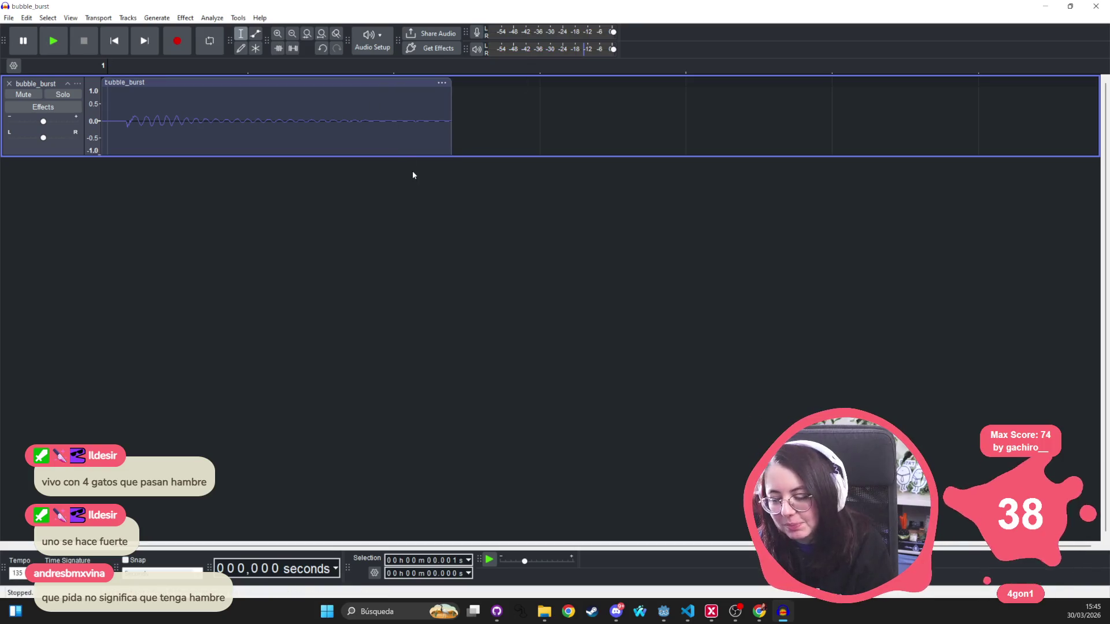
# Set the playback device to Chat Output (RØDE UNIFY) and play the clip through it
pyautogui.click(373, 41)
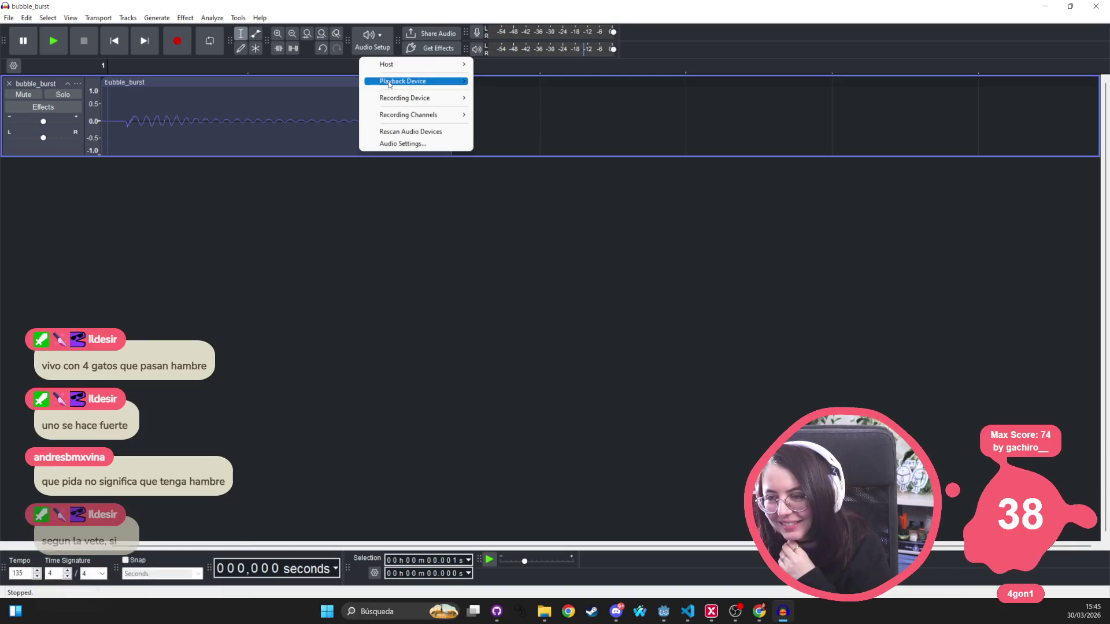
pyautogui.moveTo(389, 85)
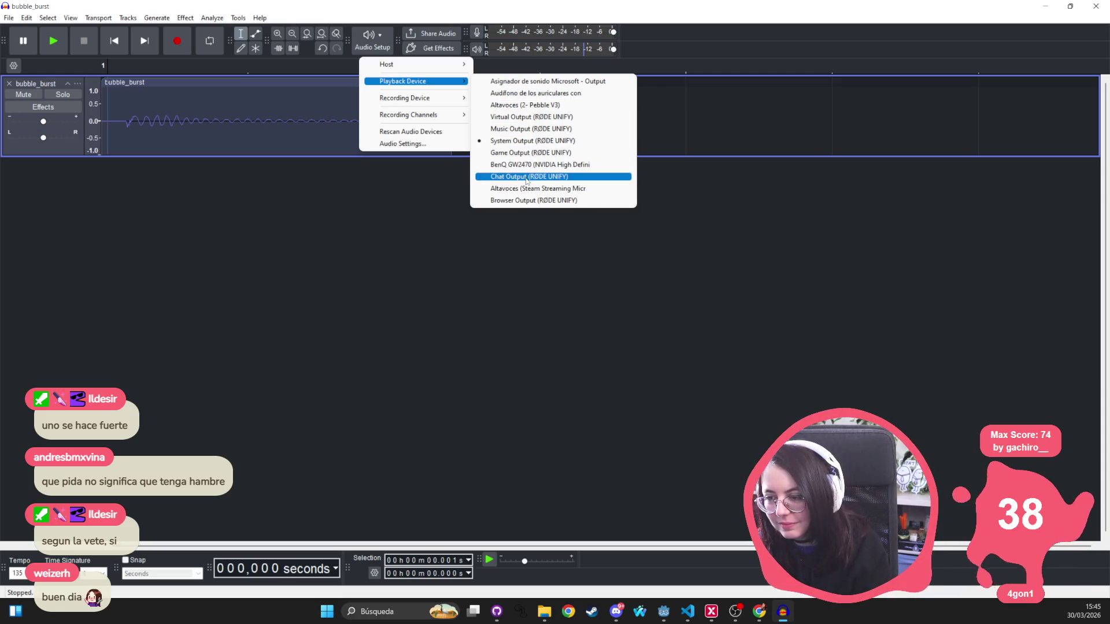
pyautogui.click(527, 177)
pyautogui.press('space')
pyautogui.press('space')
pyautogui.press('space')
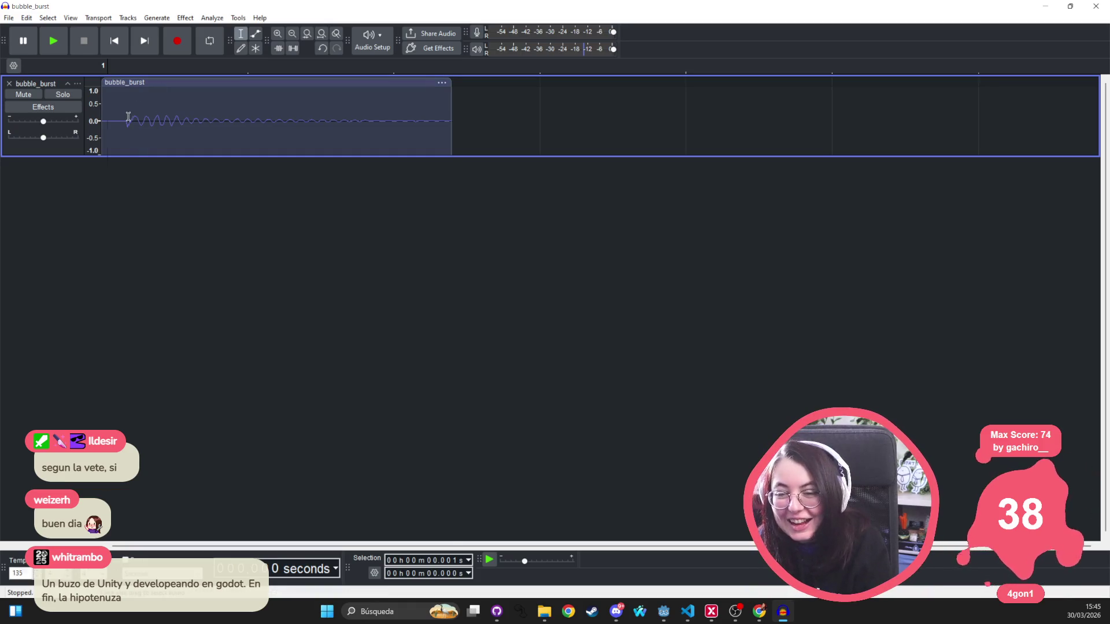
# Play the bubble_burst clip again through the Chat Output device
pyautogui.press('space')
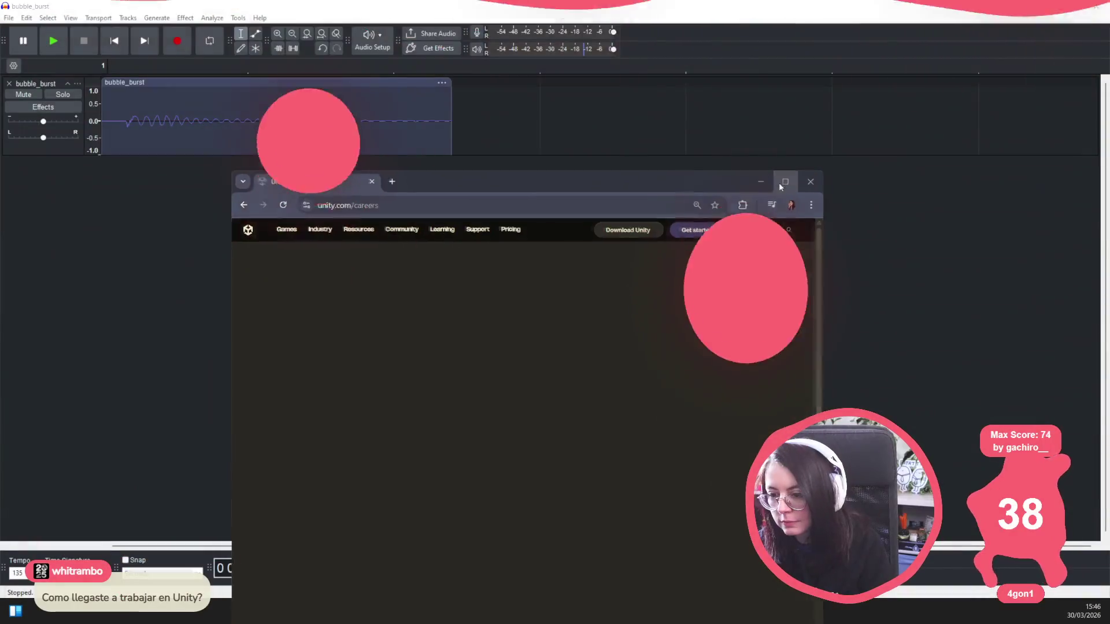
pyautogui.scroll(-10, 612, 292)
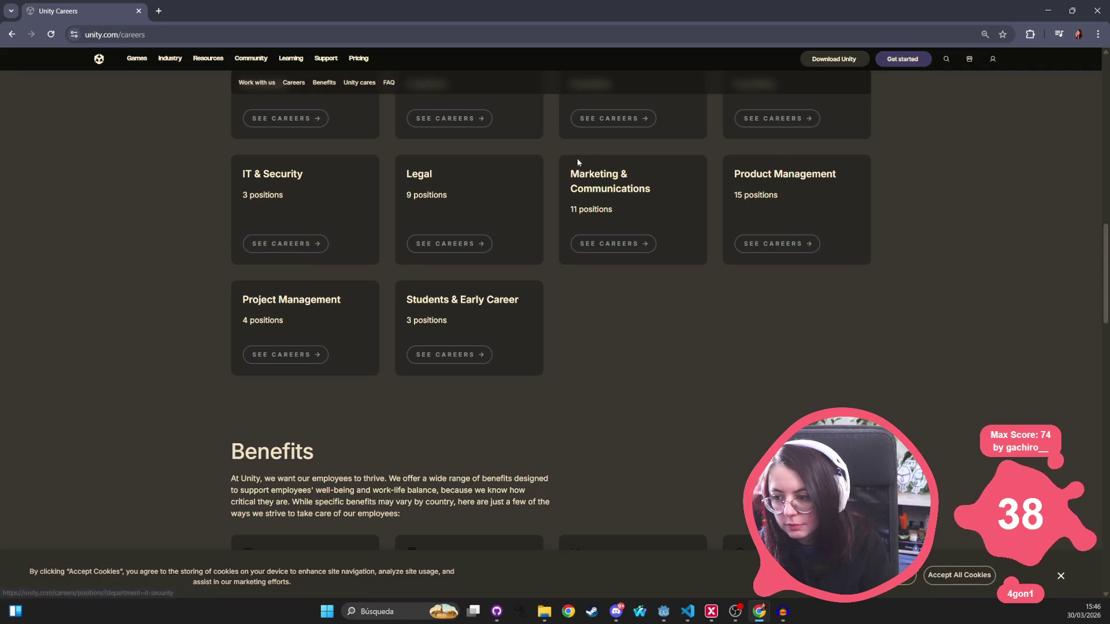
pyautogui.scroll(5, 258, 350)
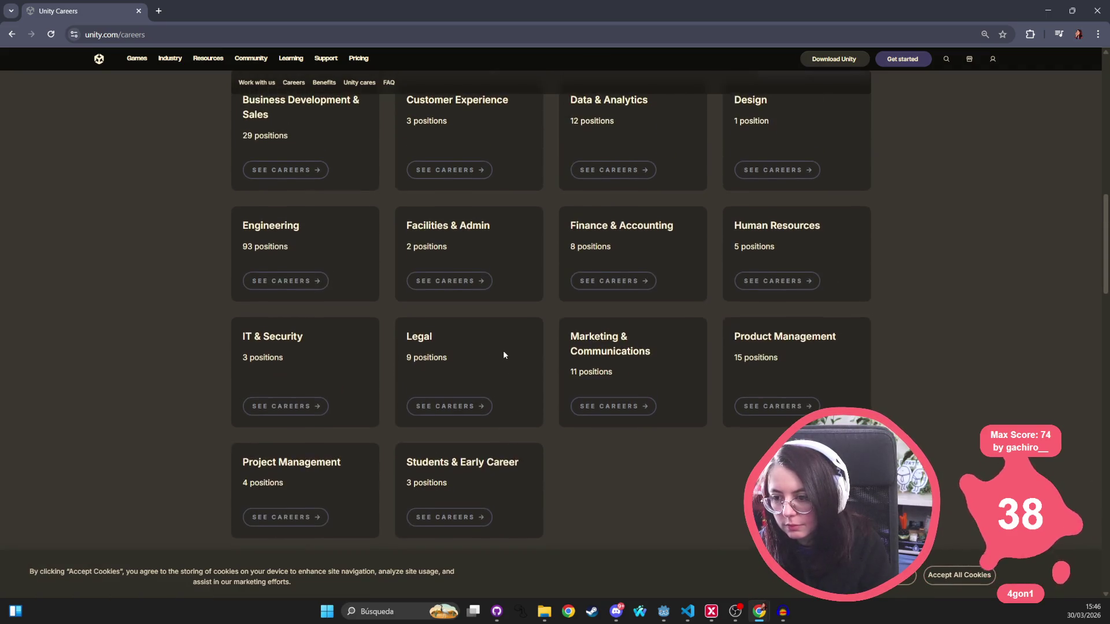
pyautogui.scroll(-2, 285, 255)
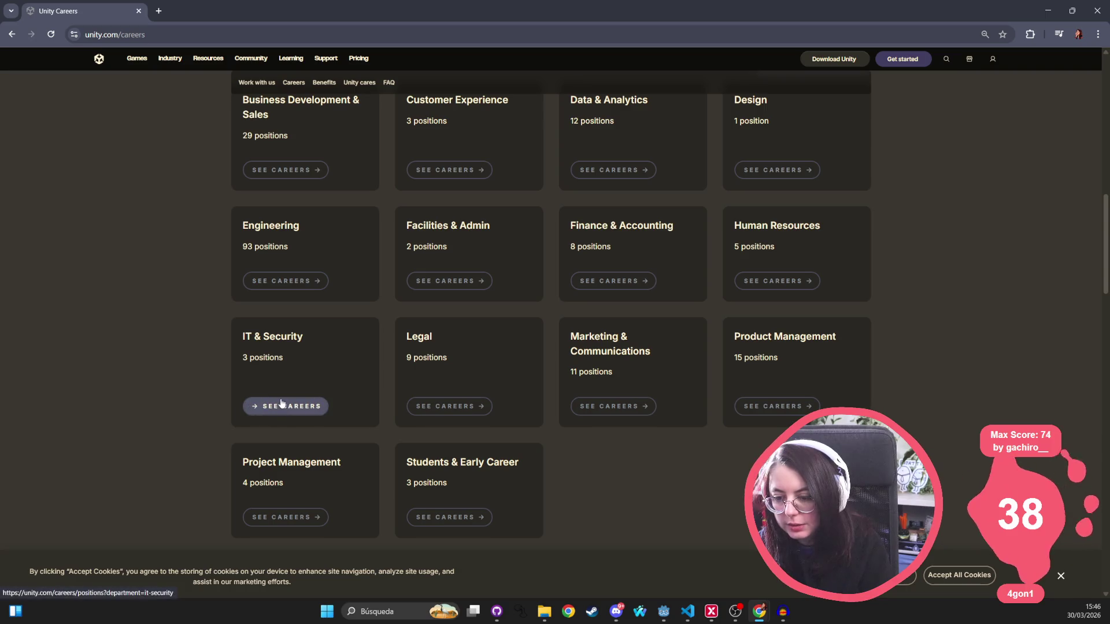
pyautogui.click(282, 403)
pyautogui.scroll(-2, 281, 399)
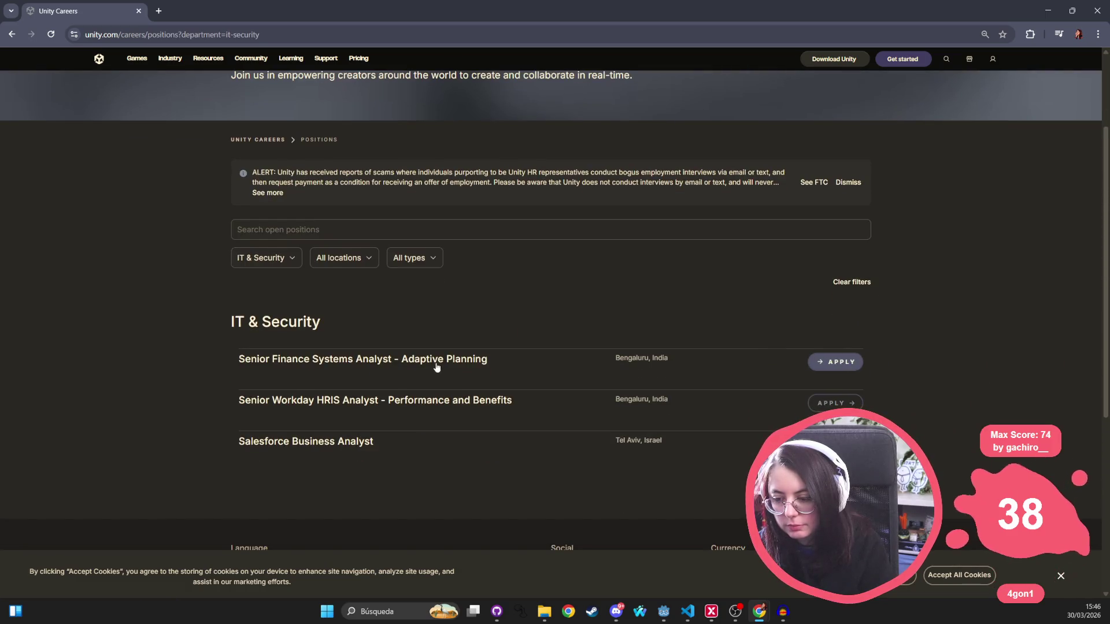
pyautogui.click(12, 34)
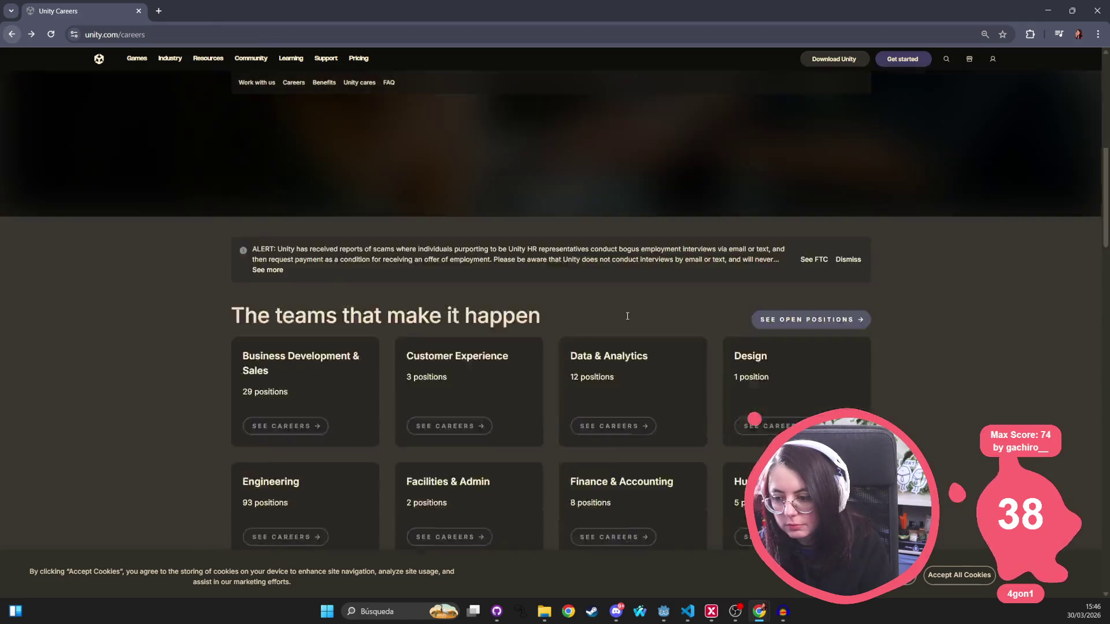
pyautogui.scroll(2, 766, 247)
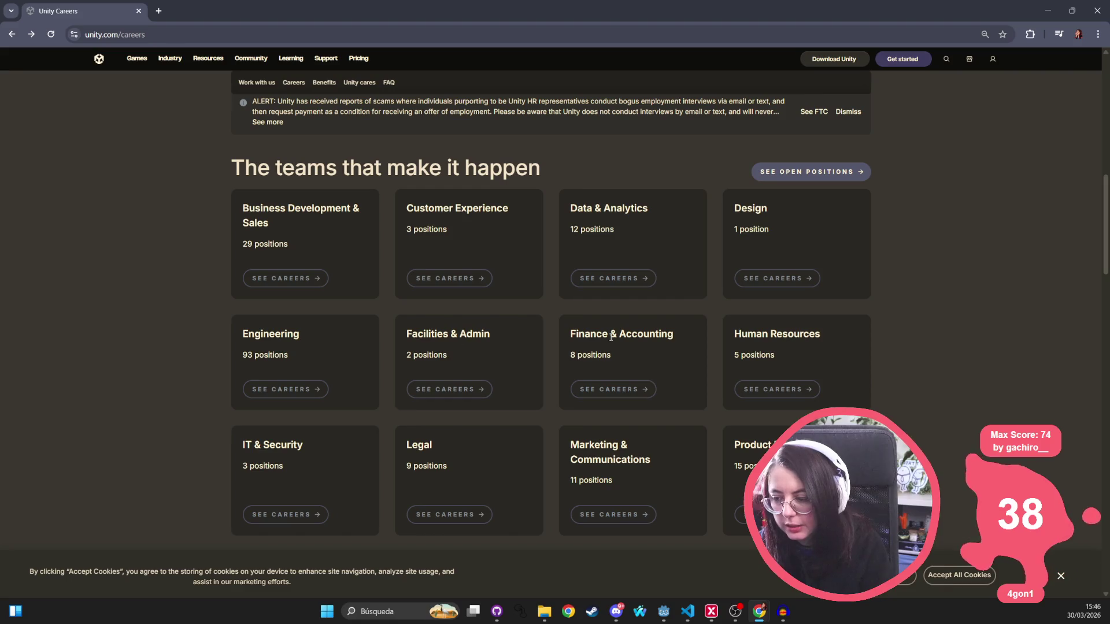
pyautogui.scroll(-3, 464, 367)
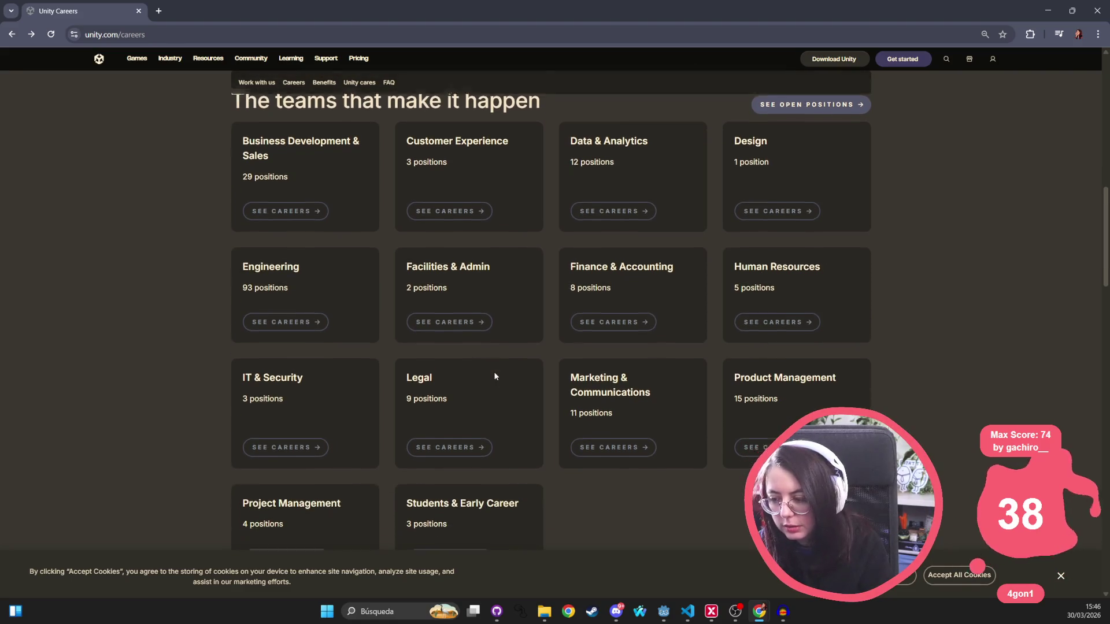
pyautogui.scroll(4, 455, 324)
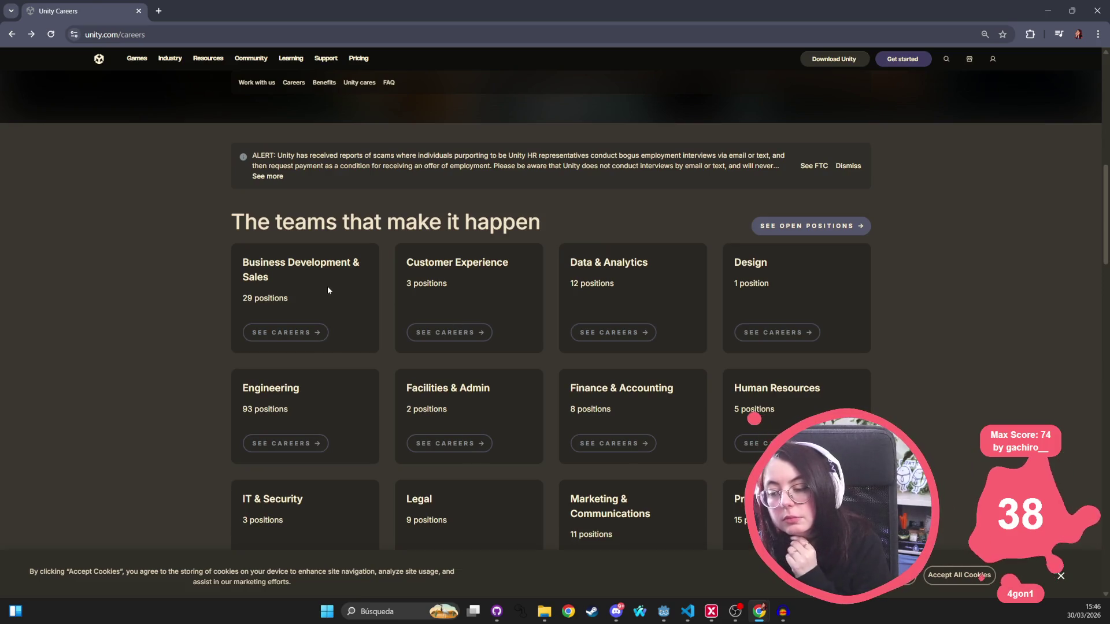
# Browse the Business Development & Sales openings and open the Senior Client Partner – Unity Industry posting
pyautogui.click(286, 332)
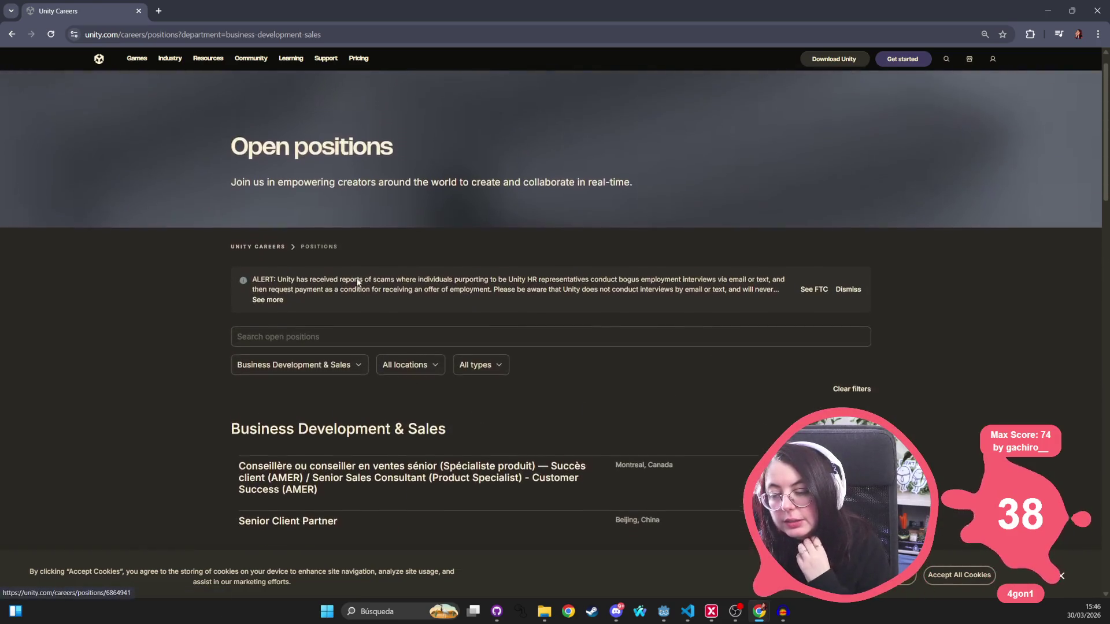
pyautogui.scroll(-2, 304, 344)
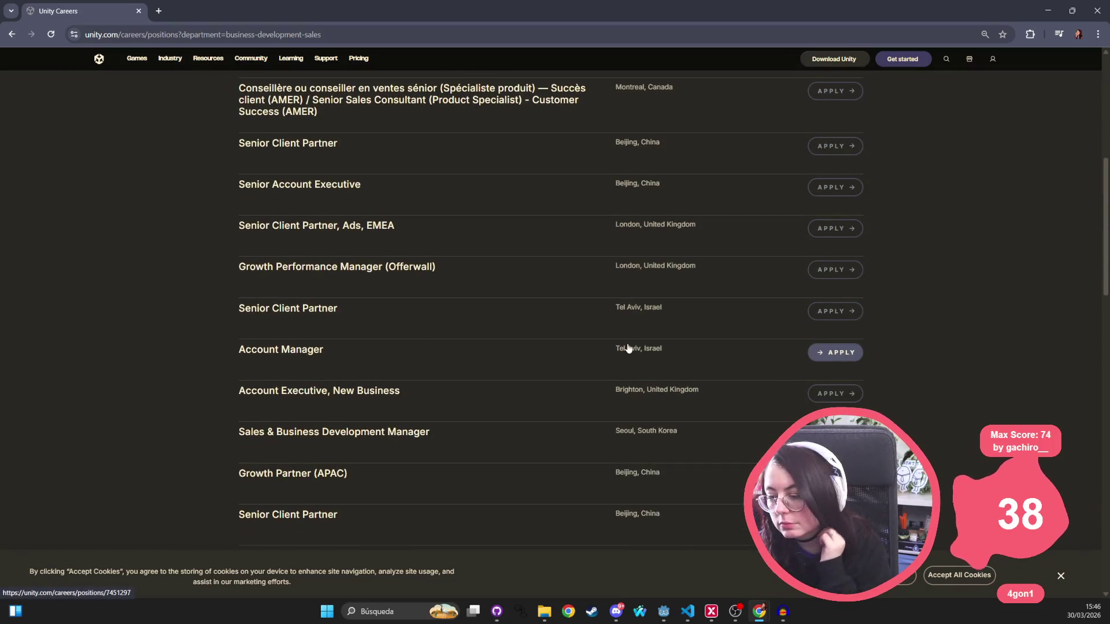
pyautogui.scroll(-4, 629, 348)
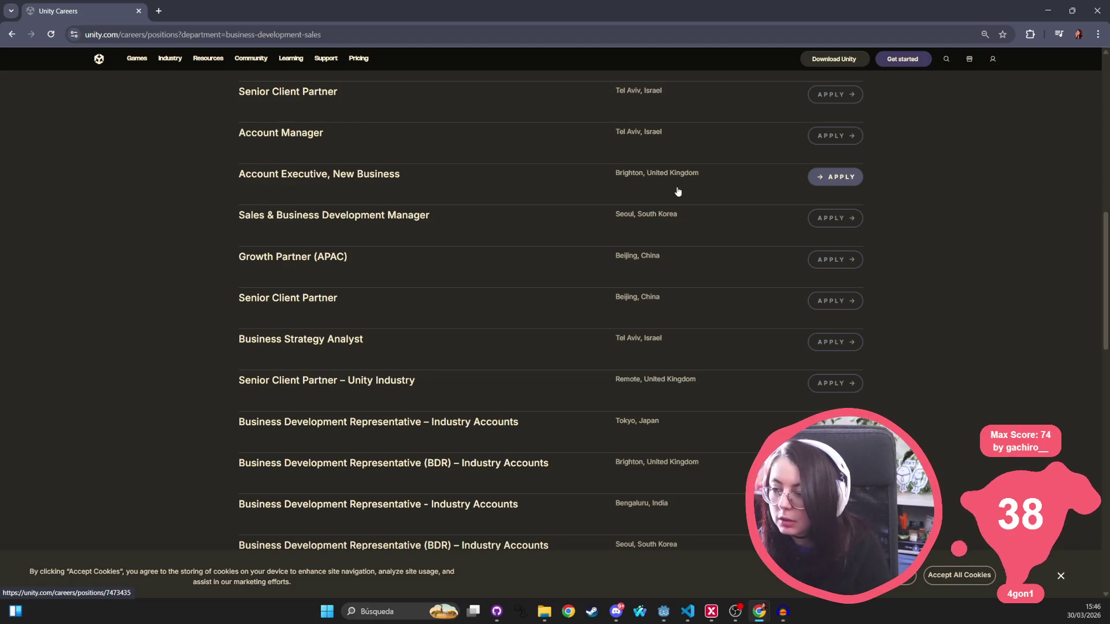
pyautogui.scroll(-1, 665, 206)
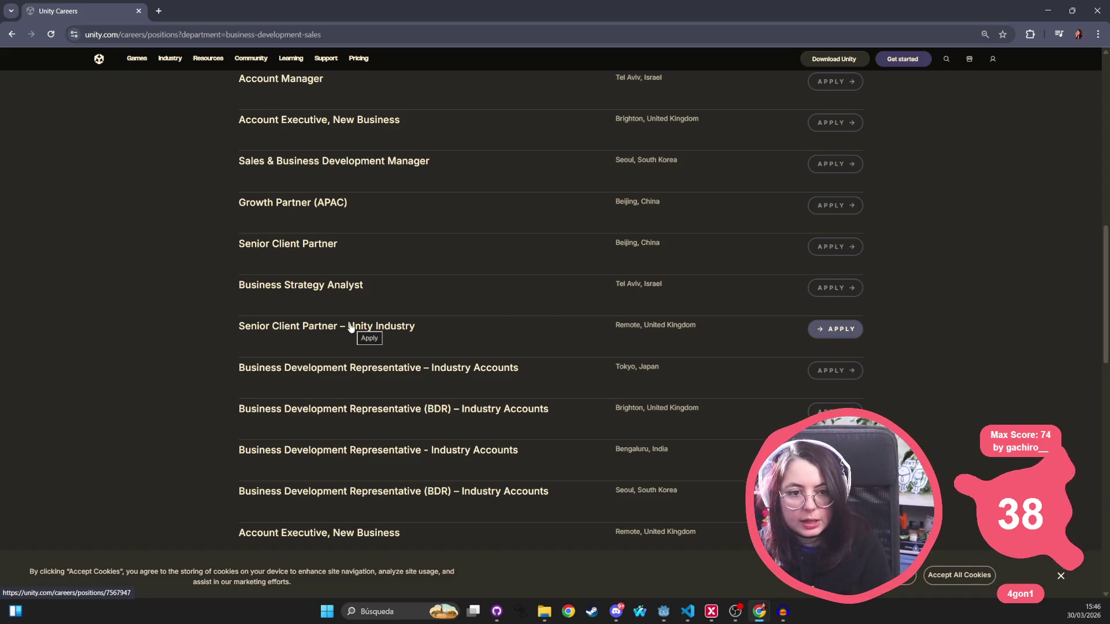
pyautogui.click(352, 323)
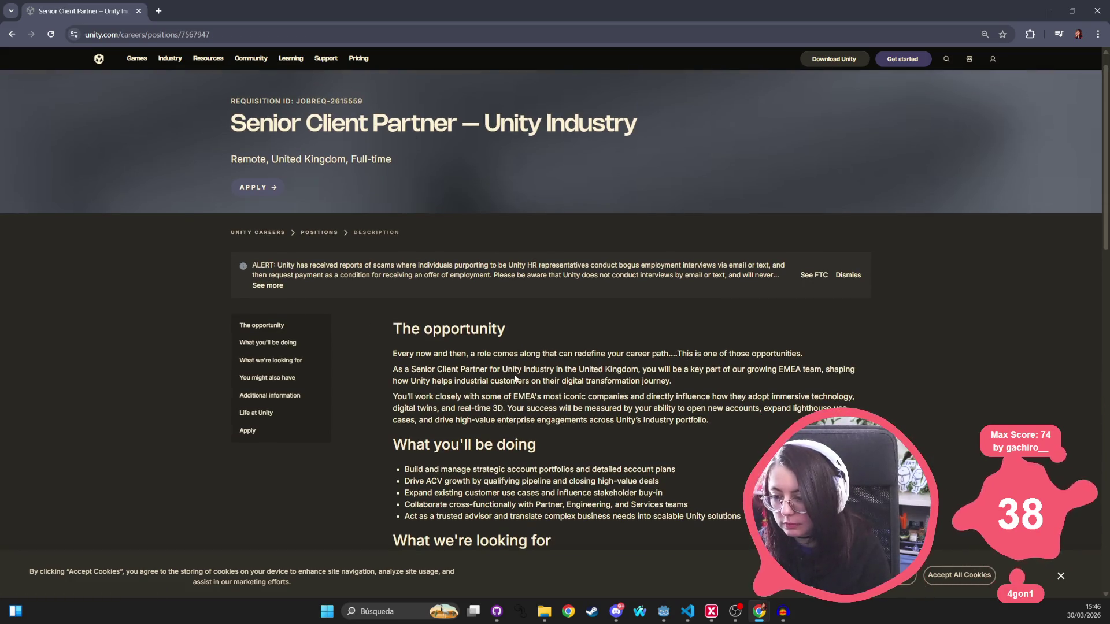
pyautogui.scroll(-4, 516, 378)
pyautogui.moveTo(394, 252)
pyautogui.mouseDown()
pyautogui.moveTo(605, 245)
pyautogui.moveTo(590, 265)
pyautogui.moveTo(527, 265)
pyautogui.moveTo(474, 289)
pyautogui.moveTo(701, 280)
pyautogui.moveTo(567, 303)
pyautogui.moveTo(635, 299)
pyautogui.mouseUp()
pyautogui.click(498, 351)
pyautogui.tripleClick(498, 351)
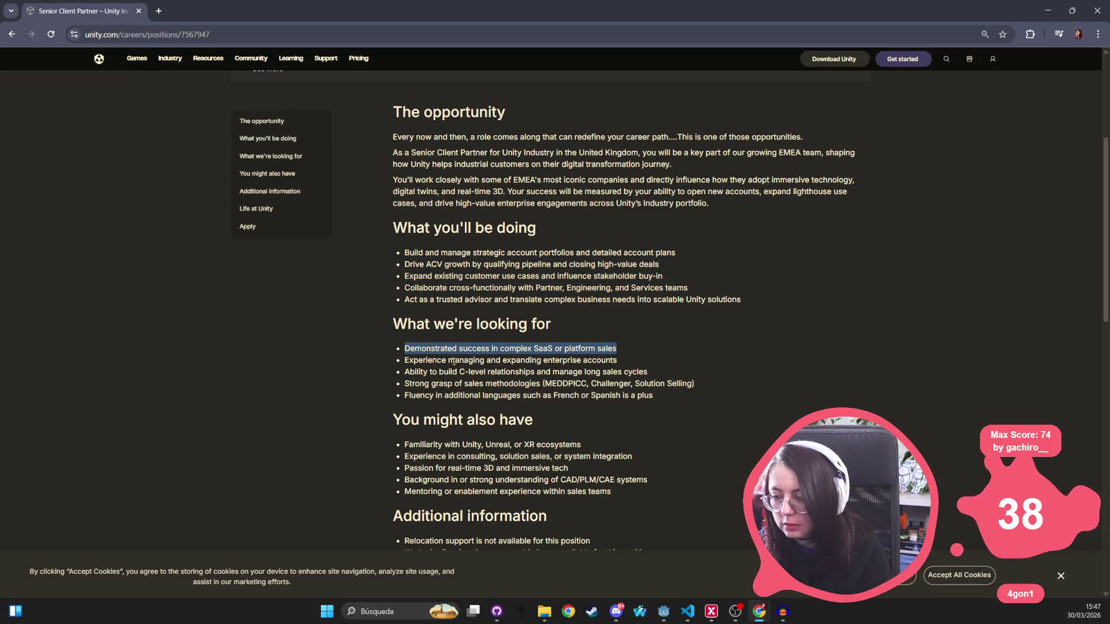
pyautogui.click(498, 351)
pyautogui.doubleClick(542, 348)
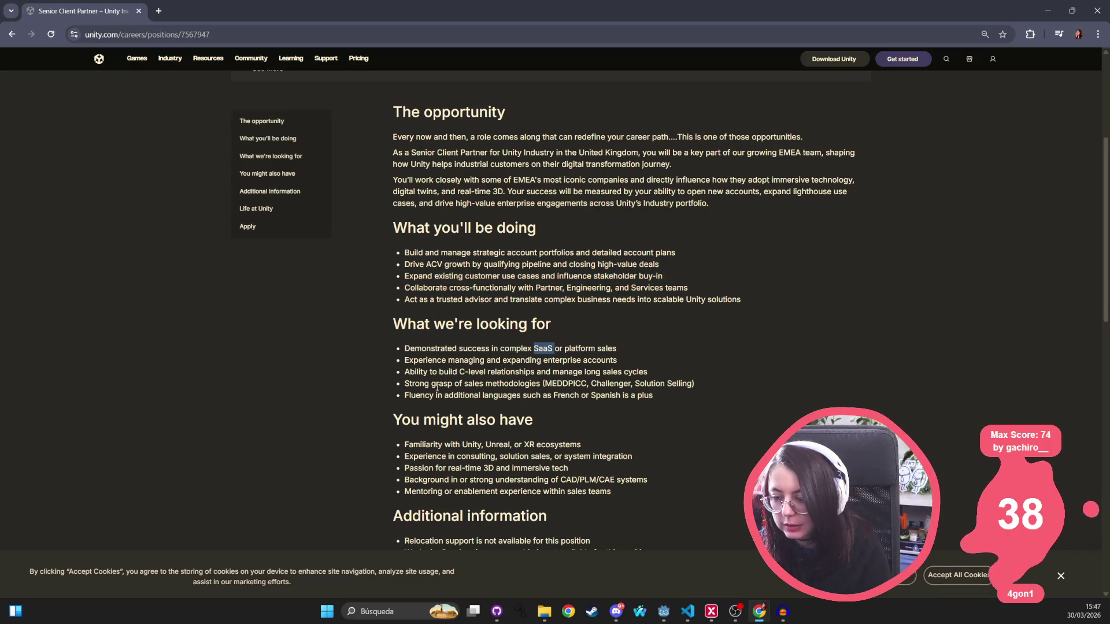
pyautogui.moveTo(713, 385); pyautogui.dragTo(386, 391)
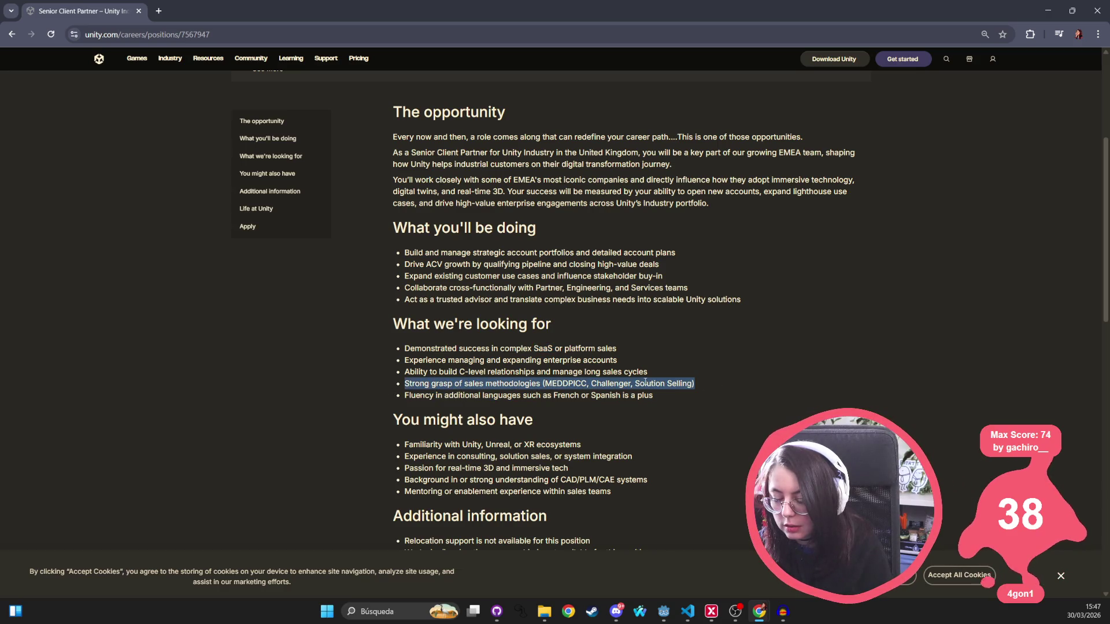
pyautogui.scroll(-1, 583, 314)
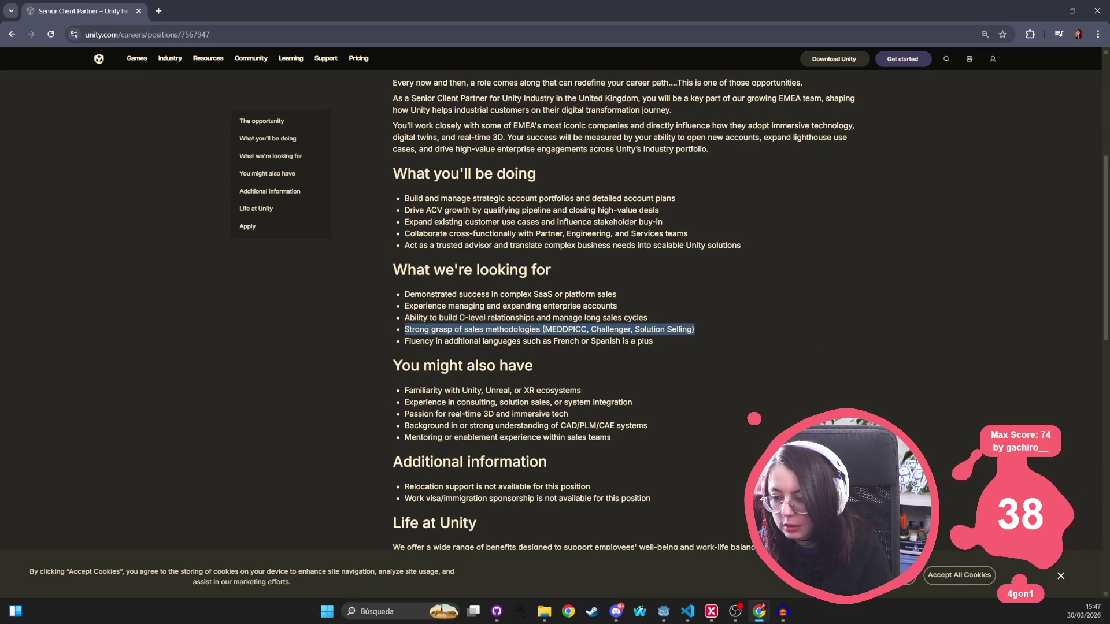
pyautogui.moveTo(654, 342); pyautogui.dragTo(598, 345)
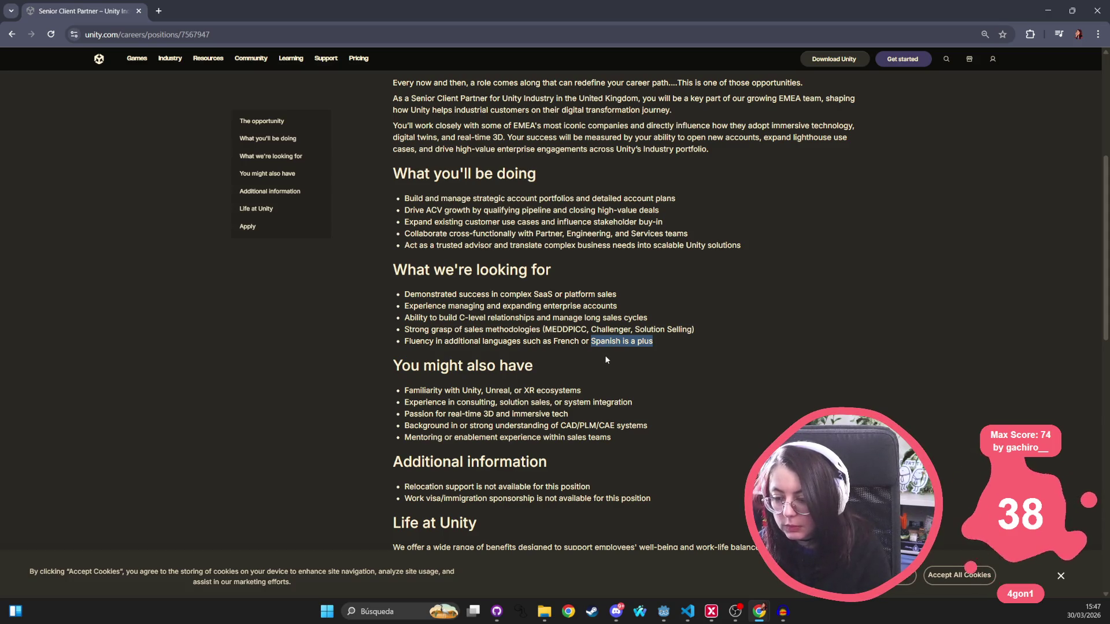
pyautogui.scroll(-2, 519, 363)
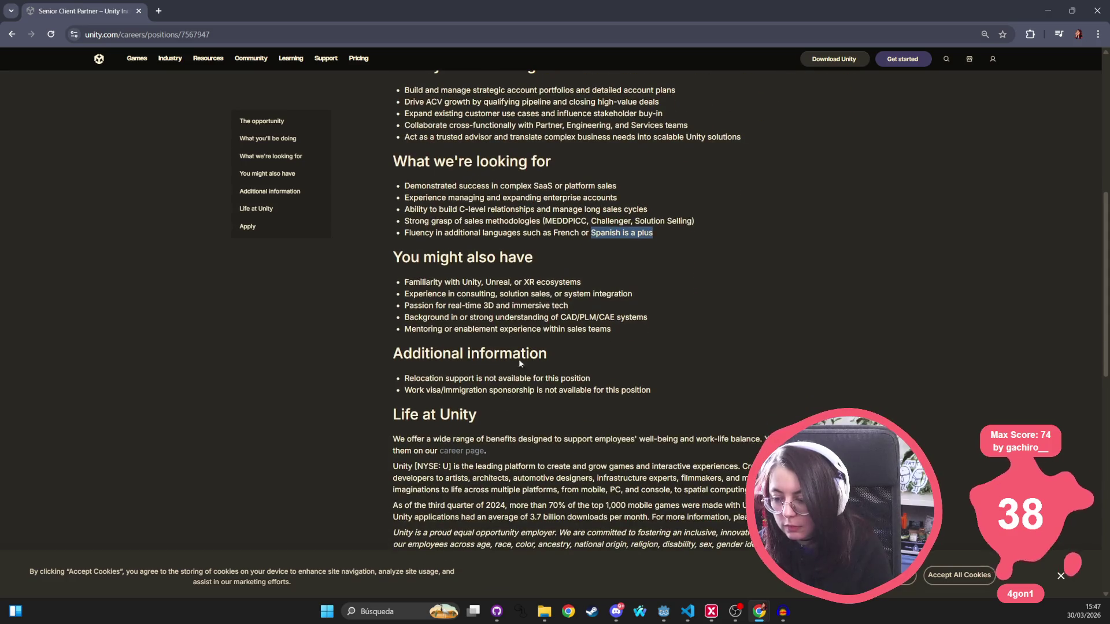
pyautogui.scroll(-7, 484, 328)
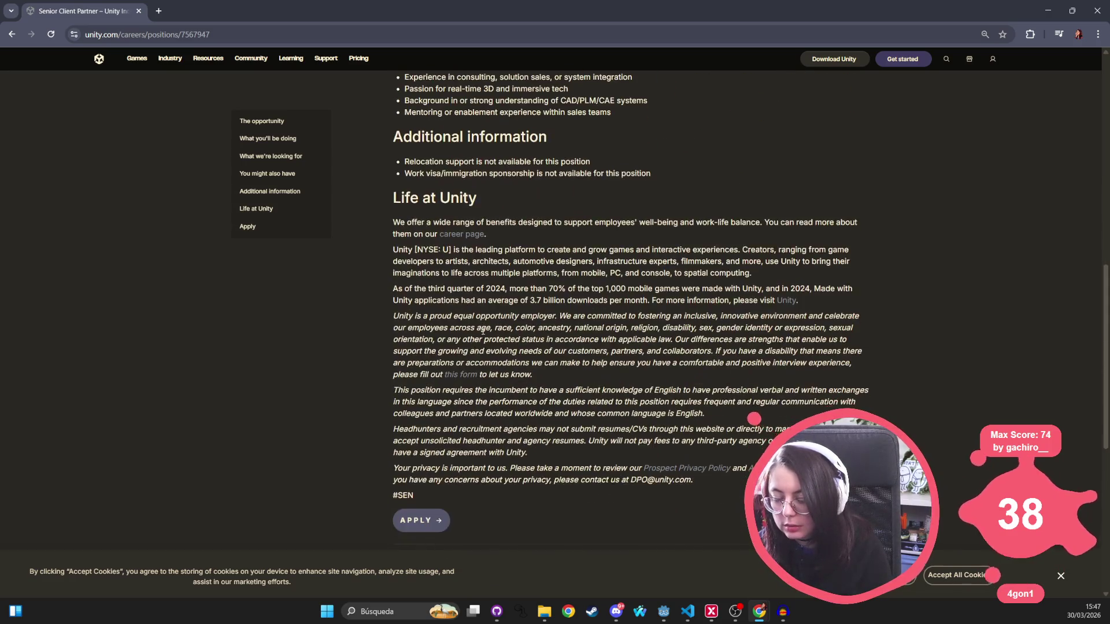
pyautogui.scroll(12, 483, 336)
pyautogui.scroll(1, 483, 342)
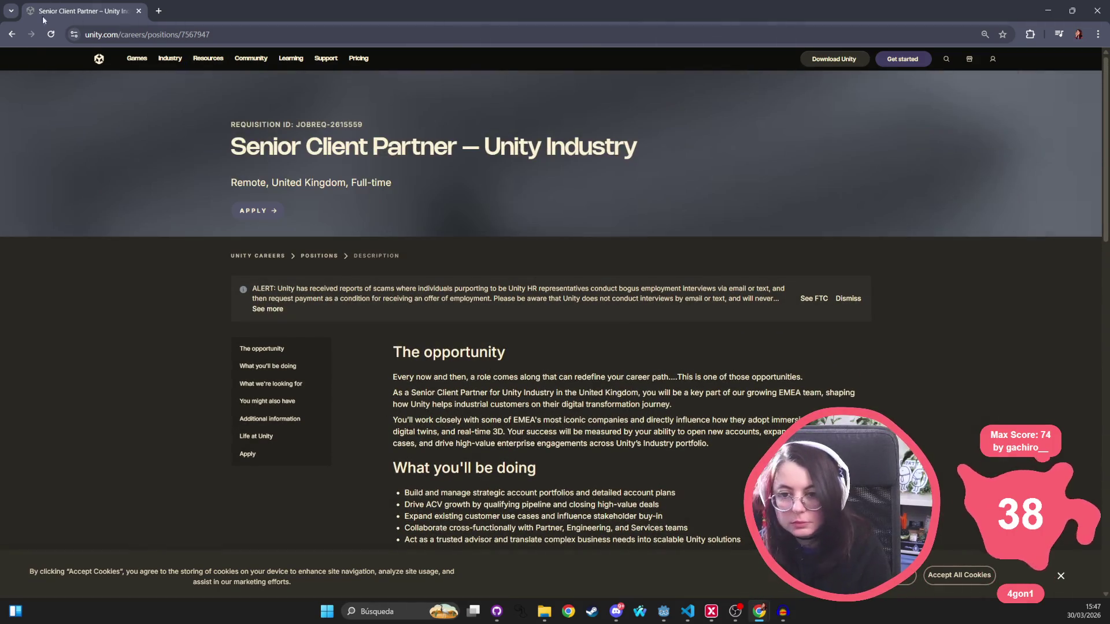
pyautogui.click(12, 35)
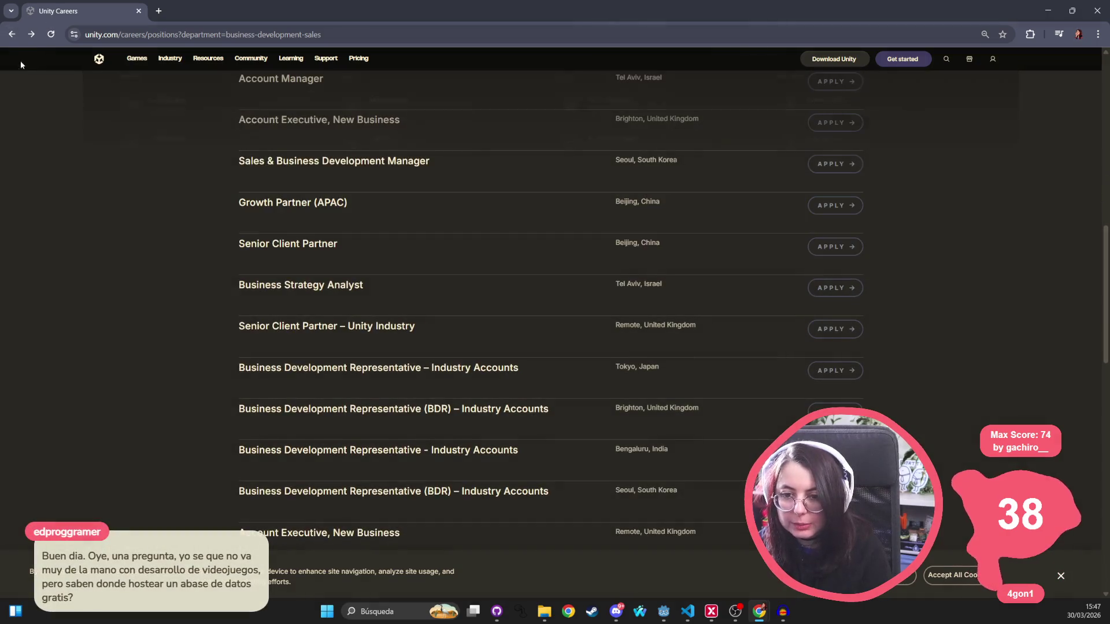
# Go back to the department cards and scroll through the Engineering job openings
pyautogui.click(11, 36)
pyautogui.scroll(-3, 276, 363)
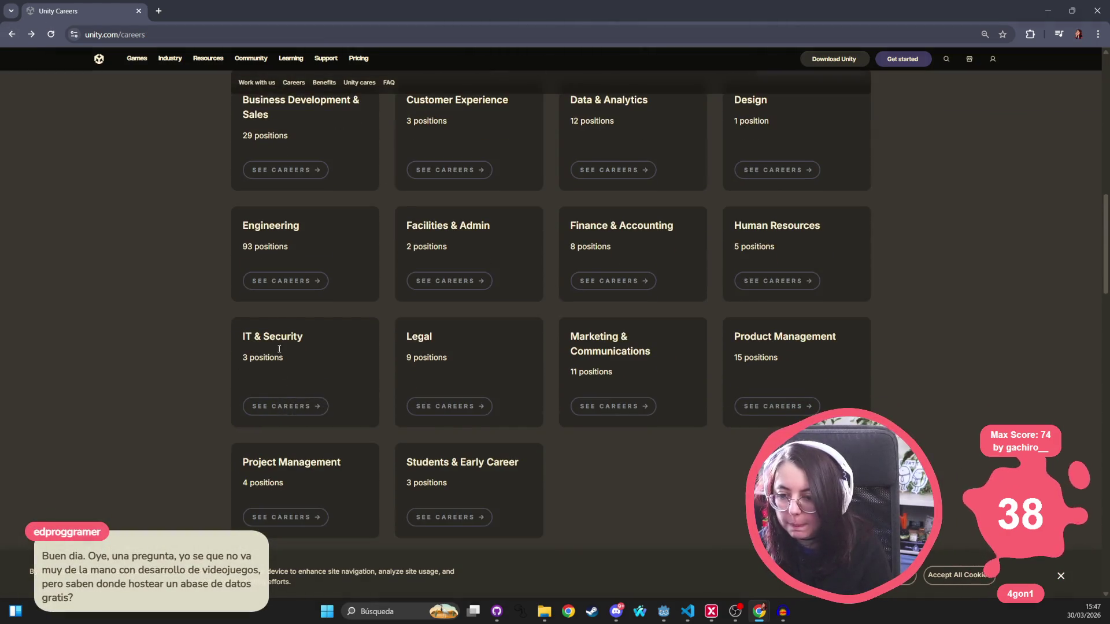
pyautogui.click(276, 286)
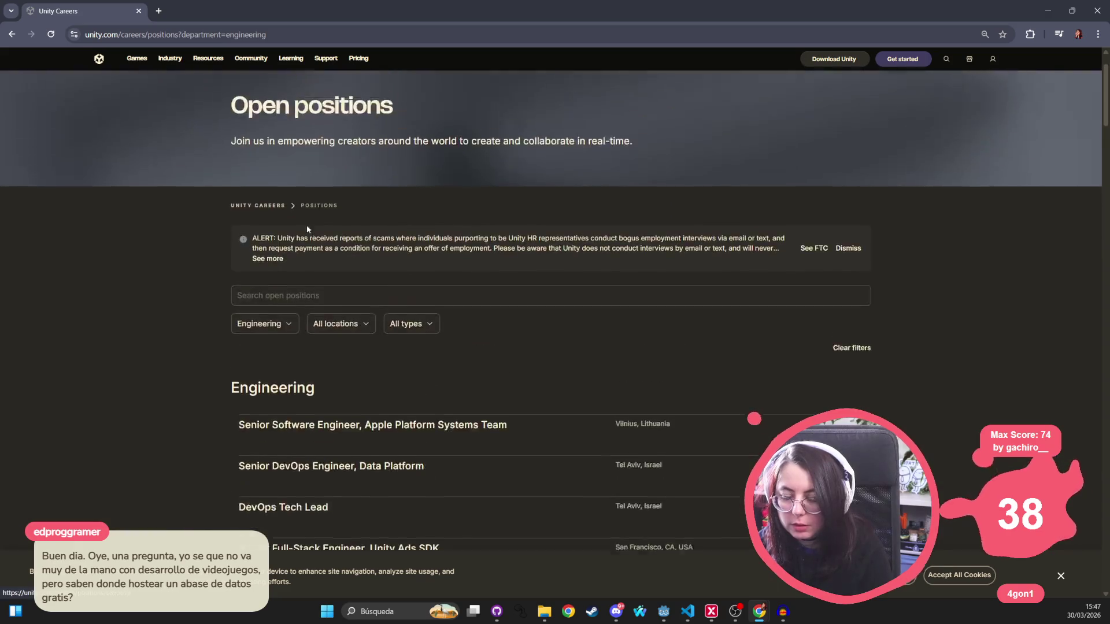
pyautogui.scroll(-3, 321, 312)
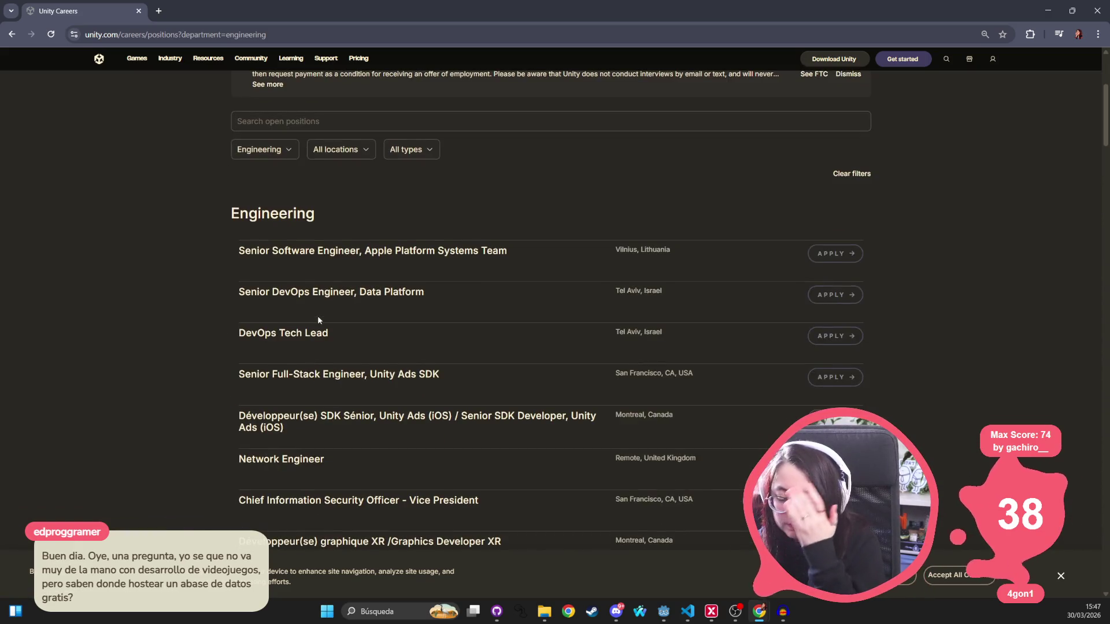
pyautogui.scroll(-5, 278, 367)
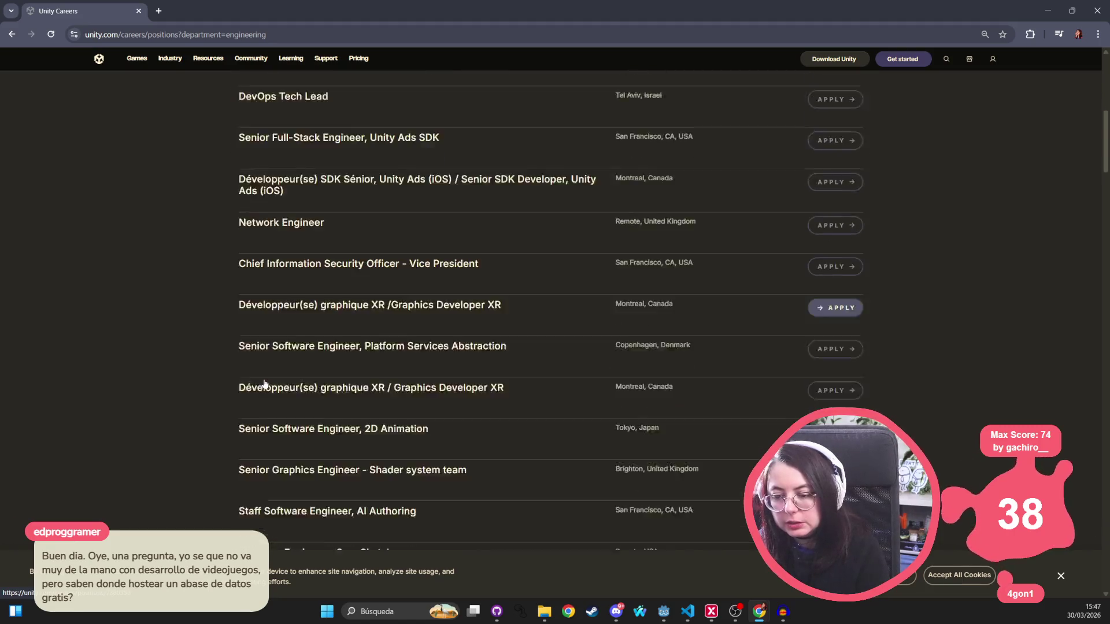
pyautogui.scroll(-6, 281, 354)
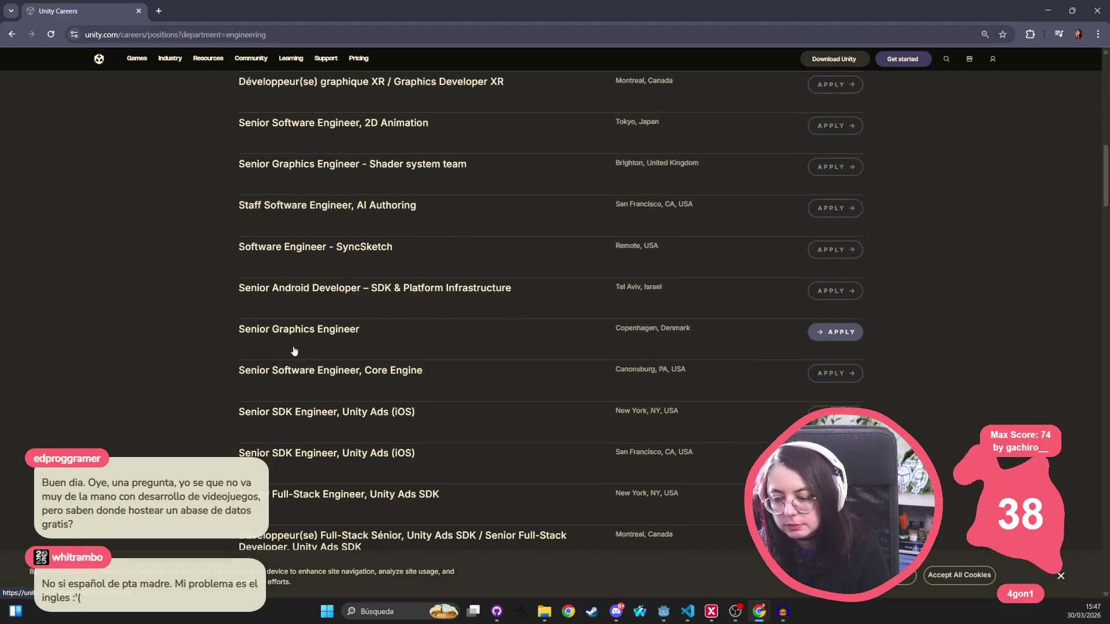
pyautogui.scroll(-3, 292, 352)
pyautogui.scroll(-4, 281, 352)
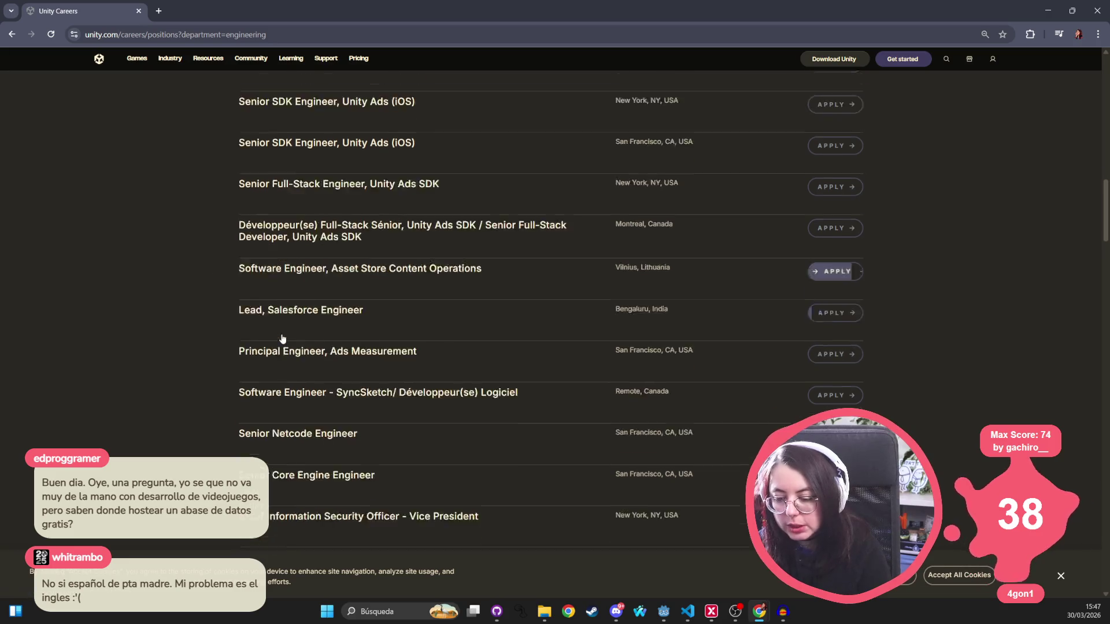
pyautogui.scroll(-10, 283, 361)
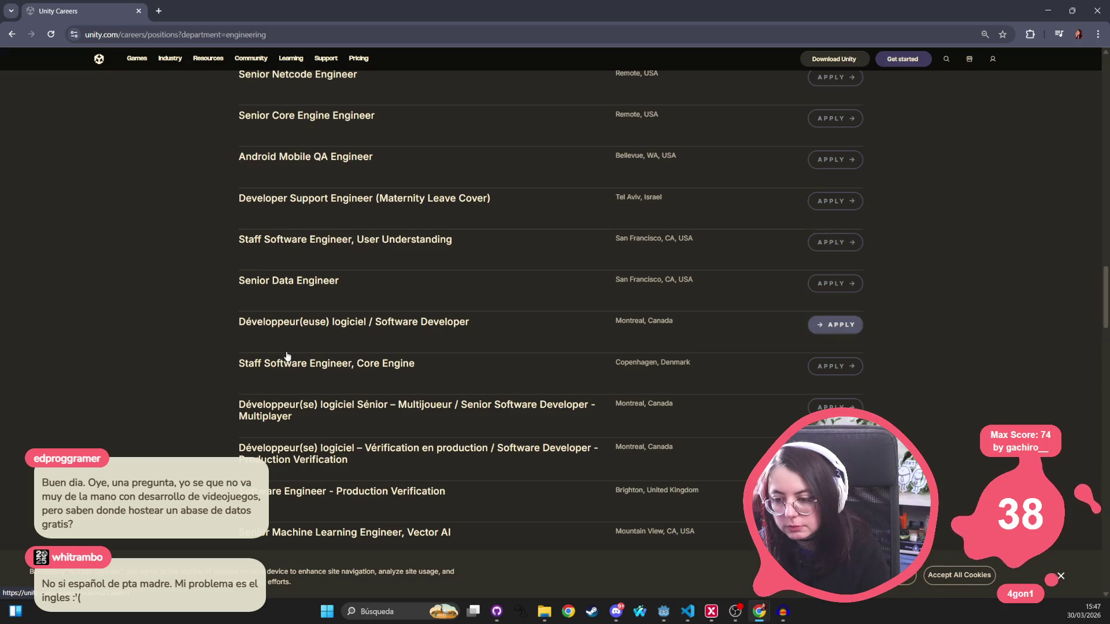
pyautogui.scroll(-6, 285, 357)
pyautogui.scroll(-12, 280, 357)
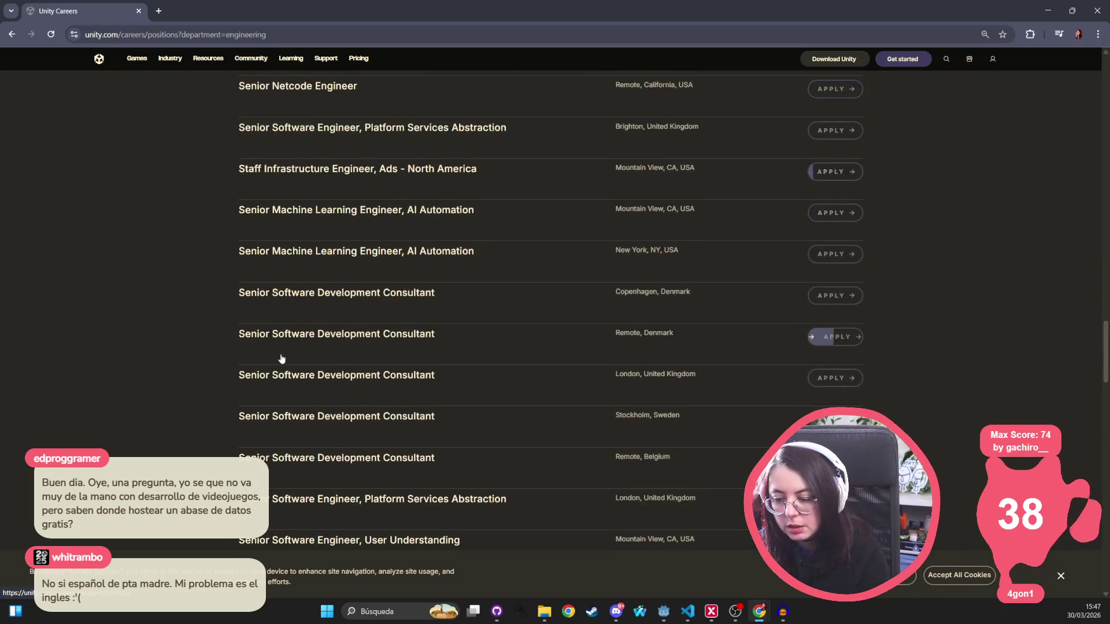
pyautogui.scroll(-5, 275, 354)
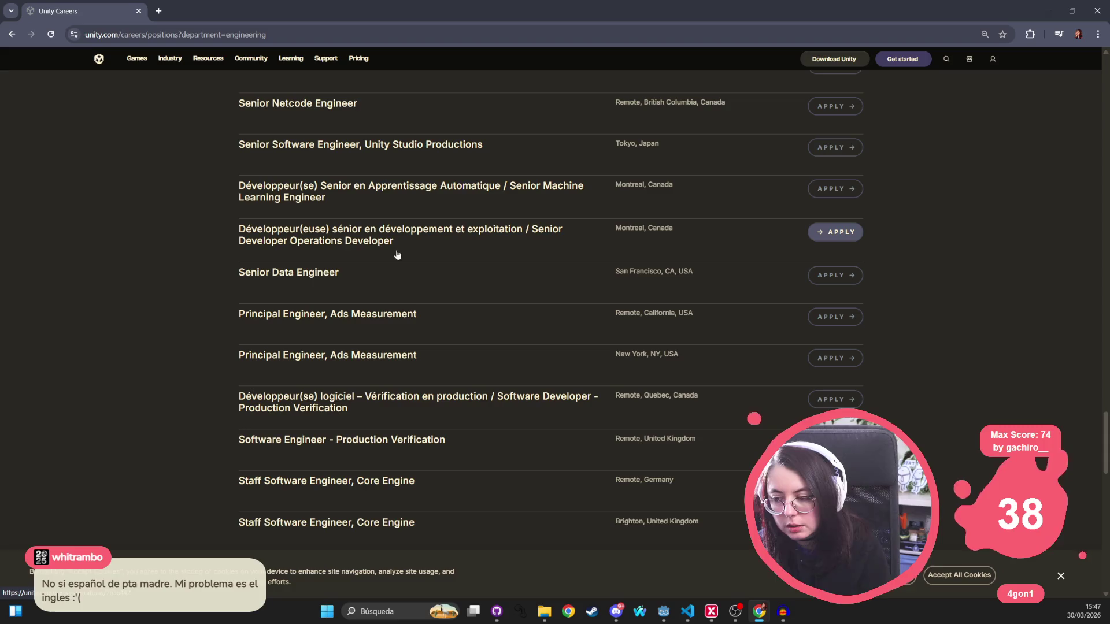
pyautogui.scroll(-13, 199, 261)
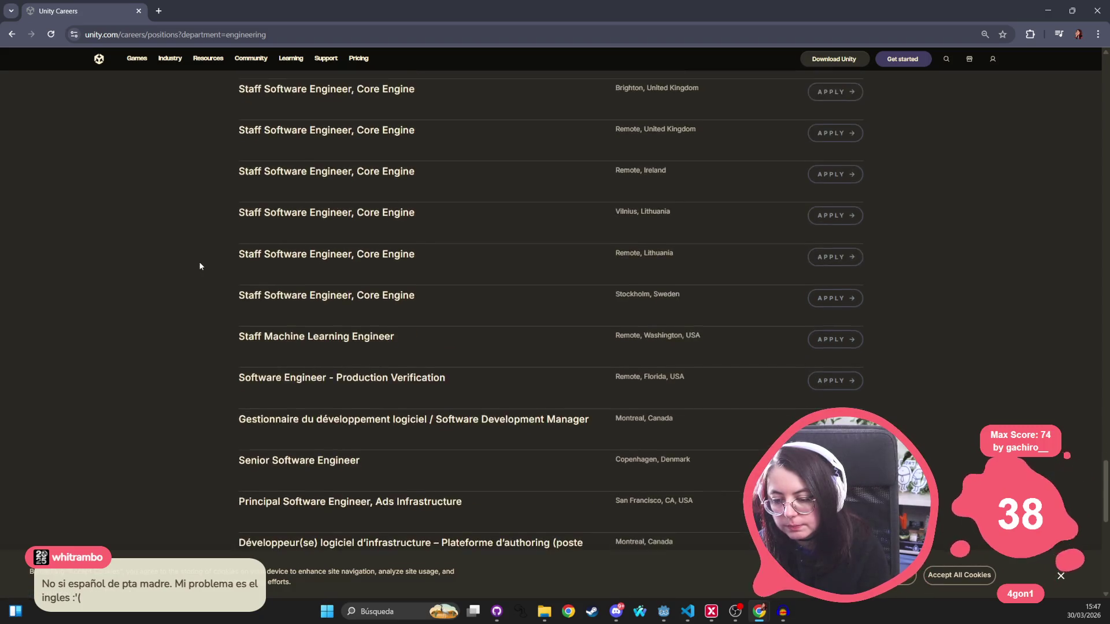
# Bookmark the page, find 'support engine' matches, and open the Developer Support Engineer posting
pyautogui.hotkey('ctrl', 'd')
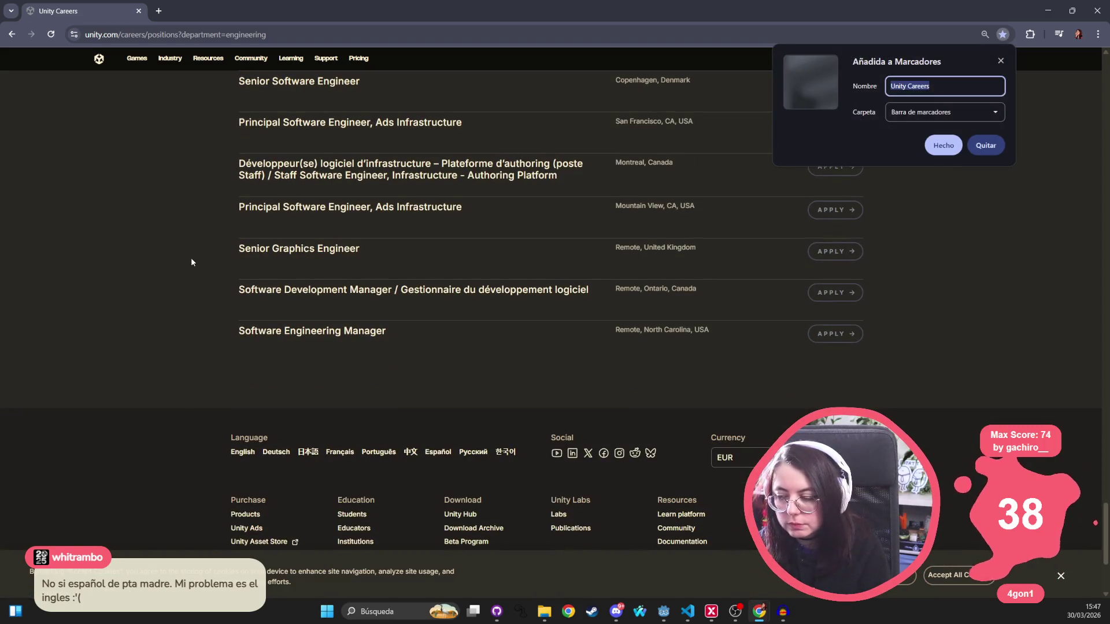
pyautogui.hotkey('ctrl', 'f')
pyautogui.write('support engineer')
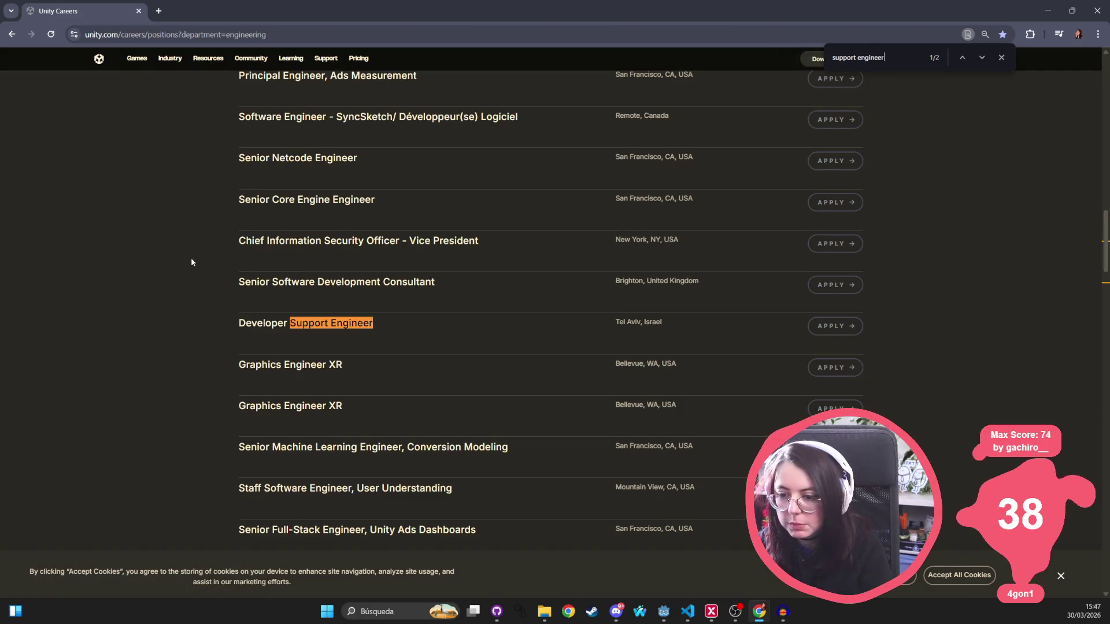
pyautogui.click(981, 58)
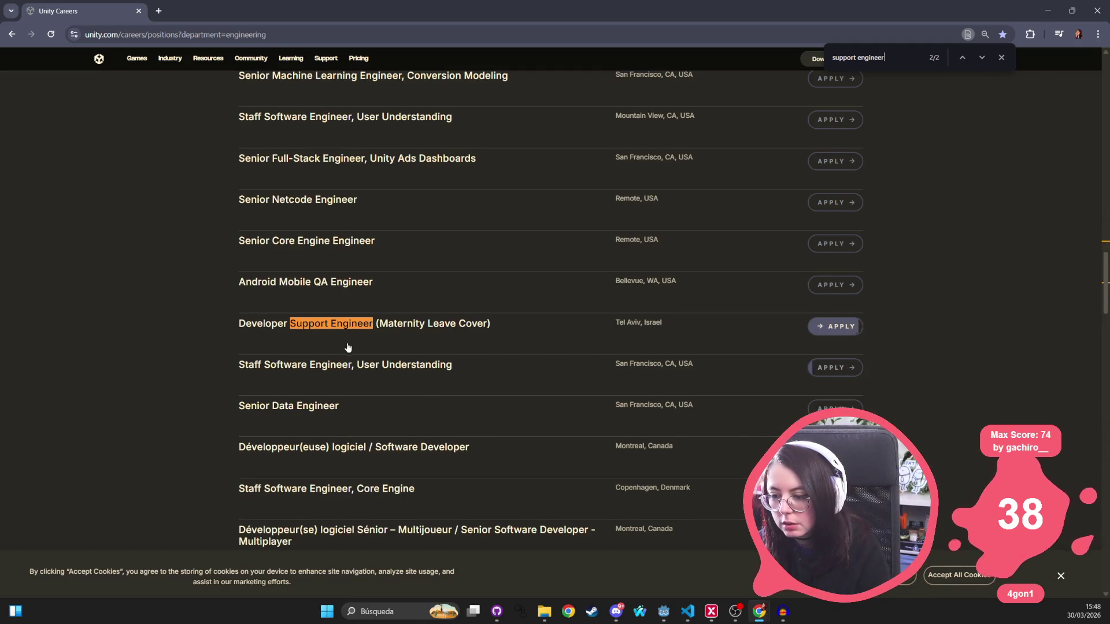
pyautogui.click(981, 57)
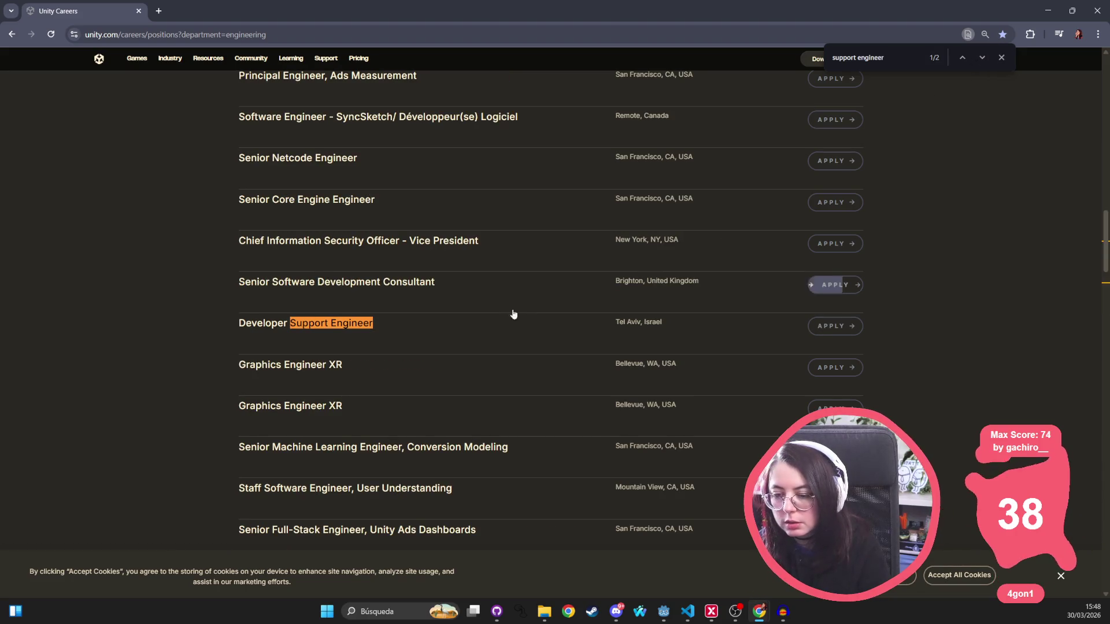
pyautogui.click(335, 324)
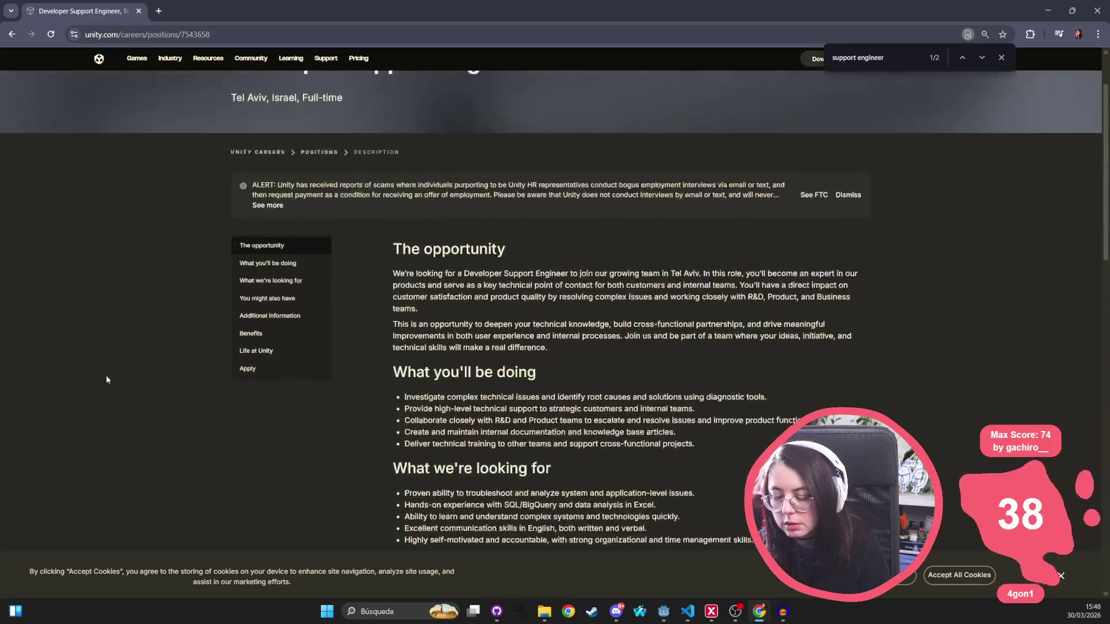
pyautogui.scroll(-5, 373, 236)
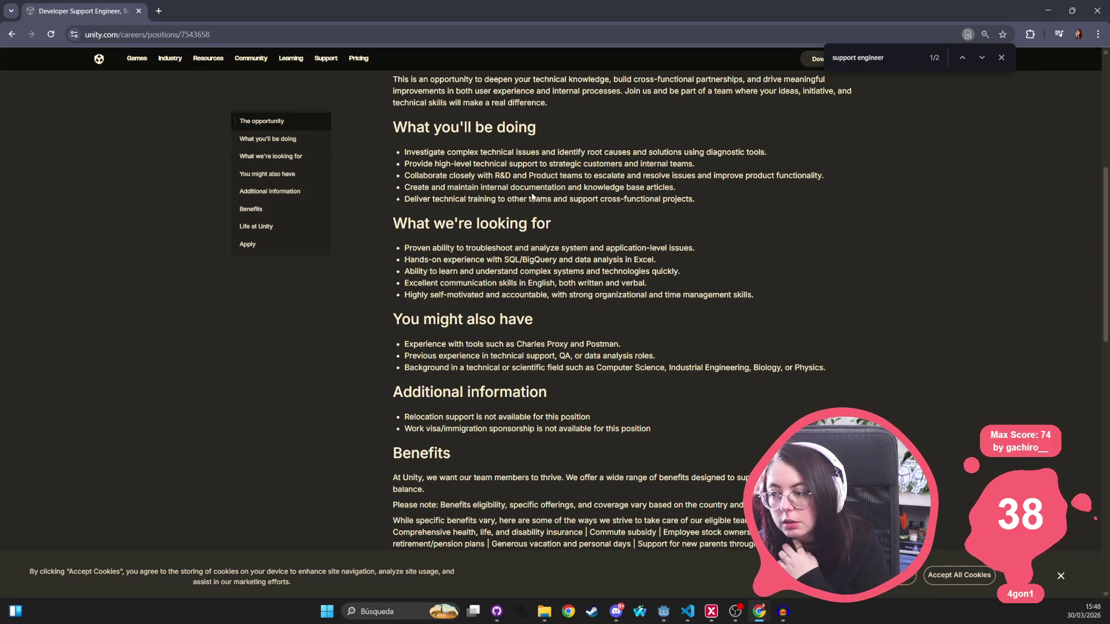
pyautogui.scroll(4, 524, 192)
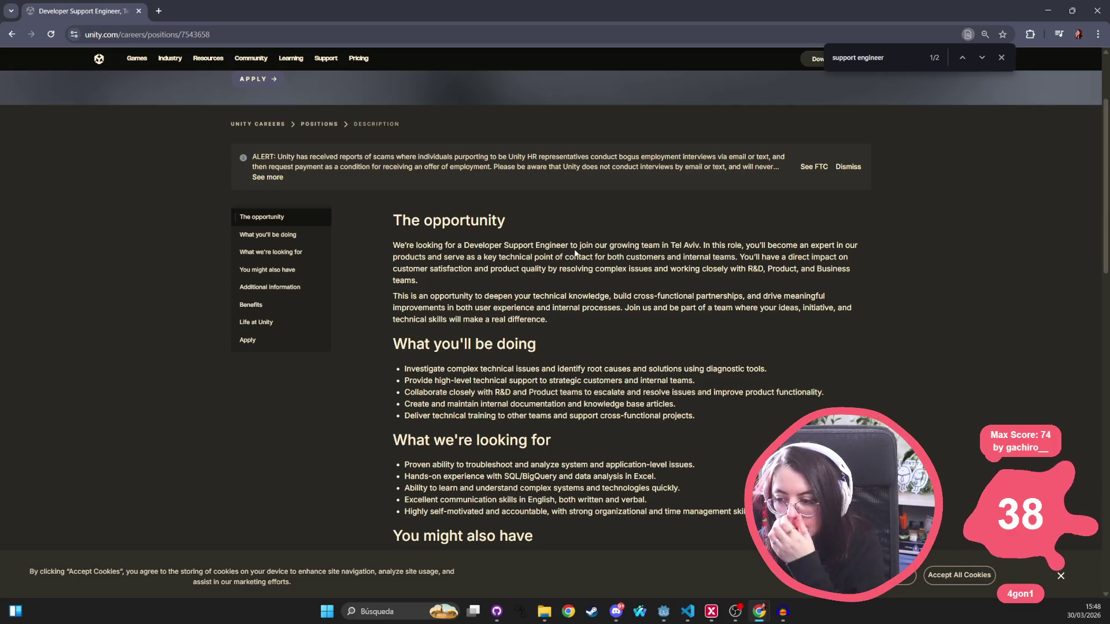
pyautogui.moveTo(746, 254)
pyautogui.mouseDown()
pyautogui.moveTo(812, 258)
pyautogui.moveTo(835, 245)
pyautogui.moveTo(847, 258)
pyautogui.moveTo(448, 280)
pyautogui.moveTo(660, 271)
pyautogui.mouseUp()
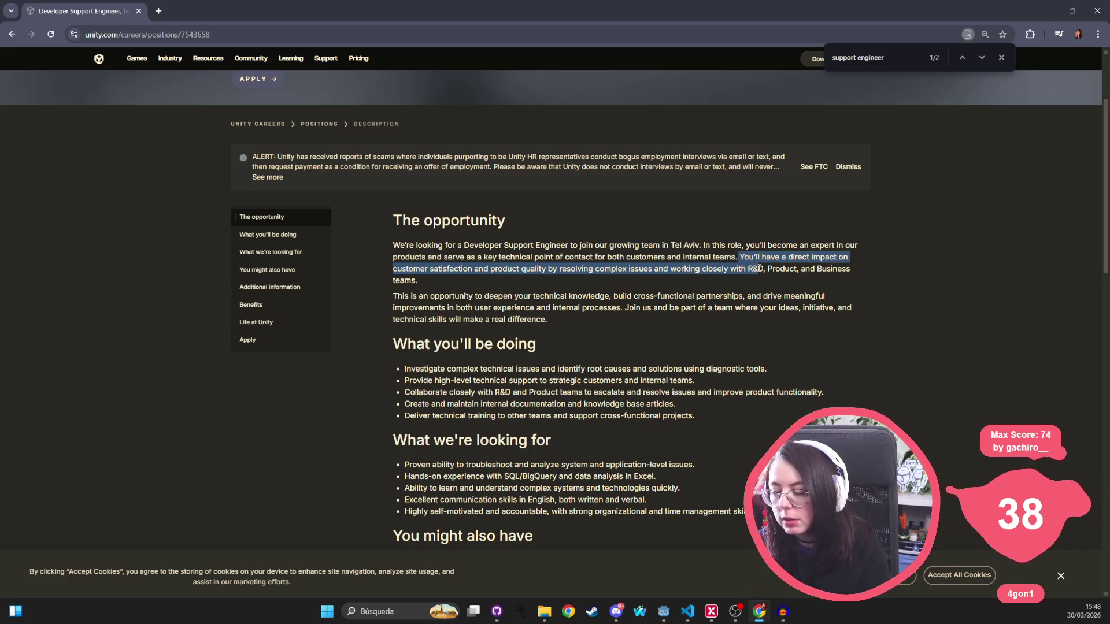
pyautogui.moveTo(767, 268); pyautogui.dragTo(808, 277)
pyautogui.moveTo(839, 271)
pyautogui.mouseDown()
pyautogui.moveTo(462, 287)
pyautogui.moveTo(744, 299)
pyautogui.moveTo(719, 290)
pyautogui.moveTo(526, 322)
pyautogui.moveTo(550, 347)
pyautogui.mouseUp()
pyautogui.click(450, 379)
pyautogui.moveTo(397, 369)
pyautogui.mouseDown()
pyautogui.moveTo(774, 369)
pyautogui.moveTo(461, 392)
pyautogui.moveTo(525, 369)
pyautogui.moveTo(414, 392)
pyautogui.moveTo(515, 369)
pyautogui.moveTo(704, 383)
pyautogui.mouseUp()
pyautogui.scroll(-1, 635, 346)
pyautogui.moveTo(405, 339)
pyautogui.mouseDown()
pyautogui.moveTo(847, 338)
pyautogui.moveTo(613, 346)
pyautogui.moveTo(694, 341)
pyautogui.moveTo(631, 363)
pyautogui.moveTo(677, 349)
pyautogui.moveTo(482, 362)
pyautogui.moveTo(552, 352)
pyautogui.moveTo(765, 360)
pyautogui.moveTo(520, 350)
pyautogui.moveTo(393, 163)
pyautogui.mouseUp()
pyautogui.scroll(-2, 578, 331)
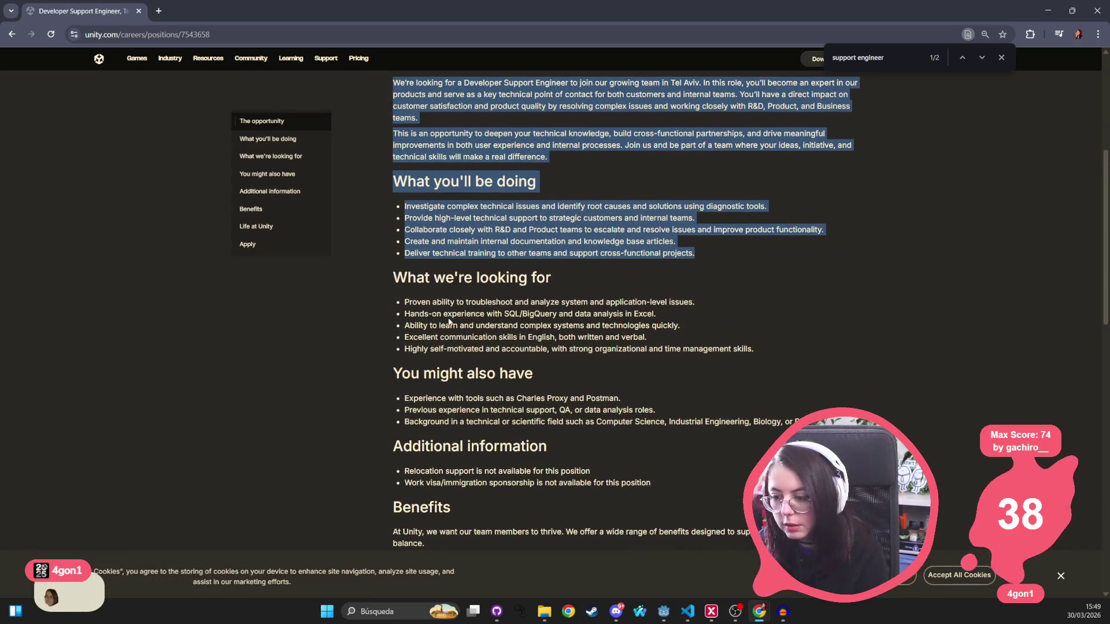
pyautogui.click(584, 311)
pyautogui.moveTo(404, 302)
pyautogui.mouseDown()
pyautogui.moveTo(749, 352)
pyautogui.moveTo(808, 358)
pyautogui.moveTo(817, 346)
pyautogui.moveTo(276, 297)
pyautogui.moveTo(429, 315)
pyautogui.moveTo(404, 301)
pyautogui.mouseUp()
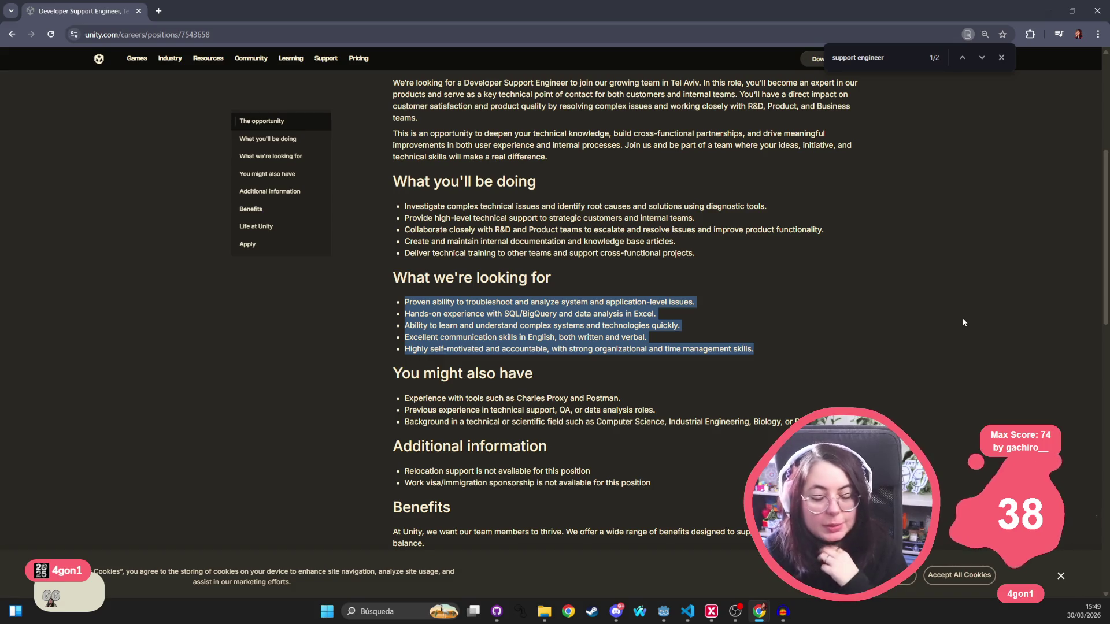
pyautogui.scroll(-15, 621, 381)
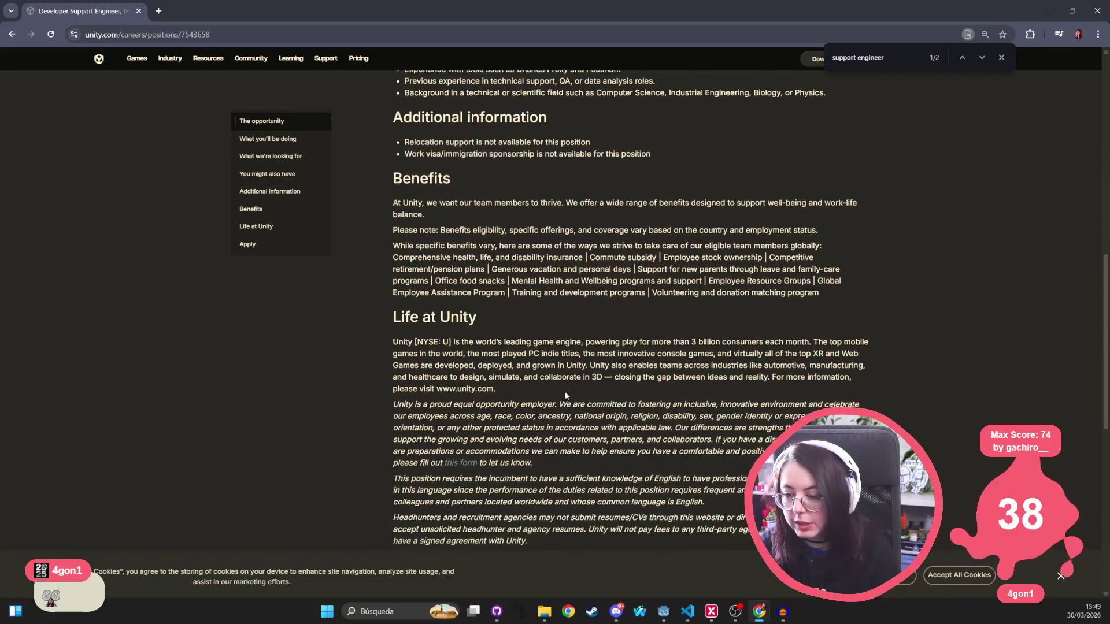
pyautogui.scroll(20, 488, 417)
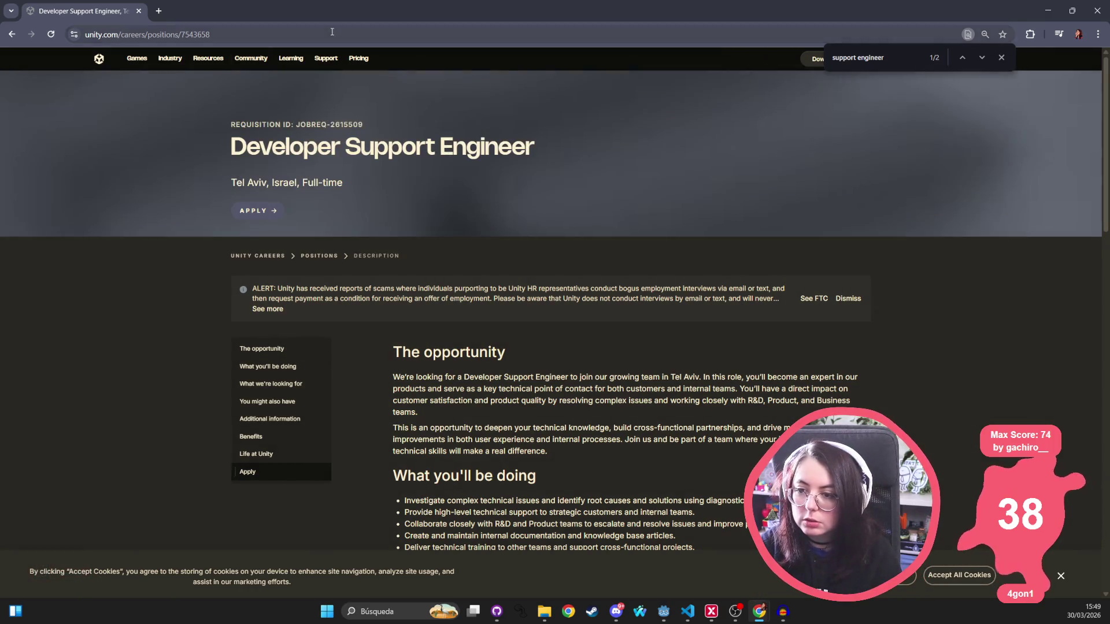
# Web-search for Plastic SCM and open the plasticscm.com homepage result
pyautogui.click(333, 32)
pyautogui.write('plastc')
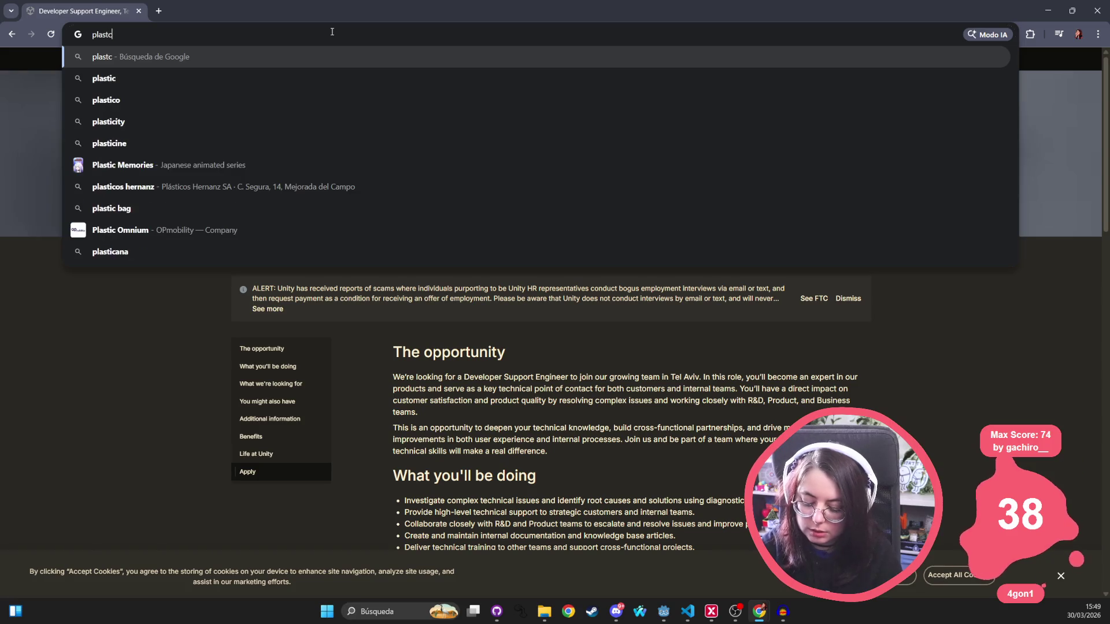
pyautogui.press('BackSpace')
pyautogui.write('iccsvm')
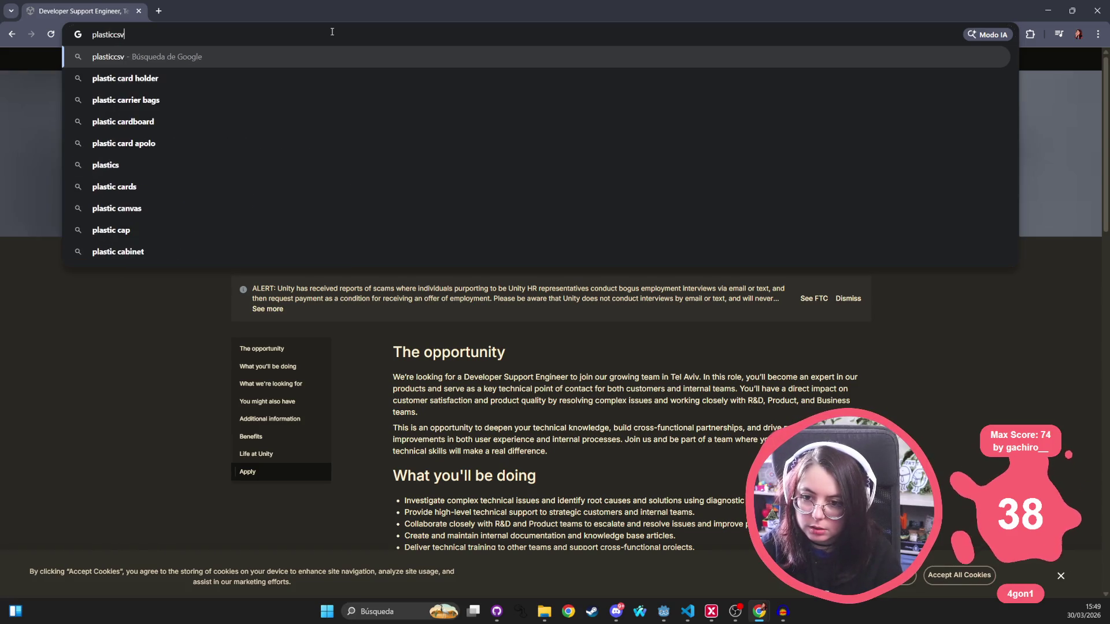
pyautogui.press('Return')
pyautogui.click(240, 164)
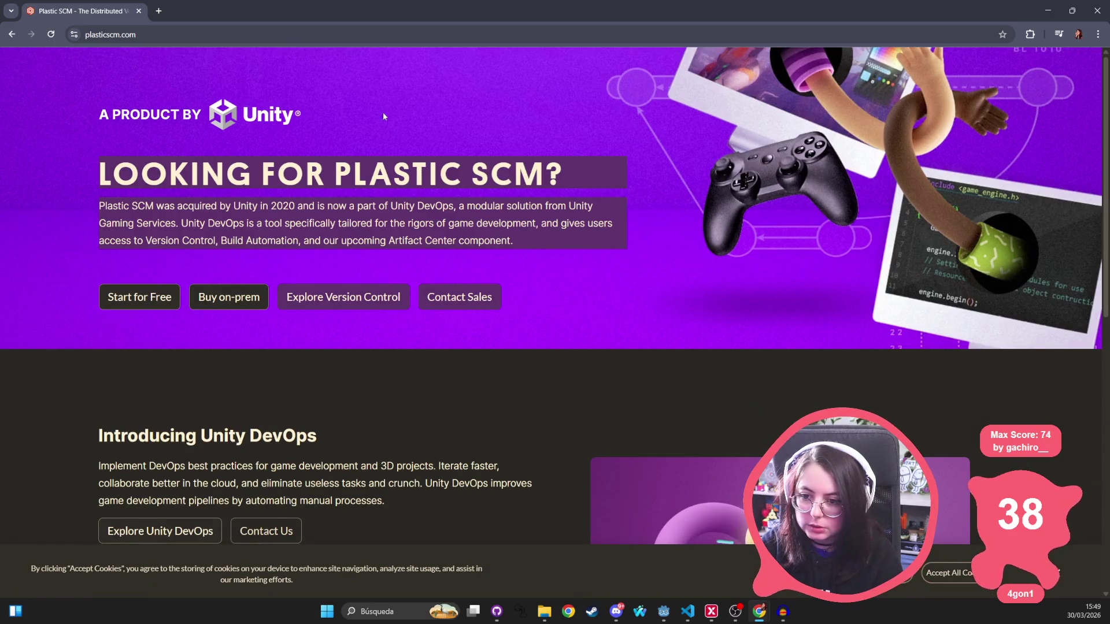
# Scroll through the Plastic SCM homepage and accept all cookies to dismiss the banner
pyautogui.scroll(-4, 383, 116)
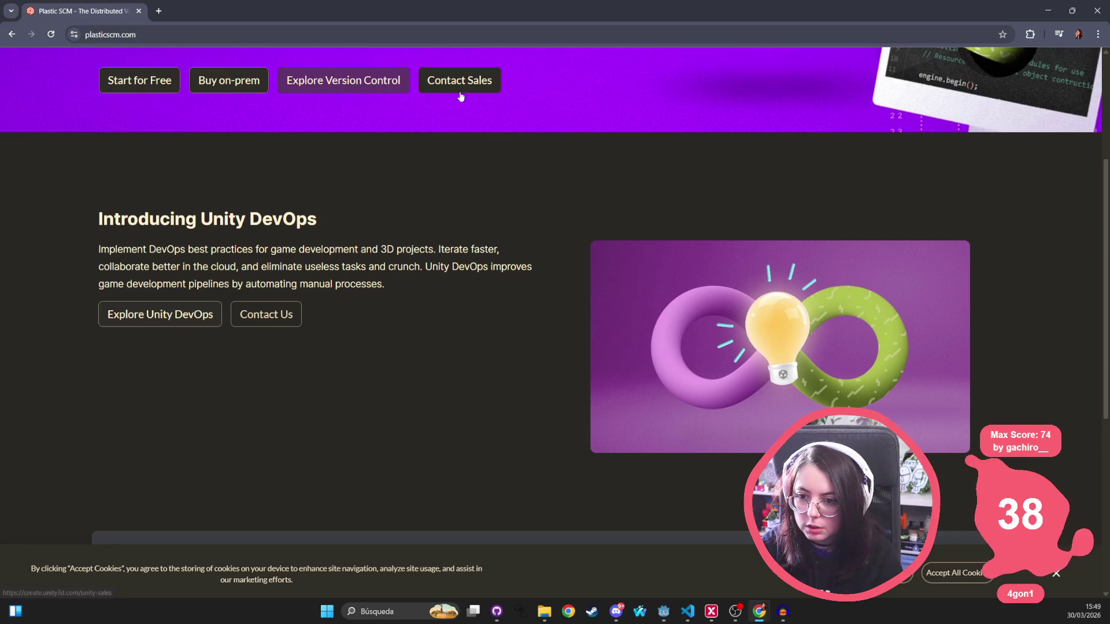
pyautogui.scroll(-6, 461, 96)
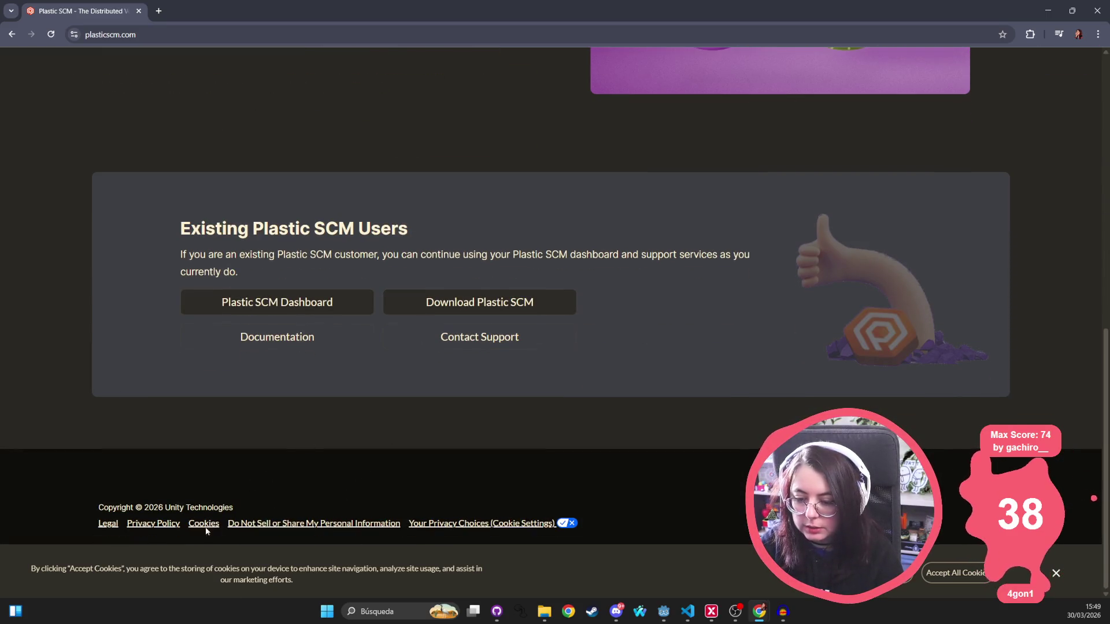
pyautogui.scroll(10, 745, 392)
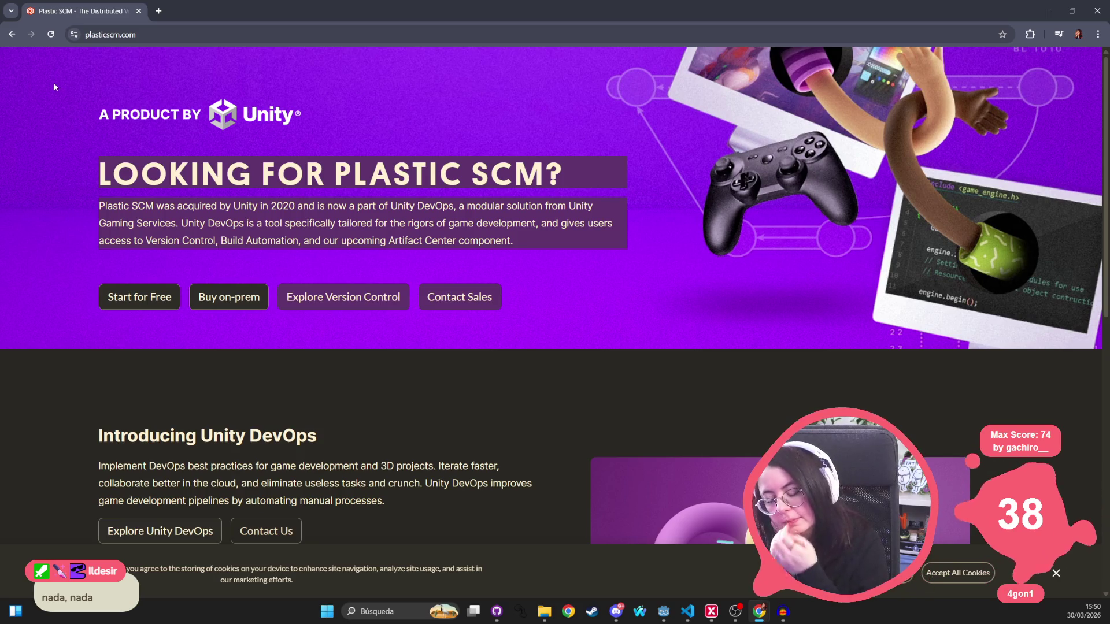
pyautogui.scroll(-3, 191, 364)
pyautogui.scroll(-5, 193, 365)
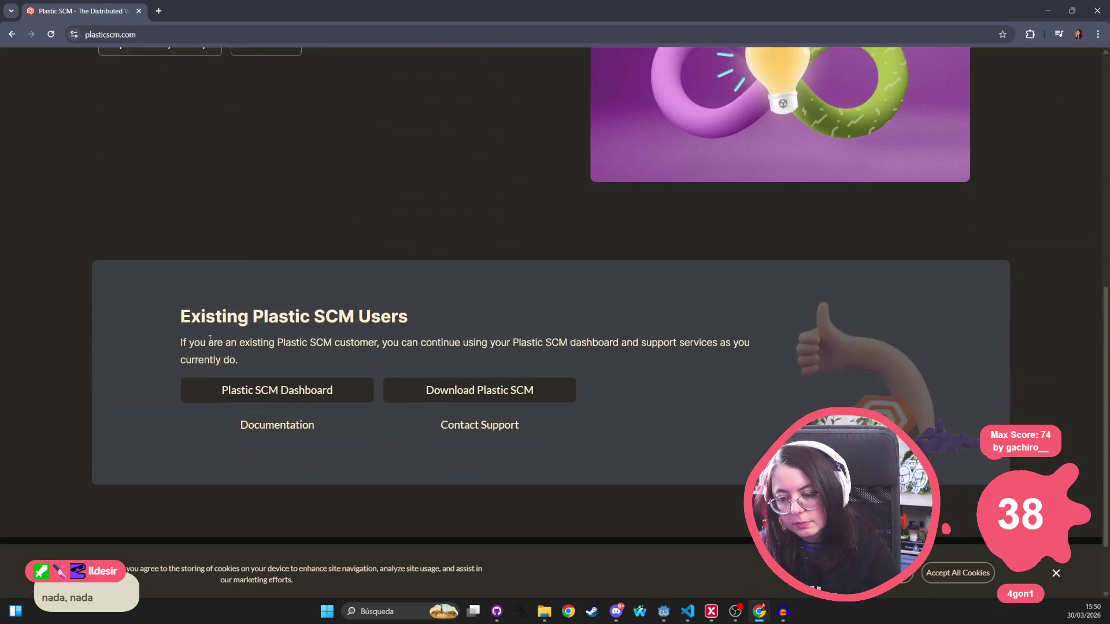
pyautogui.scroll(-2, 347, 354)
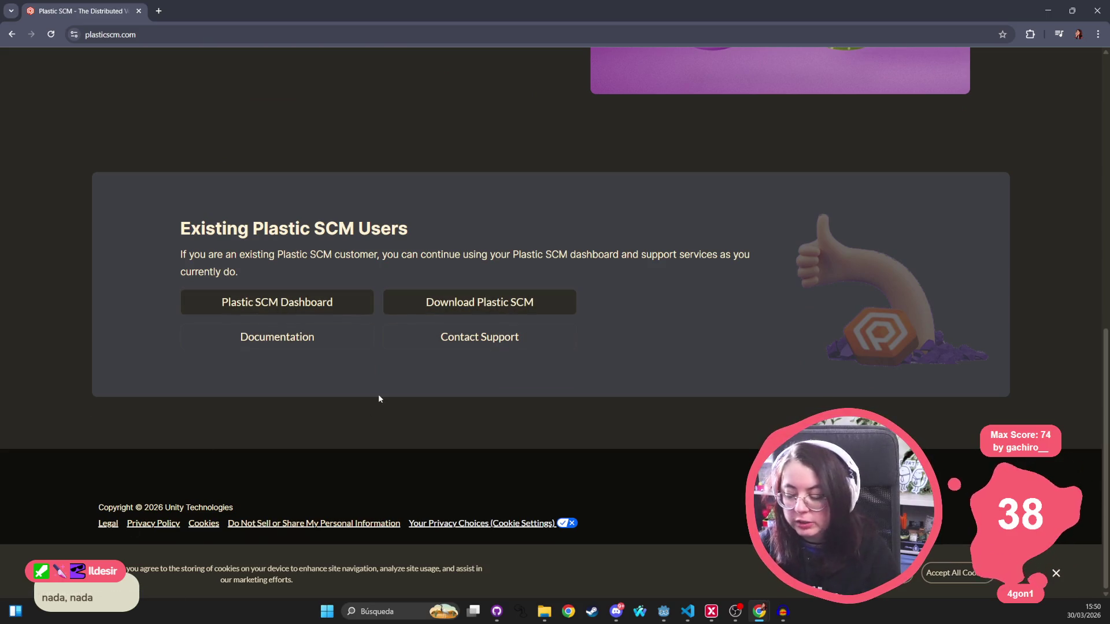
pyautogui.click(935, 575)
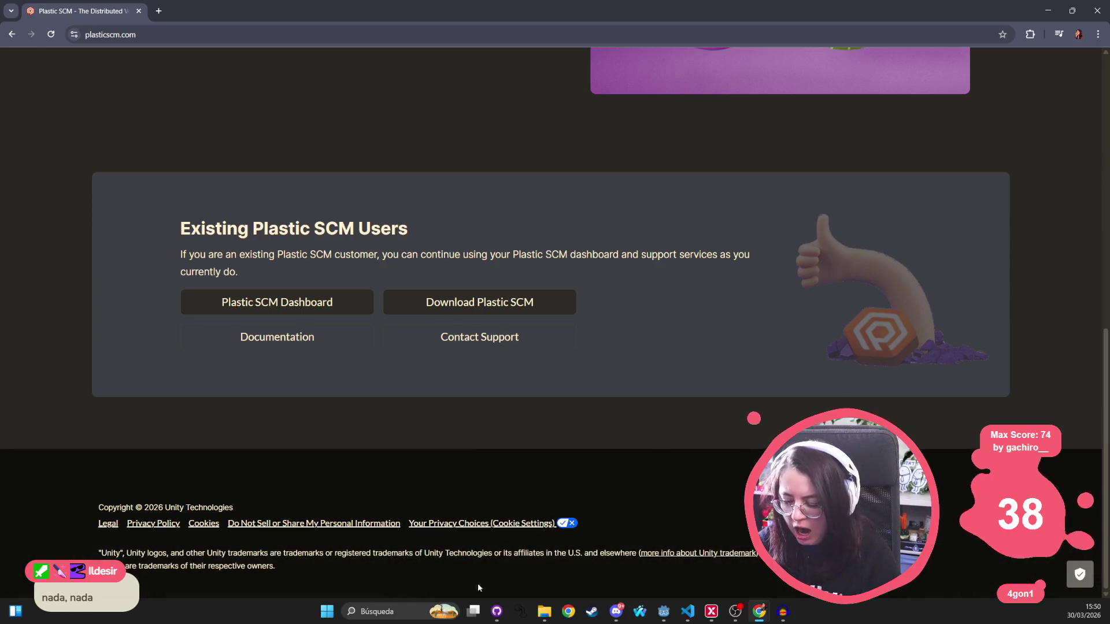
pyautogui.scroll(12, 387, 564)
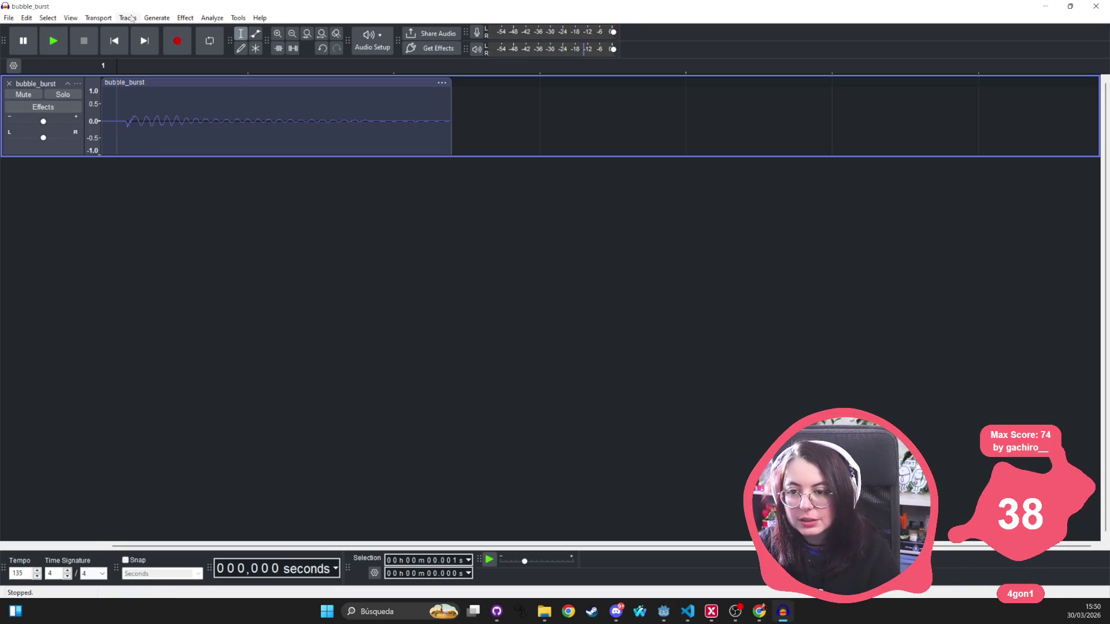
# Try applying Volume and Compression > Limiter and dismiss the 'select audio first' warning
pyautogui.click(156, 18)
pyautogui.moveTo(197, 22)
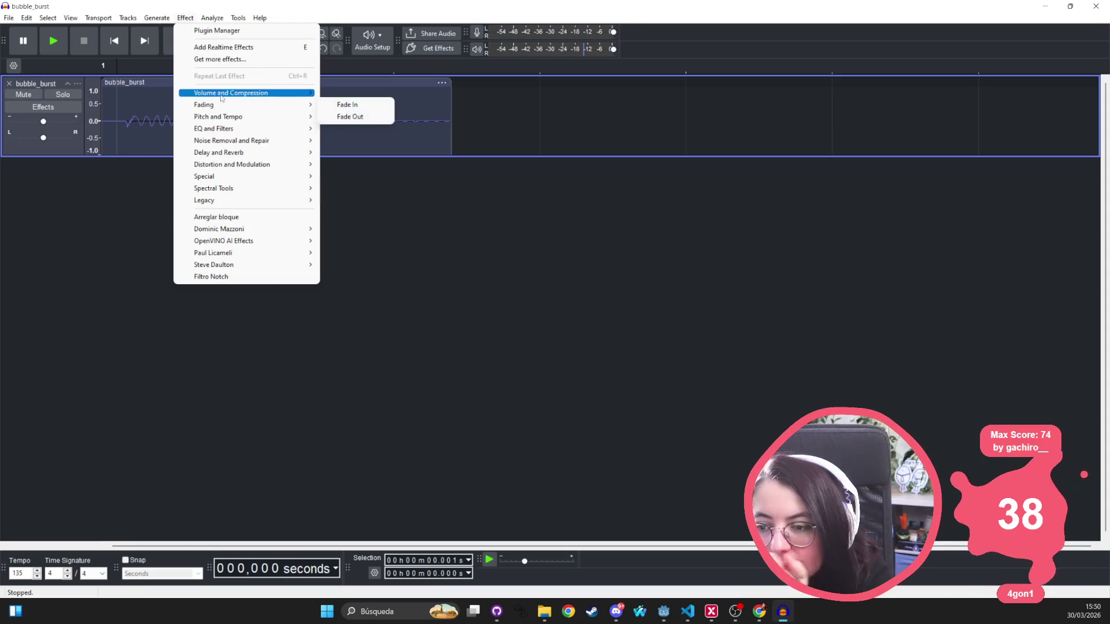
pyautogui.moveTo(221, 99)
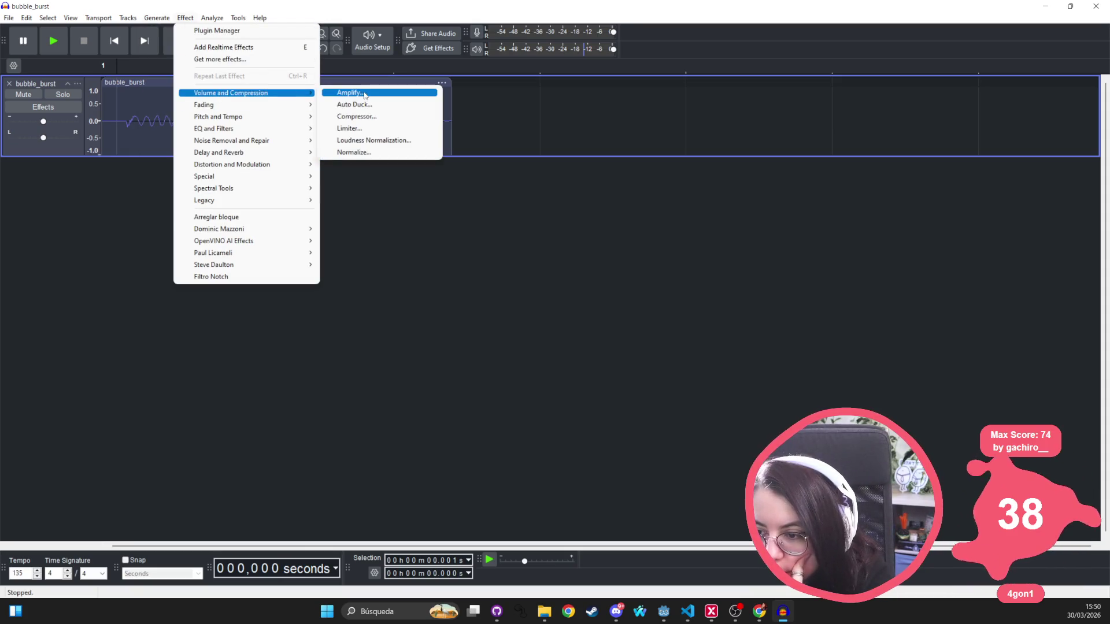
pyautogui.click(370, 128)
pyautogui.click(669, 325)
# Select all of the bubble_burst audio with Ctrl+A, closing the Effect menu without applying anything
pyautogui.hotkey('ctrl', 'a')
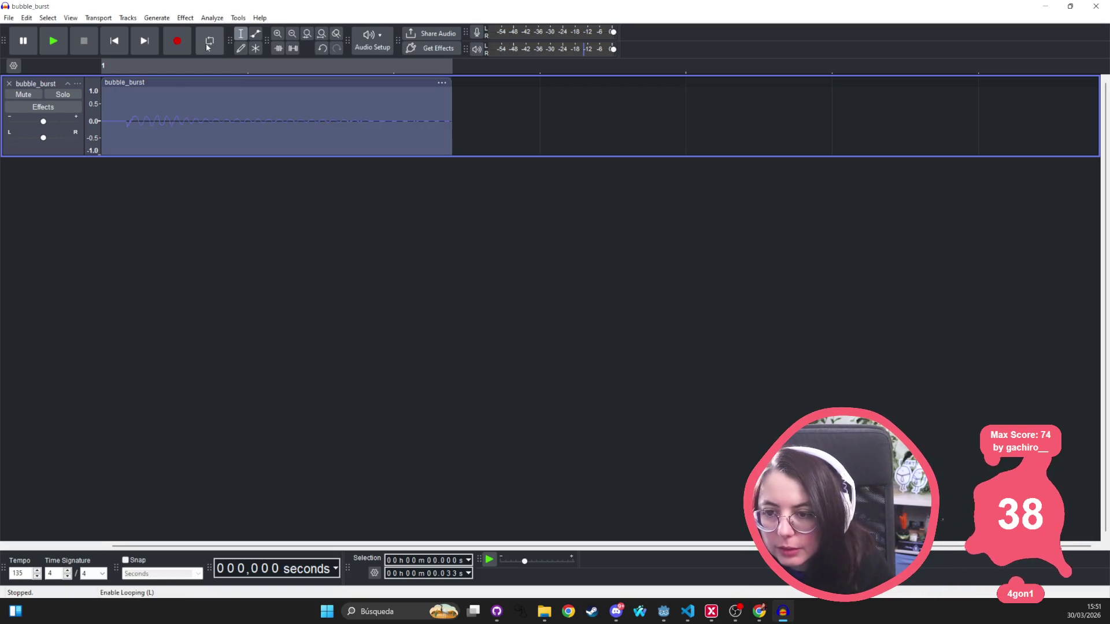
pyautogui.click(186, 18)
pyautogui.click(190, 18)
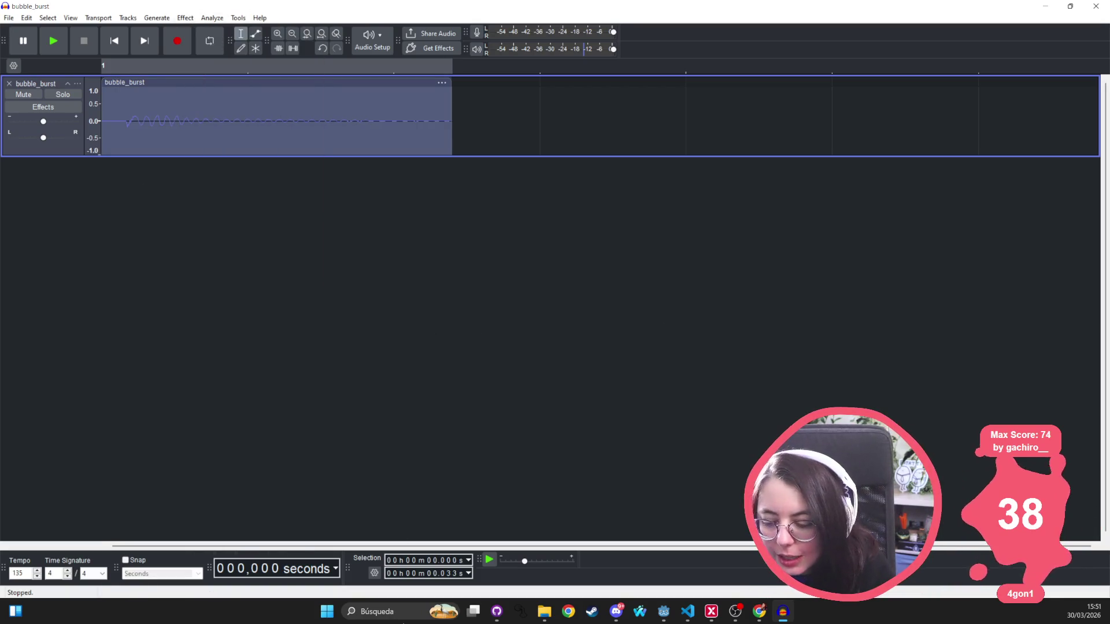
pyautogui.click(404, 612)
# Launch REAPER and dismiss its new-version and evaluation notices, choosing Still Evaluating
pyautogui.write('reaper')
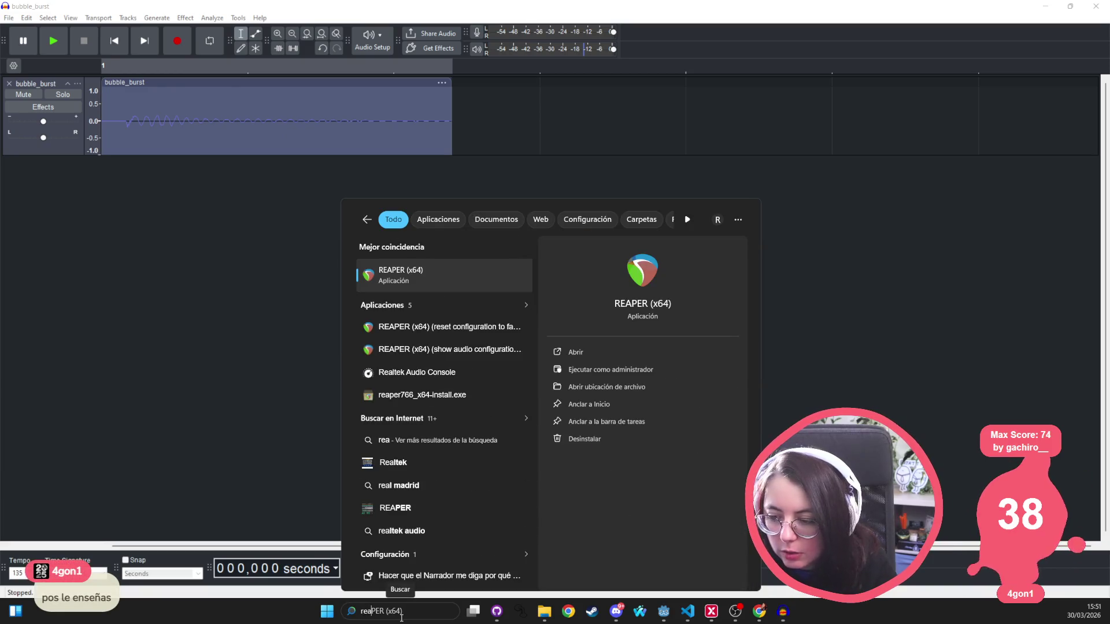
pyautogui.press('Escape')
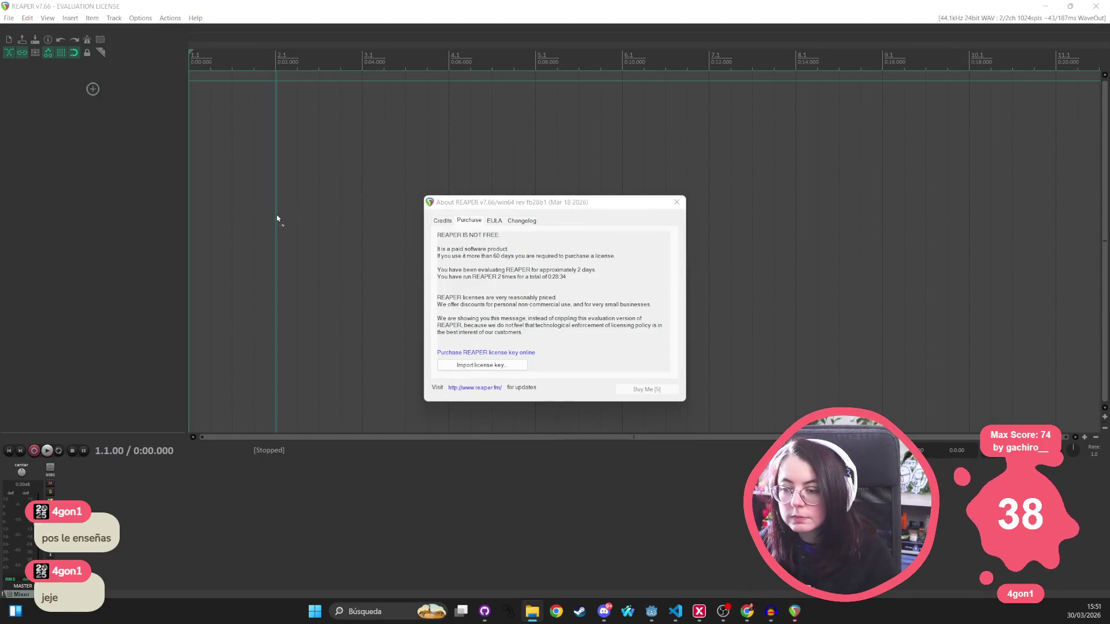
pyautogui.click(695, 384)
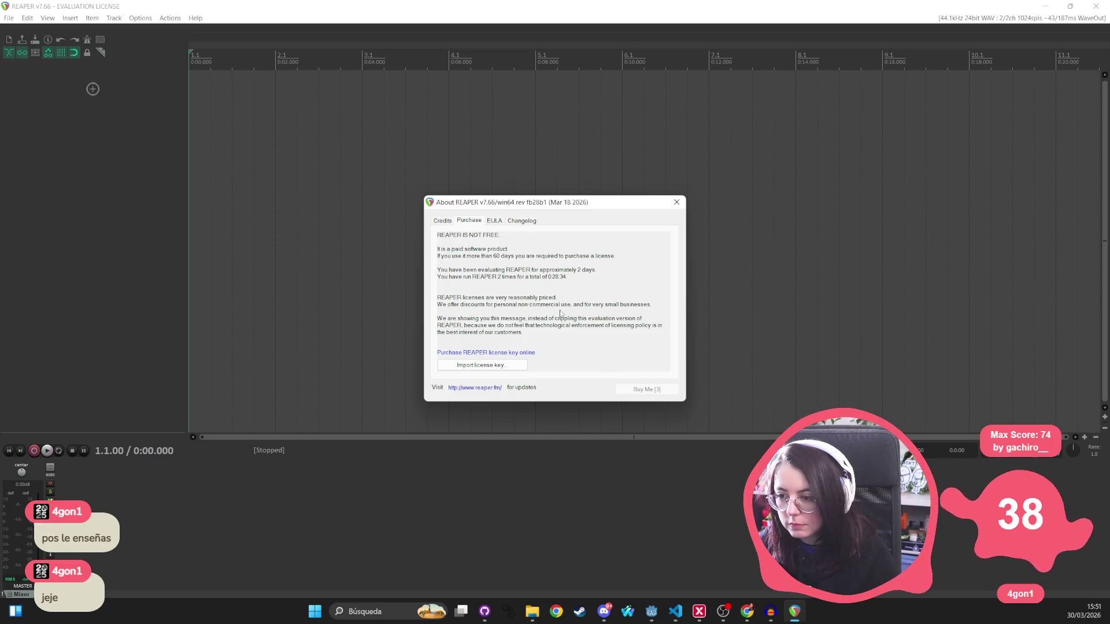
pyautogui.click(647, 390)
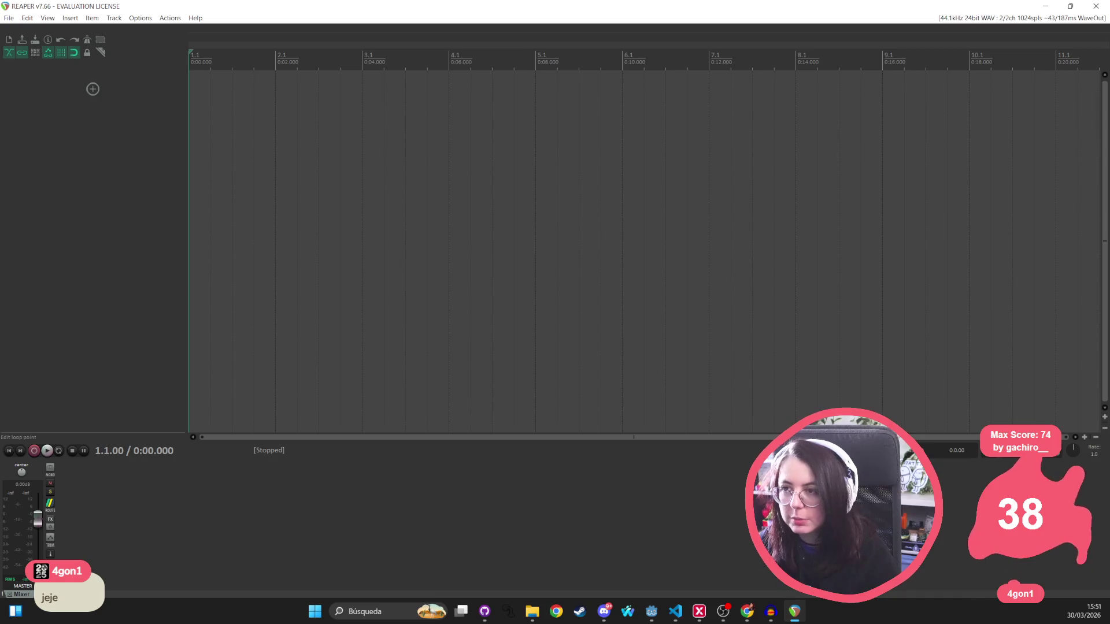
# Import bubble_burst onto a new track, move the clip to the project start, and play it
pyautogui.moveTo(234, 112); pyautogui.dragTo(233, 113)
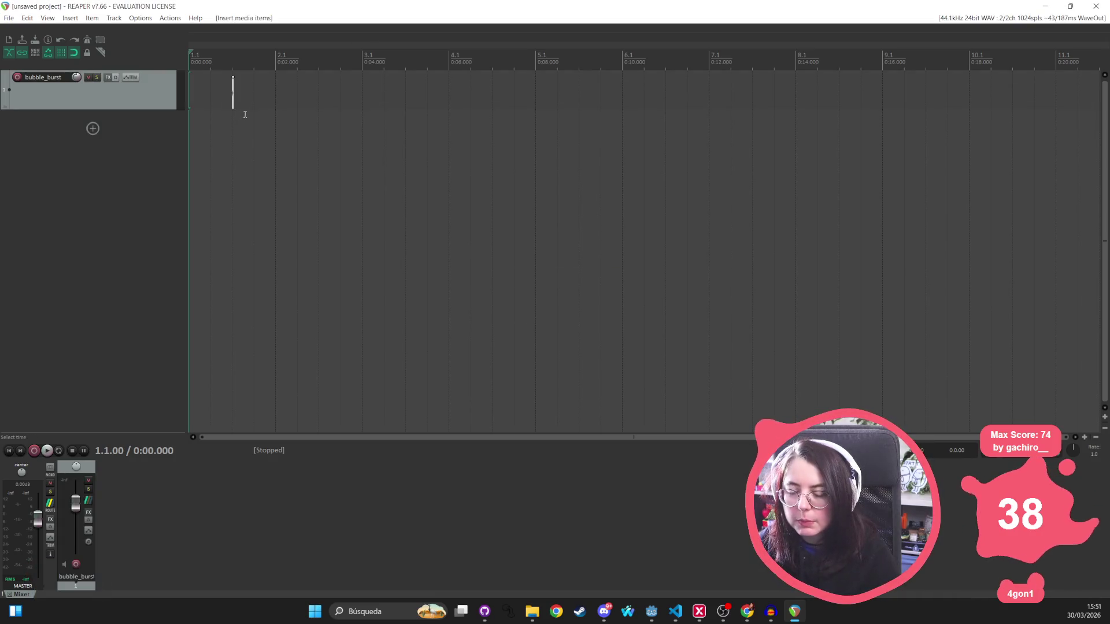
pyautogui.keyDown('ctrl'); pyautogui.scroll(2, 236, 98); pyautogui.keyUp('ctrl')
pyautogui.scroll(4, 243, 116)
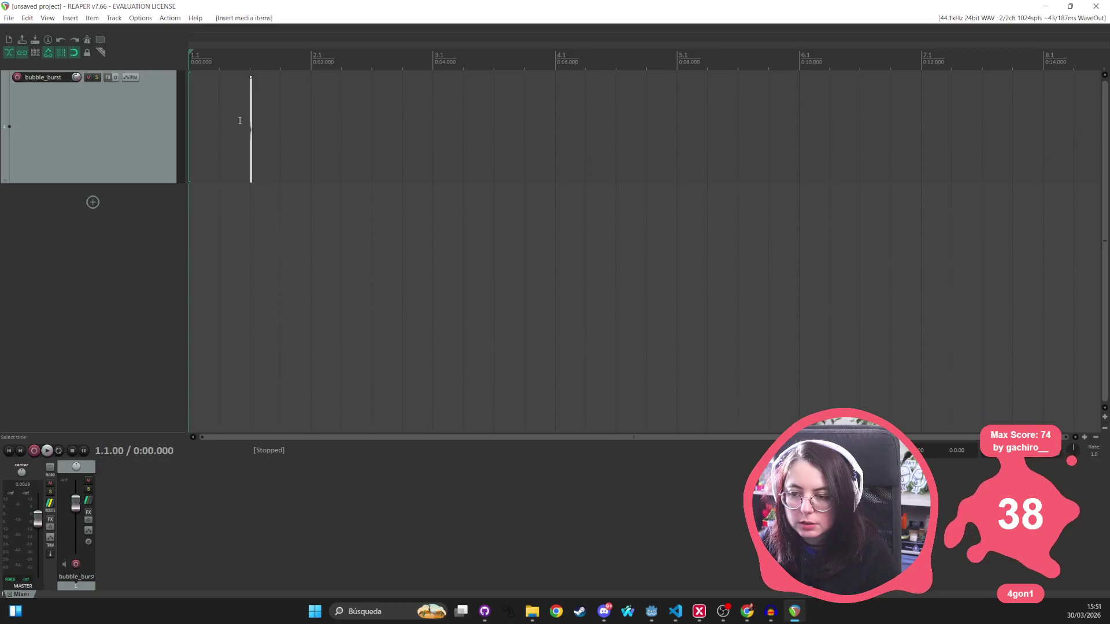
pyautogui.moveTo(858, 91)
pyautogui.mouseDown()
pyautogui.moveTo(795, 103)
pyautogui.moveTo(193, 103)
pyautogui.mouseUp()
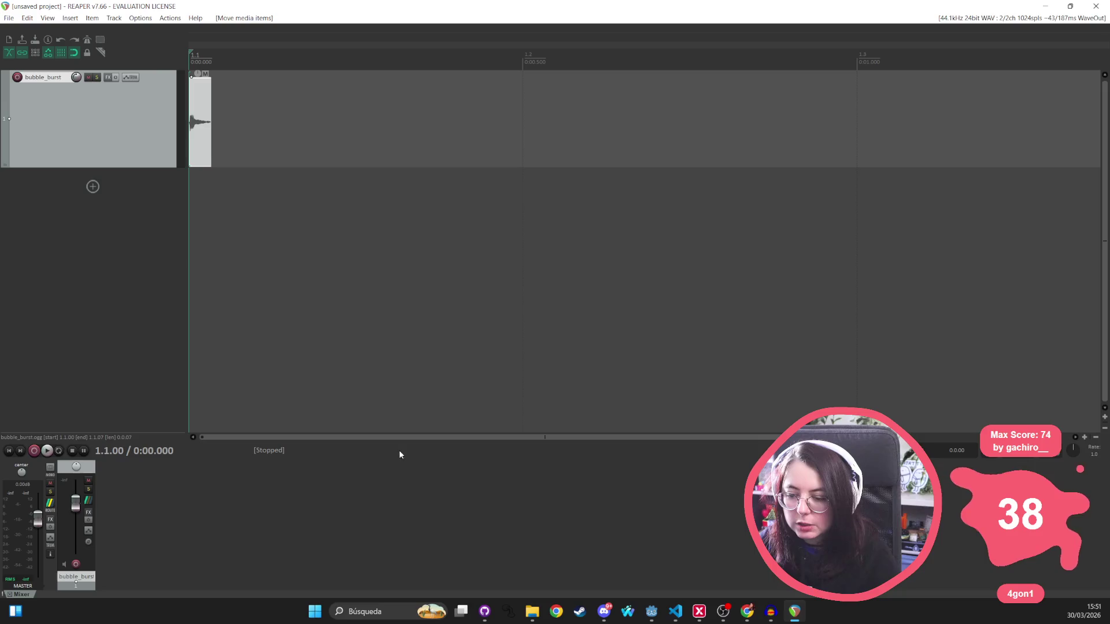
pyautogui.scroll(6, 207, 110)
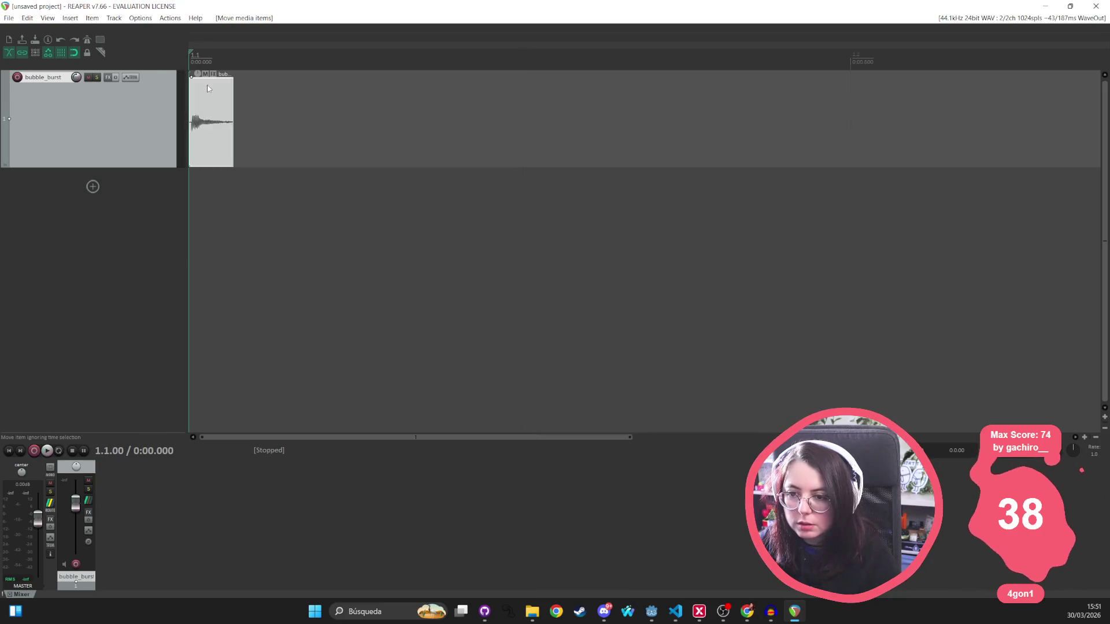
pyautogui.press('space')
pyautogui.press('space')
# Mark a time range, deselect the clip and set the edit position at the selection end
pyautogui.hscroll(5, 225, 115)
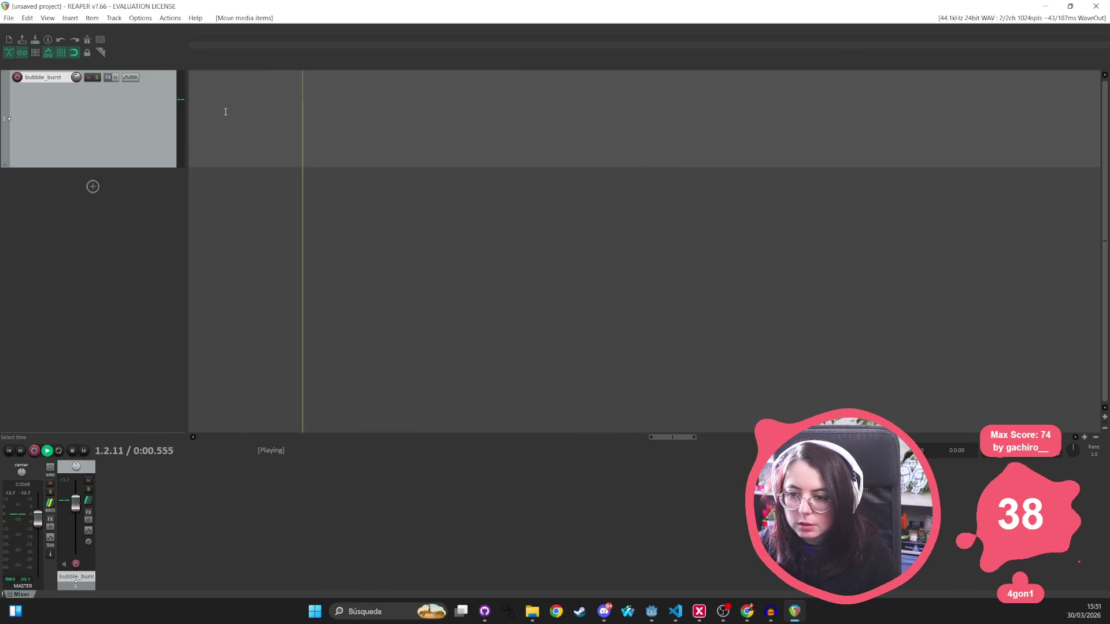
pyautogui.moveTo(666, 289)
pyautogui.mouseDown()
pyautogui.moveTo(196, 185)
pyautogui.moveTo(199, 202)
pyautogui.moveTo(507, 209)
pyautogui.mouseUp()
pyautogui.scroll(-10, 493, 208)
pyautogui.scroll(15, 297, 99)
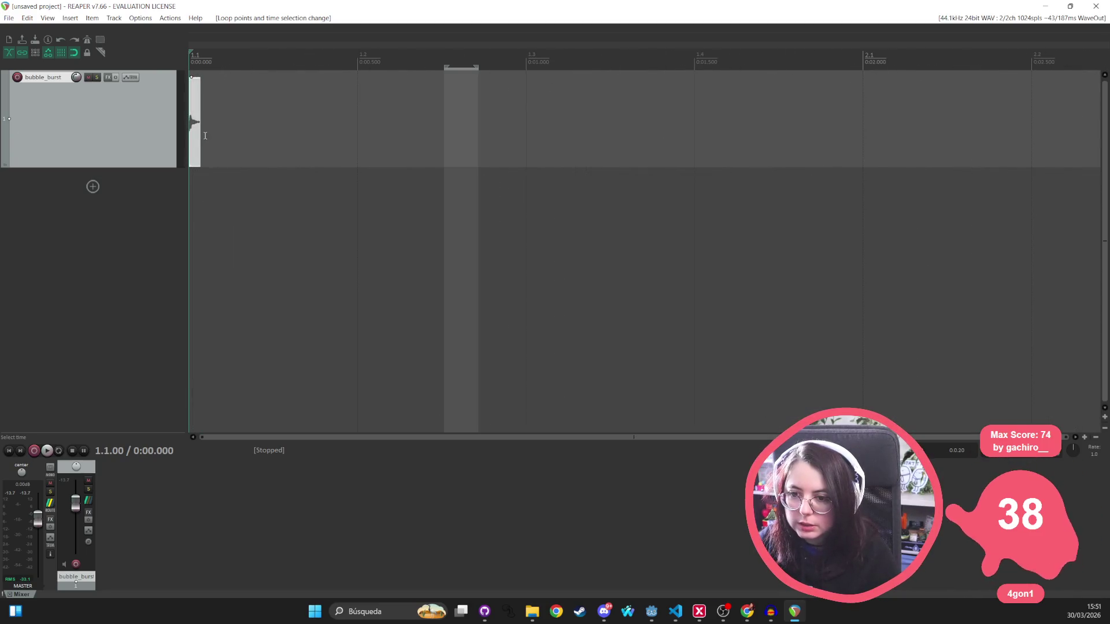
pyautogui.click(203, 71)
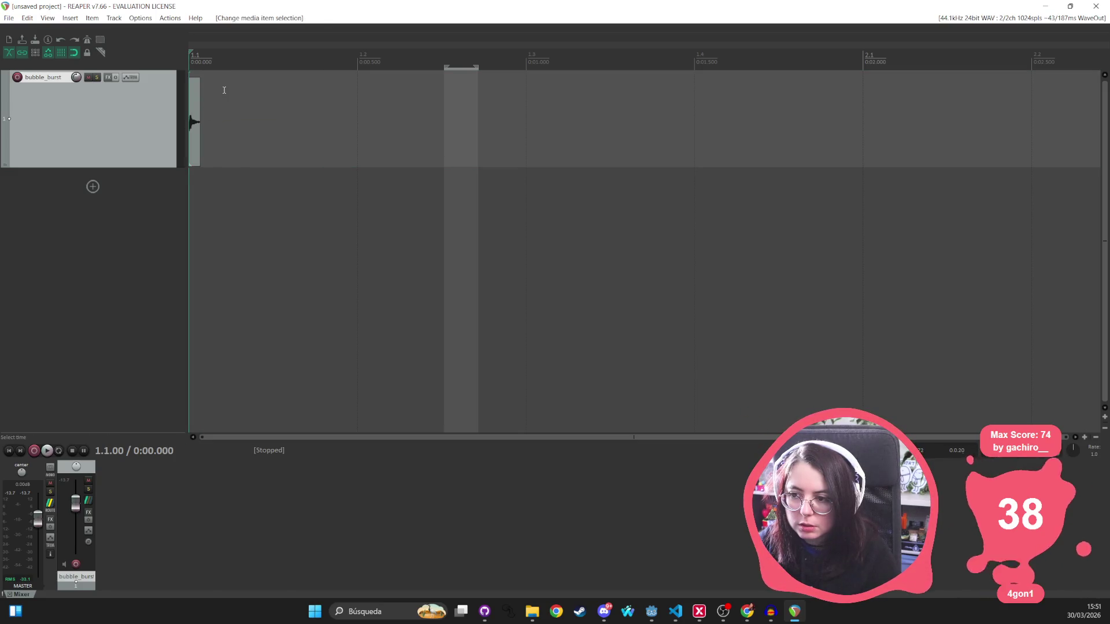
pyautogui.click(485, 85)
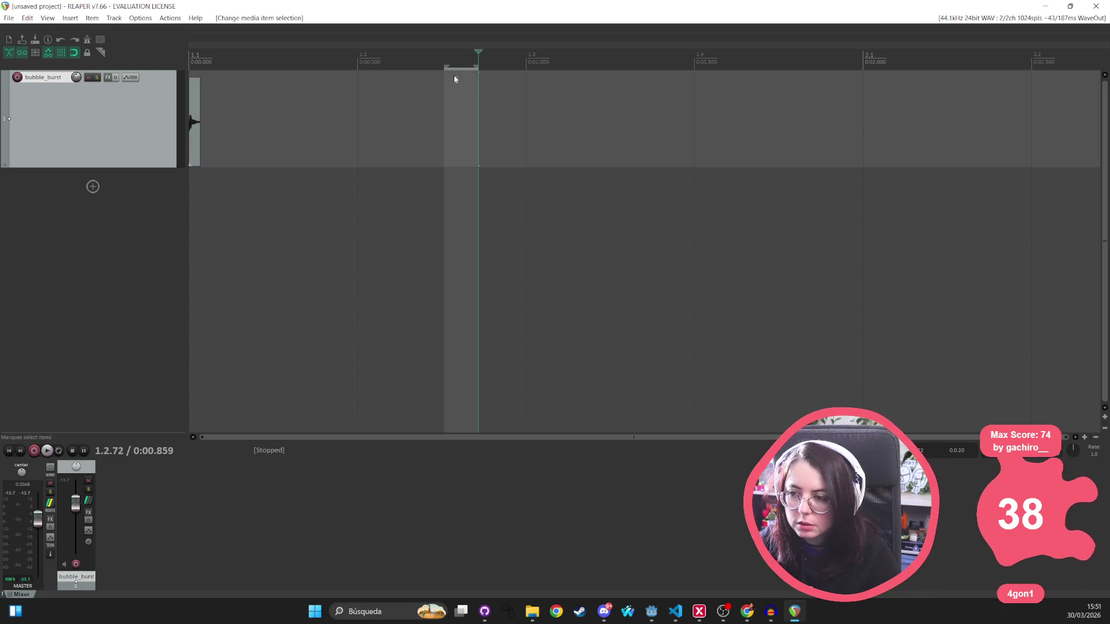
# Remove the time selection from the ruler and play the project from its start
pyautogui.rightClick(455, 75)
pyautogui.click(456, 75)
pyautogui.rightClick(461, 71)
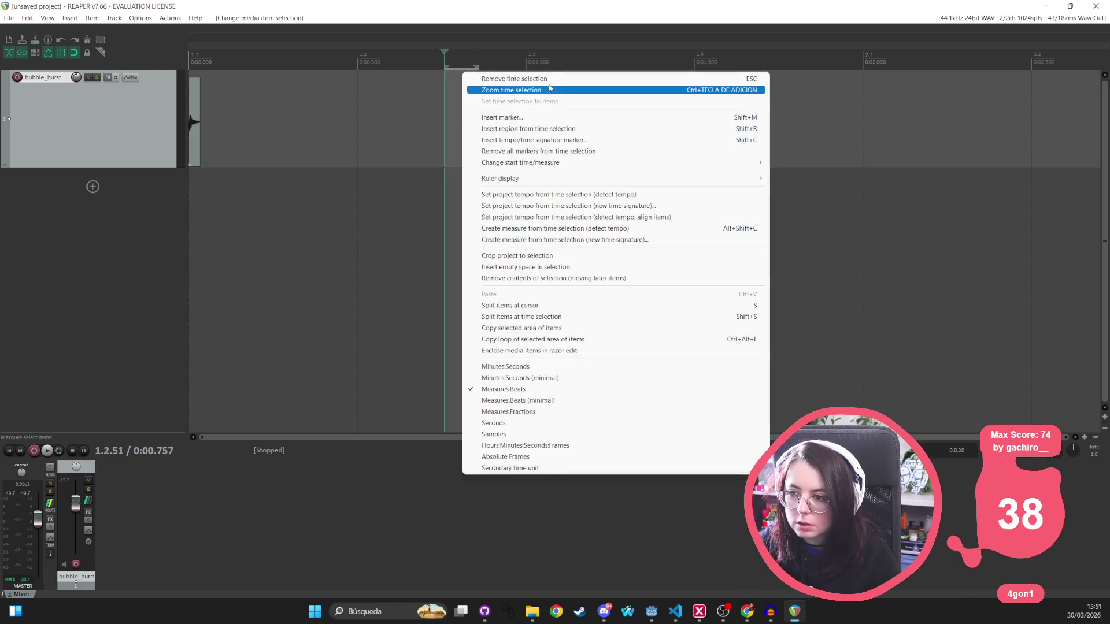
pyautogui.click(470, 79)
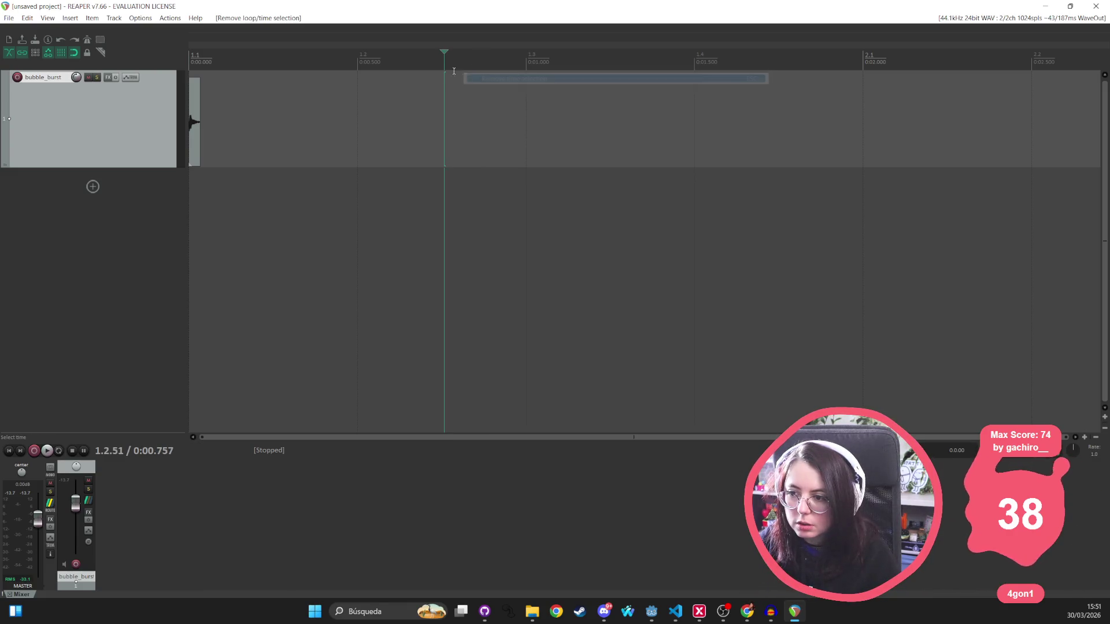
pyautogui.click(195, 87)
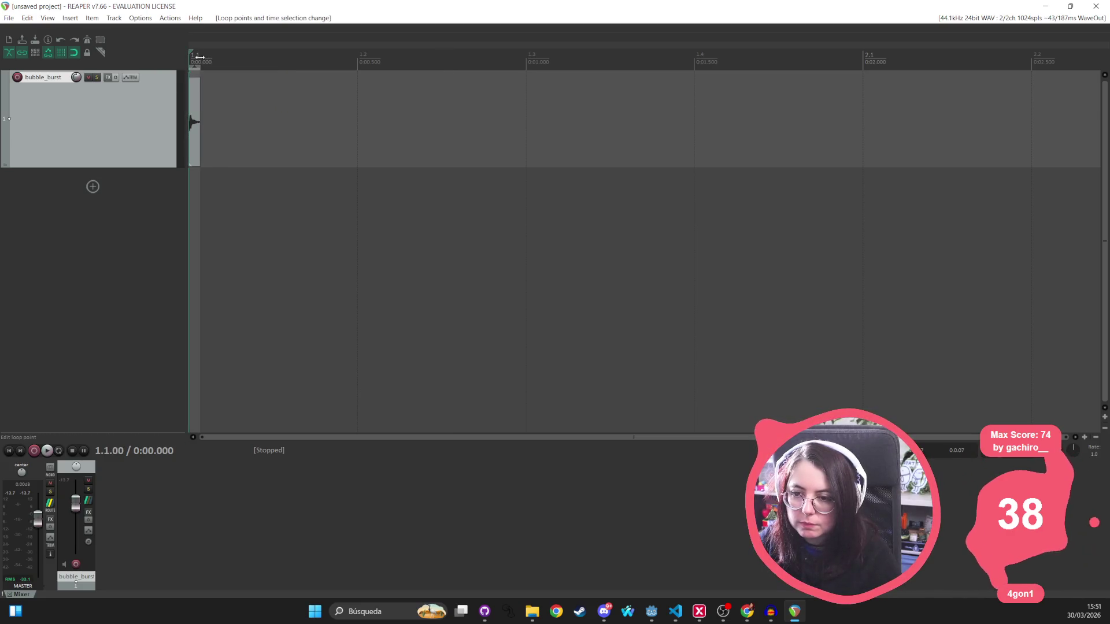
pyautogui.press('space')
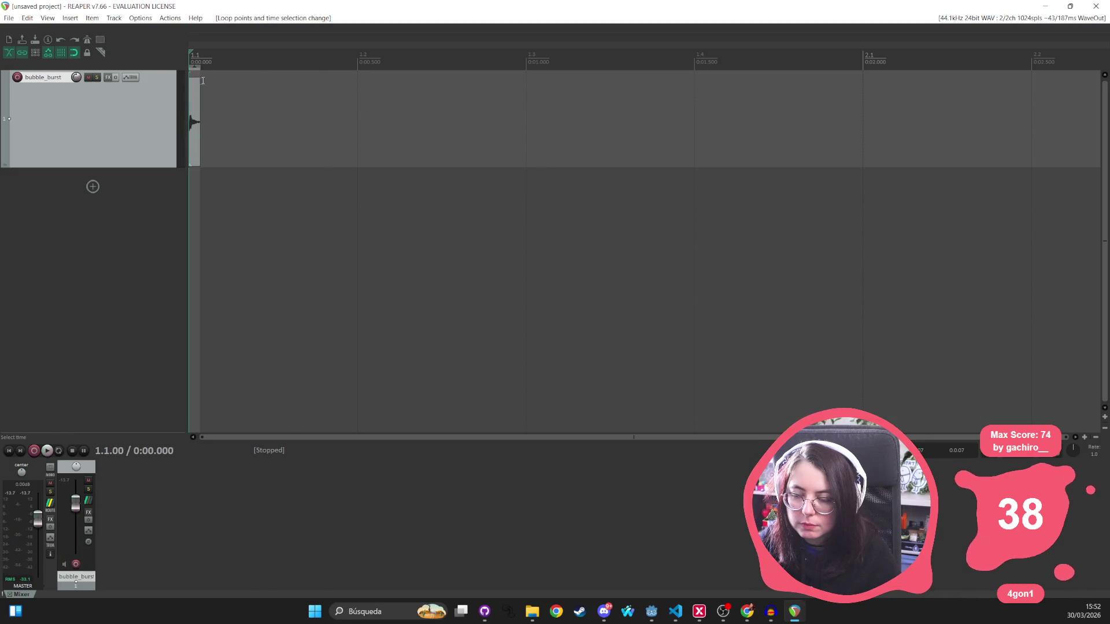
# Select the bubble_burst clip and play it again
pyautogui.scroll(5, 200, 94)
pyautogui.scroll(3, 255, 94)
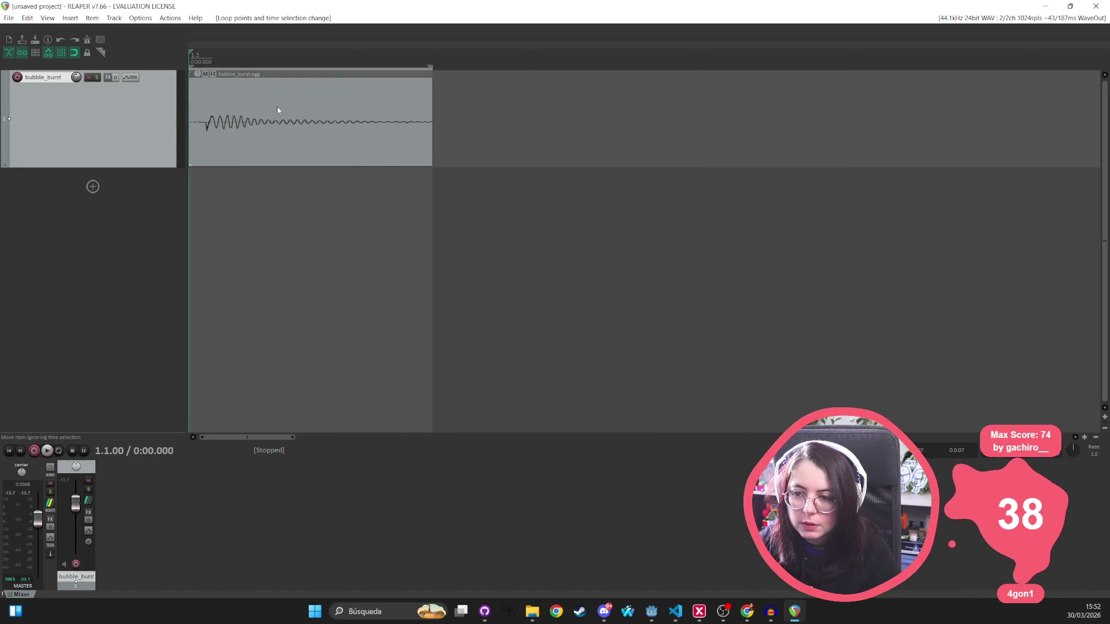
pyautogui.click(283, 108)
pyautogui.hscroll(6, 384, 118)
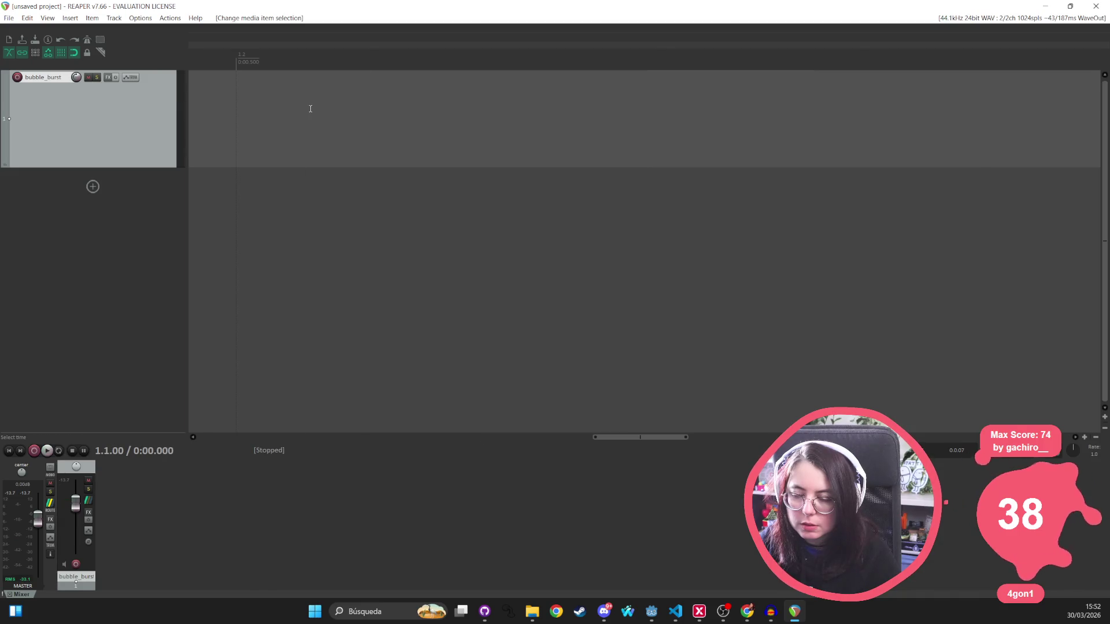
pyautogui.scroll(-6, 310, 109)
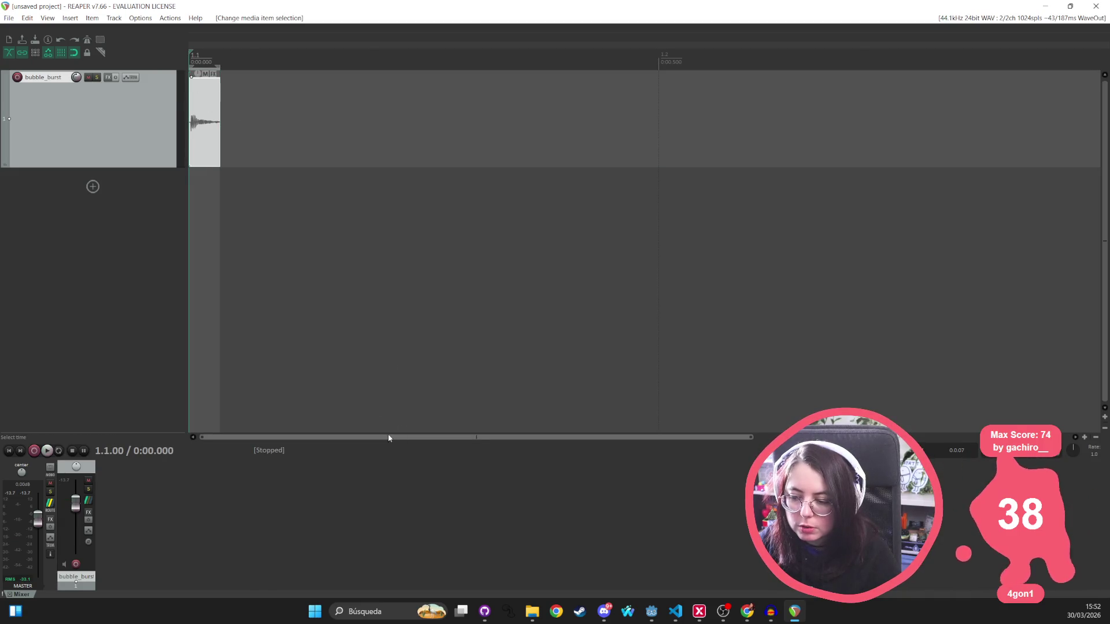
pyautogui.scroll(6, 204, 91)
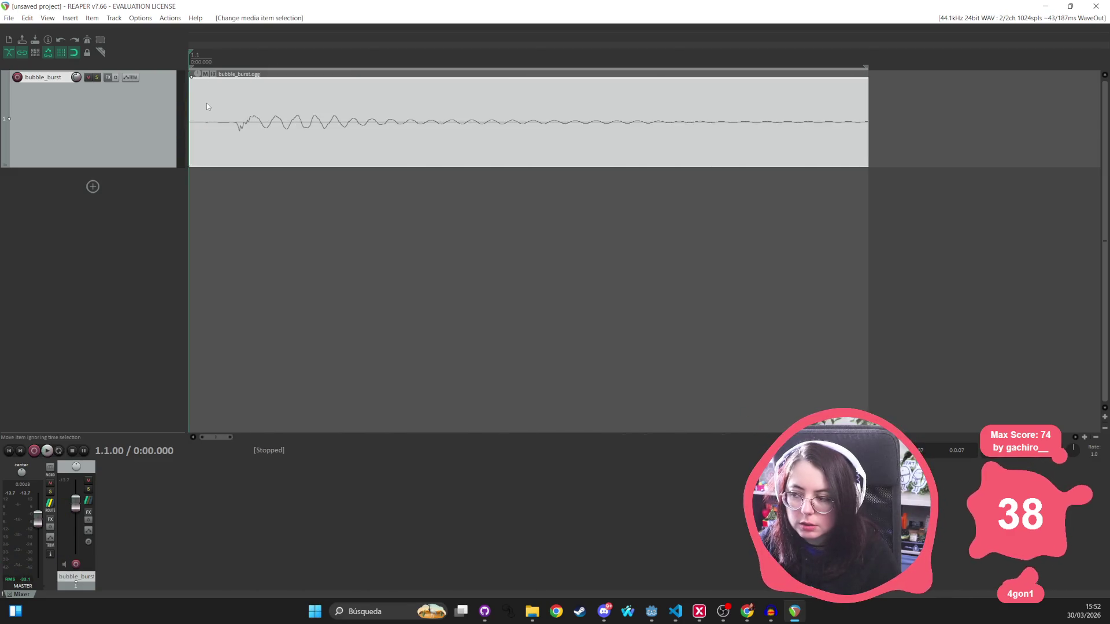
pyautogui.press('space')
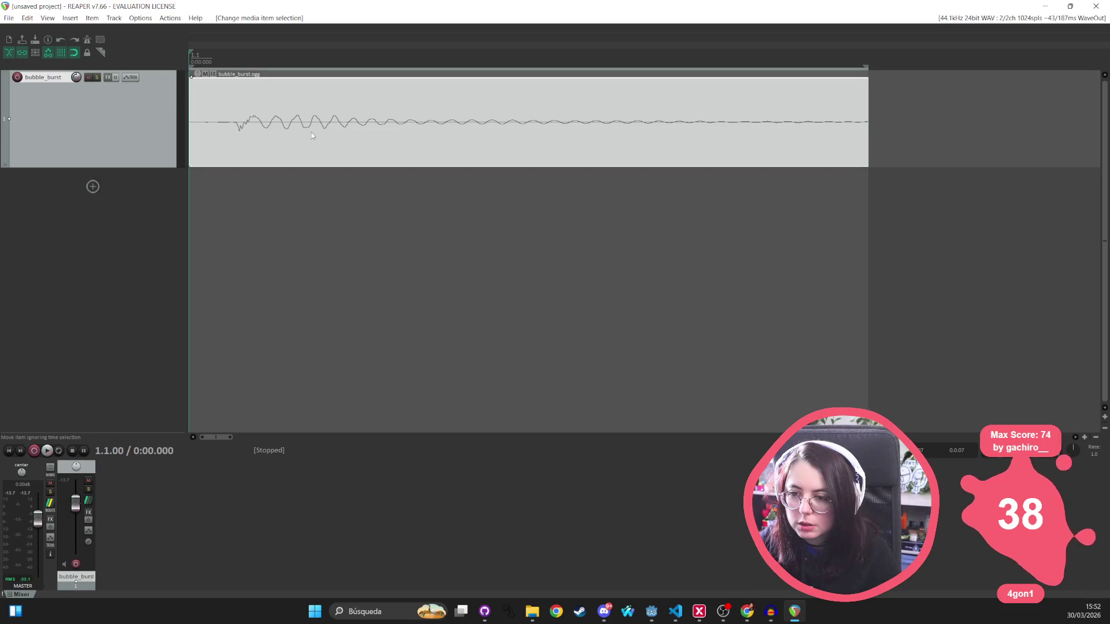
# Deselect the clip and look through the Insert and Options menus
pyautogui.click(261, 231)
pyautogui.click(70, 18)
pyautogui.click(343, 249)
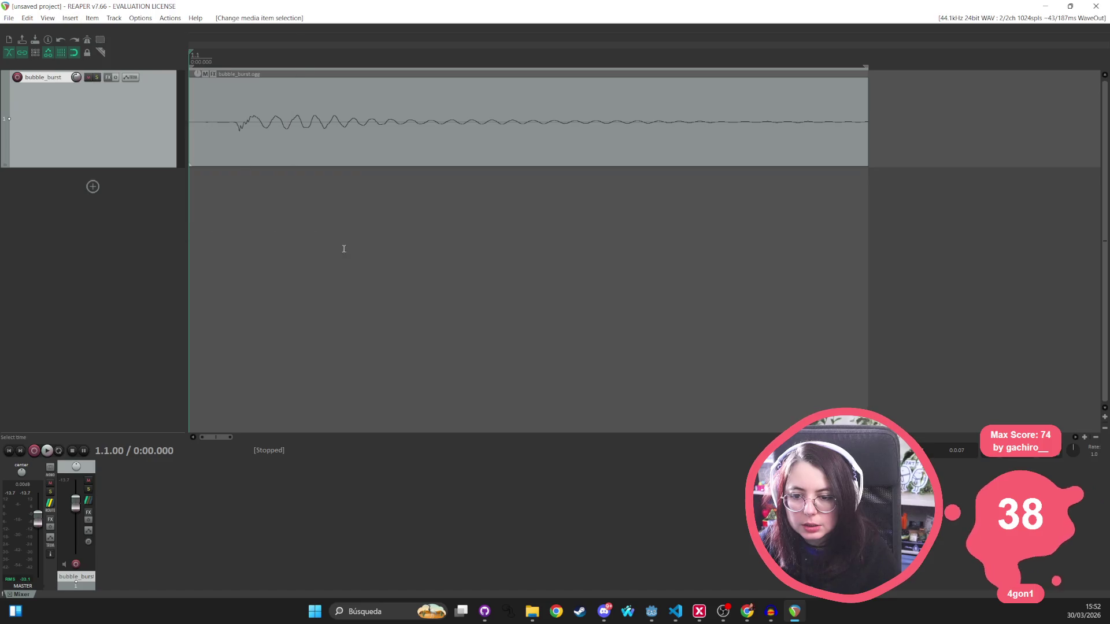
pyautogui.click(140, 18)
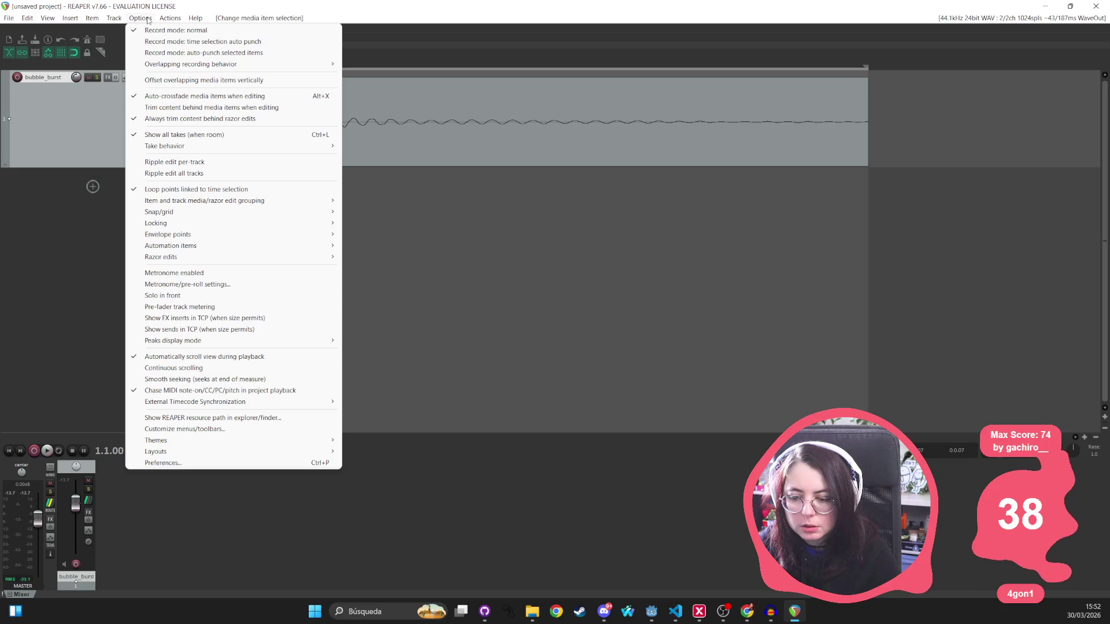
pyautogui.moveTo(91, 19)
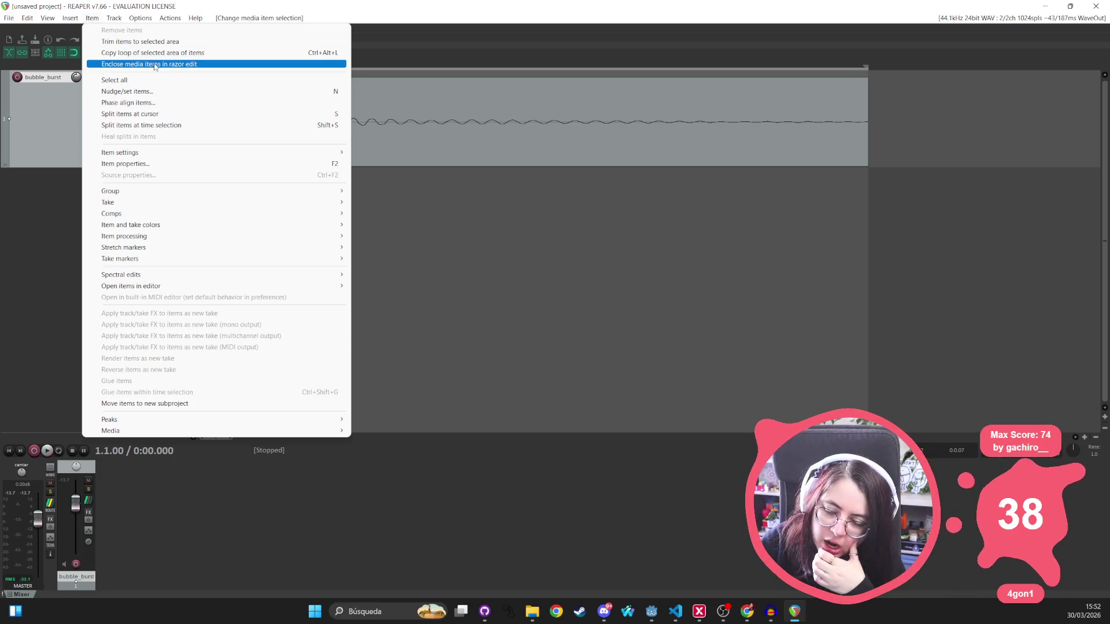
pyautogui.click(92, 19)
pyautogui.click(93, 19)
pyautogui.click(92, 19)
pyautogui.click(70, 18)
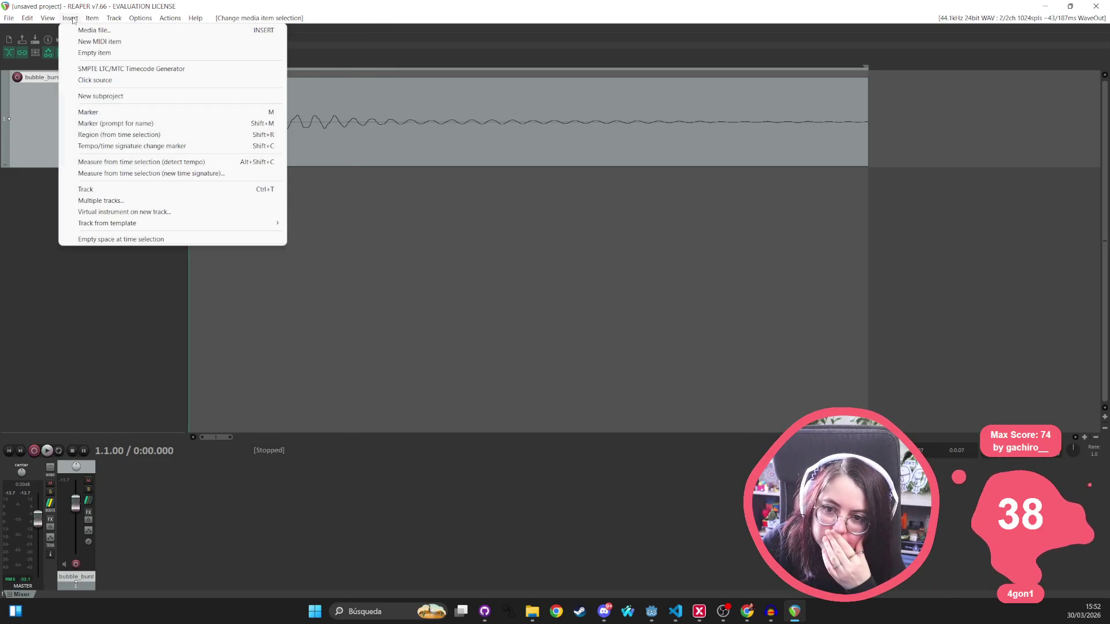
pyautogui.moveTo(152, 22)
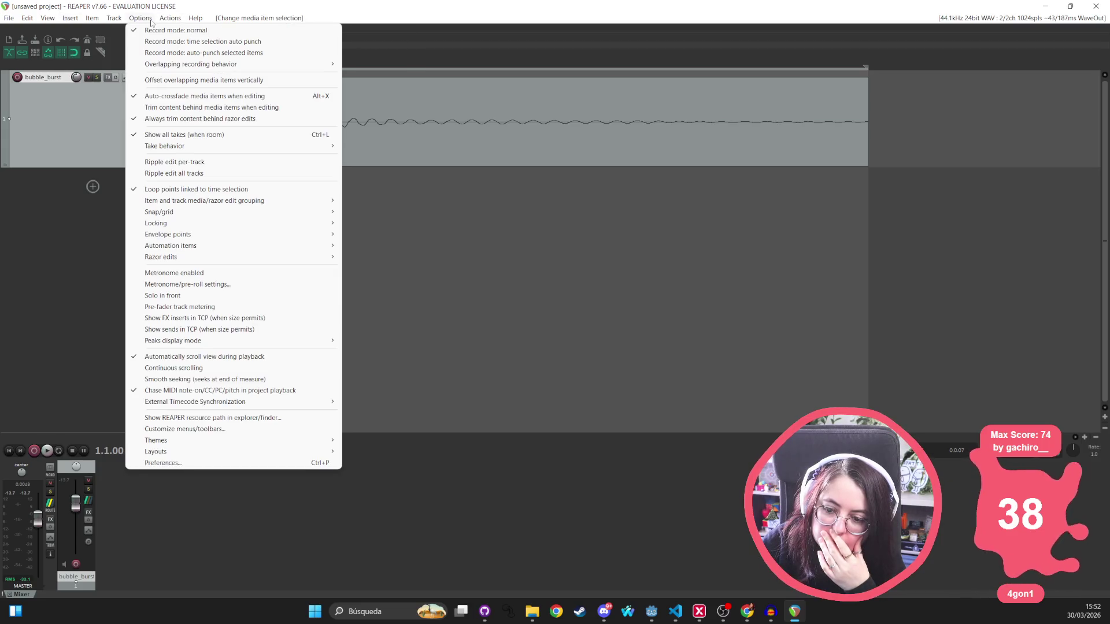
pyautogui.click(96, 528)
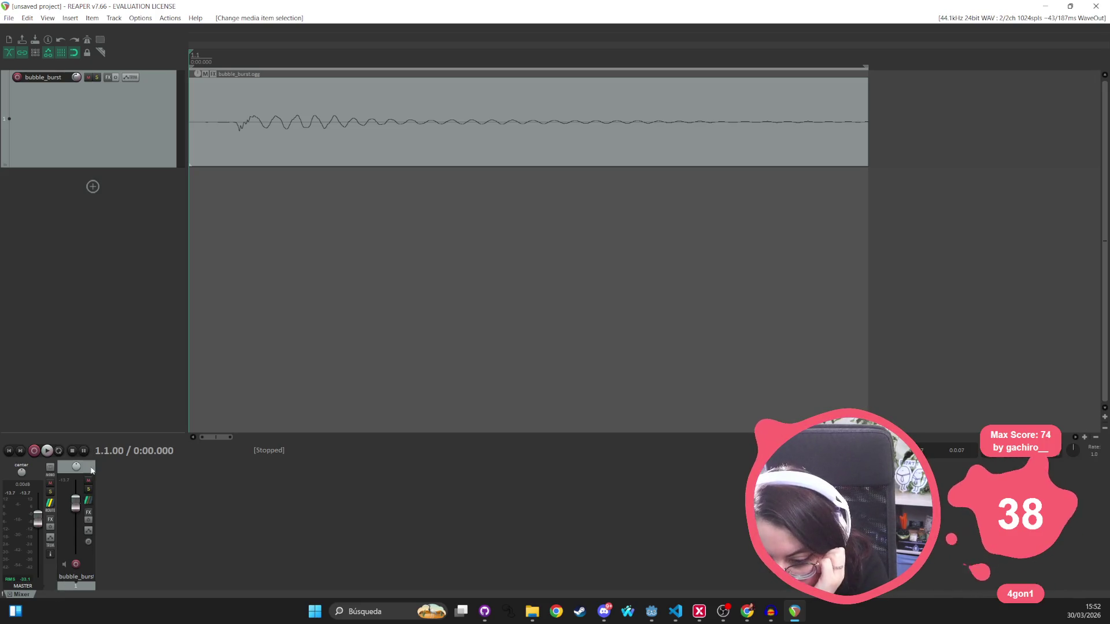
pyautogui.click(90, 514)
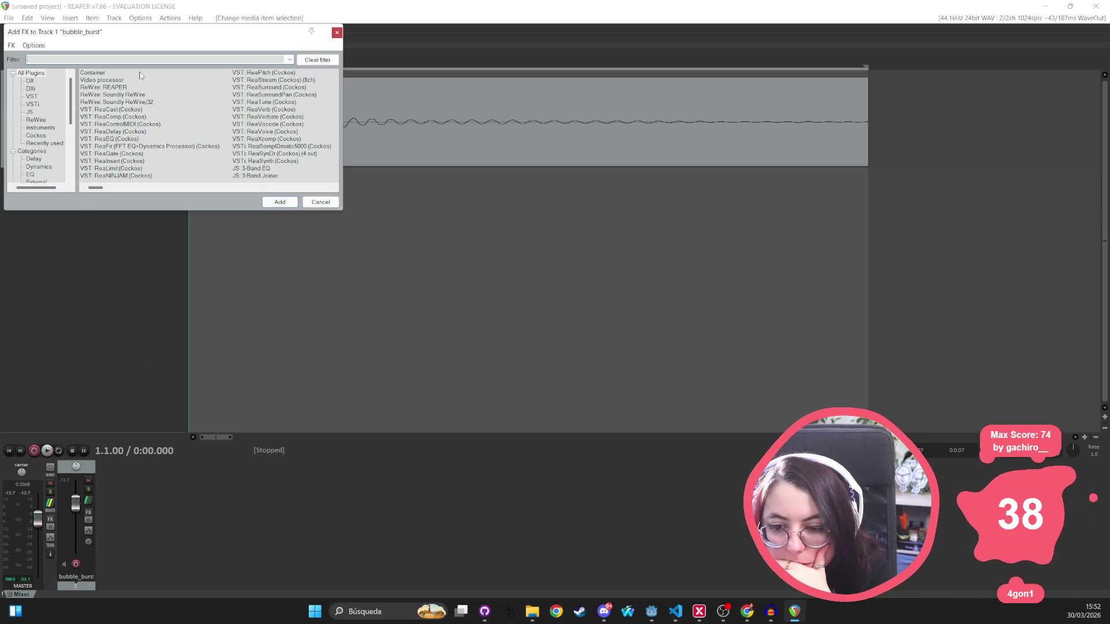
# Add the Avocado Ducking Glitch Generator to the track, then remove it
pyautogui.click(334, 187)
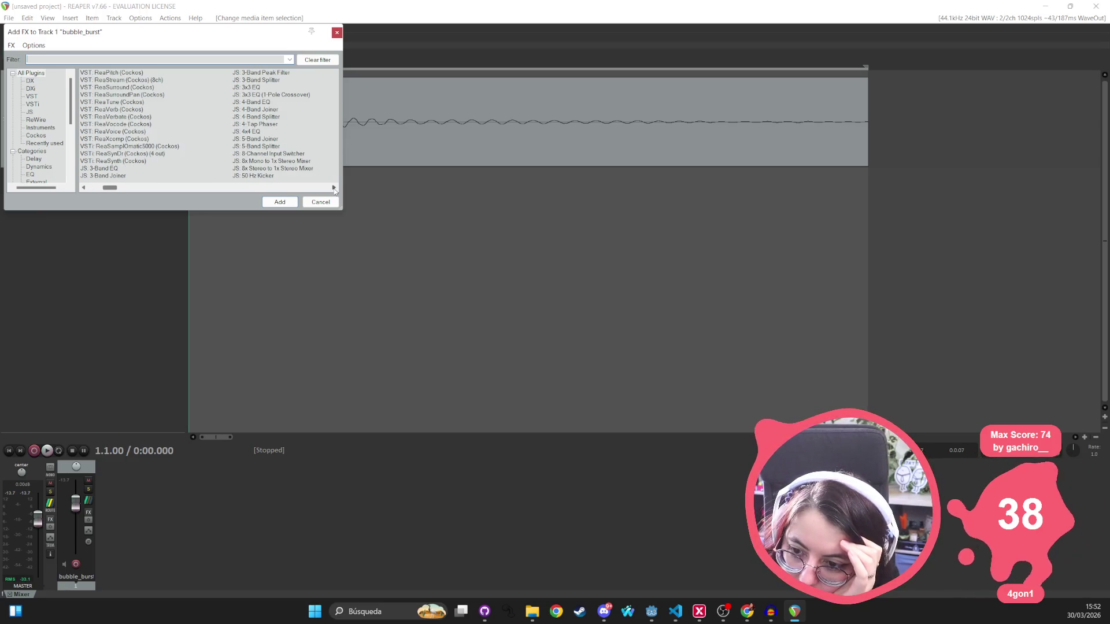
pyautogui.click(334, 188)
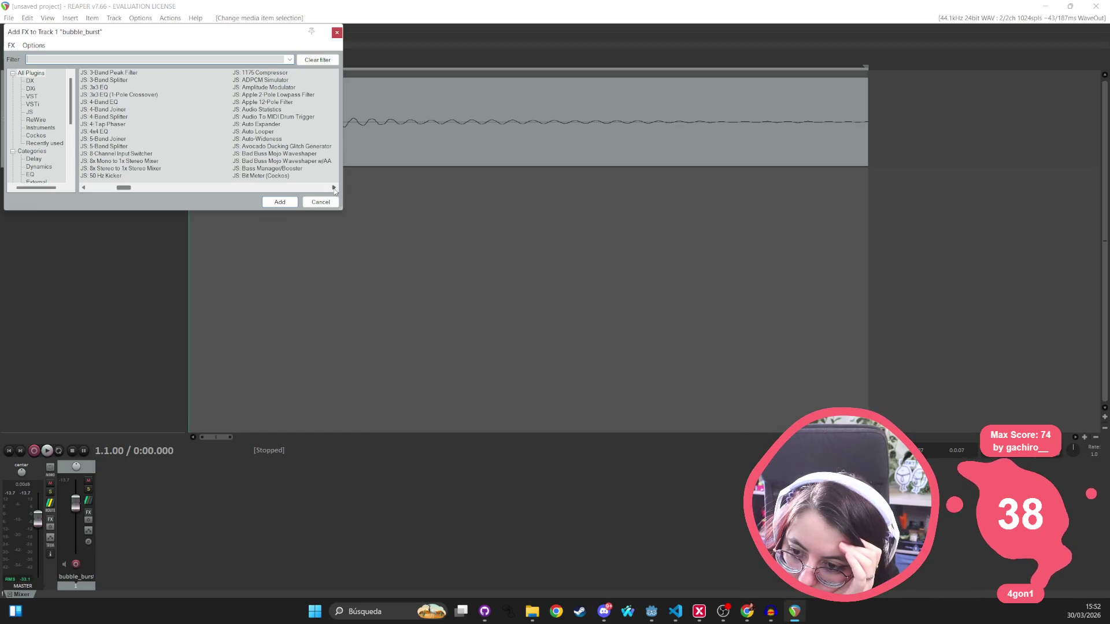
pyautogui.click(334, 188)
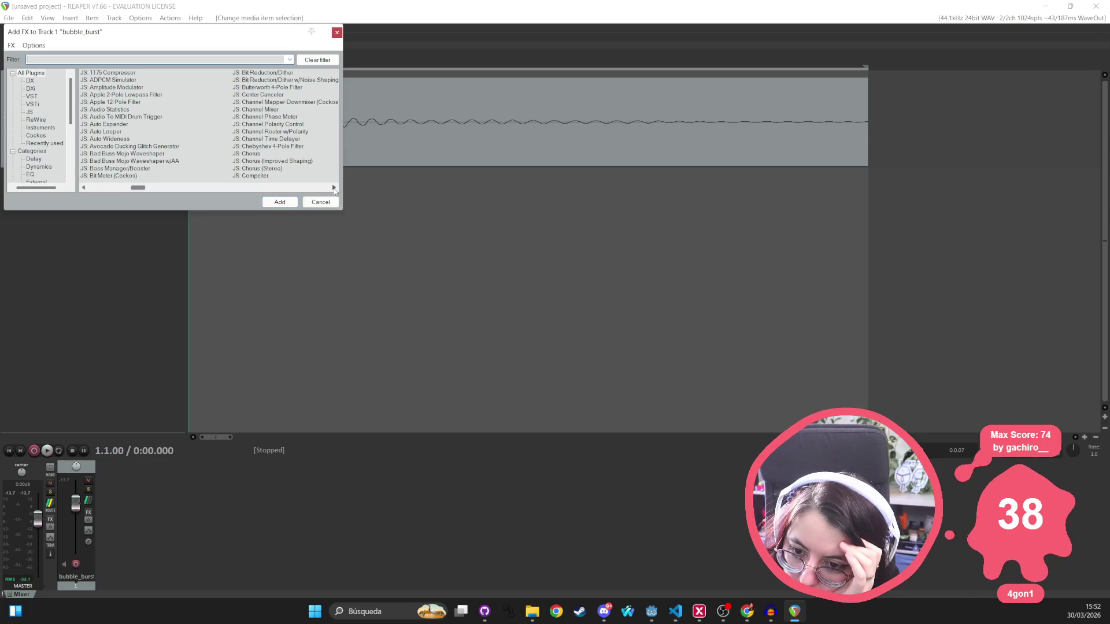
pyautogui.doubleClick(134, 146)
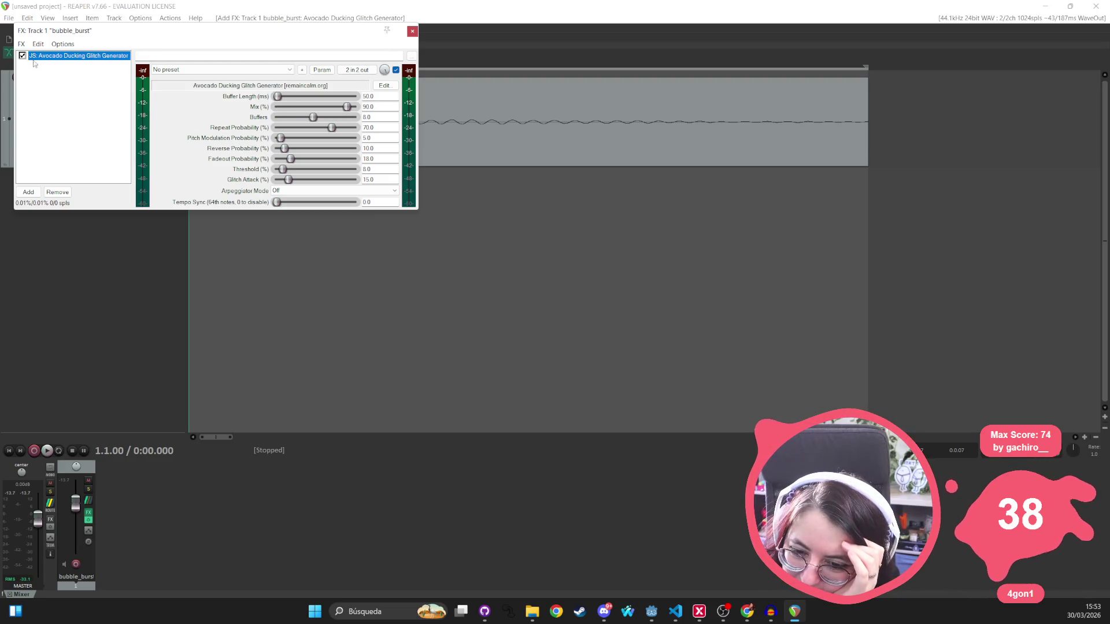
pyautogui.click(57, 192)
# Reopen the Add FX browser and browse the Folders, Favorites, Cockos, Tools and Tuner categories
pyautogui.click(19, 45)
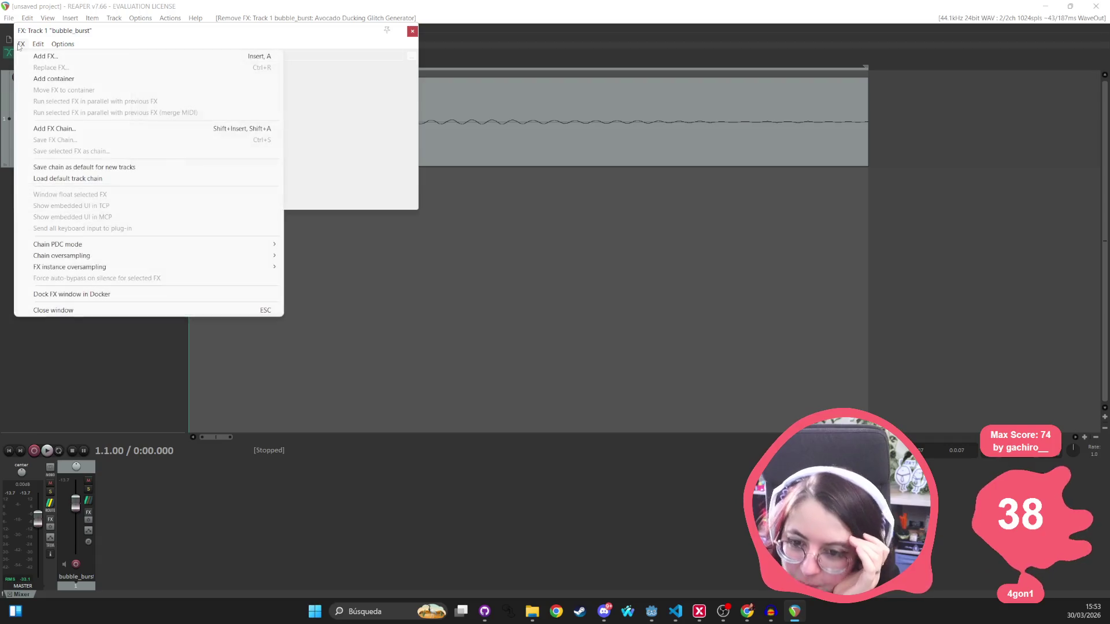
pyautogui.click(29, 56)
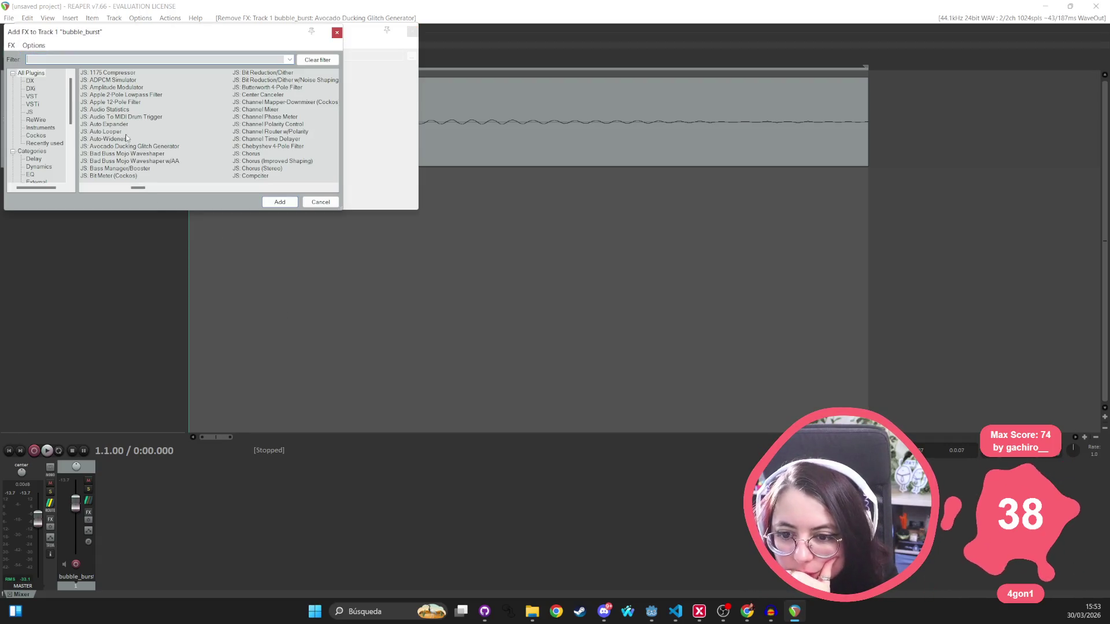
pyautogui.click(12, 75)
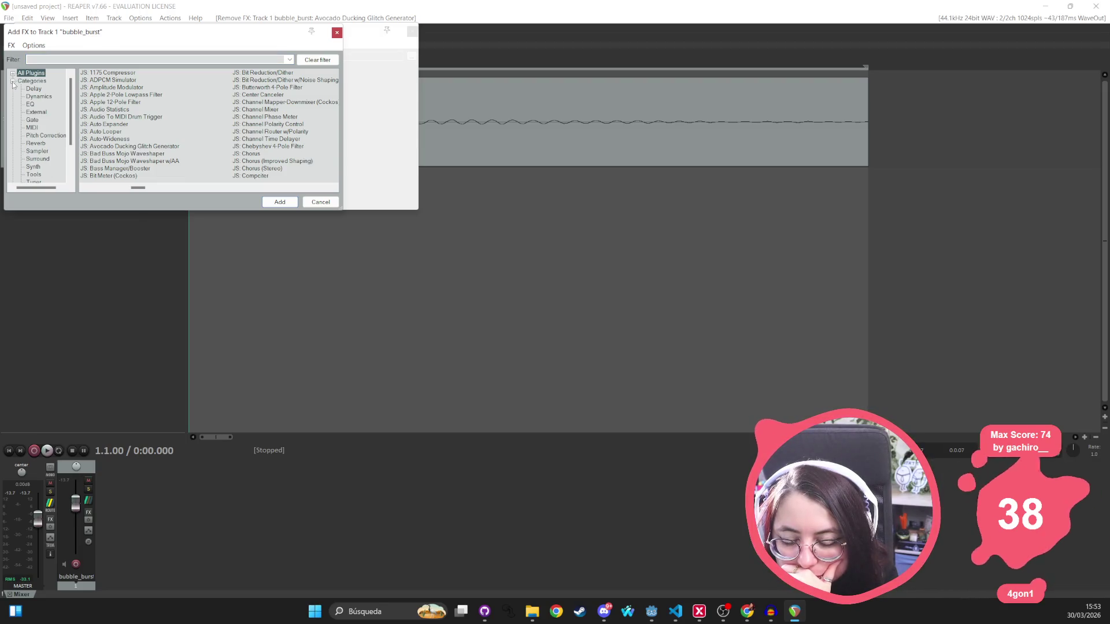
pyautogui.scroll(-2, 32, 118)
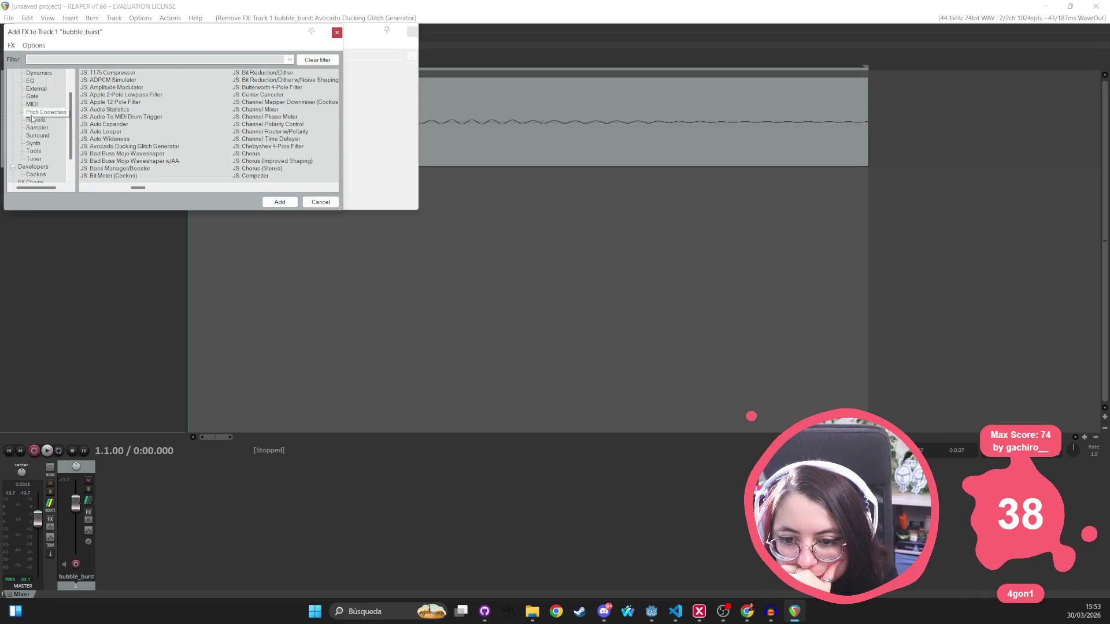
pyautogui.click(33, 167)
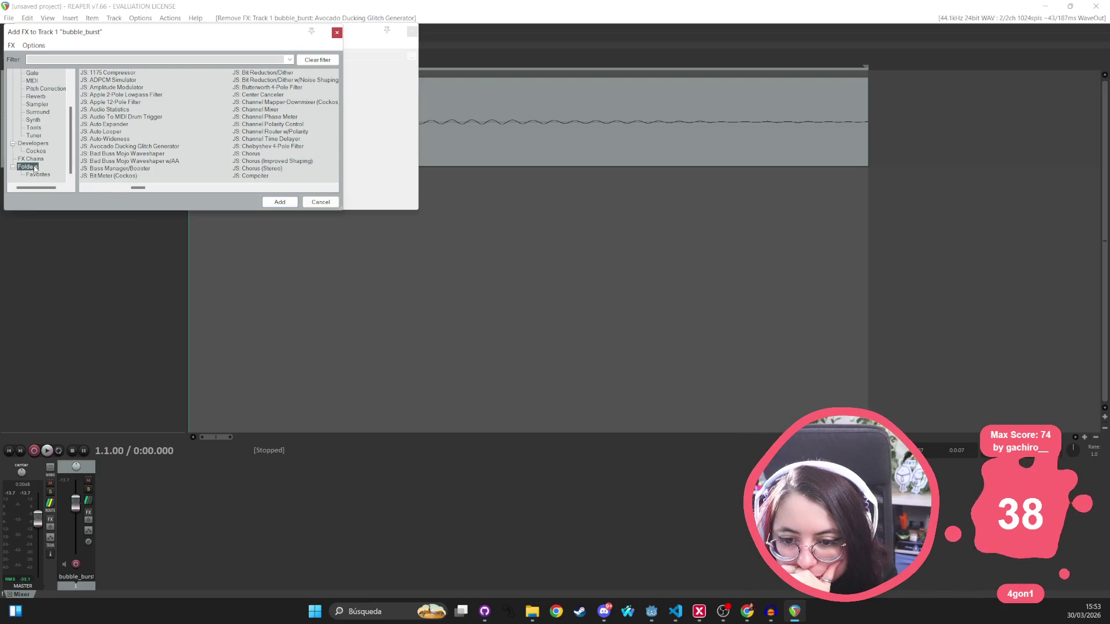
pyautogui.click(35, 176)
pyautogui.click(32, 167)
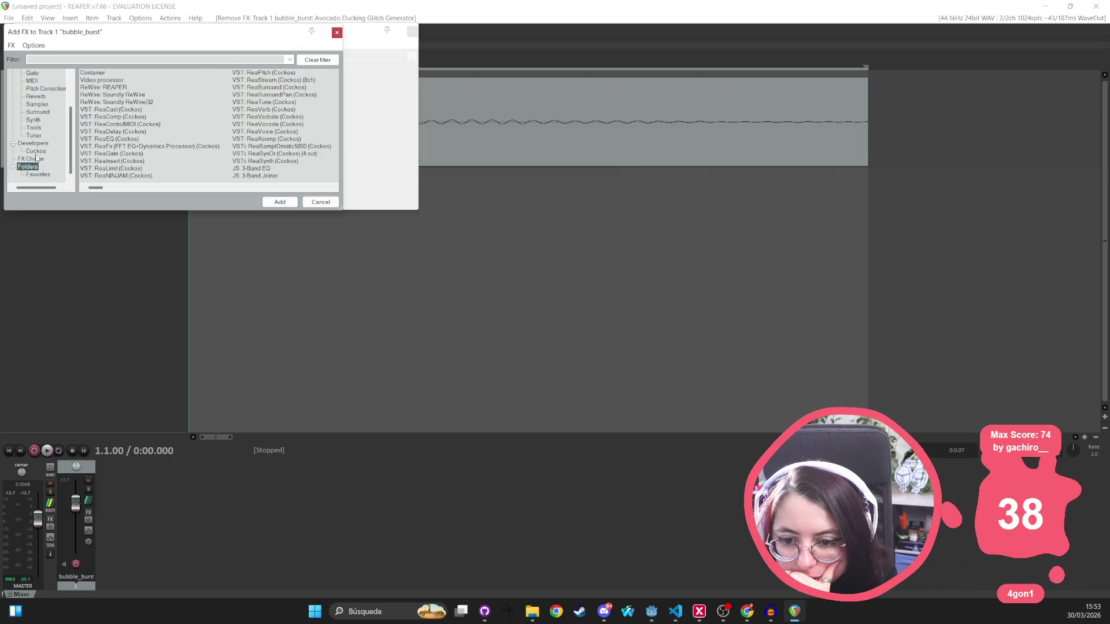
pyautogui.click(37, 151)
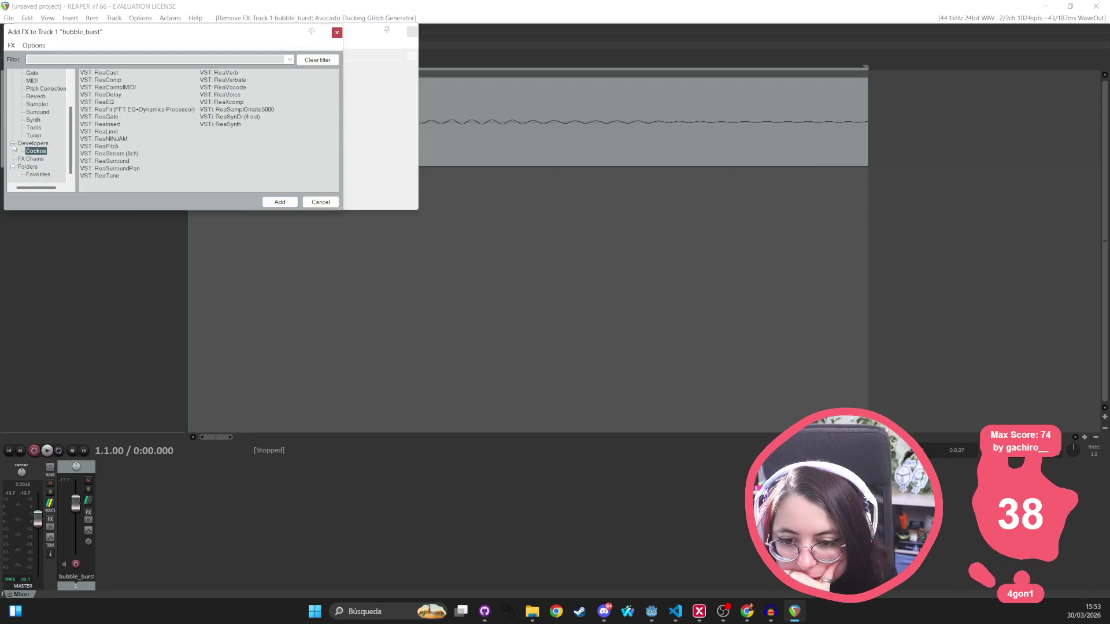
pyautogui.click(35, 128)
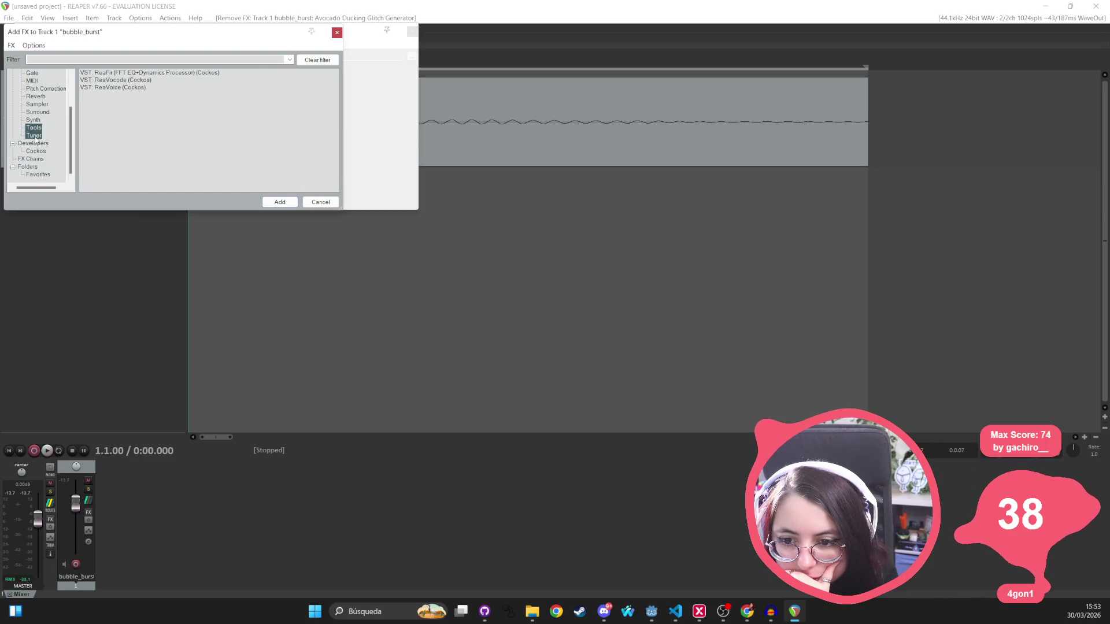
pyautogui.click(34, 135)
pyautogui.click(36, 127)
# Browse Synth, Surround, Sampler, Reverb, Pitch Correction, MIDI and External, then add VST: ReaEQ (Cockos)
pyautogui.click(36, 121)
pyautogui.click(38, 112)
pyautogui.click(37, 105)
pyautogui.scroll(-1, 37, 108)
pyautogui.click(35, 120)
pyautogui.click(42, 111)
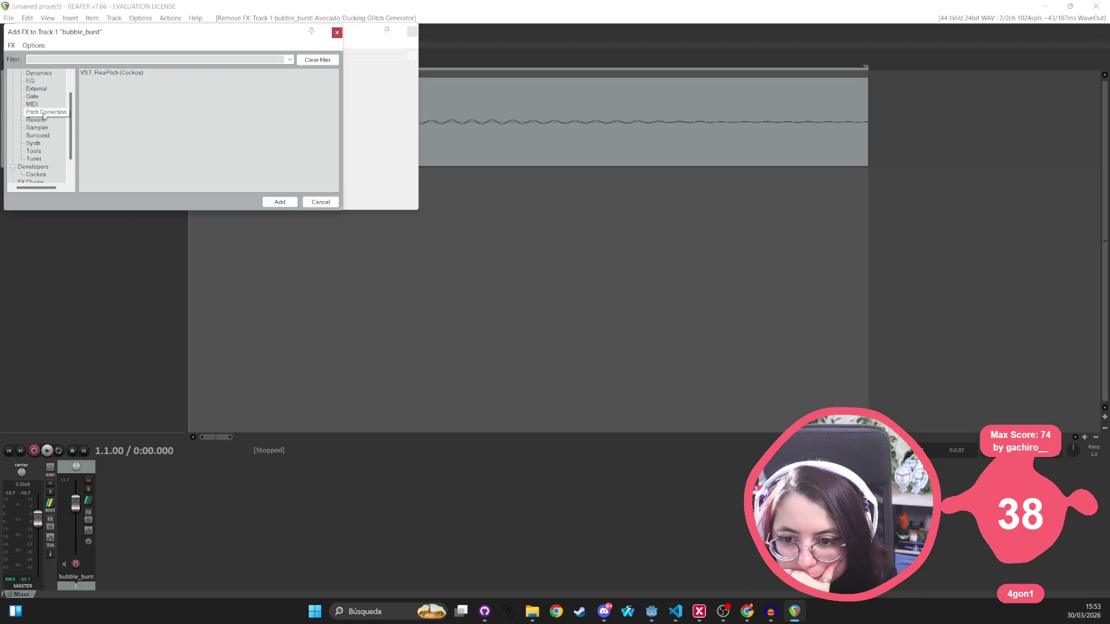
pyautogui.click(33, 104)
pyautogui.scroll(1, 29, 105)
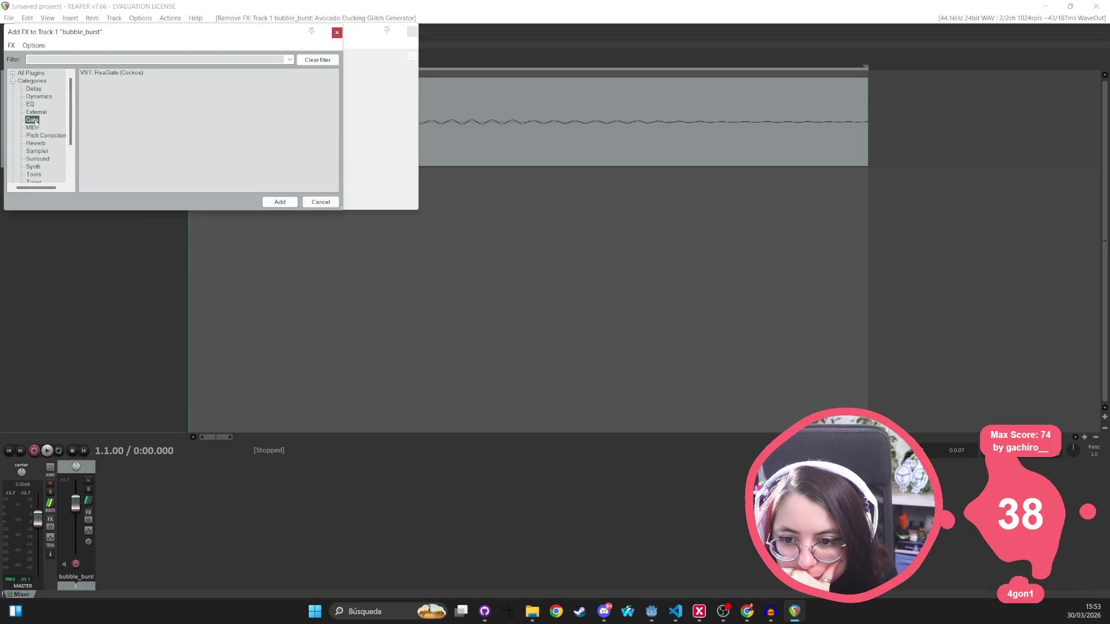
pyautogui.click(37, 113)
pyautogui.doubleClick(30, 104)
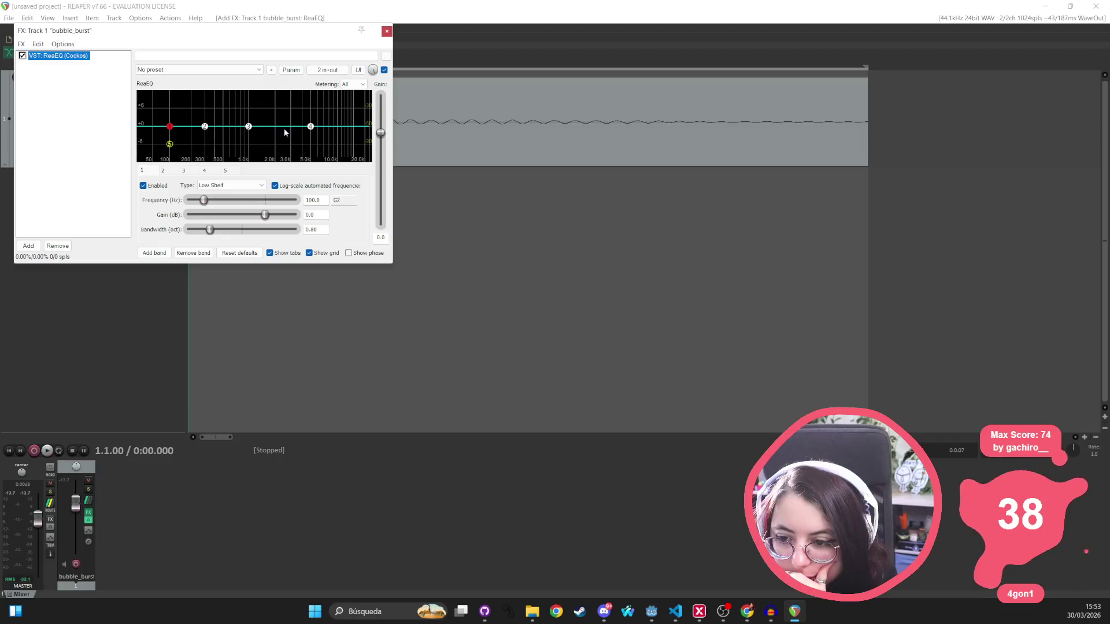
# Raise ReaEQ band 4 into a +4.2 dB high shelf at 5465.2 Hz, then close the FX chain
pyautogui.moveTo(313, 126); pyautogui.dragTo(316, 117)
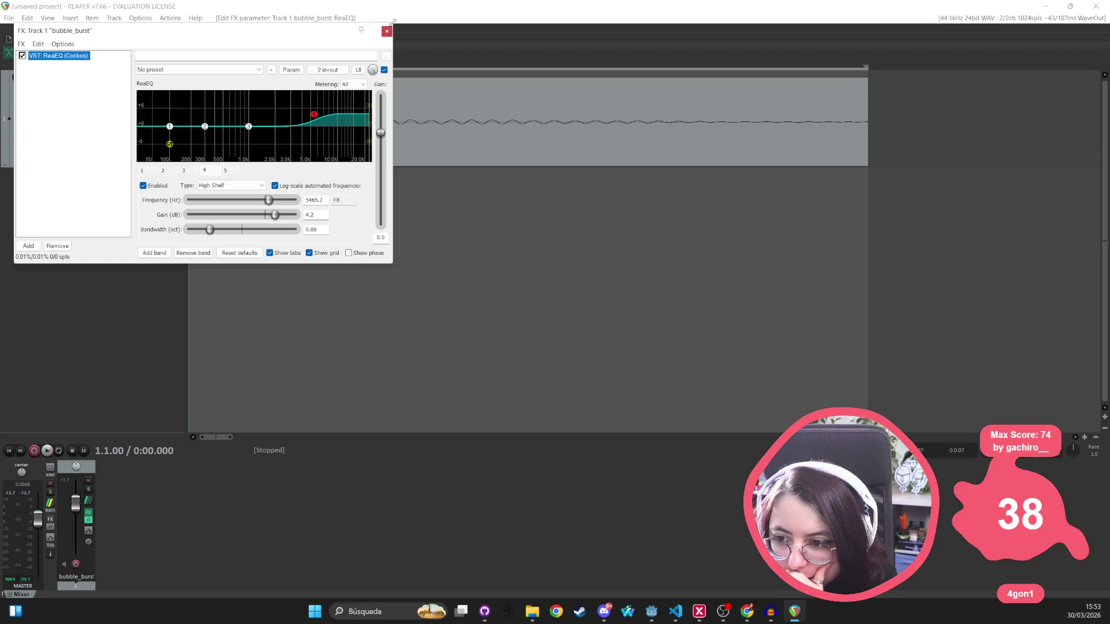
pyautogui.click(54, 185)
pyautogui.click(69, 57)
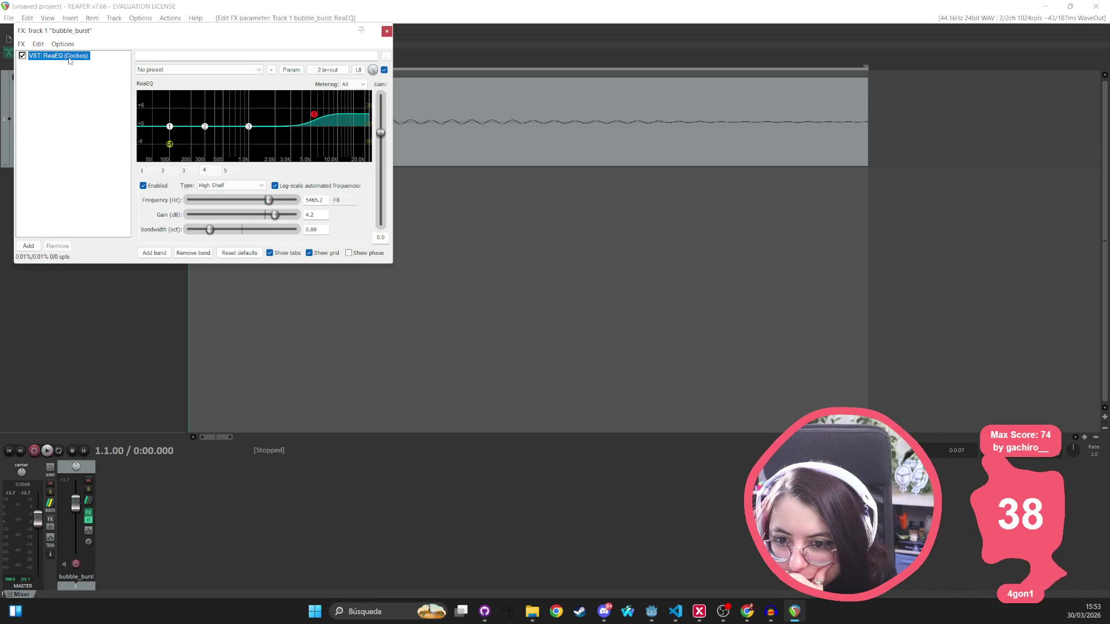
pyautogui.click(382, 31)
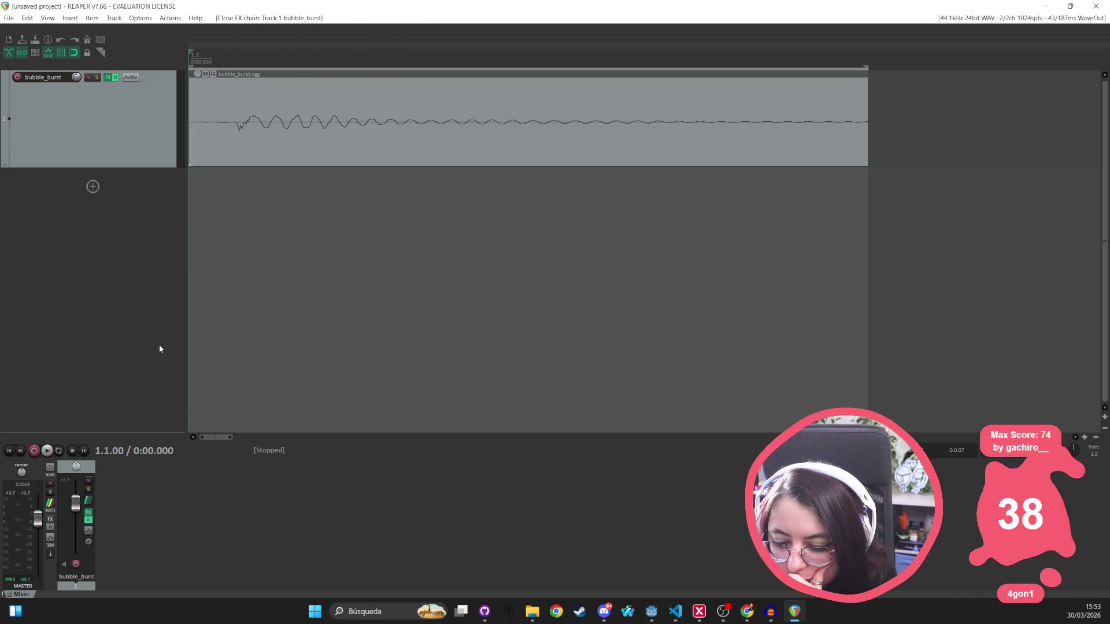
# Zoom onto the bubble_burst clip, then view and close its Media Item Properties
pyautogui.hscroll(5, 337, 215)
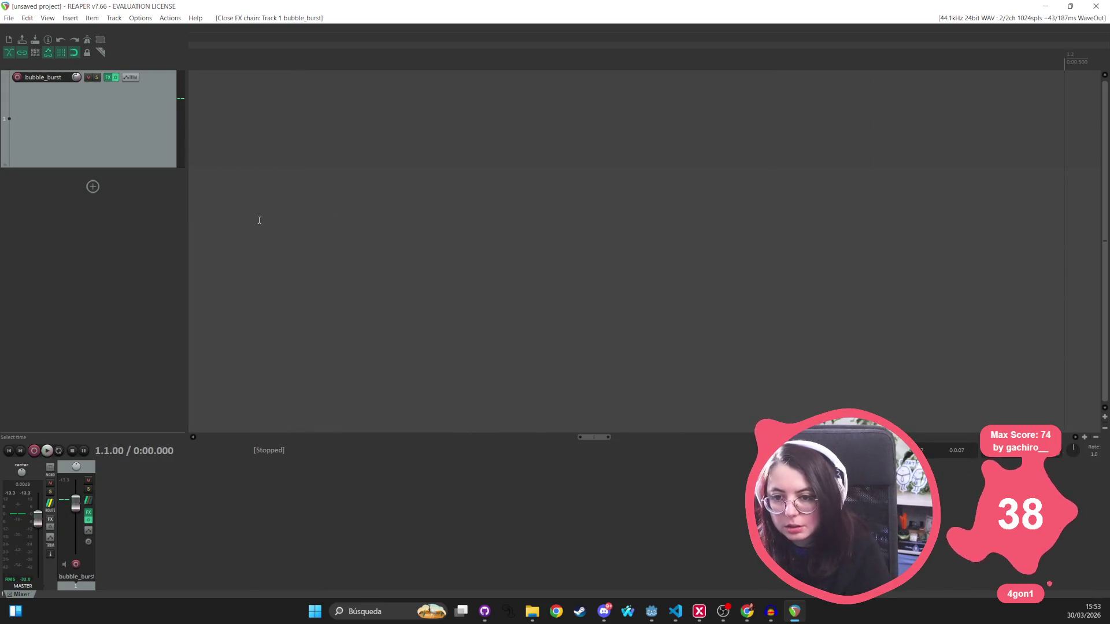
pyautogui.hscroll(-10, 244, 244)
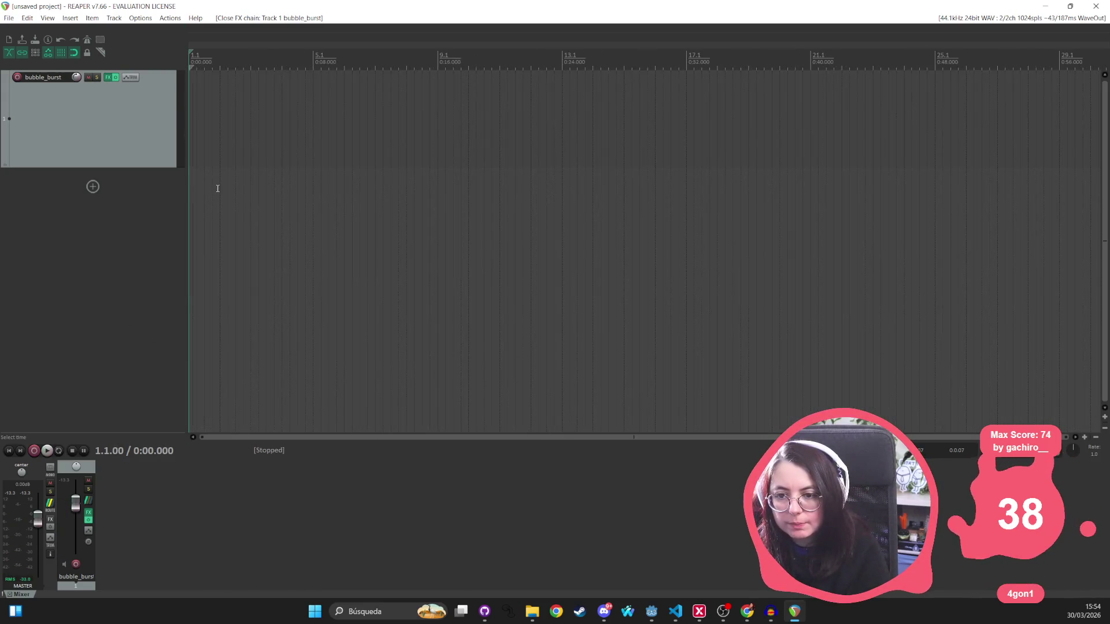
pyautogui.scroll(8, 221, 183)
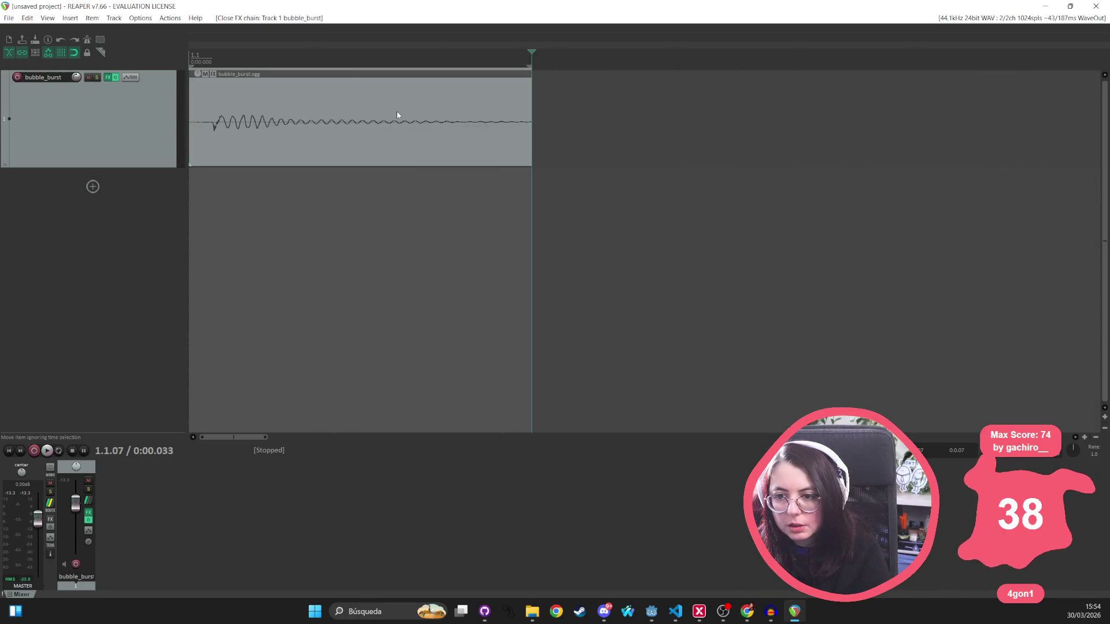
pyautogui.doubleClick(397, 113)
pyautogui.click(396, 114)
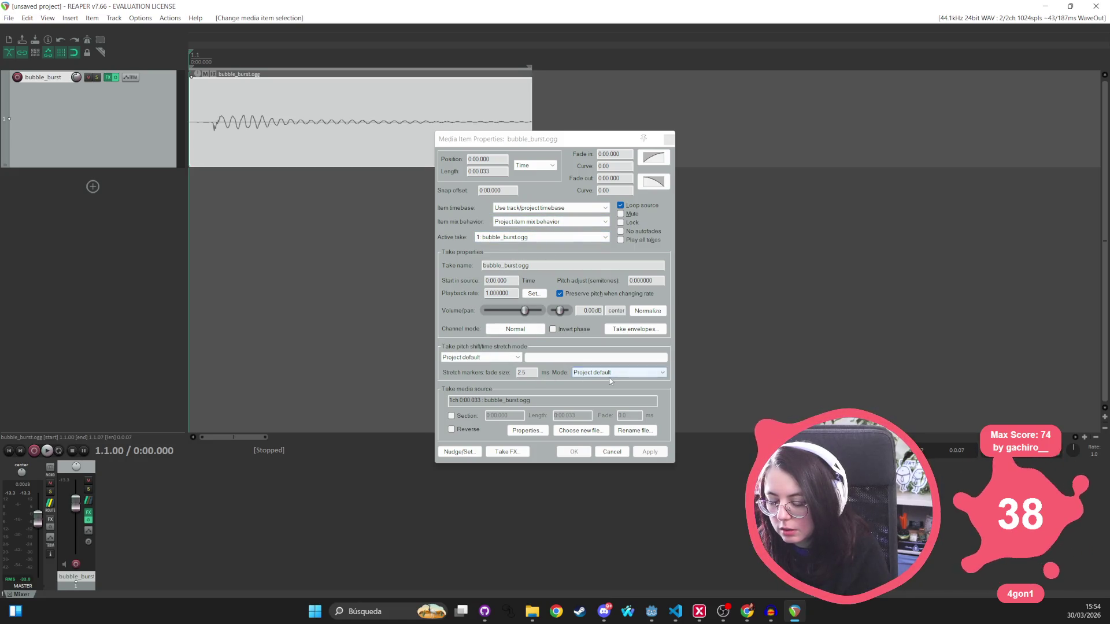
pyautogui.click(669, 140)
# Play and stop the clip, then set the edit position at the clip's end
pyautogui.press('space')
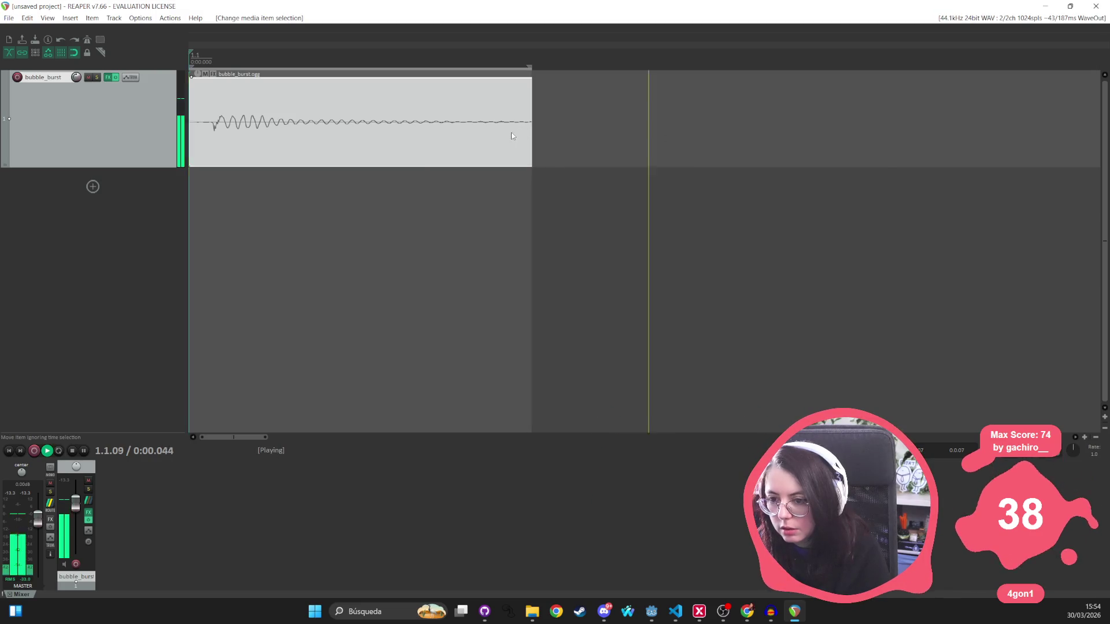
pyautogui.press('space')
pyautogui.moveTo(459, 443); pyautogui.dragTo(243, 441)
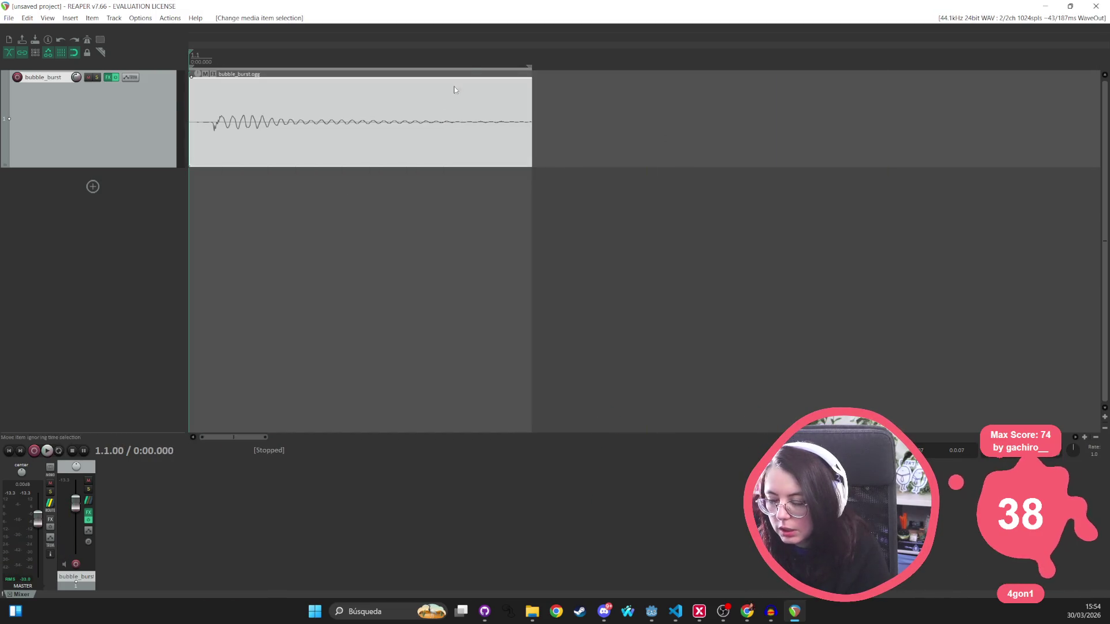
pyautogui.click(542, 74)
pyautogui.click(533, 72)
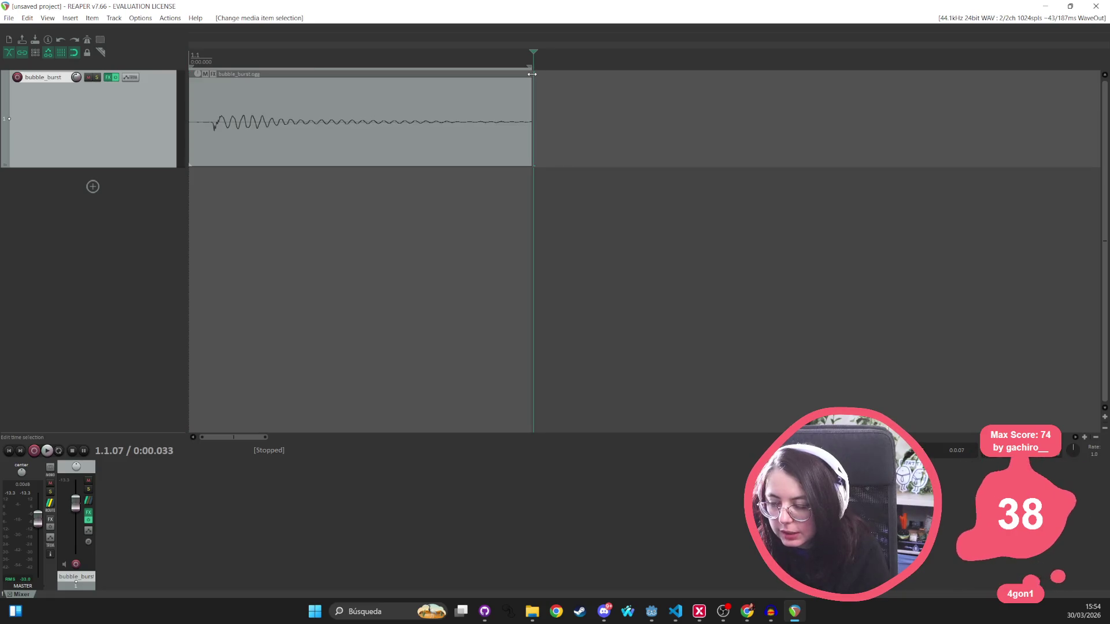
pyautogui.rightClick(533, 74)
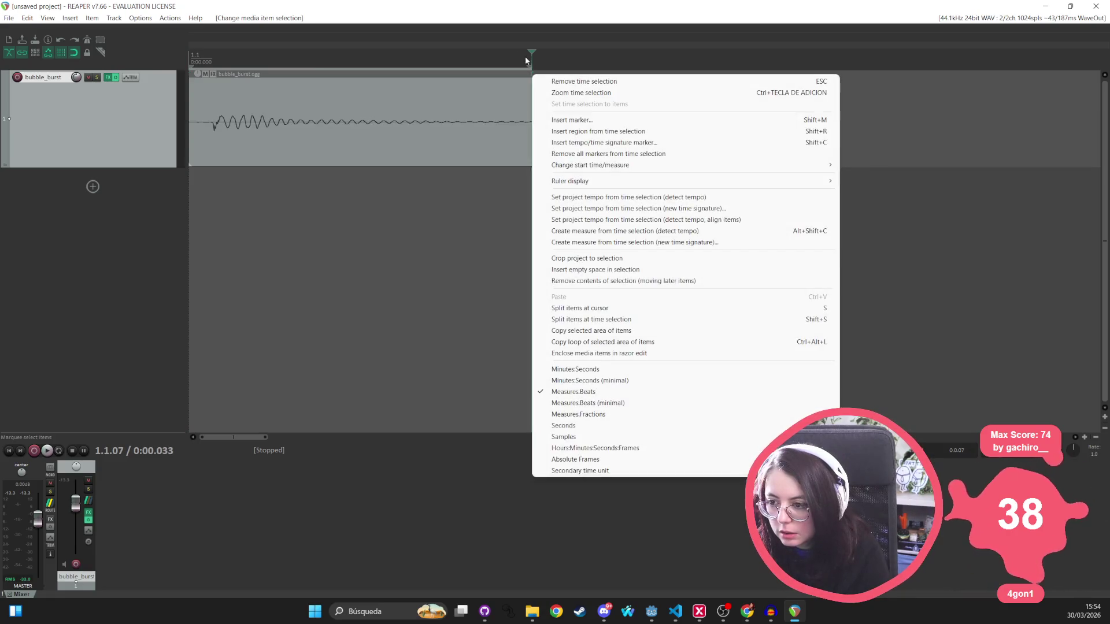
# Dismiss the ruler options and set a short time selection near the clip end
pyautogui.click(525, 53)
pyautogui.click(532, 52)
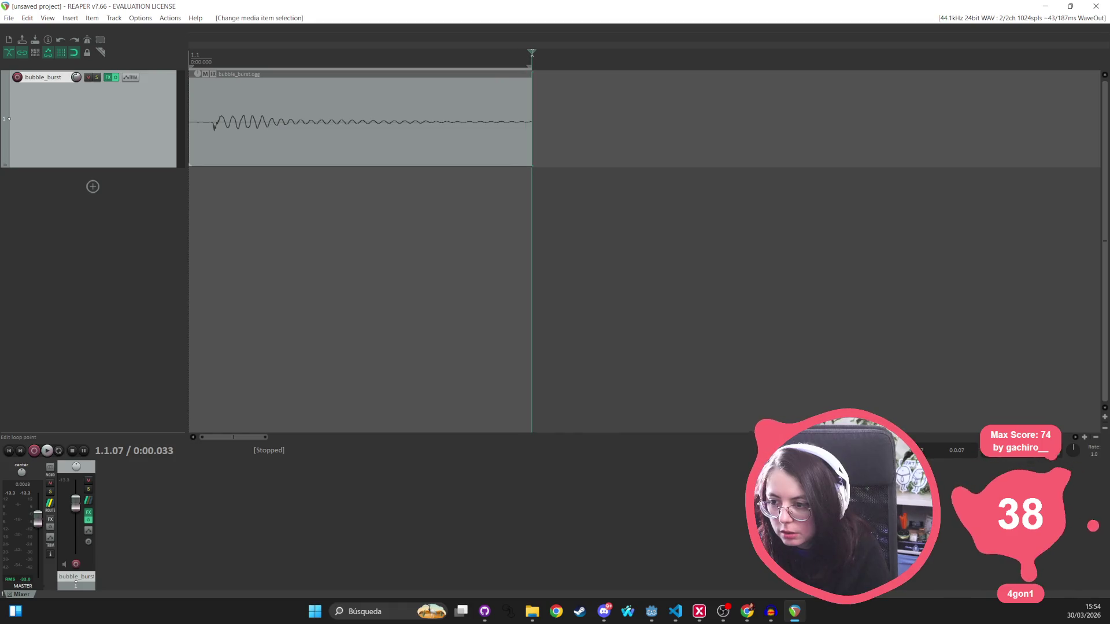
pyautogui.rightClick(533, 54)
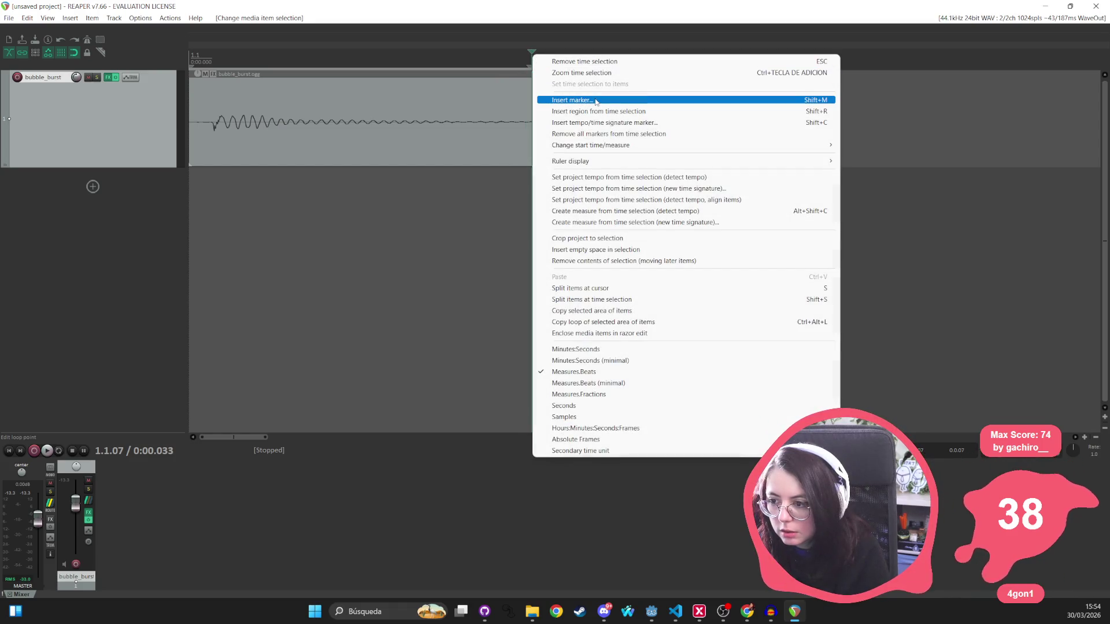
pyautogui.click(475, 58)
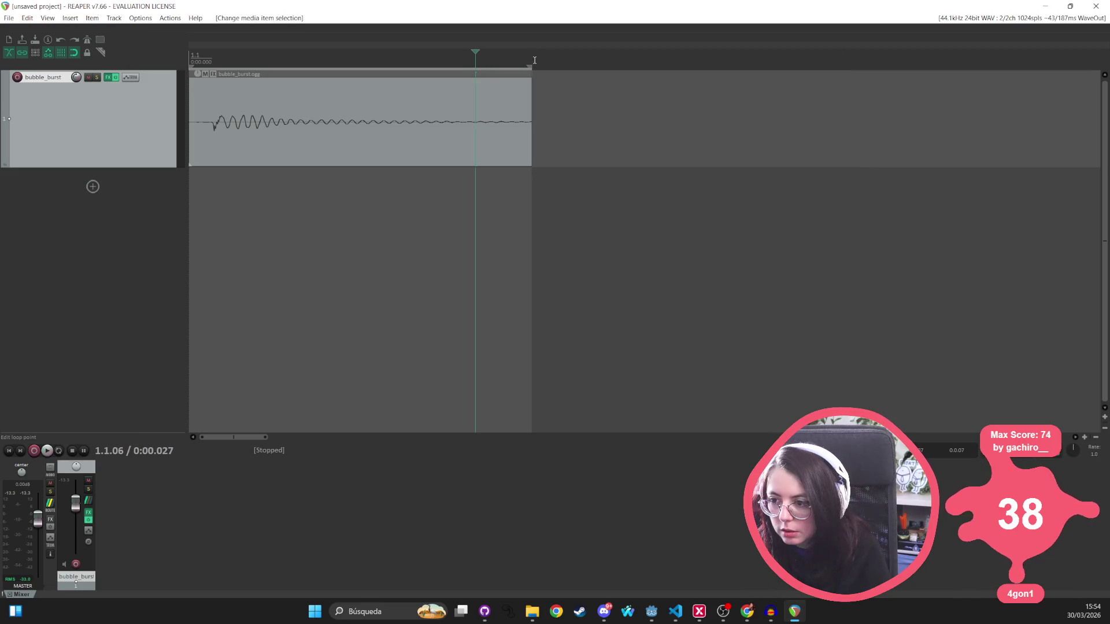
pyautogui.moveTo(534, 60)
pyautogui.mouseDown()
pyautogui.moveTo(381, 65)
pyautogui.moveTo(534, 60)
pyautogui.mouseUp()
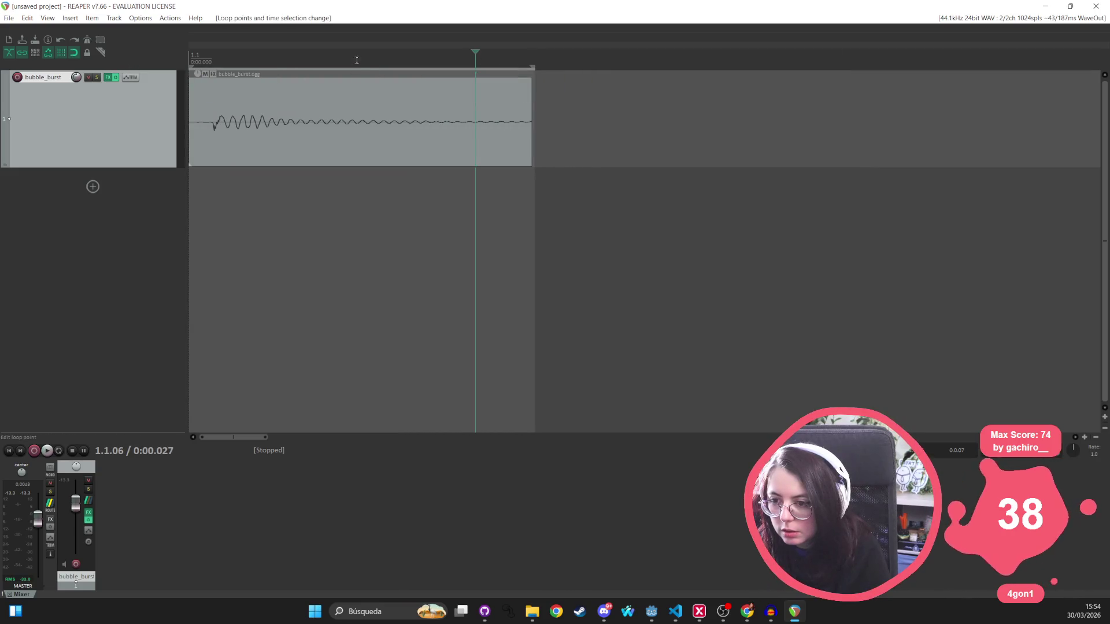
pyautogui.scroll(10, 347, 70)
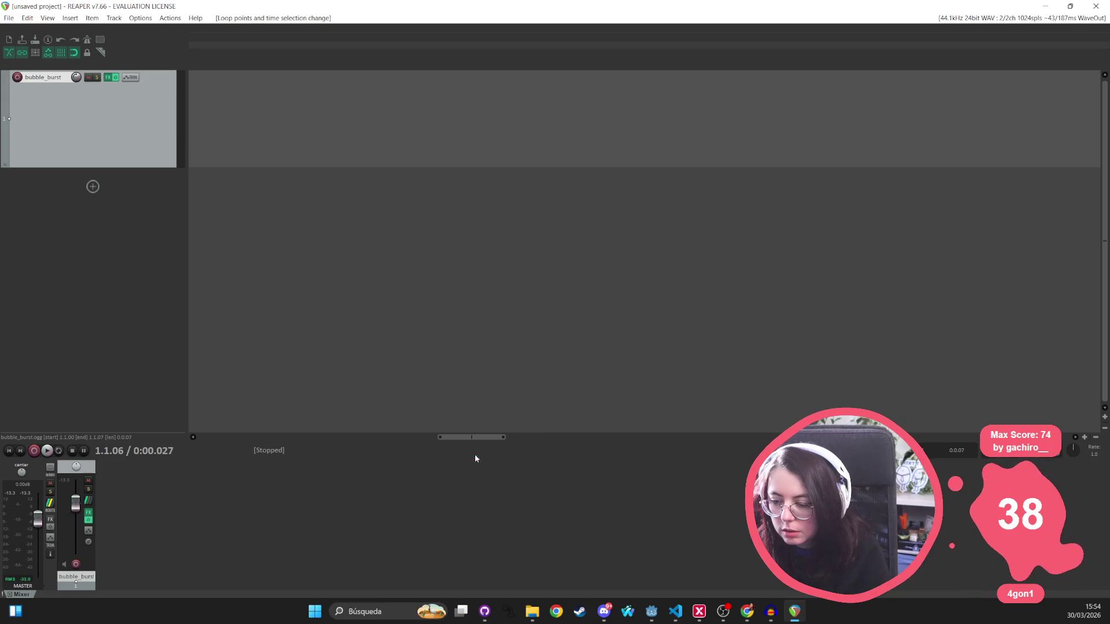
# Select the bubble_burst clip and bring up its context options
pyautogui.moveTo(461, 441)
pyautogui.mouseDown()
pyautogui.moveTo(87, 334)
pyautogui.moveTo(154, 315)
pyautogui.moveTo(23, 404)
pyautogui.moveTo(6, 268)
pyautogui.mouseUp()
pyautogui.click(195, 94)
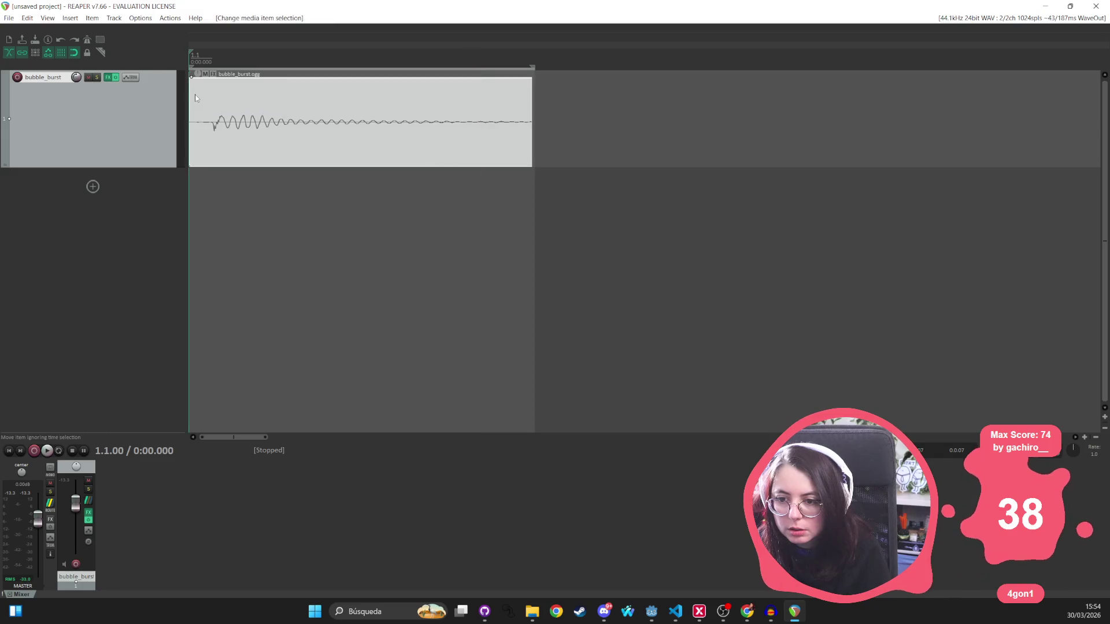
pyautogui.scroll(10, 197, 93)
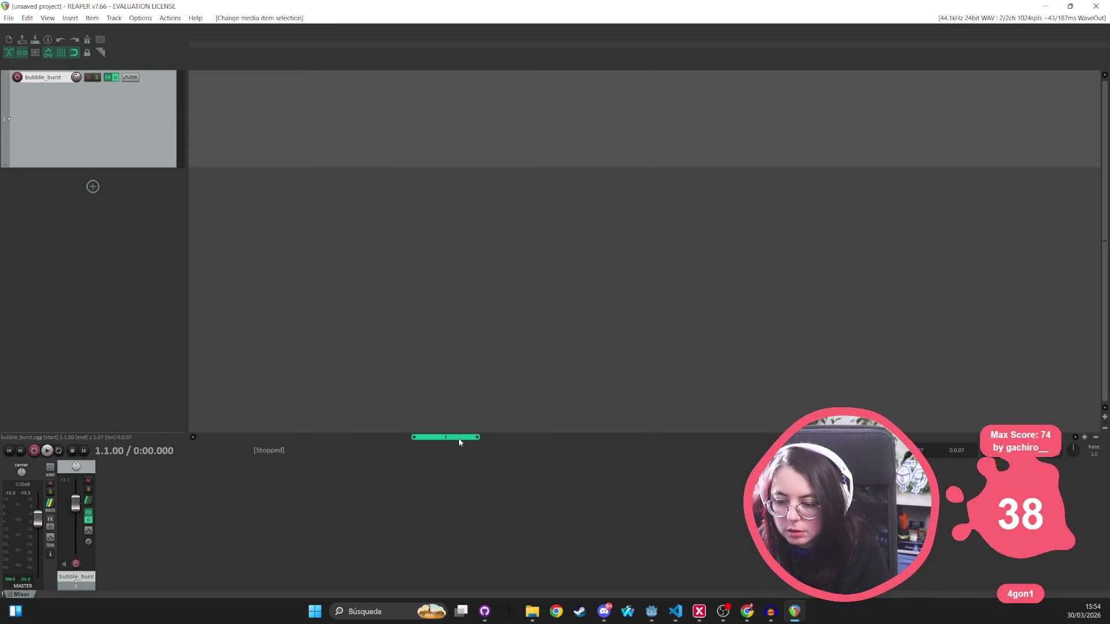
pyautogui.moveTo(459, 438); pyautogui.dragTo(54, 409)
pyautogui.rightClick(245, 117)
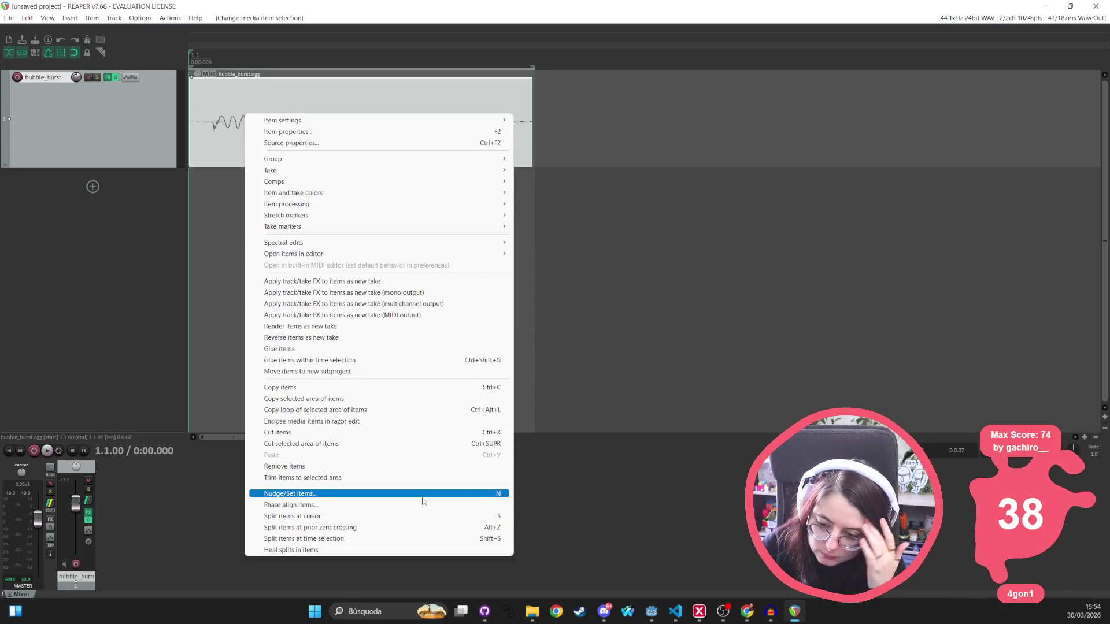
pyautogui.moveTo(326, 193)
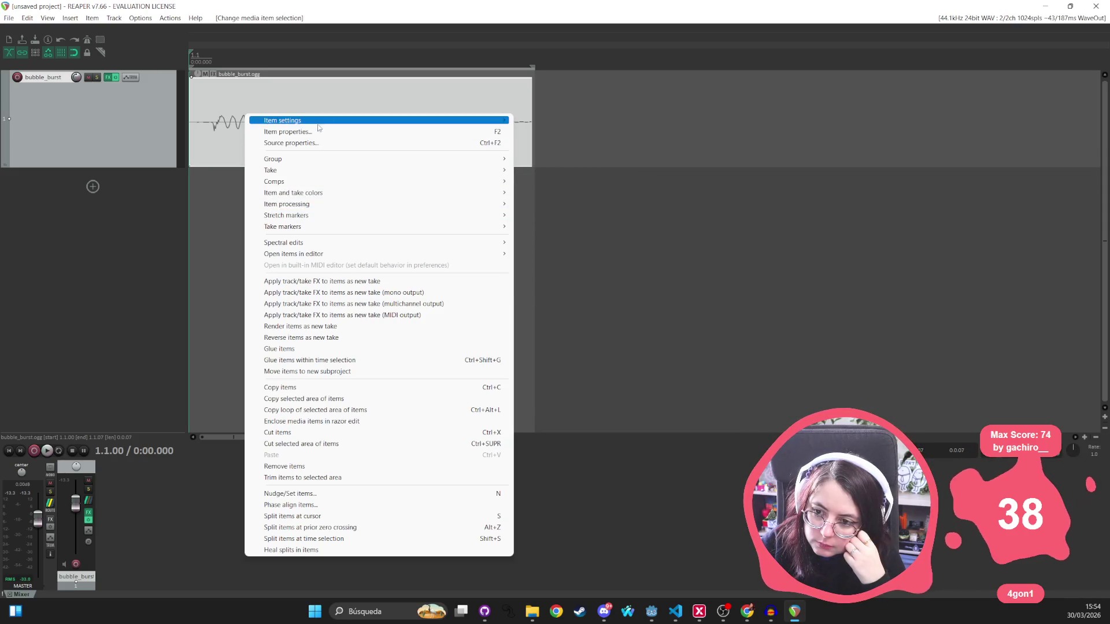
# Close the REAPER project without saving and quit REAPER
pyautogui.click(1050, 90)
pyautogui.hotkey('ctrl', 'n')
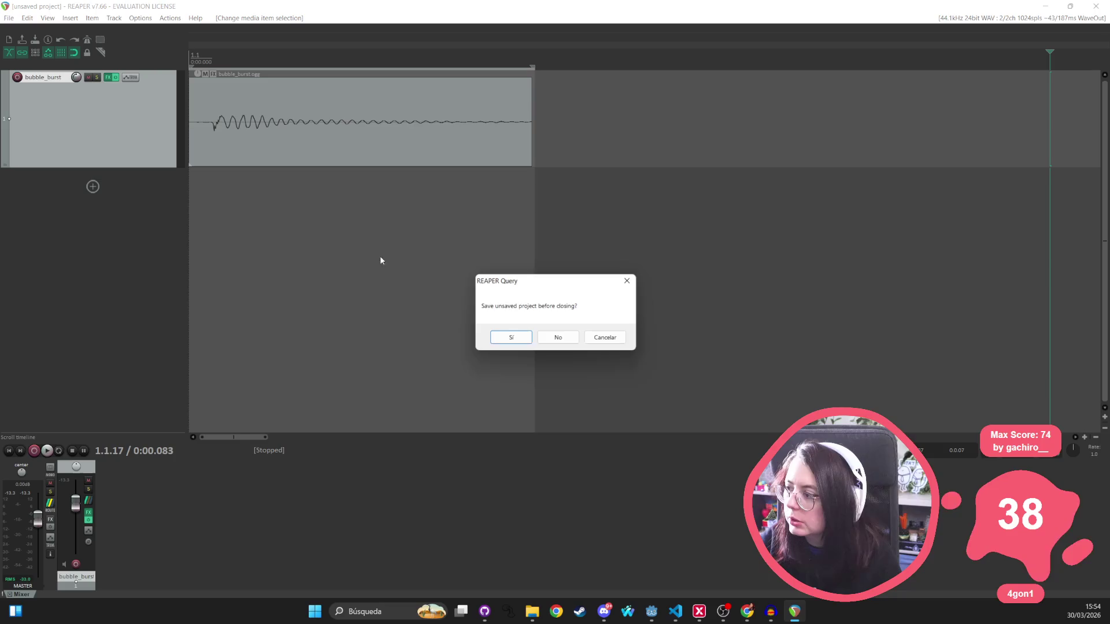
pyautogui.click(561, 338)
pyautogui.hotkey('alt', 'F4')
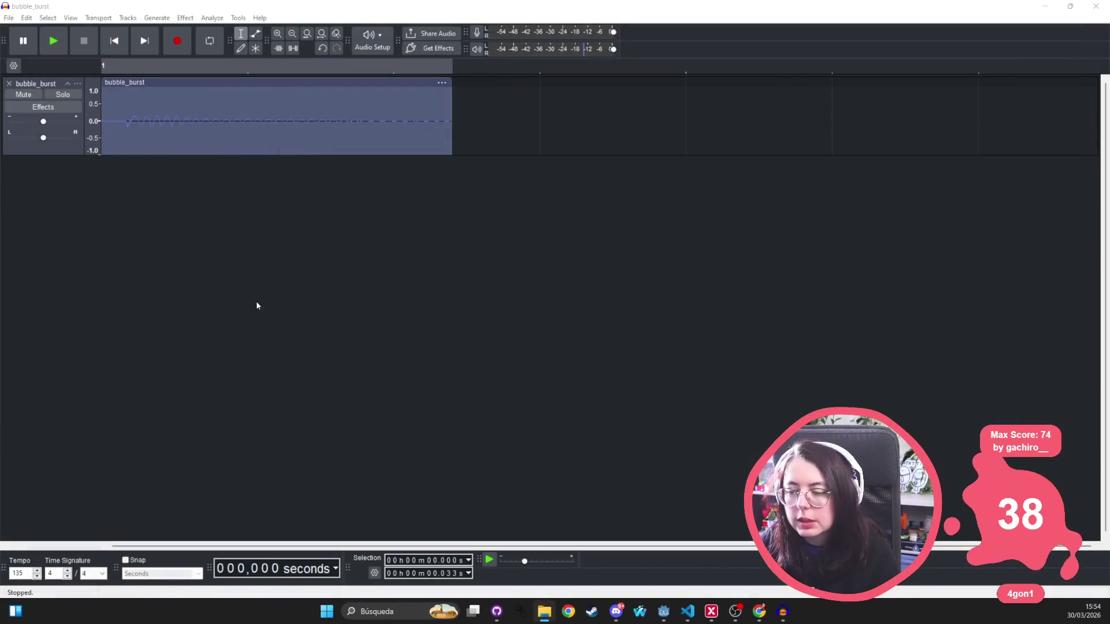
# Back in Audacity, play the bubble_burst track twice and open the Get Effects catalogue
pyautogui.click(110, 93)
pyautogui.press('space')
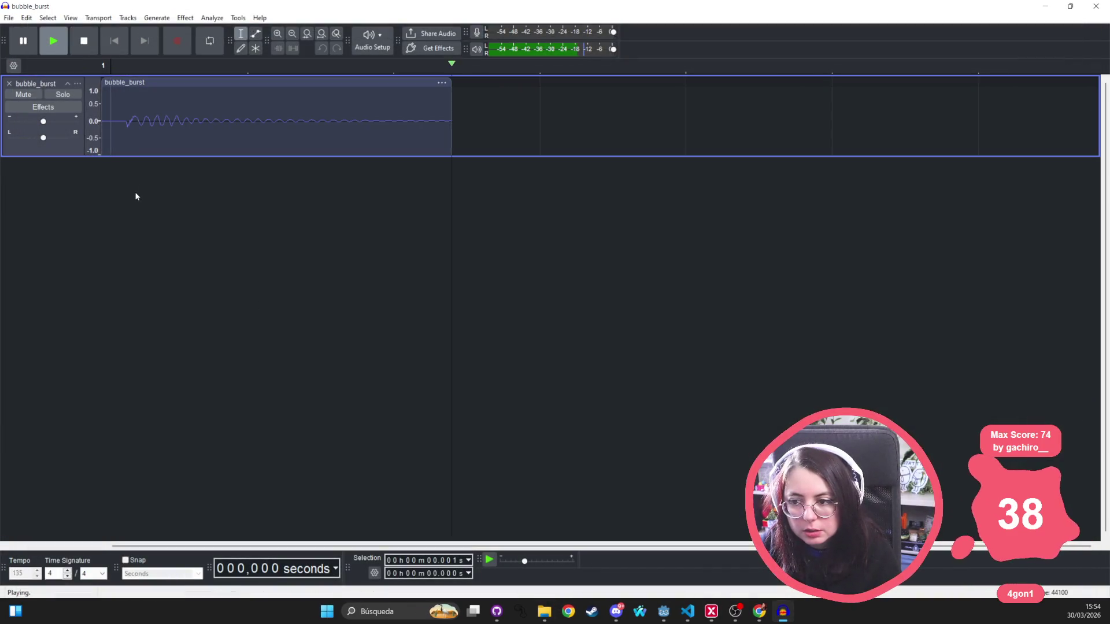
pyautogui.press('space')
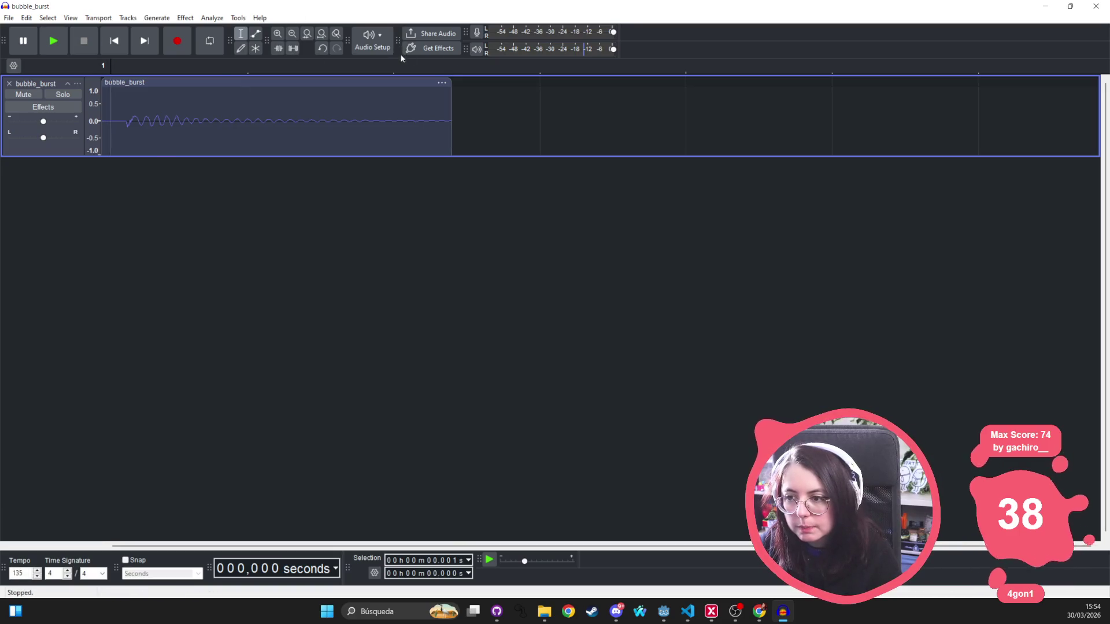
pyautogui.click(433, 47)
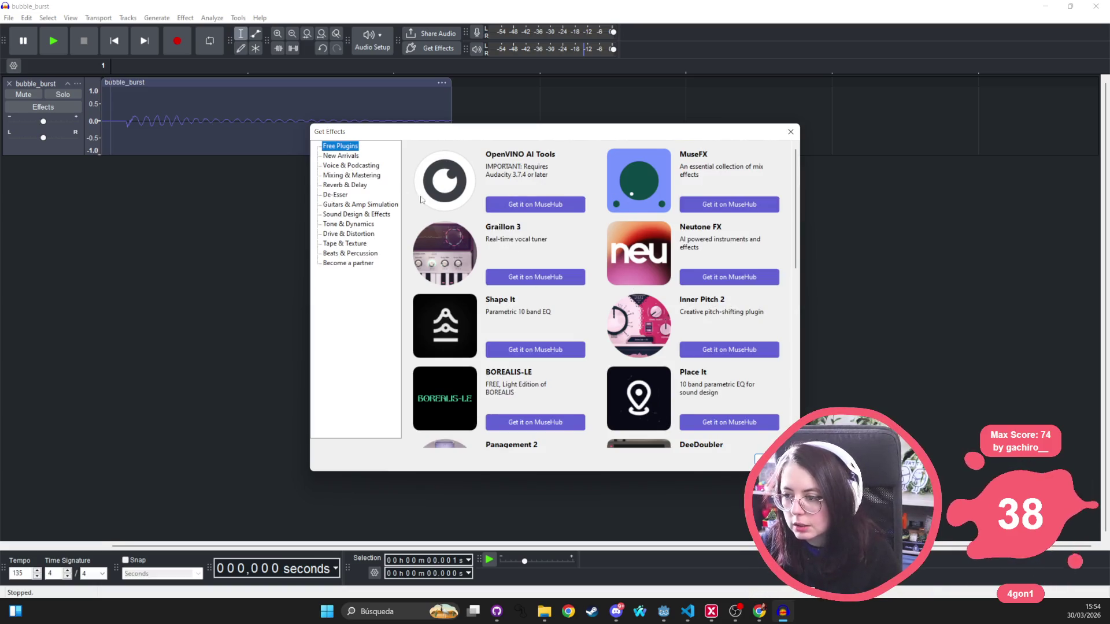
pyautogui.scroll(-5, 471, 186)
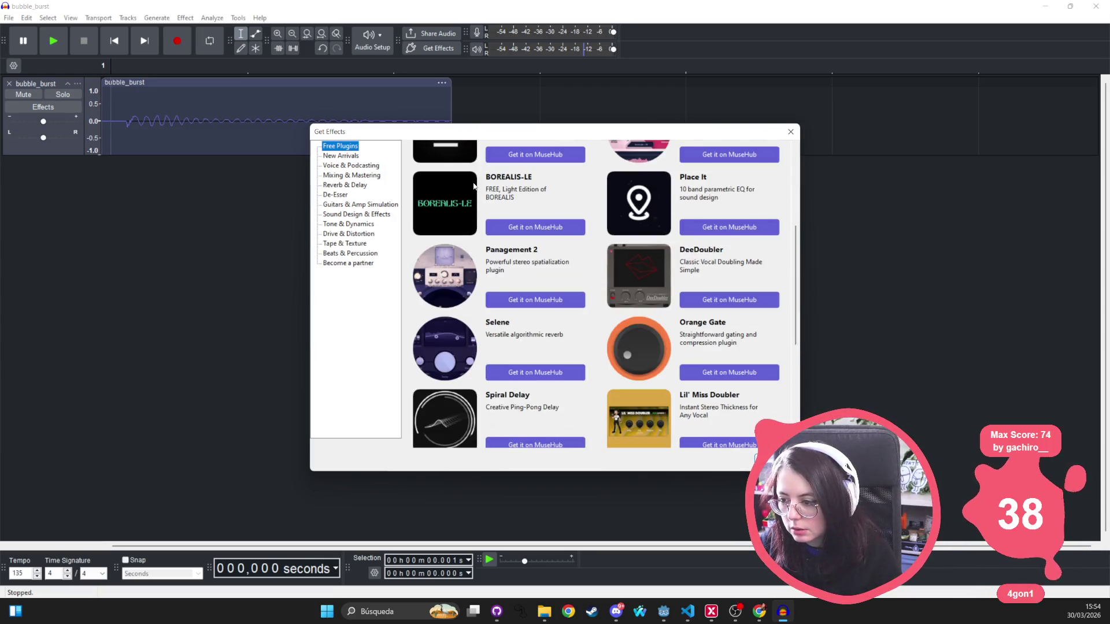
pyautogui.scroll(-1, 473, 186)
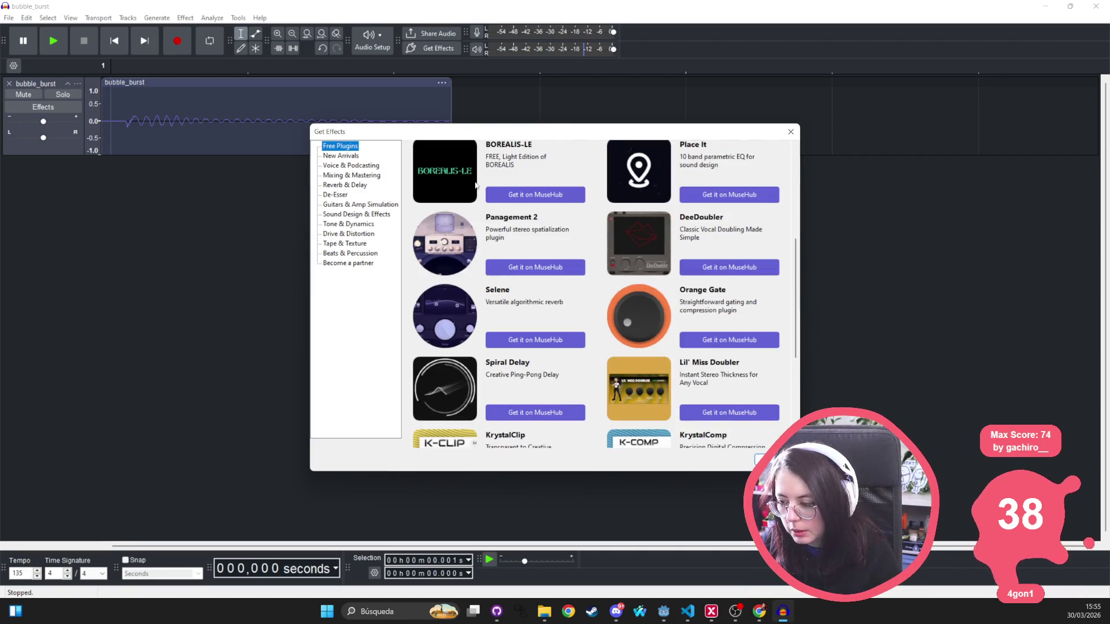
pyautogui.scroll(-5, 475, 186)
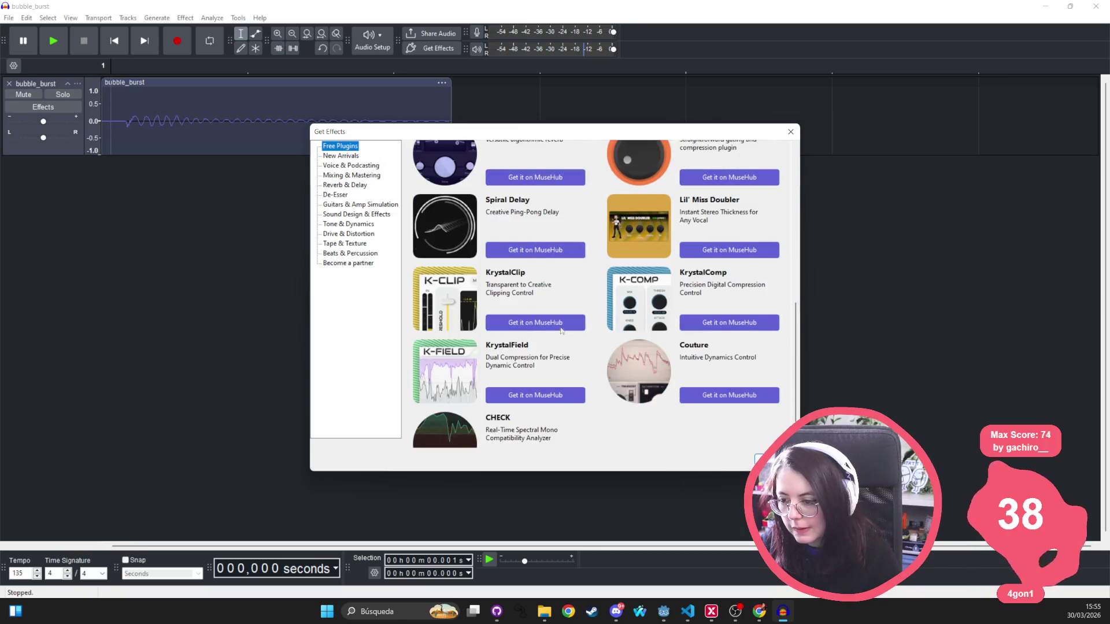
pyautogui.scroll(-1, 574, 355)
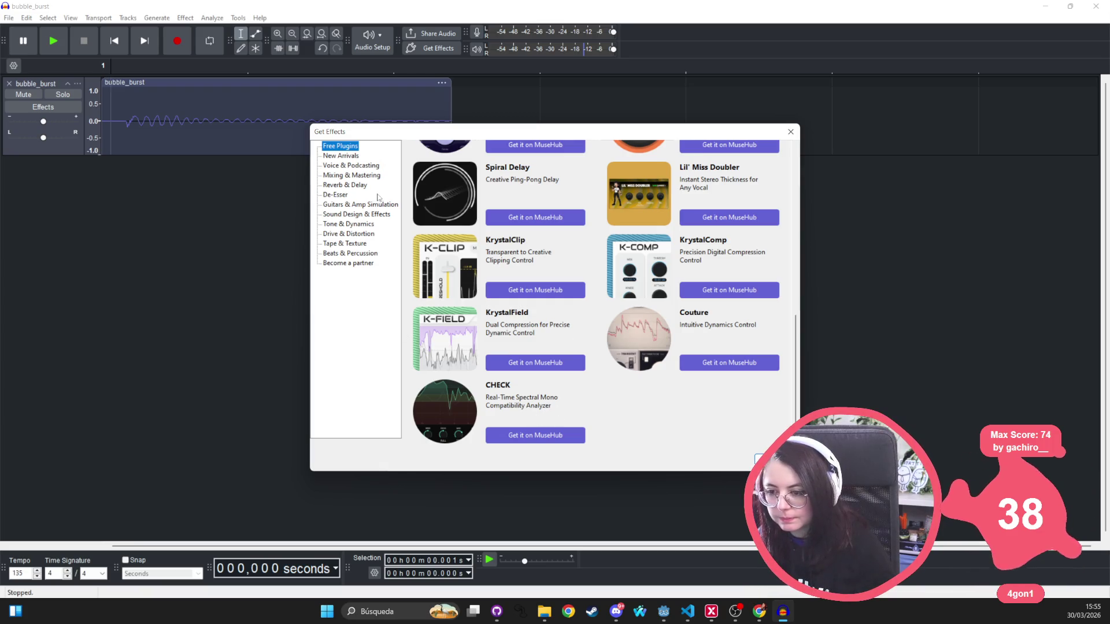
pyautogui.click(354, 176)
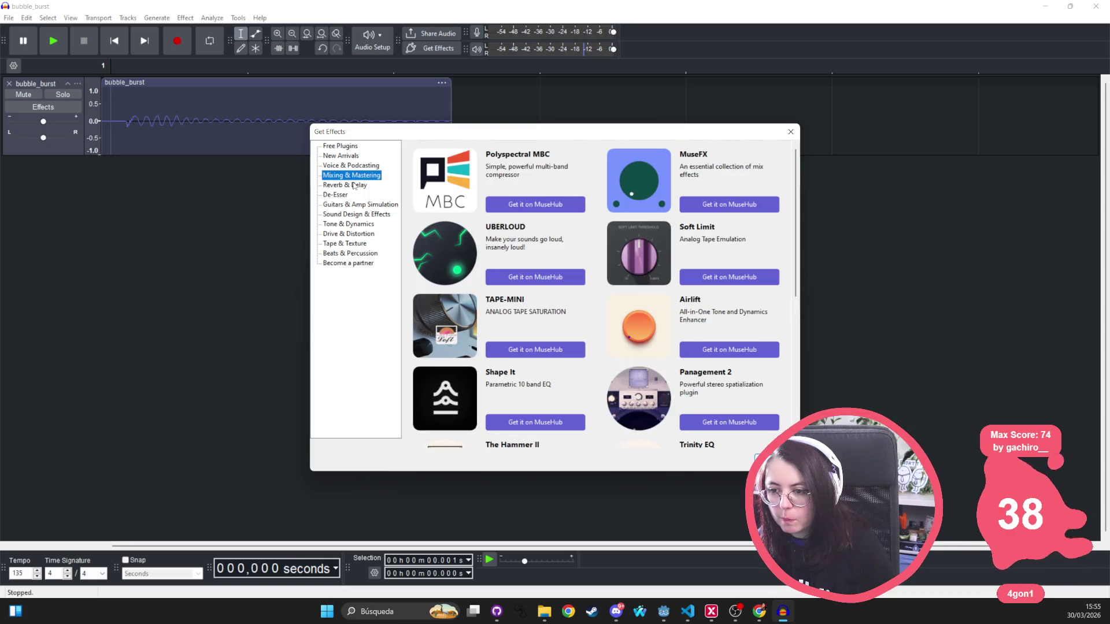
pyautogui.click(354, 185)
pyautogui.click(347, 196)
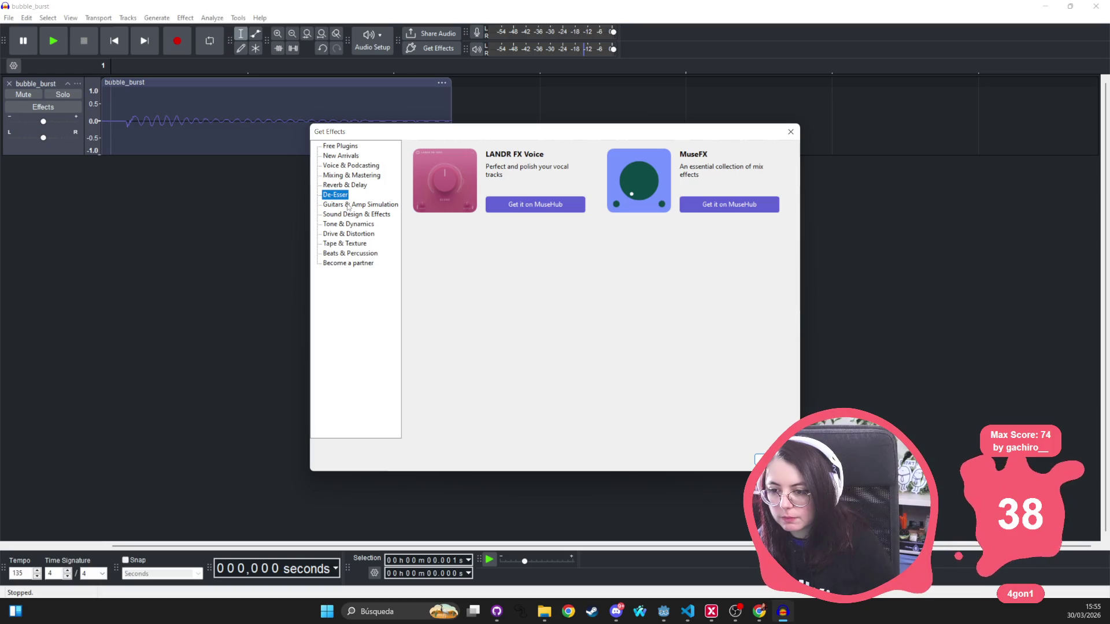
pyautogui.click(348, 205)
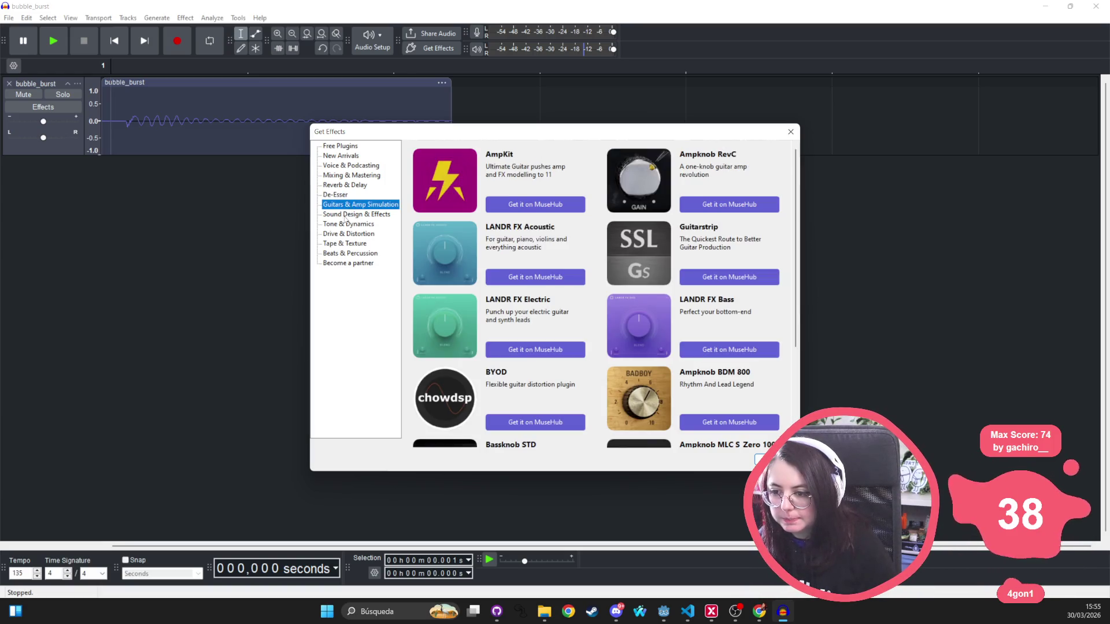
pyautogui.click(345, 223)
pyautogui.click(340, 244)
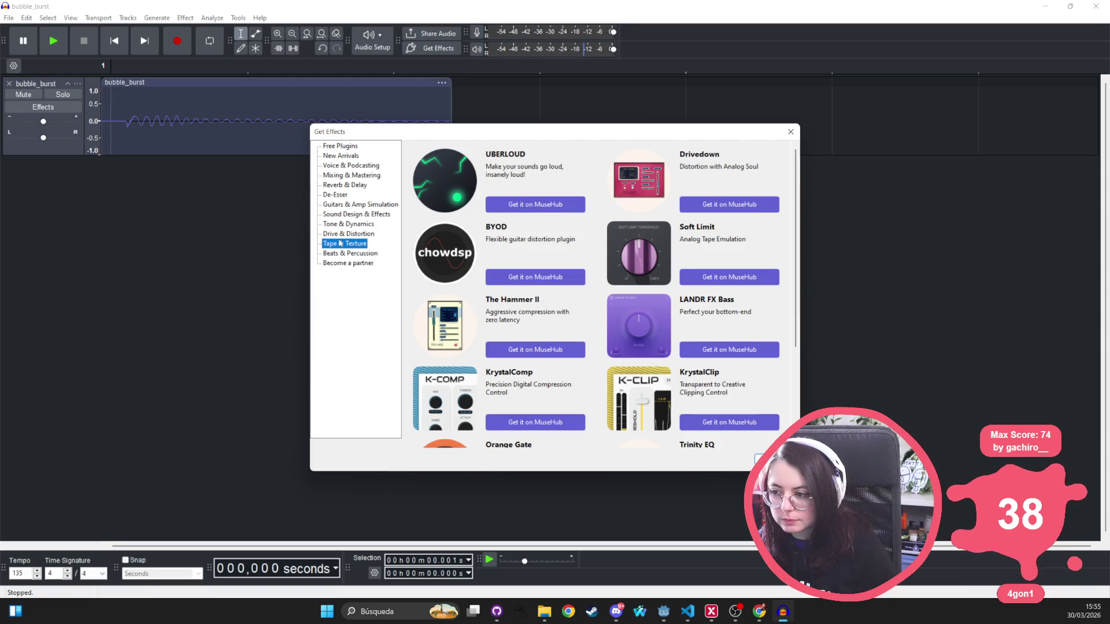
pyautogui.click(340, 254)
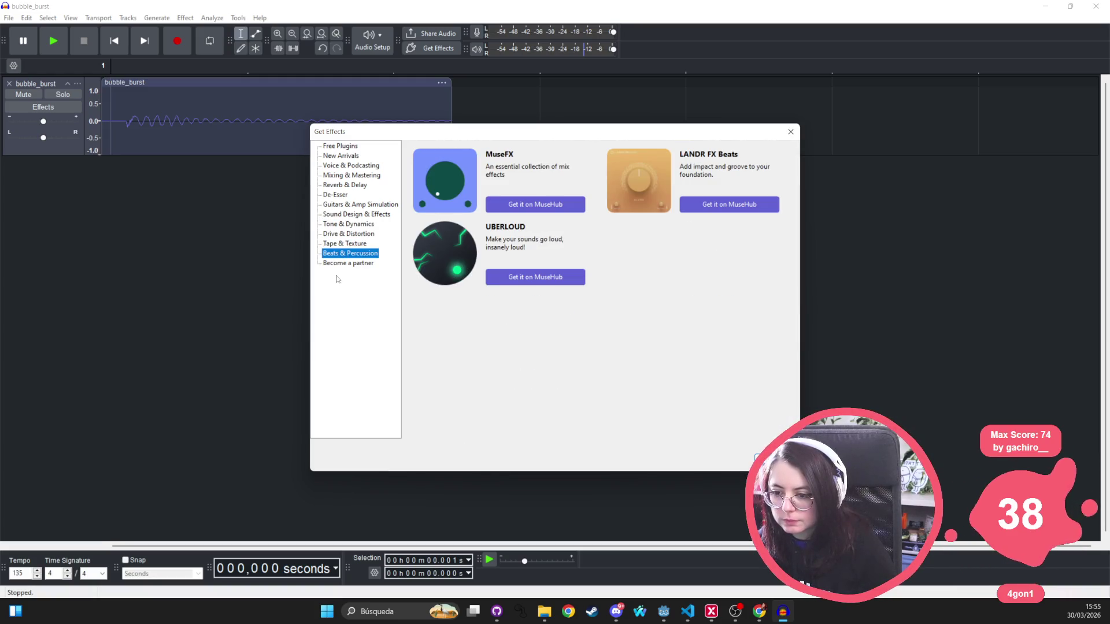
pyautogui.click(347, 263)
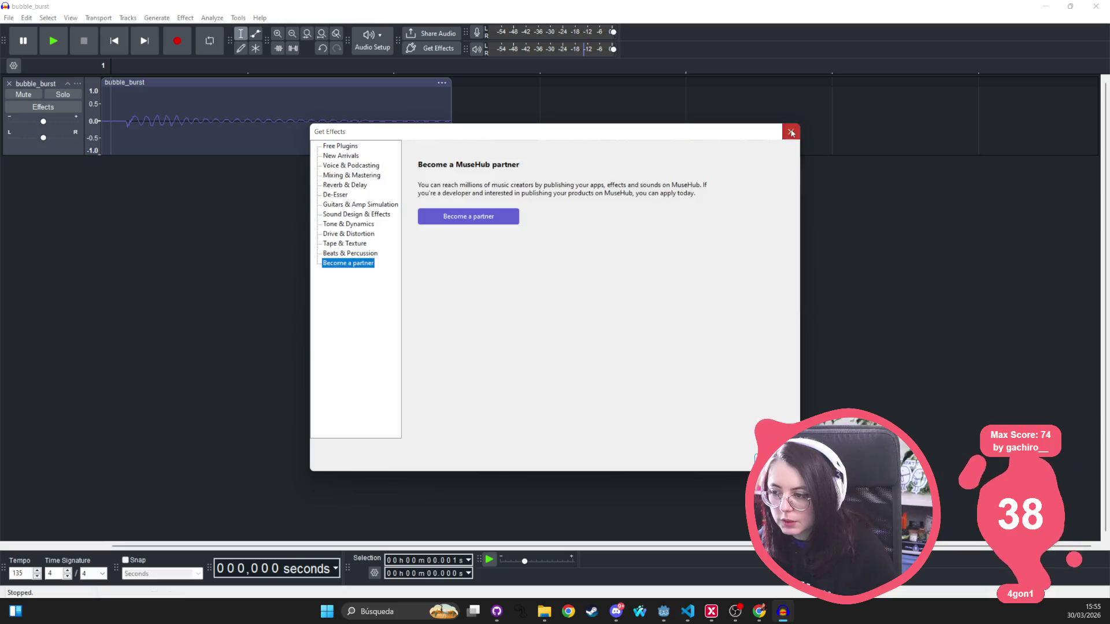
pyautogui.click(790, 132)
# Try Effect > Volume and Compression > Limiter, dismiss the No Audio Selected warning, and select all audio
pyautogui.click(189, 19)
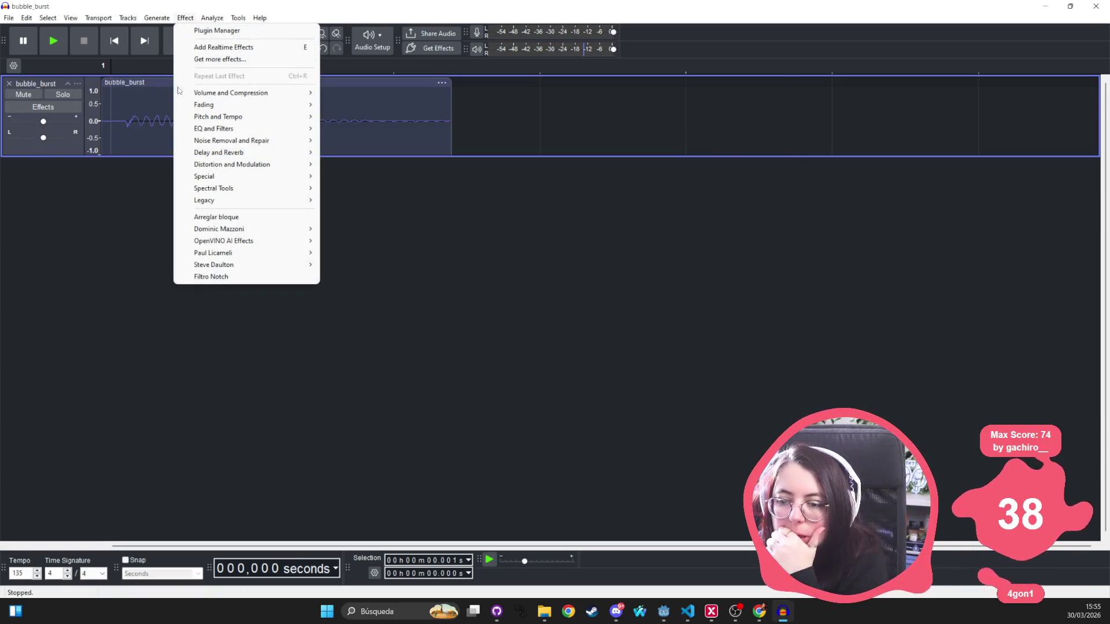
pyautogui.moveTo(215, 122)
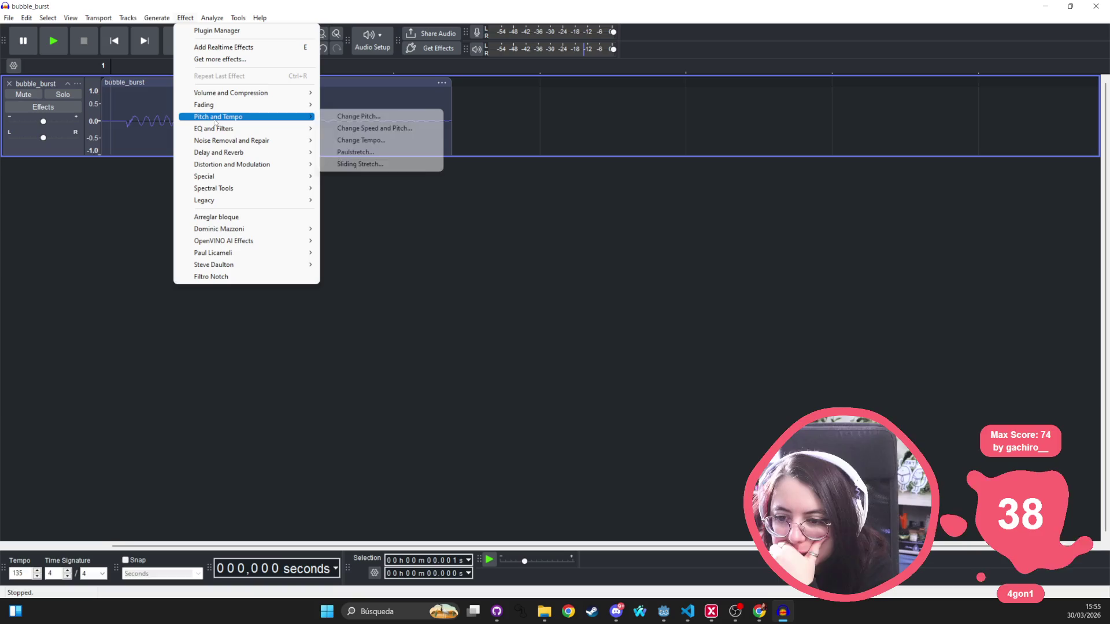
pyautogui.moveTo(256, 130)
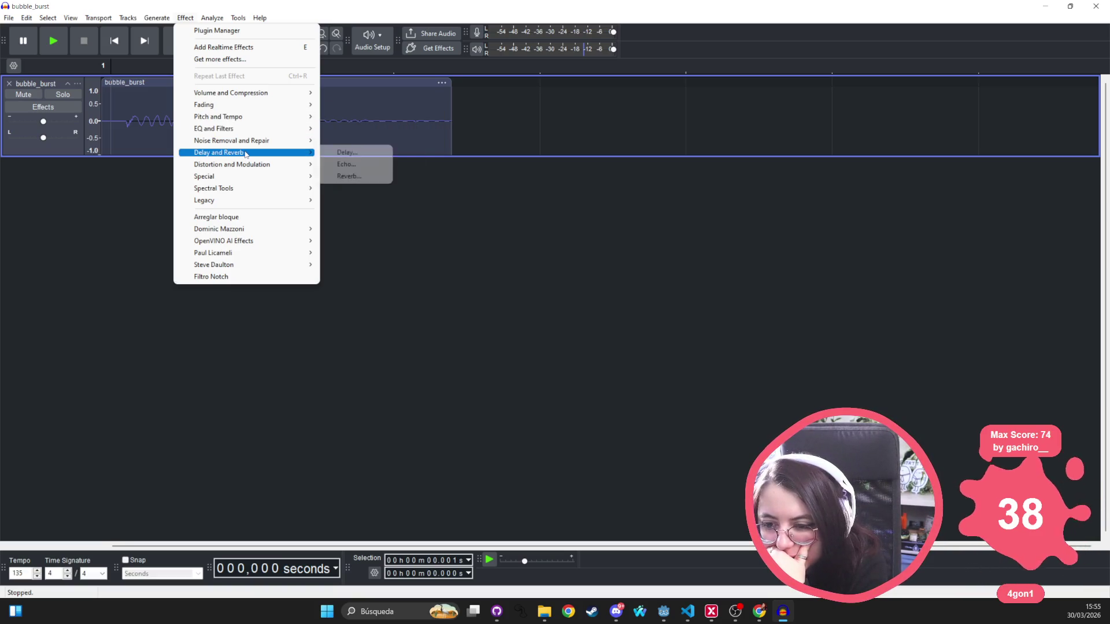
pyautogui.moveTo(230, 177)
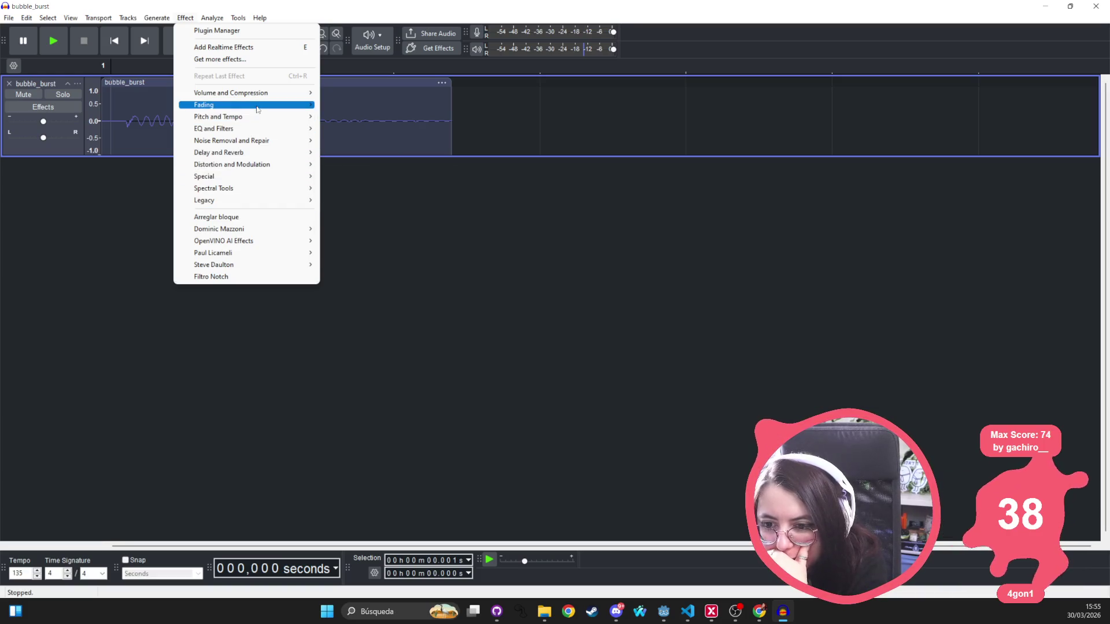
pyautogui.moveTo(295, 96)
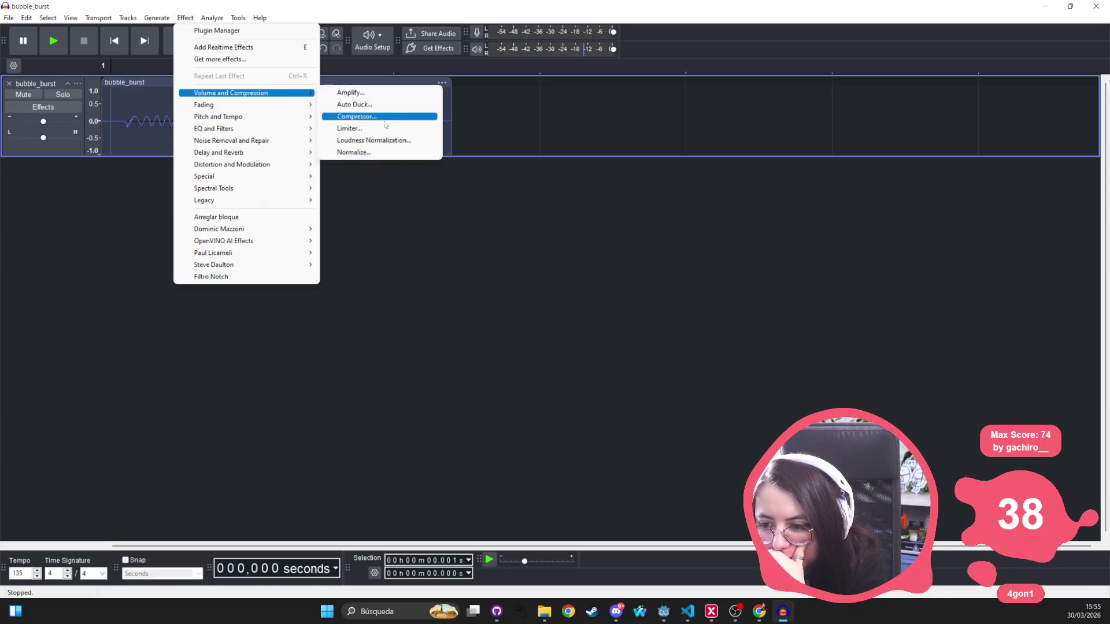
pyautogui.click(350, 128)
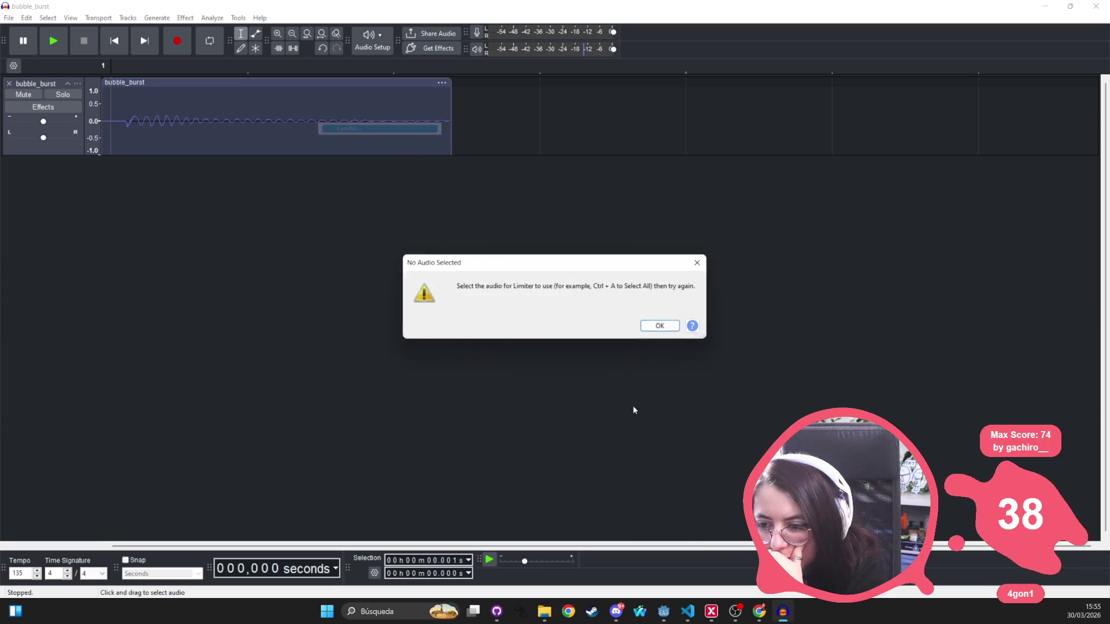
pyautogui.click(698, 263)
pyautogui.hotkey('ctrl', 'a')
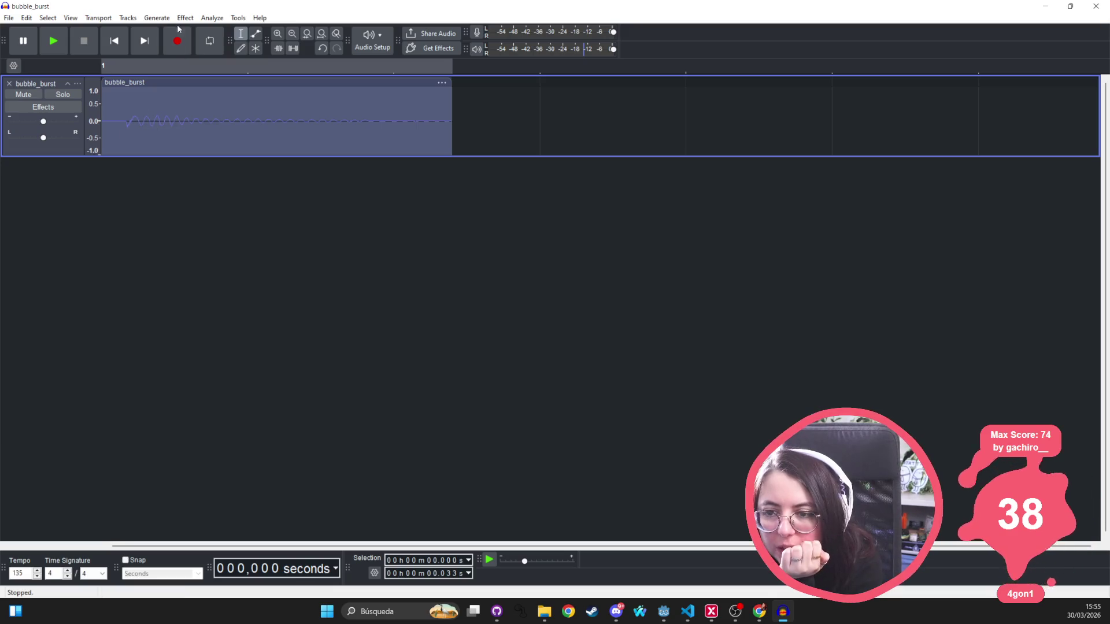
# Check the Tools menu, open Graphic EQ and close it unapplied, then open the Effect menu
pyautogui.click(239, 18)
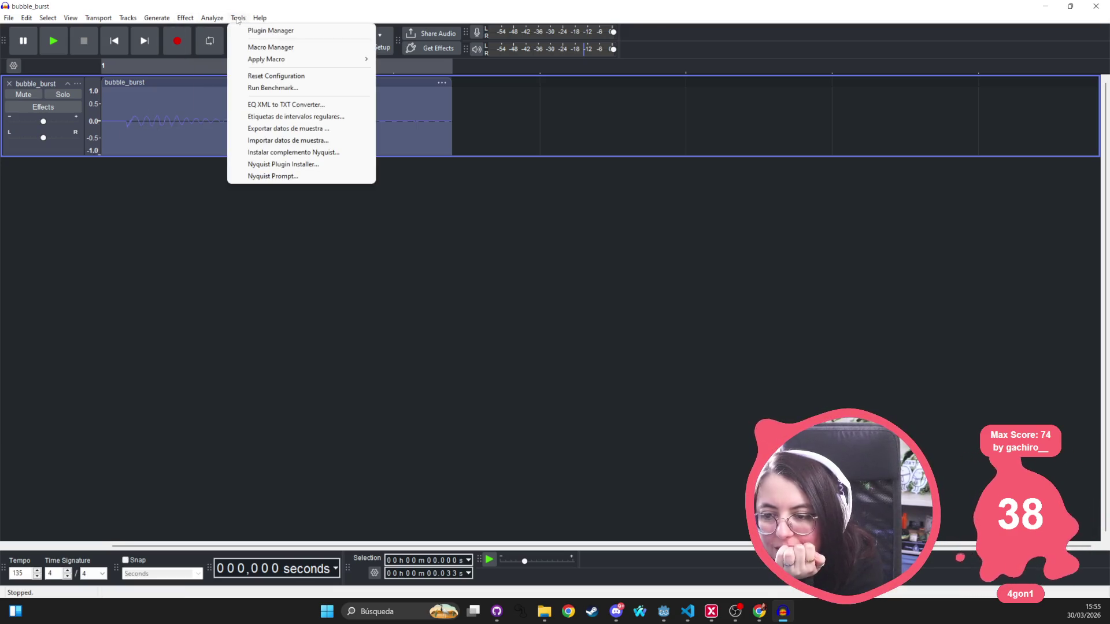
pyautogui.moveTo(185, 18)
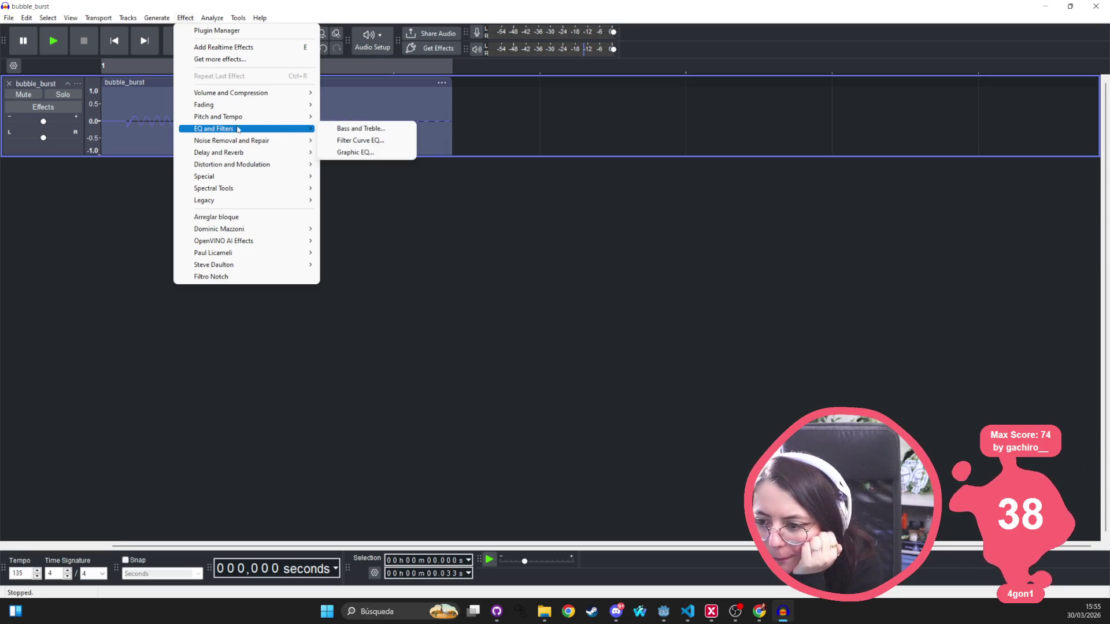
pyautogui.click(366, 153)
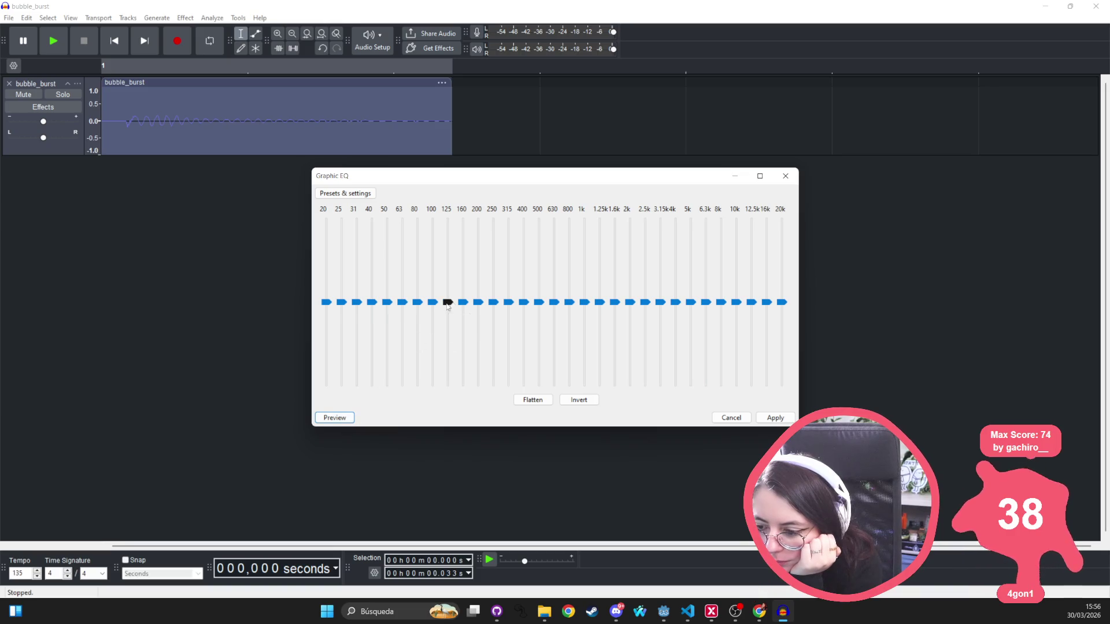
pyautogui.click(785, 175)
pyautogui.click(221, 20)
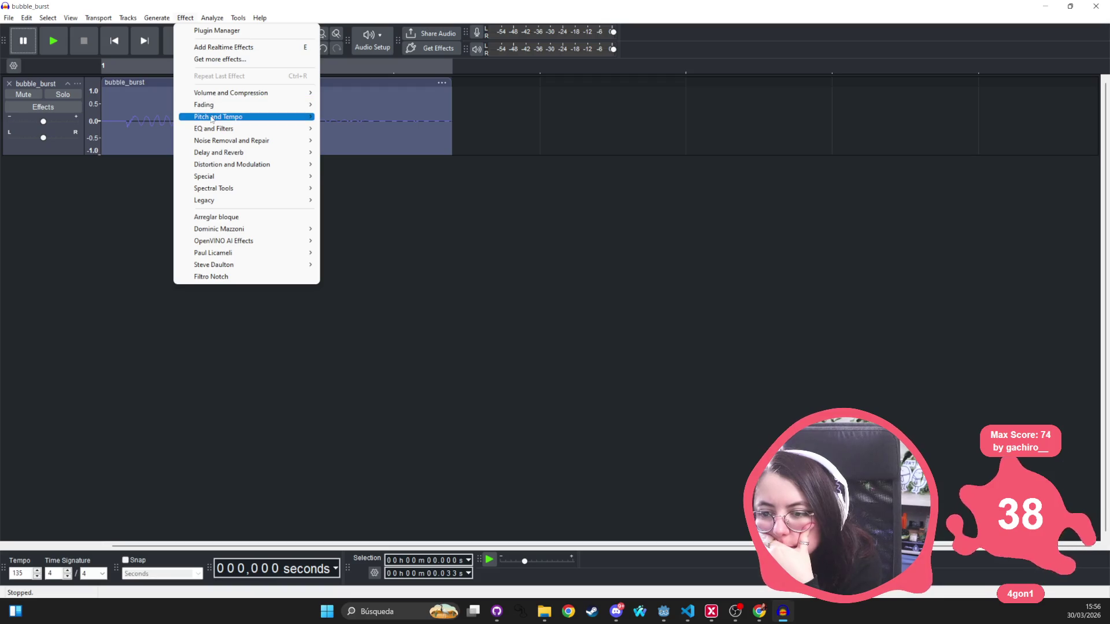
# Cancel the Limiter, then apply Loudness Normalization at -23.0 LUFS perceived loudness
pyautogui.moveTo(220, 96)
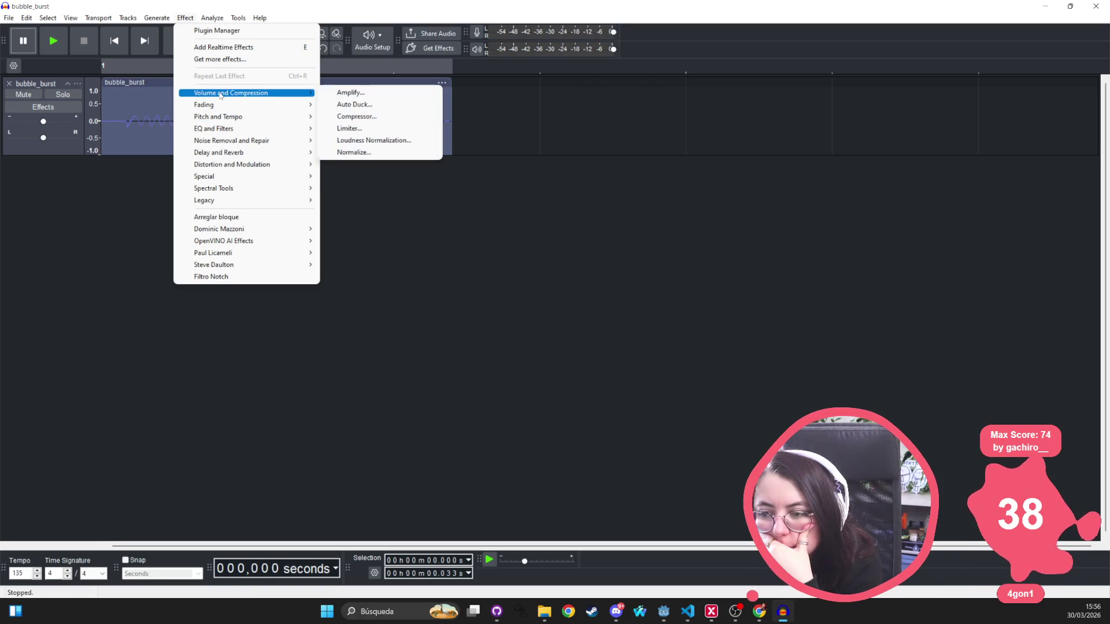
pyautogui.click(349, 129)
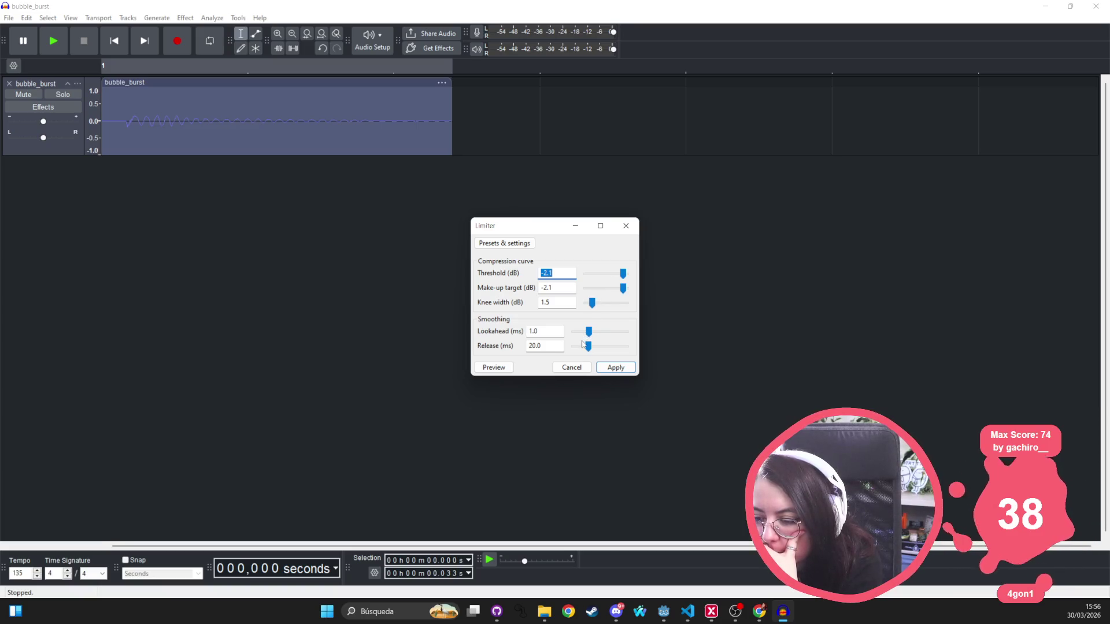
pyautogui.click(625, 225)
pyautogui.click(211, 20)
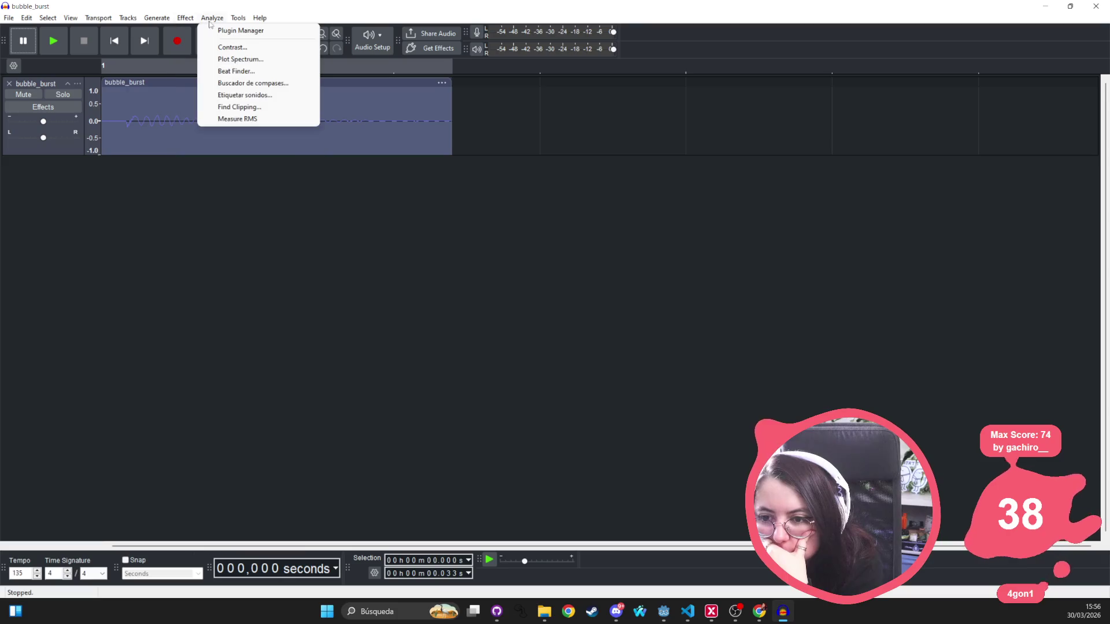
pyautogui.moveTo(185, 18)
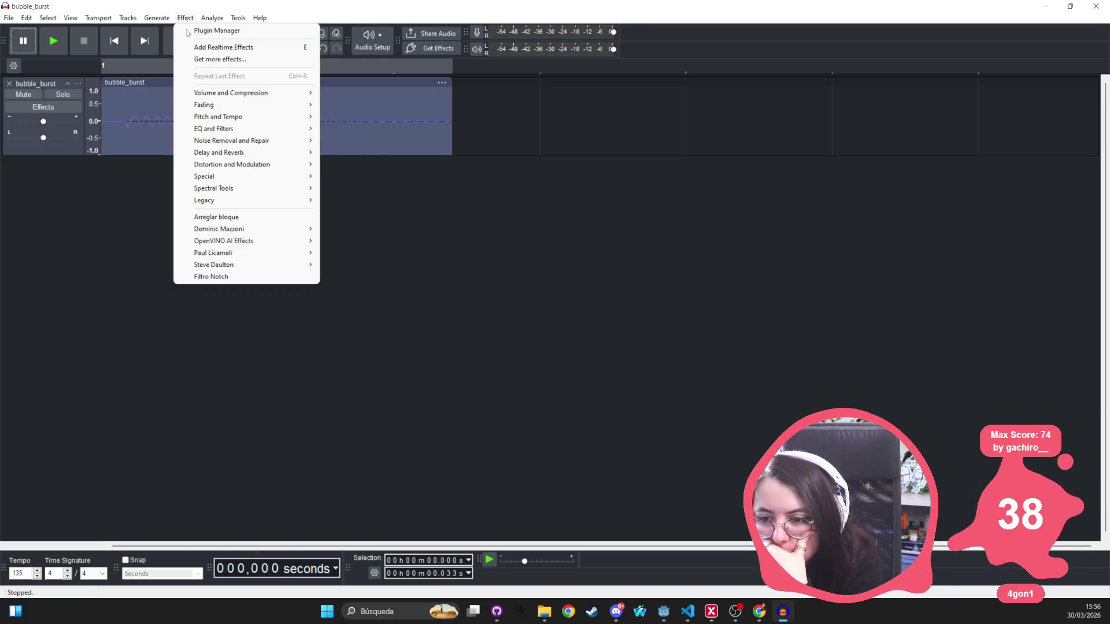
pyautogui.moveTo(209, 93)
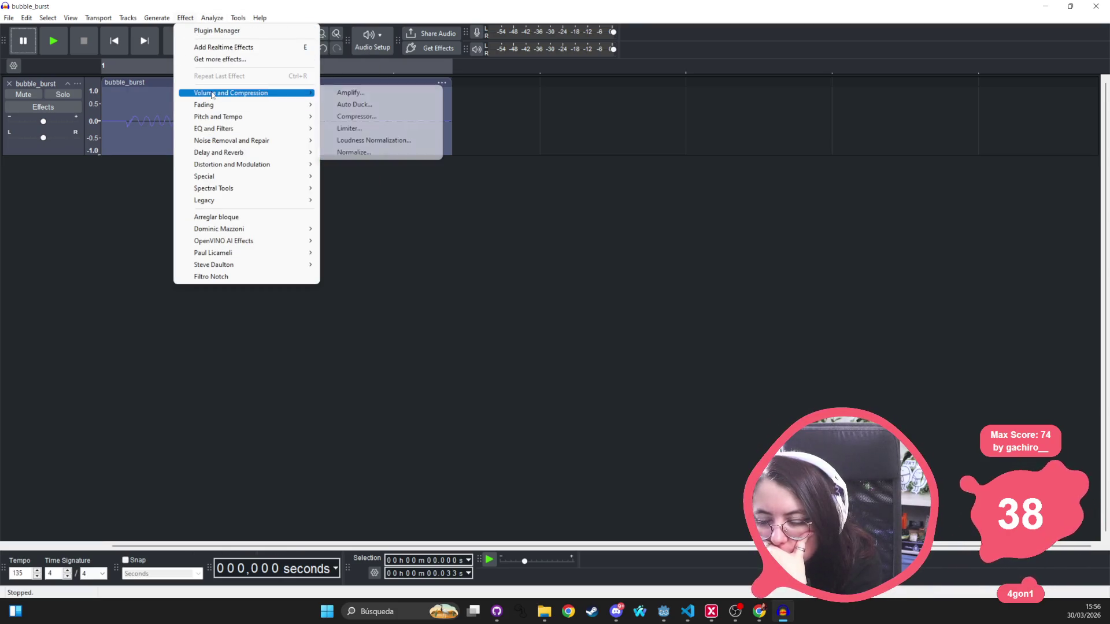
pyautogui.click(380, 141)
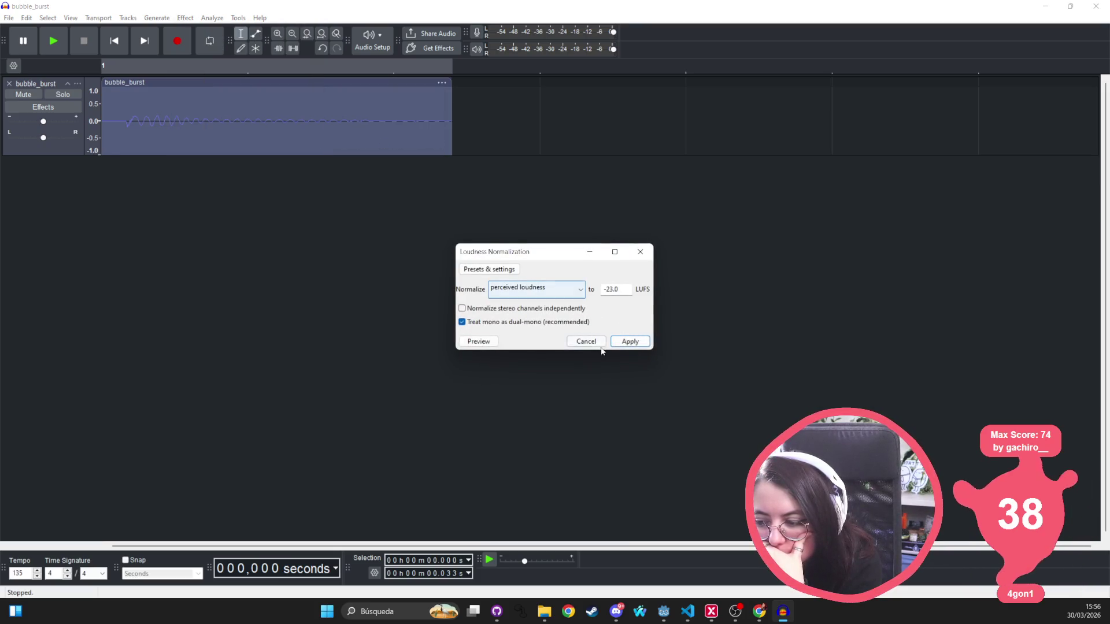
pyautogui.click(627, 343)
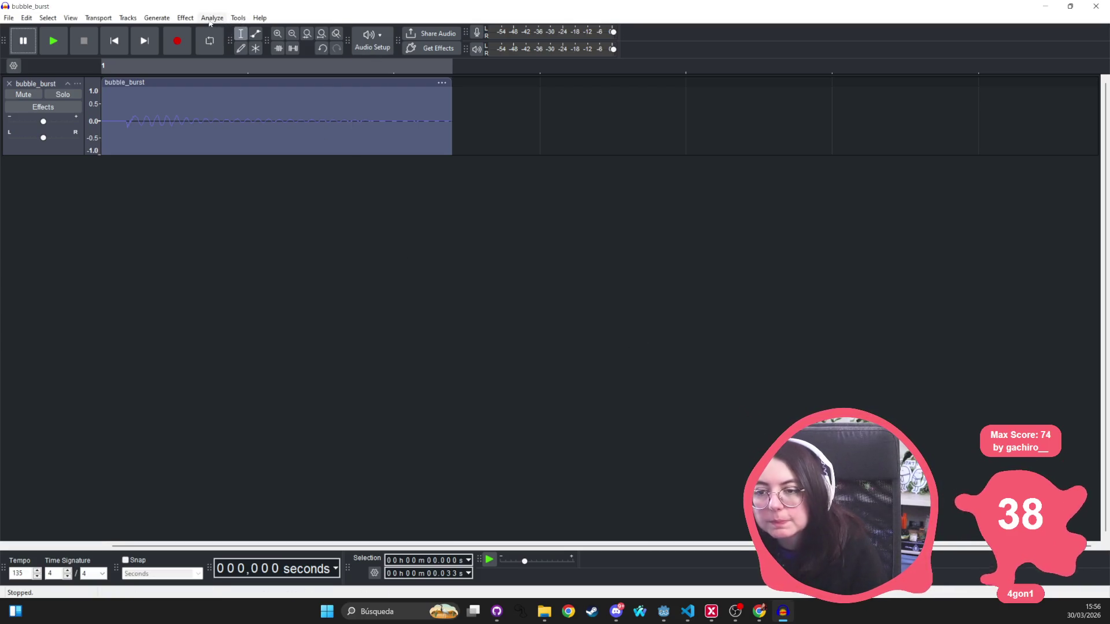
pyautogui.click(186, 18)
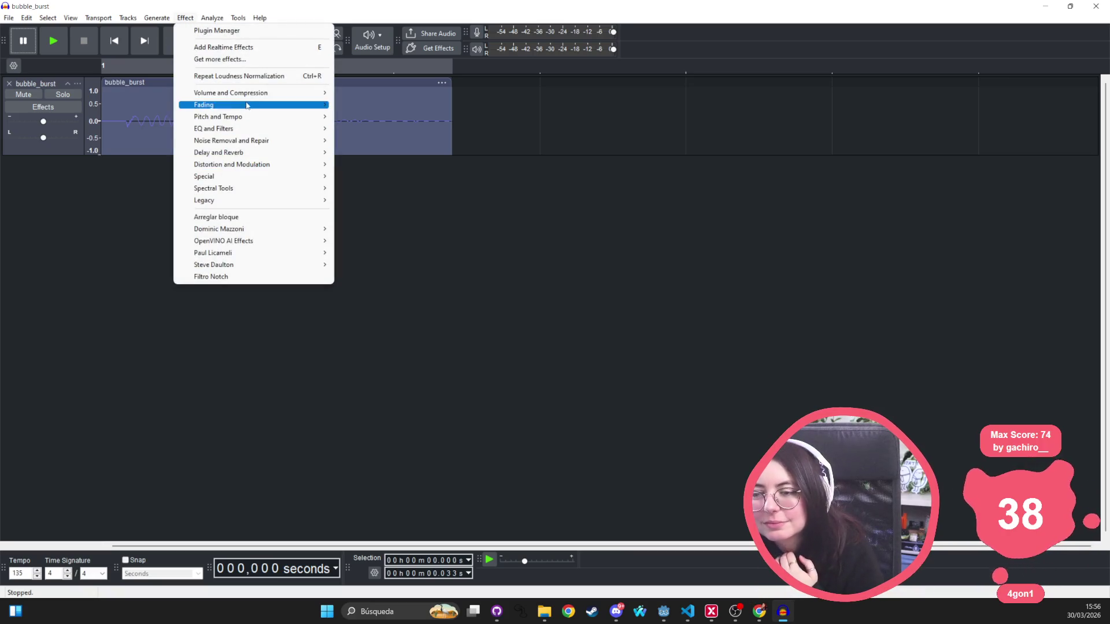
pyautogui.moveTo(251, 96)
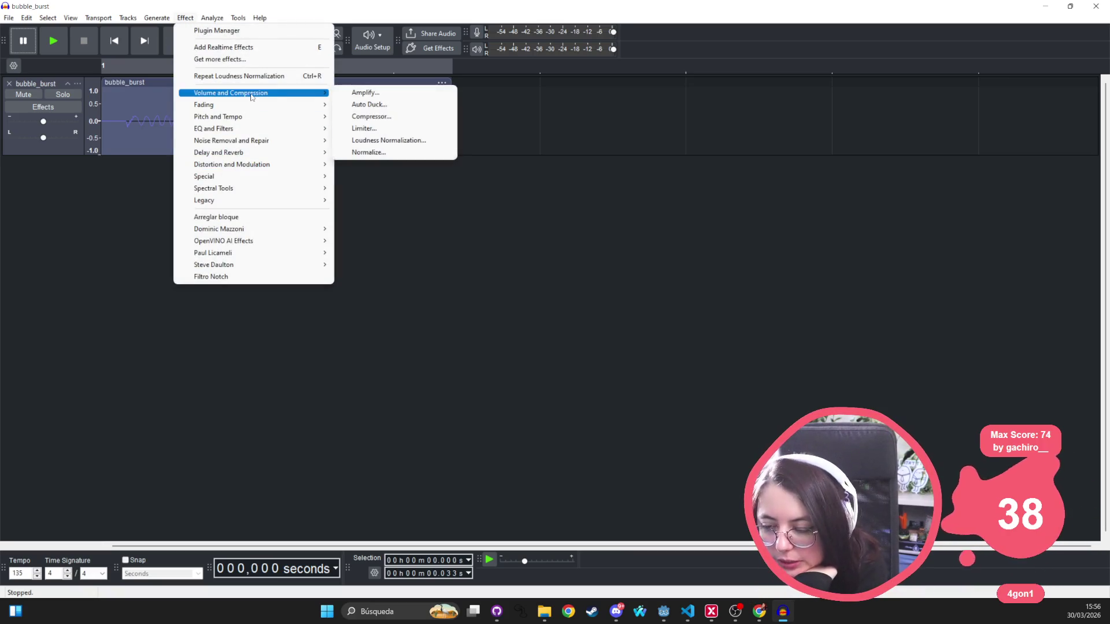
pyautogui.click(369, 107)
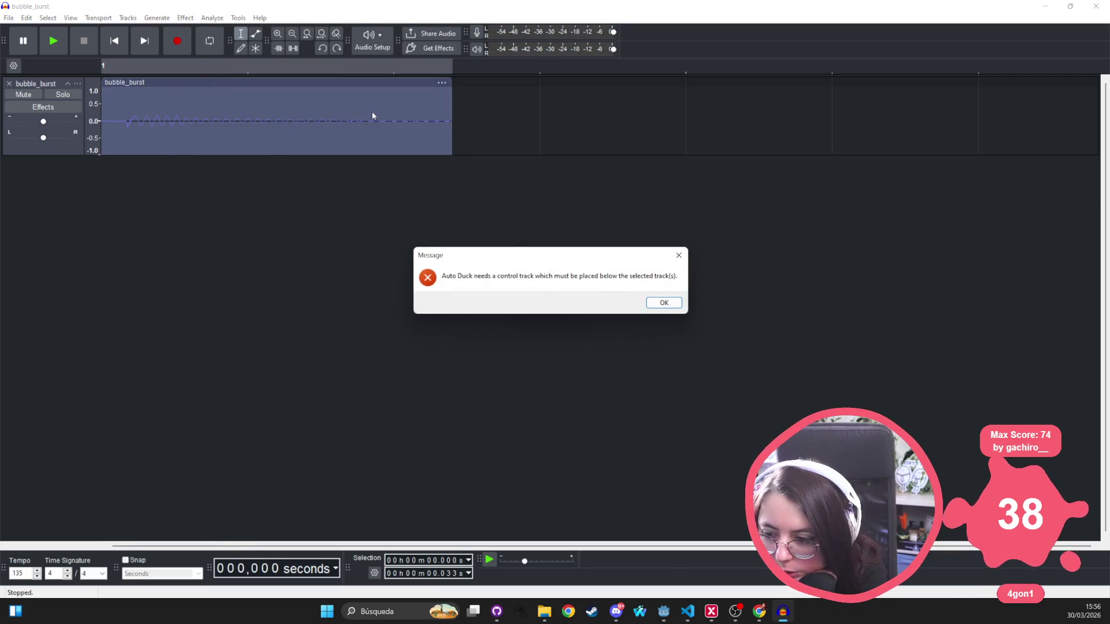
pyautogui.click(663, 303)
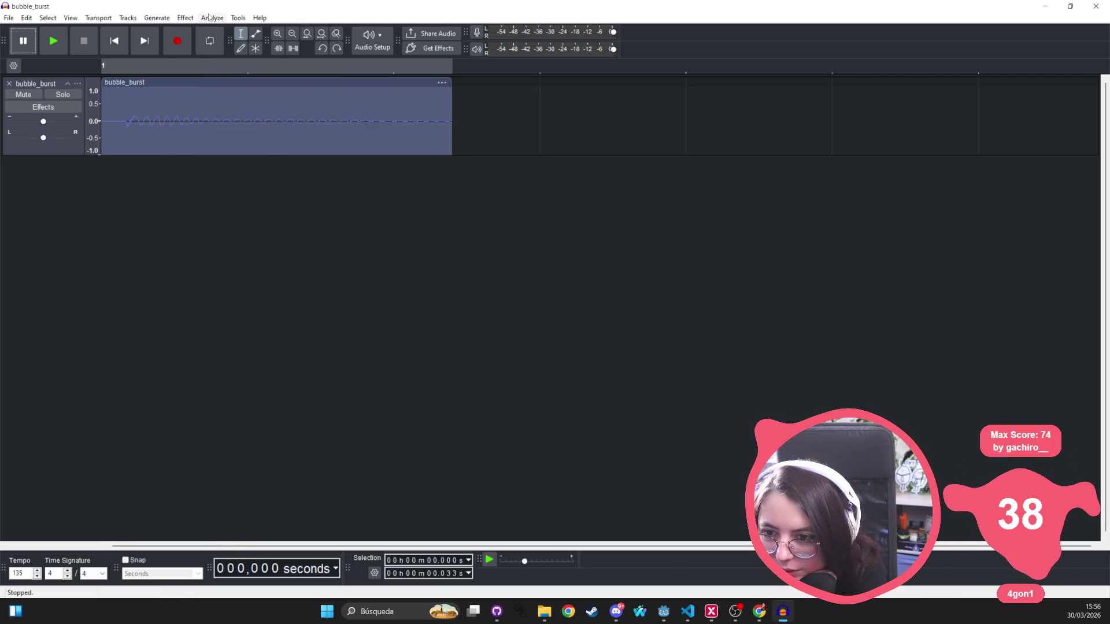
pyautogui.click(156, 18)
pyautogui.moveTo(185, 17)
pyautogui.moveTo(193, 91)
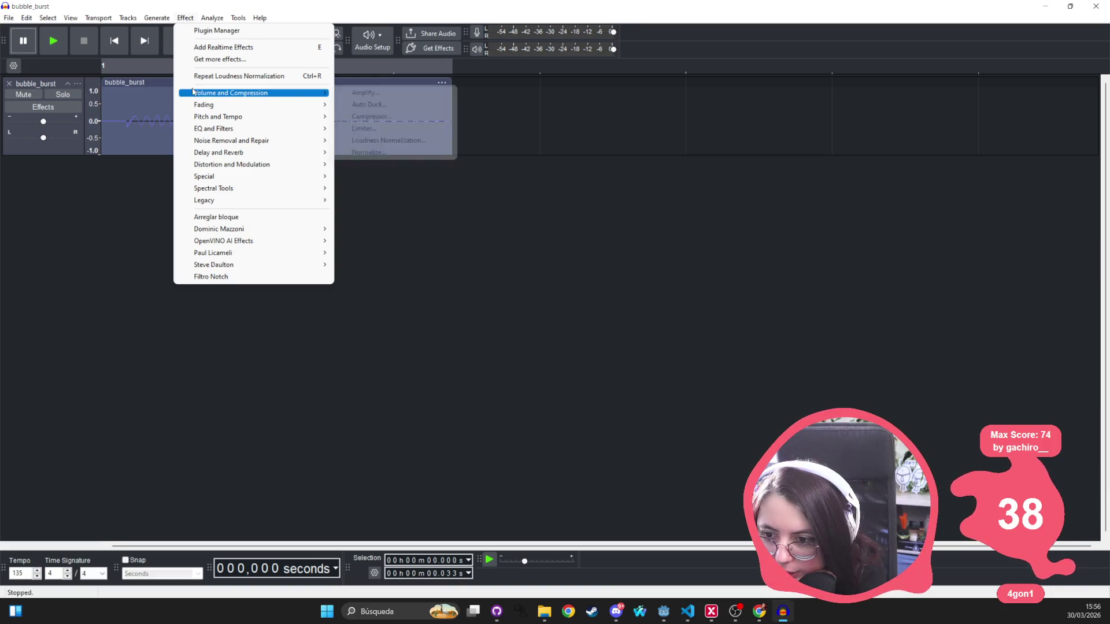
pyautogui.click(393, 118)
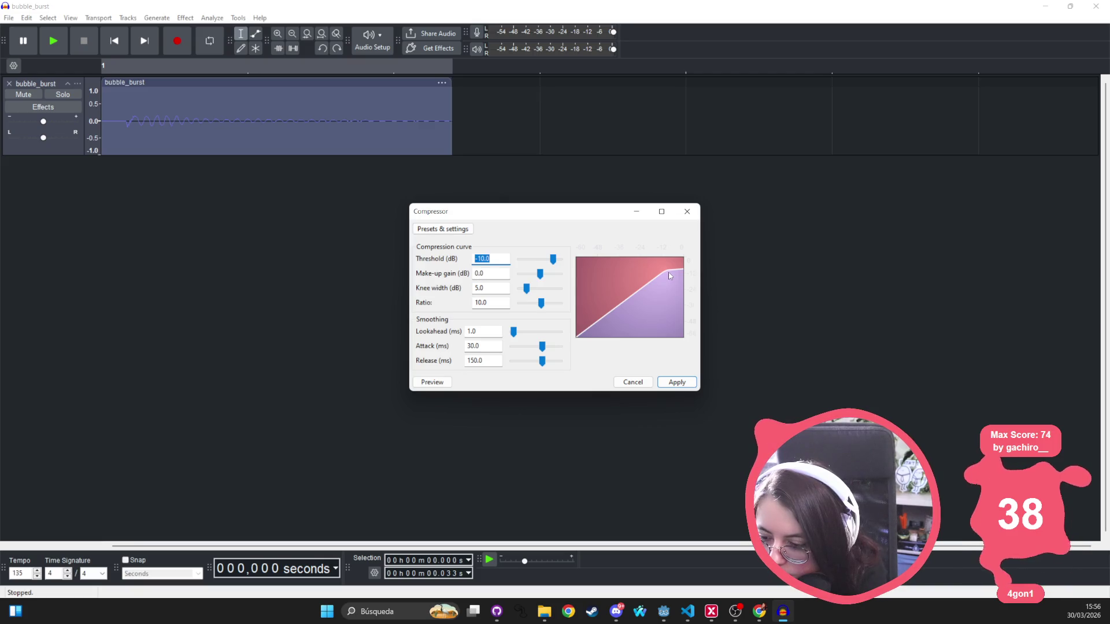
pyautogui.click(432, 384)
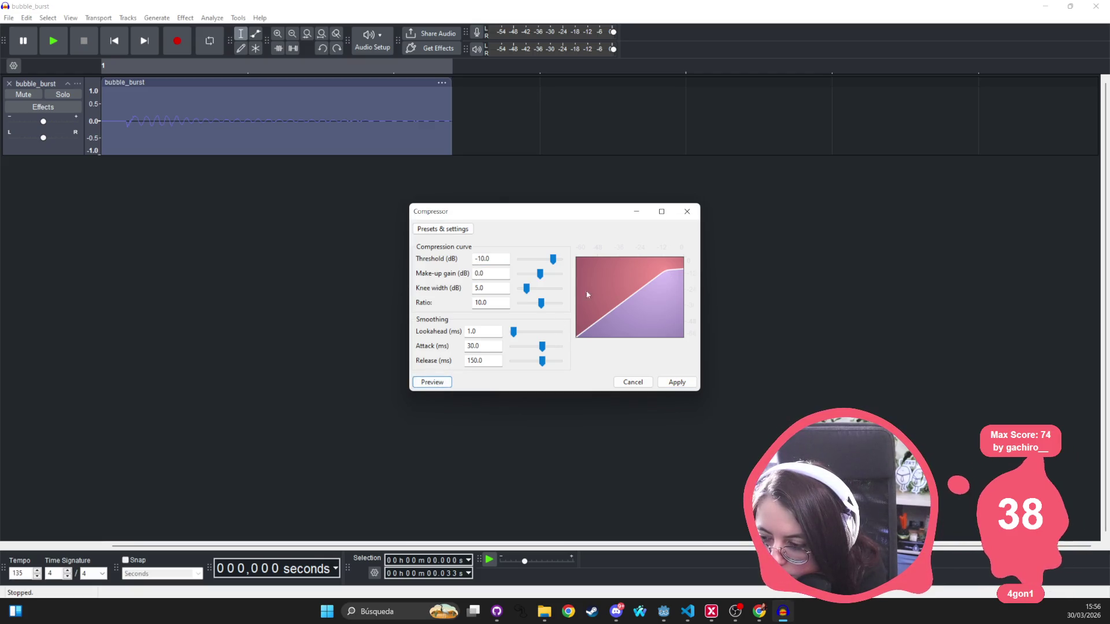
pyautogui.click(686, 212)
pyautogui.click(185, 17)
# Try Click Removal on the clip and dismiss the selection-too-short error
pyautogui.moveTo(199, 143)
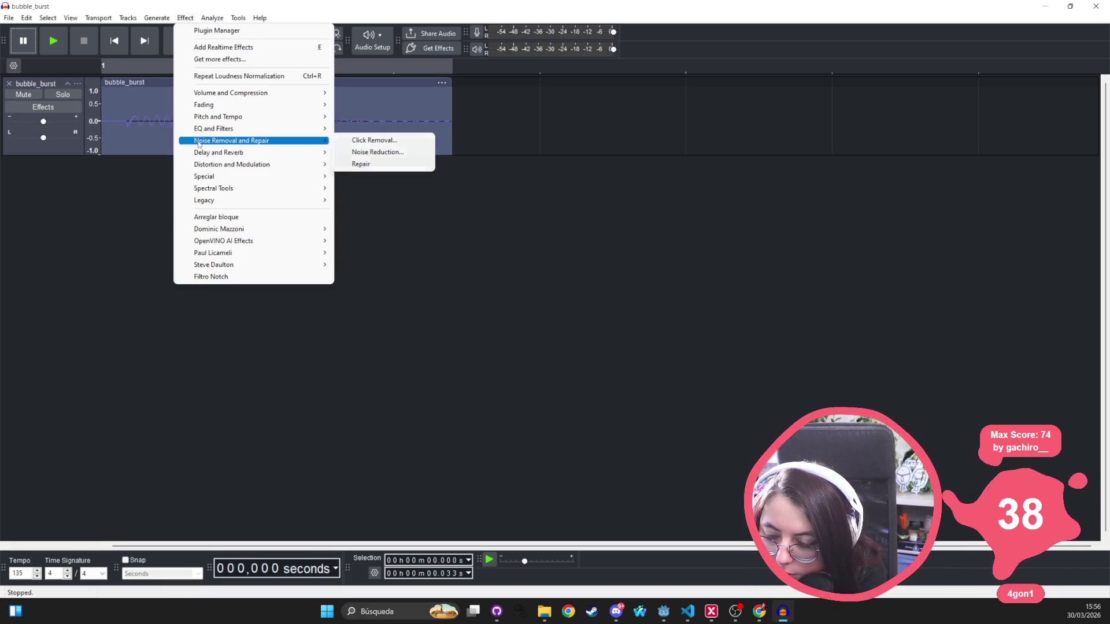
pyautogui.click(374, 140)
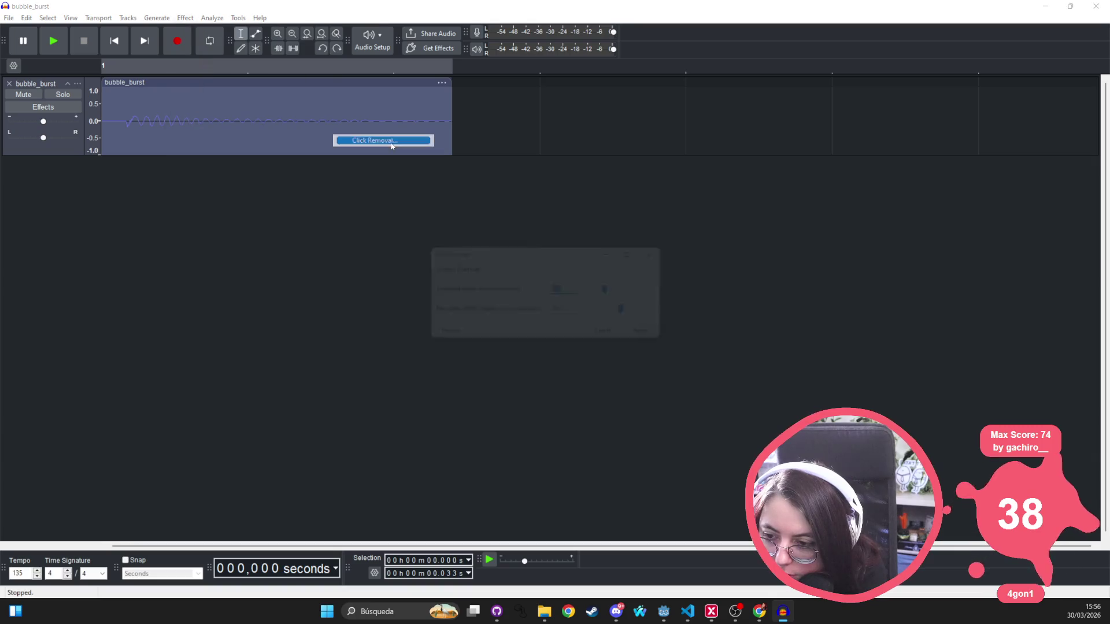
pyautogui.click(668, 342)
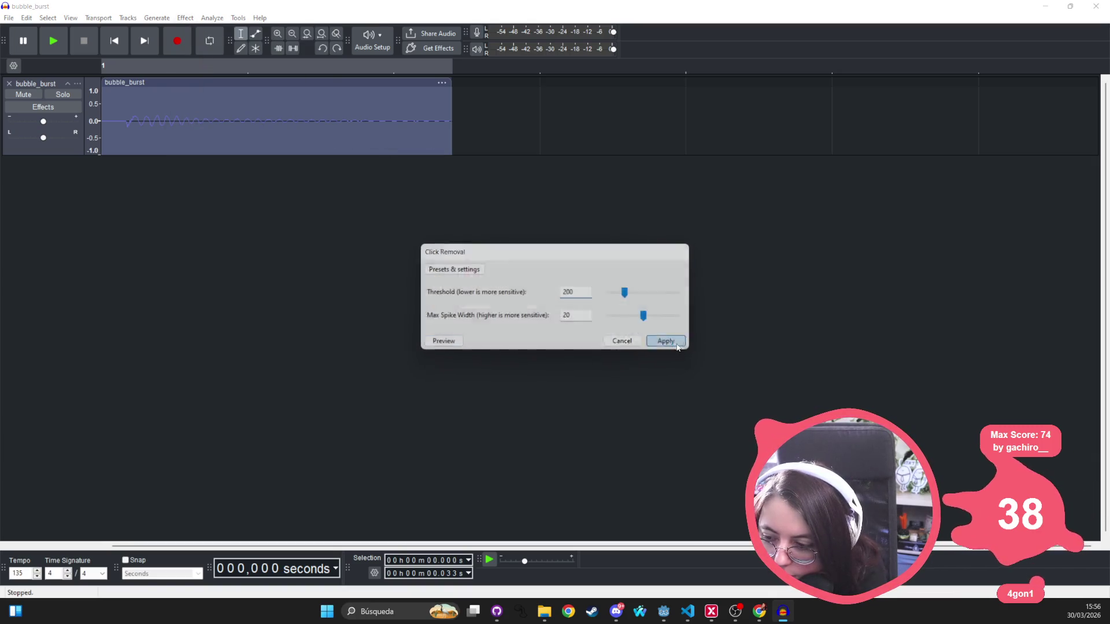
pyautogui.click(634, 305)
# Bring up the Filter Curve EQ from the EQ and Filters effects
pyautogui.click(209, 18)
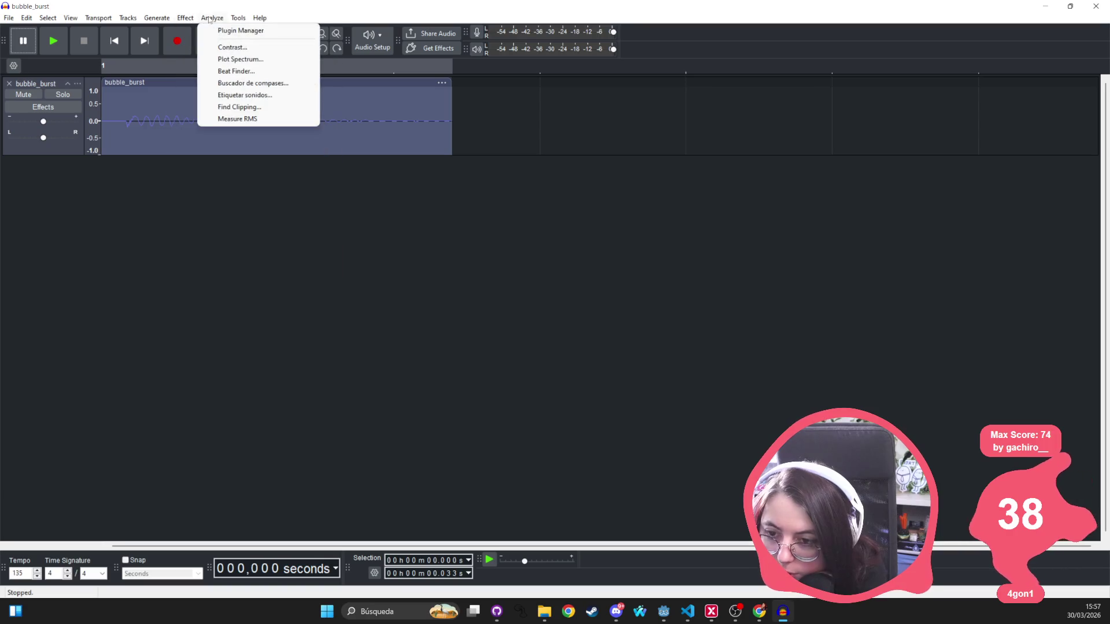
pyautogui.moveTo(185, 18)
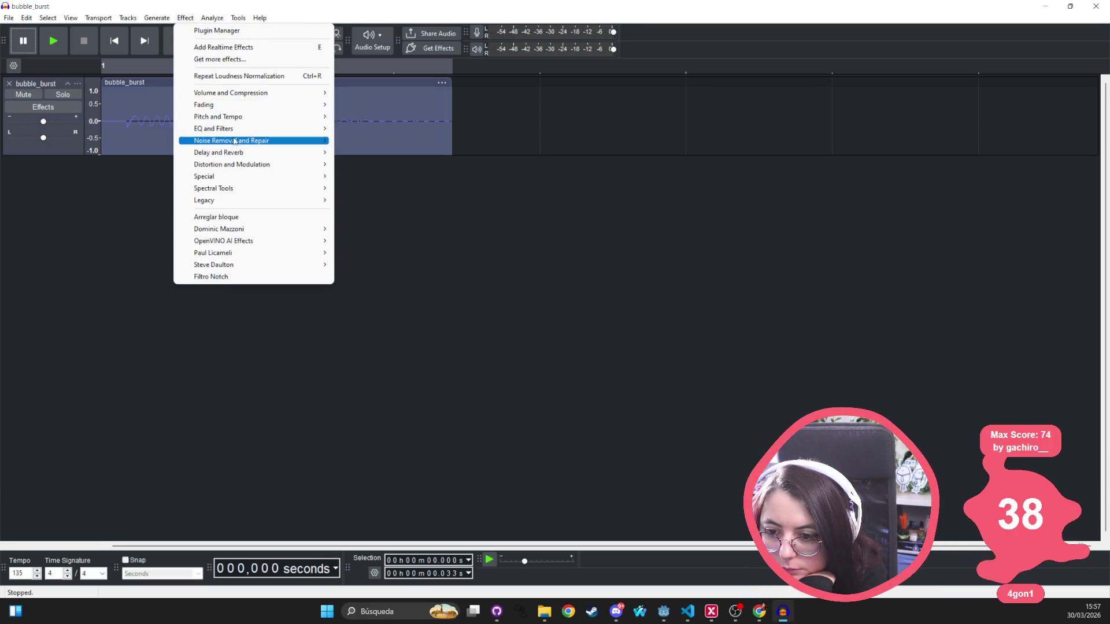
pyautogui.moveTo(240, 132)
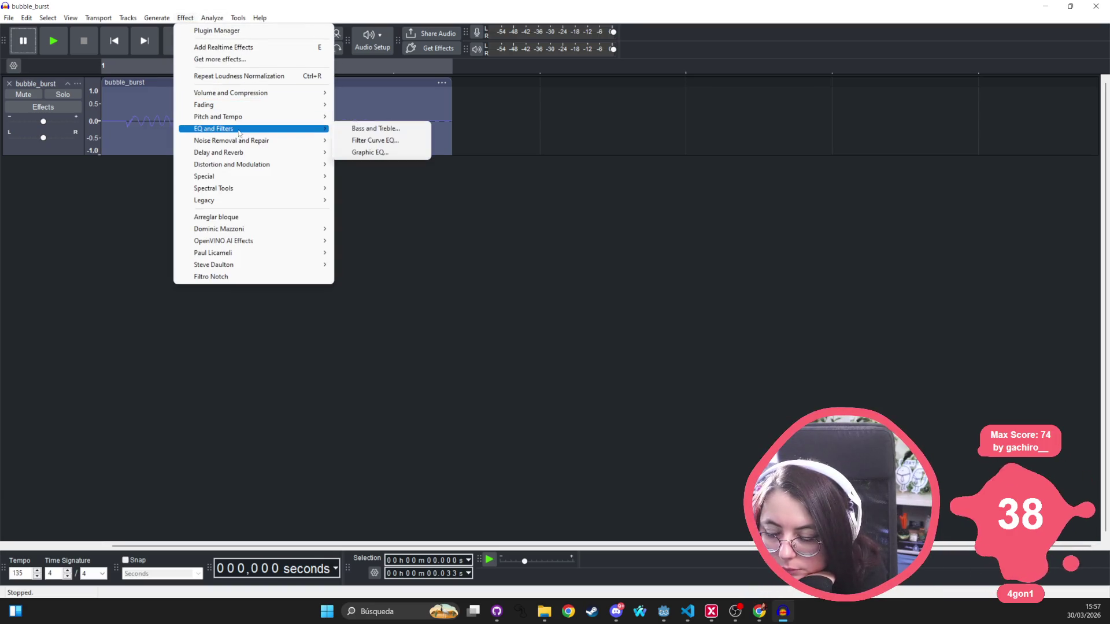
pyautogui.click(382, 140)
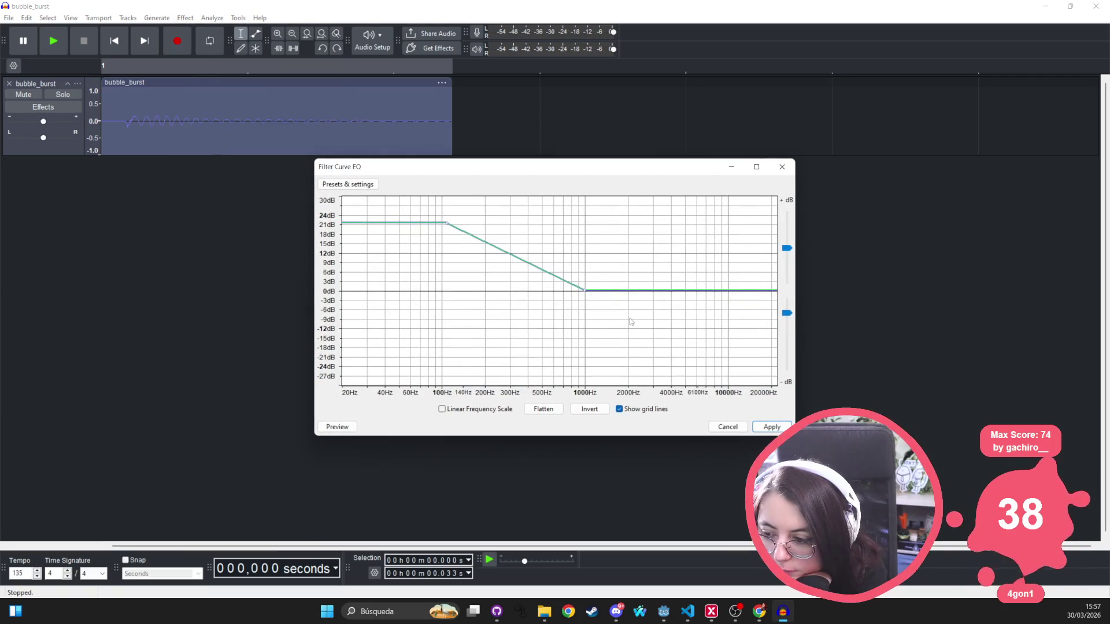
# Flatten the EQ curve, add points near 100 Hz and 1000 Hz, and cut highs about 12 dB
pyautogui.moveTo(442, 223); pyautogui.dragTo(444, 292)
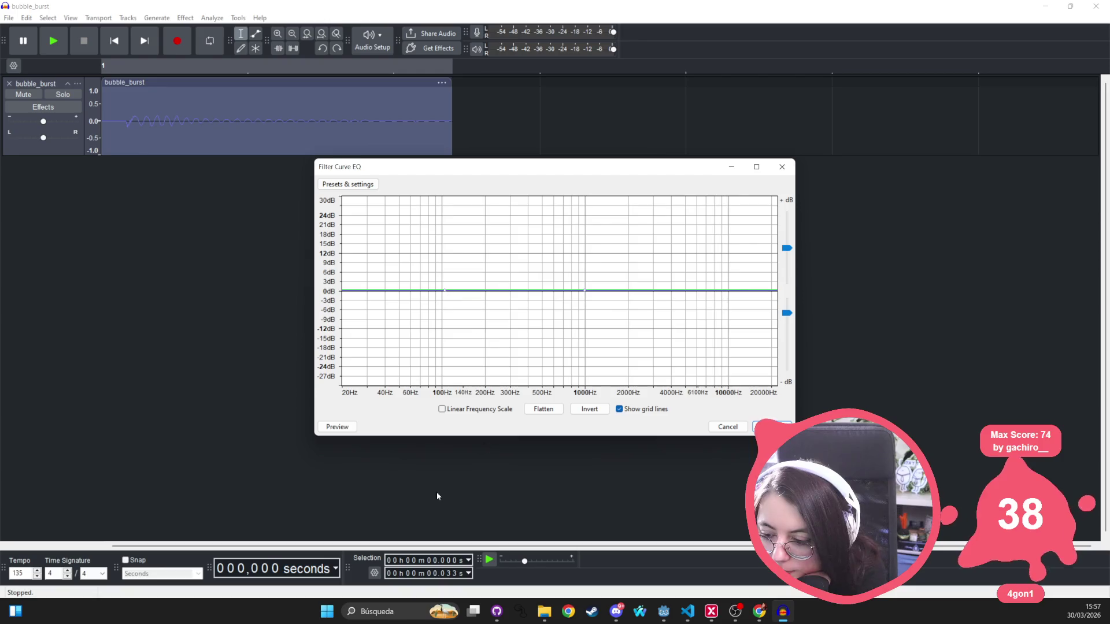
pyautogui.click(546, 411)
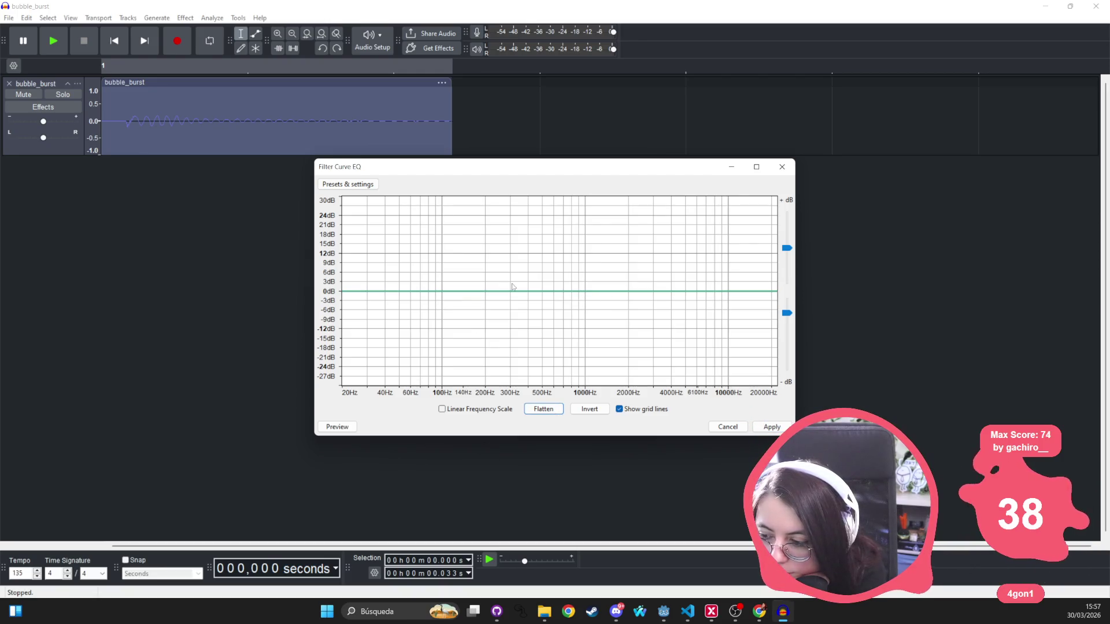
pyautogui.click(471, 292)
pyautogui.click(603, 294)
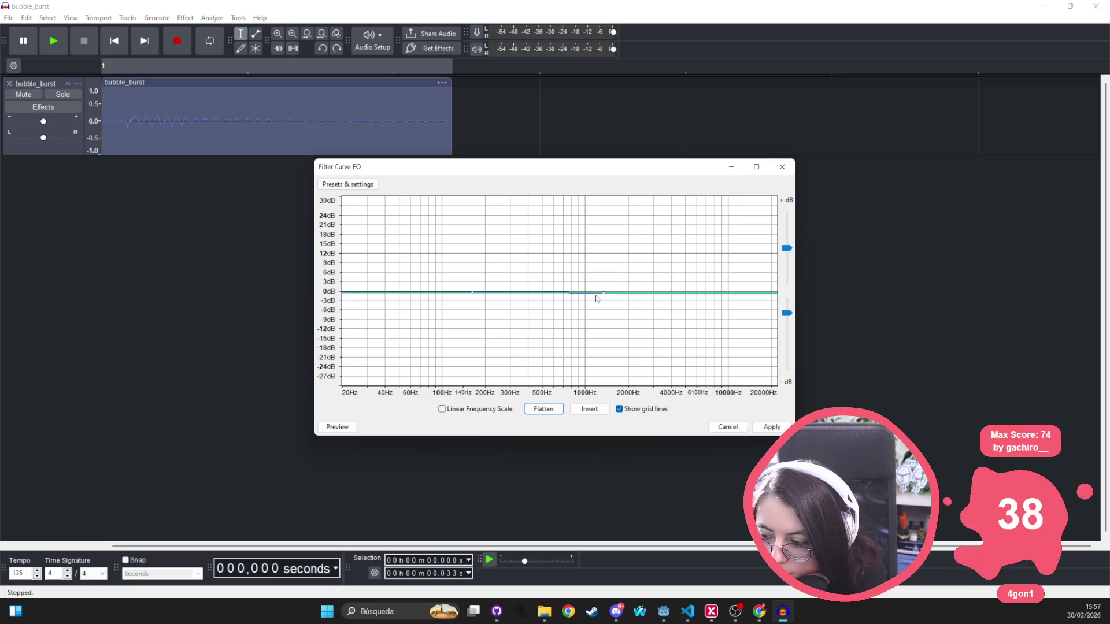
pyautogui.moveTo(605, 296); pyautogui.dragTo(605, 331)
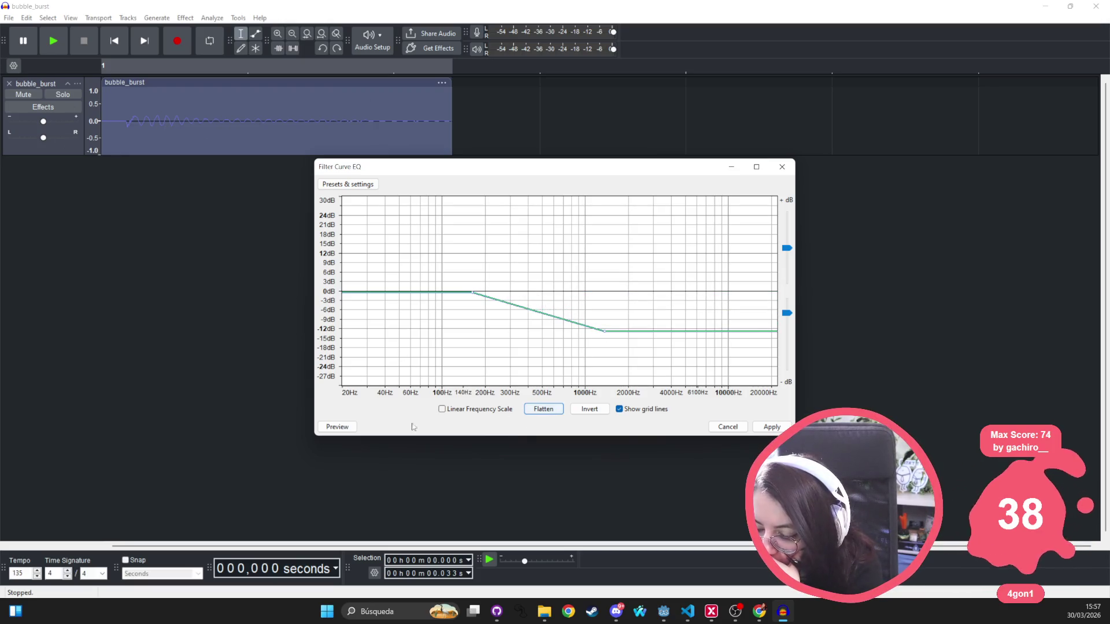
# Preview the EQ, deepen the high cut to about -24 dB, preview again and close it
pyautogui.click(338, 427)
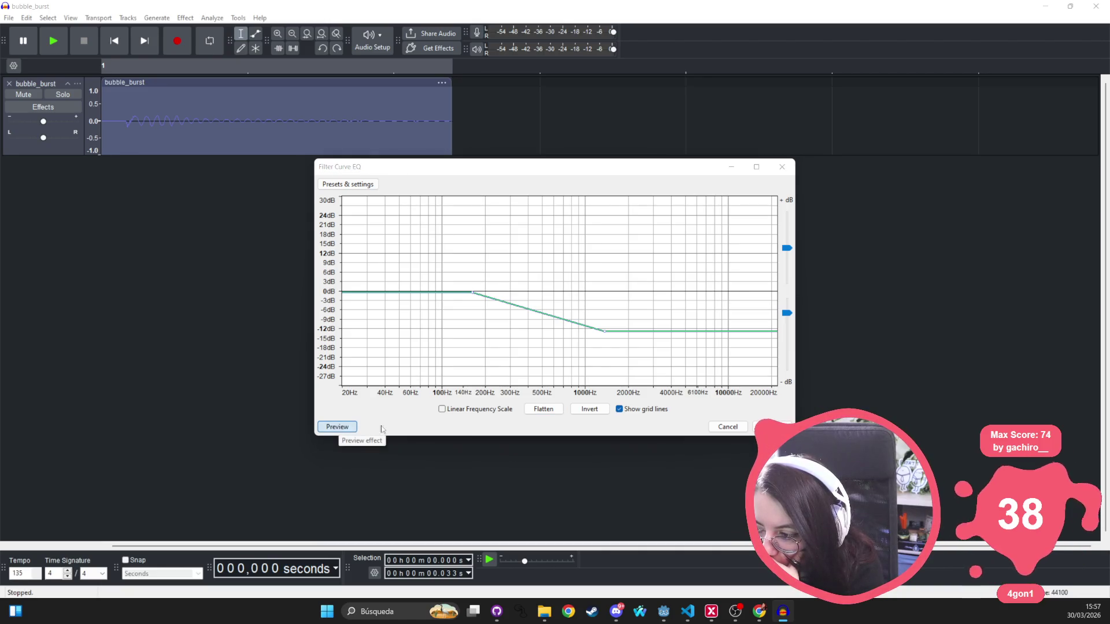
pyautogui.moveTo(605, 331)
pyautogui.mouseDown()
pyautogui.moveTo(607, 372)
pyautogui.moveTo(716, 363)
pyautogui.mouseUp()
pyautogui.click(338, 427)
pyautogui.click(335, 427)
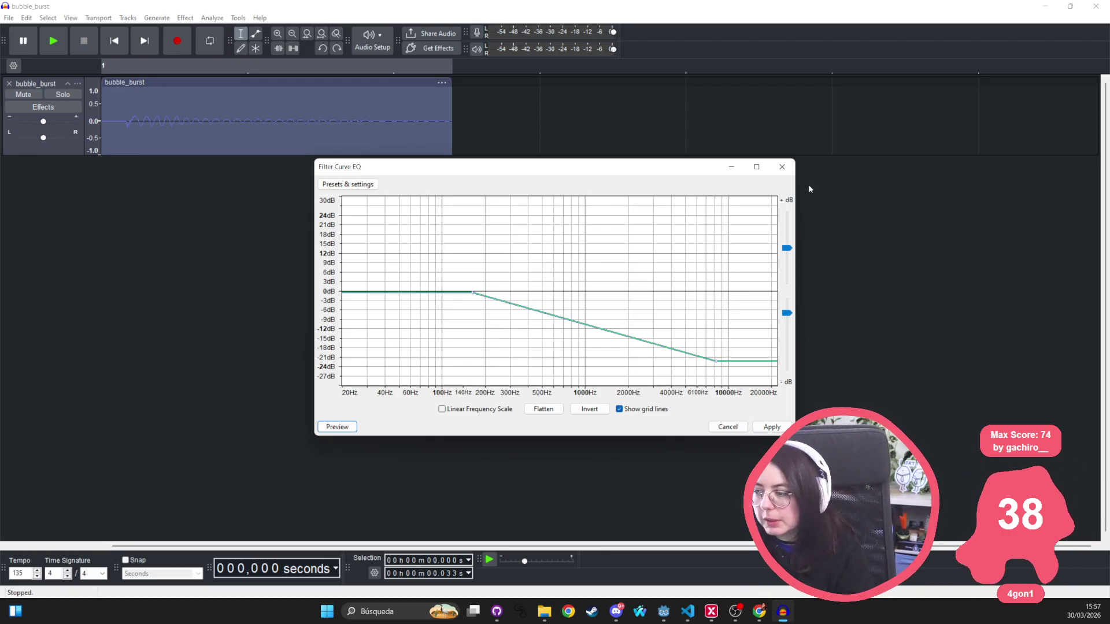
pyautogui.click(781, 166)
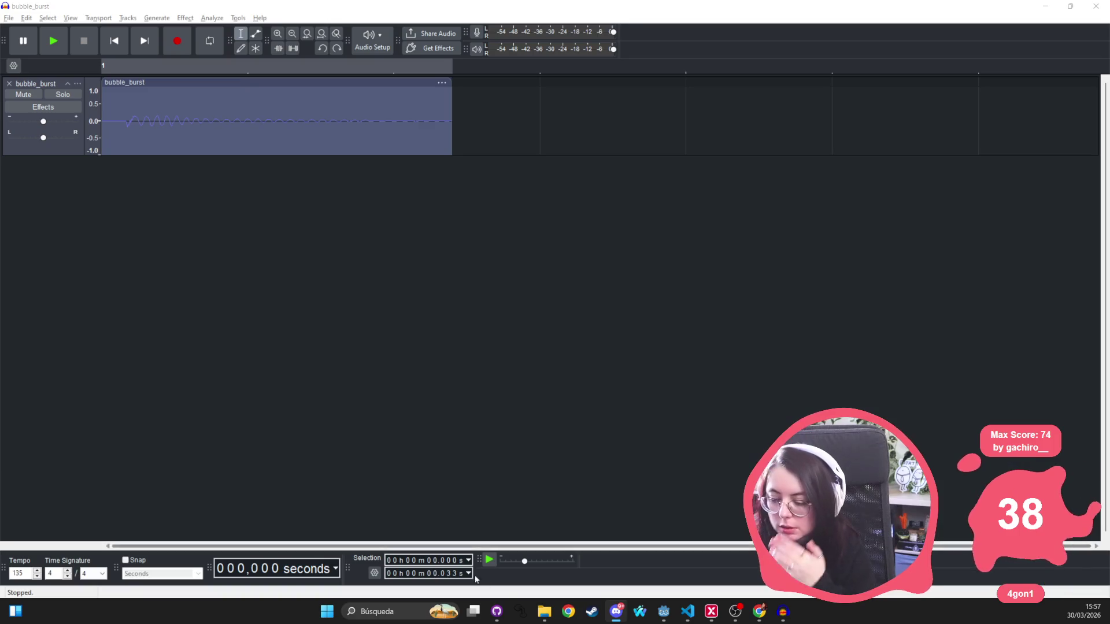
# Search 'freesound' in Chrome and open freesound.org in a maximized browser window
pyautogui.click(763, 617)
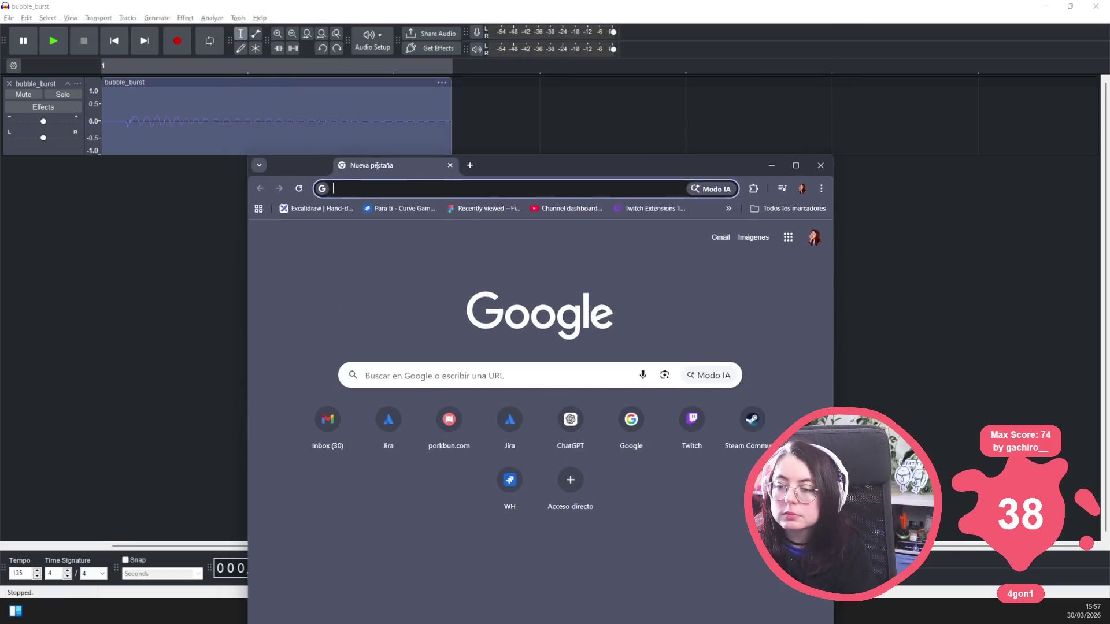
pyautogui.write('freesound')
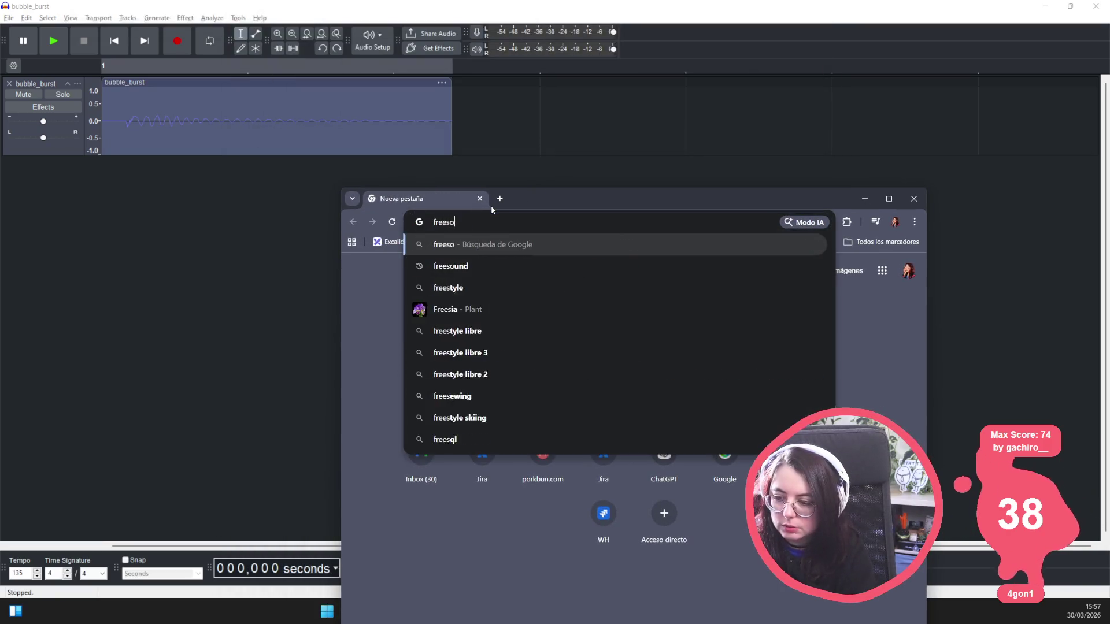
pyautogui.press('Return')
pyautogui.click(500, 198)
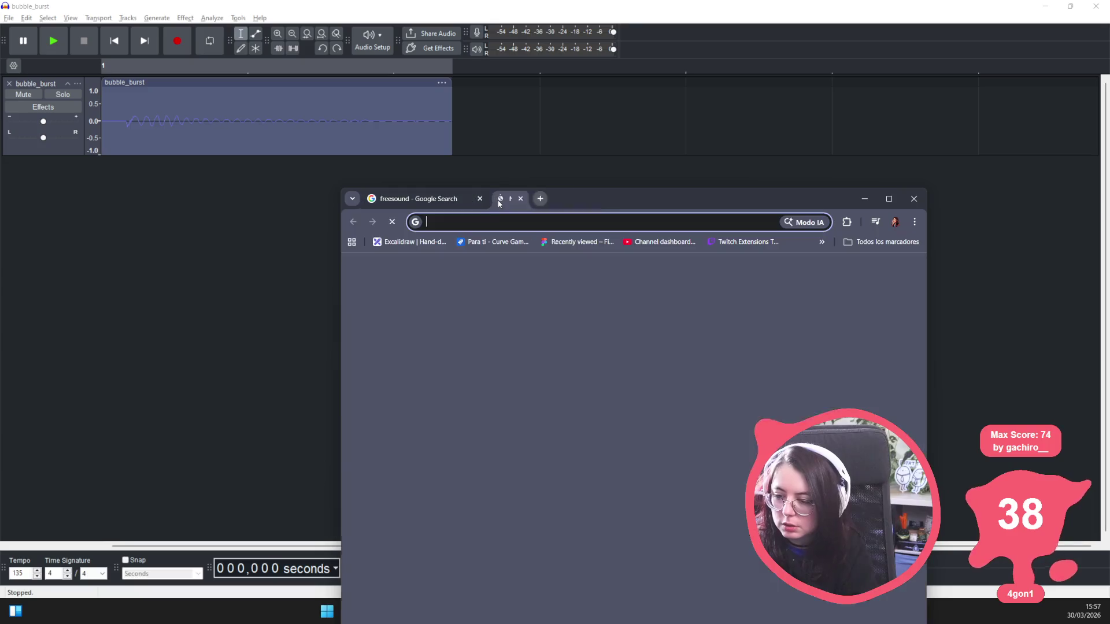
pyautogui.middleClick(525, 198)
pyautogui.click(480, 357)
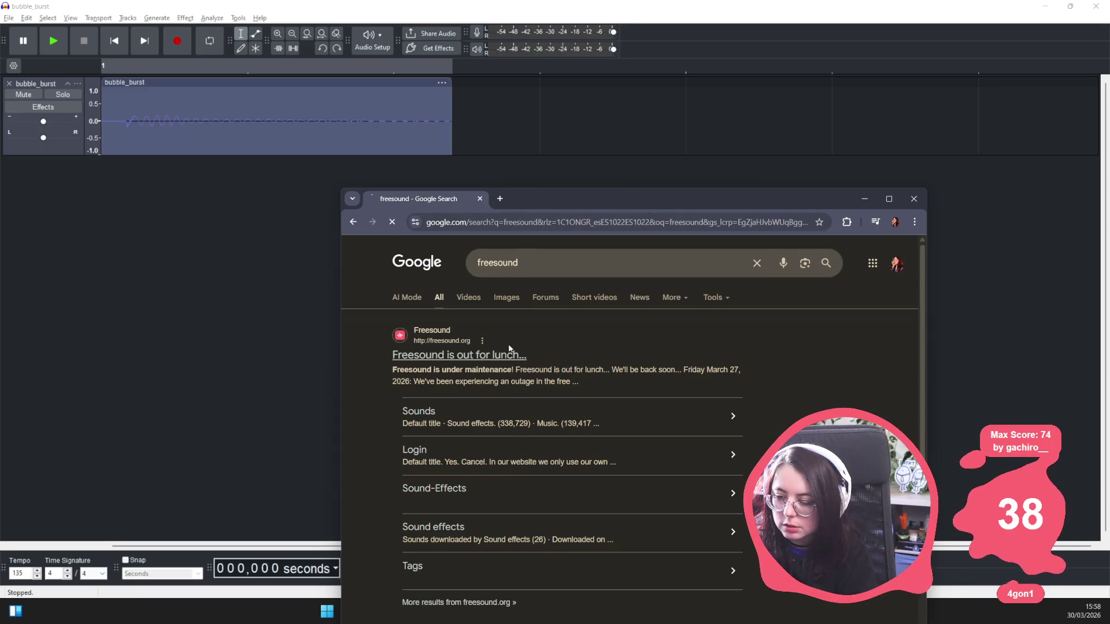
pyautogui.click(889, 198)
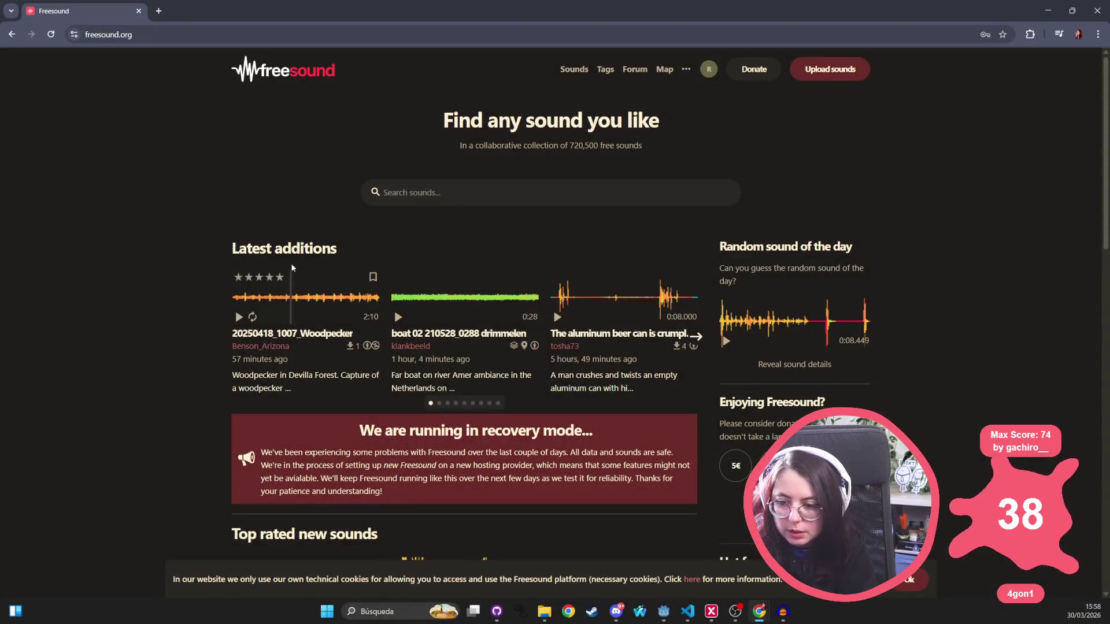
# Begin a Freesound search, filter to Creative Commons 0 sounds and play the remaining result
pyautogui.click(441, 192)
pyautogui.write('buvbble speech')
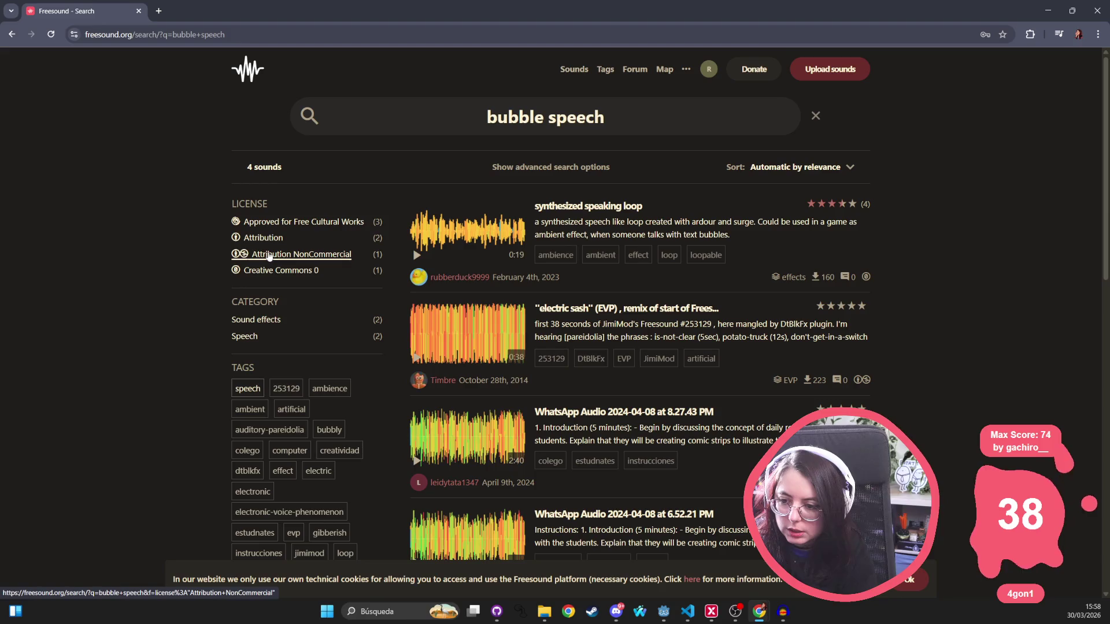
pyautogui.click(277, 271)
pyautogui.click(434, 258)
# Replace the query with 'bubble burst', run the search and preview Bubble Short.wav
pyautogui.click(458, 109)
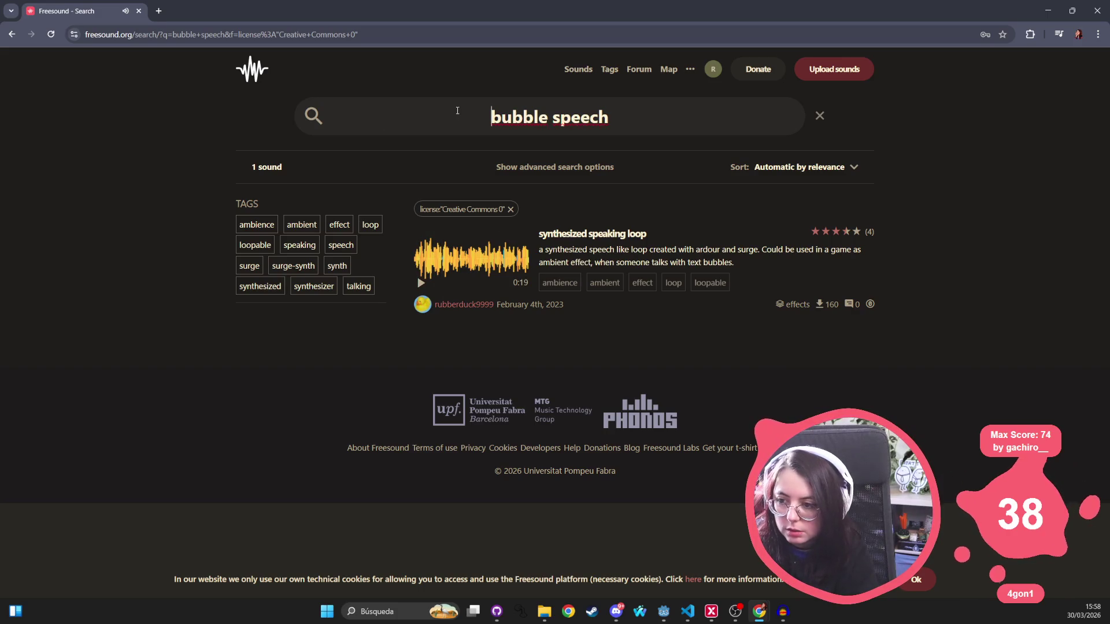
pyautogui.tripleClick(604, 111)
pyautogui.write('bubble comic')
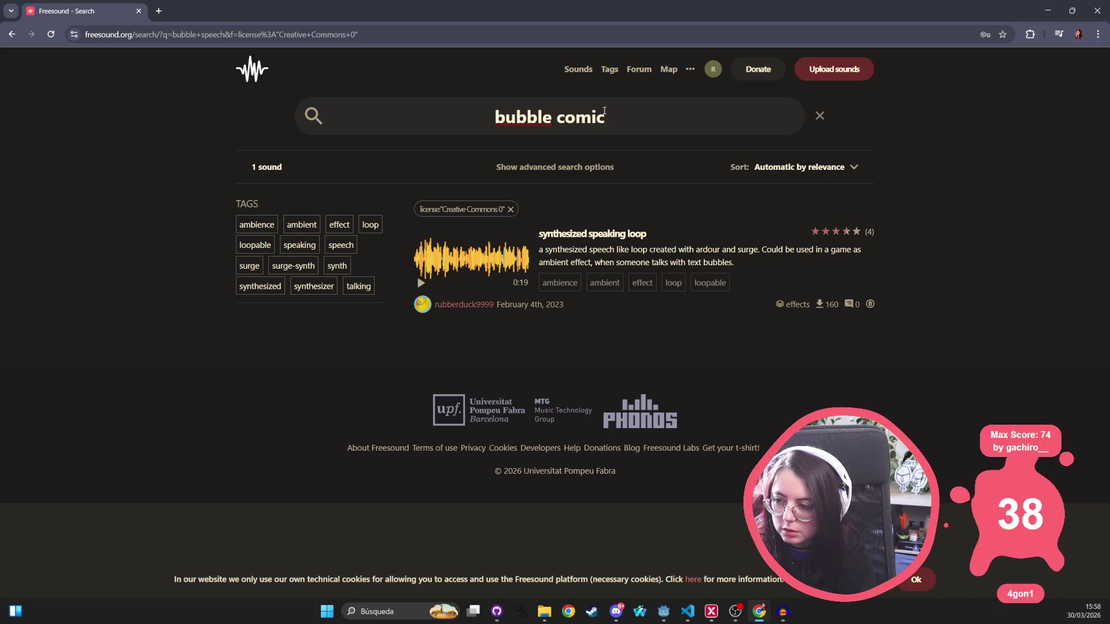
pyautogui.hotkey('ctrl', 'BackSpace')
pyautogui.write('burst')
pyautogui.press('Return')
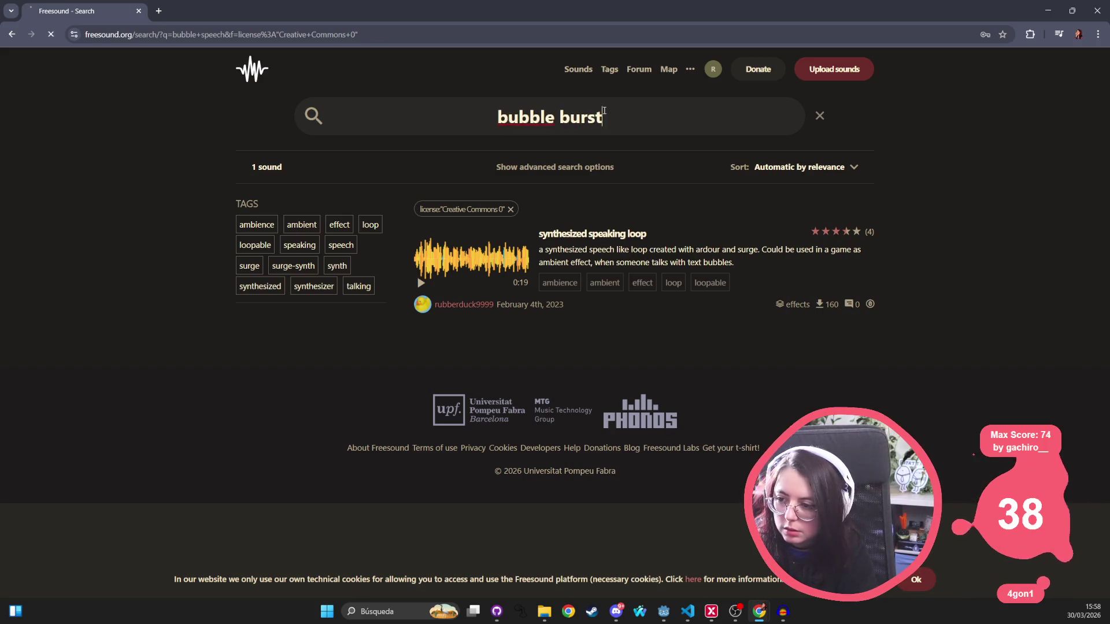
pyautogui.click(419, 283)
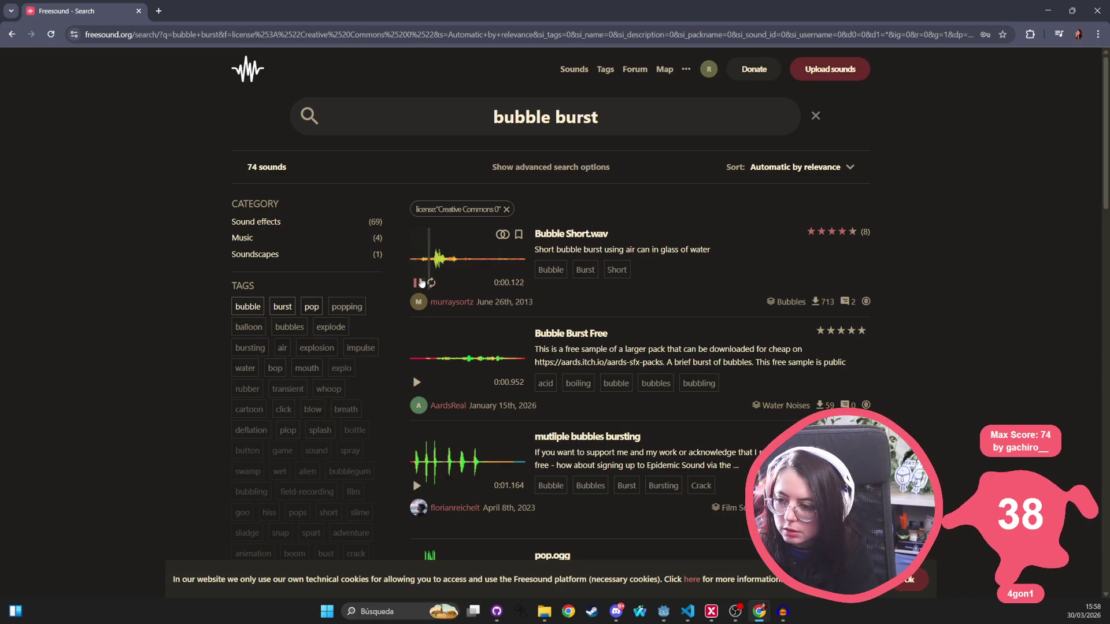
# Preview Bubble Burst Free, multiple bubbles bursting, Bubble wrap, Bubble Pop UI and BubblePopping results
pyautogui.click(418, 383)
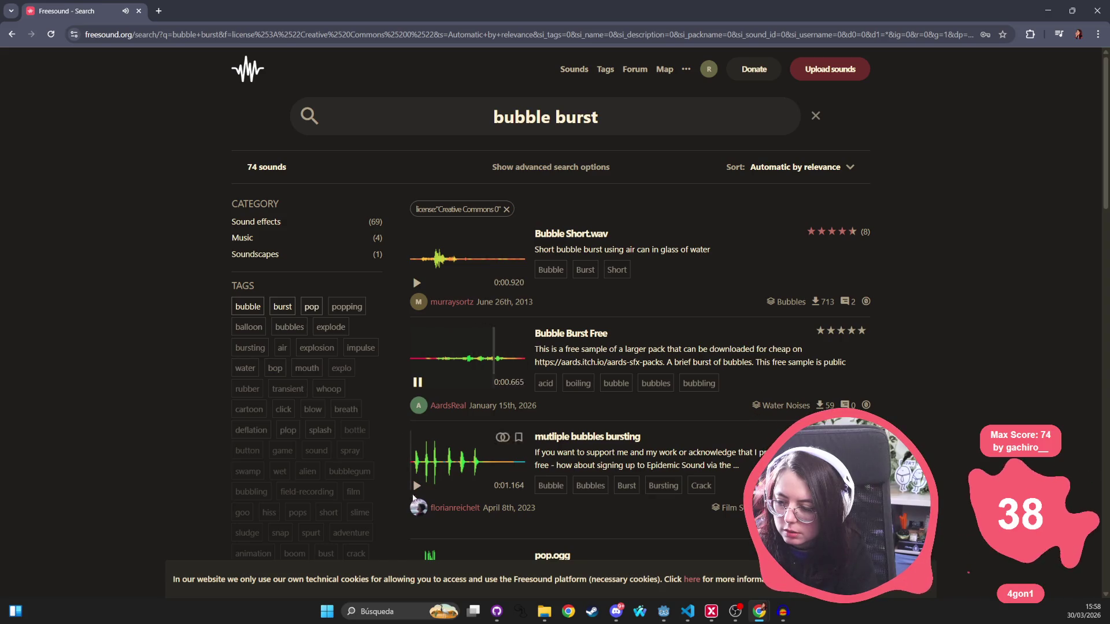
pyautogui.click(416, 486)
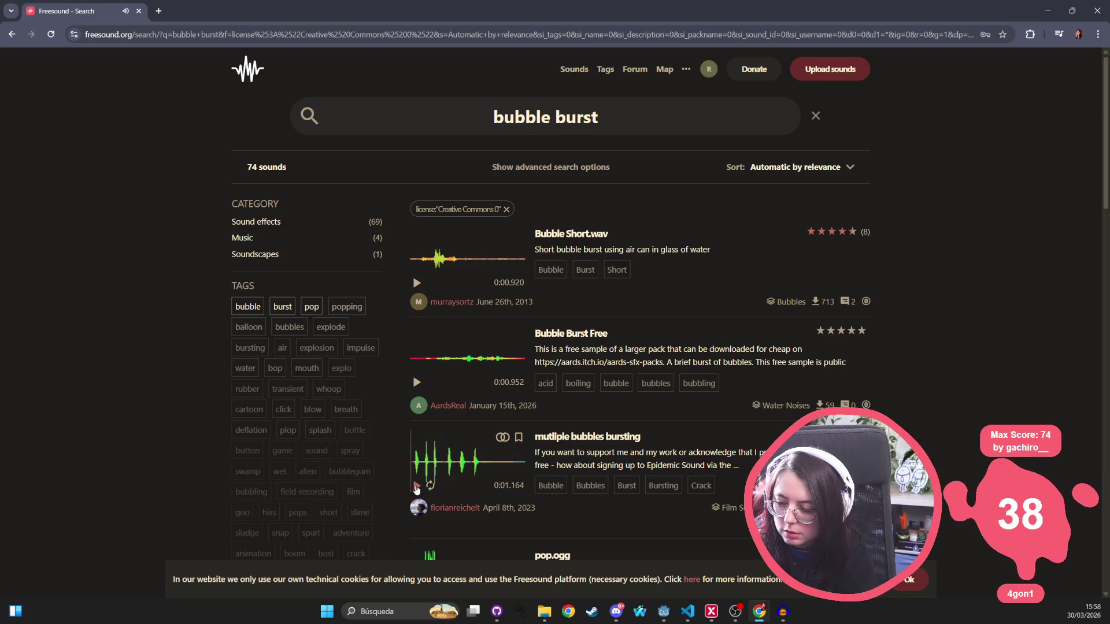
pyautogui.scroll(-5, 440, 464)
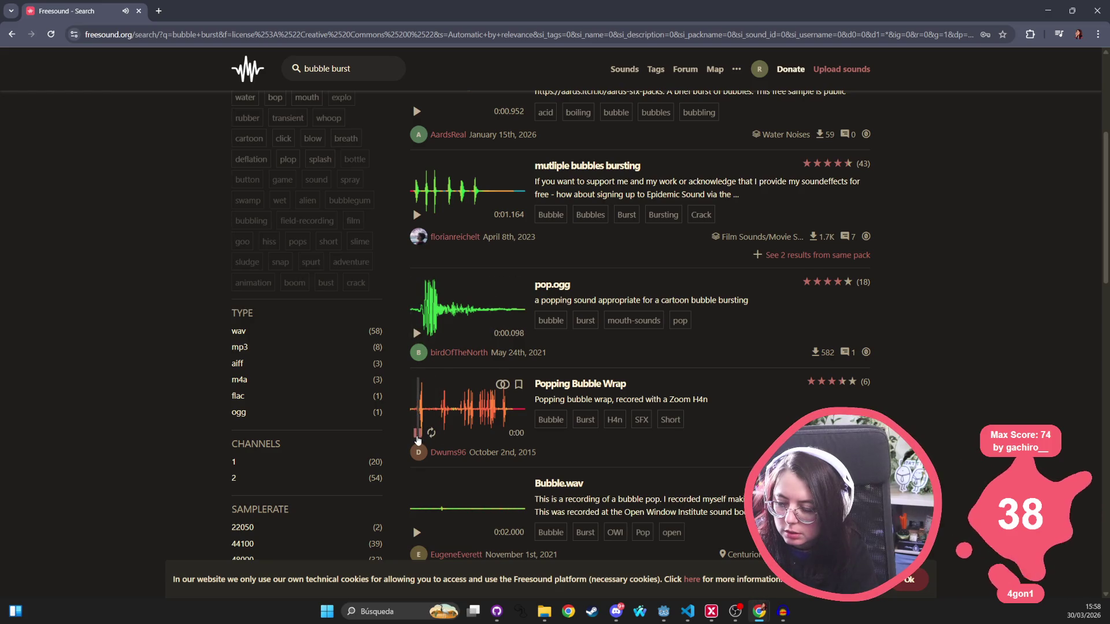
pyautogui.scroll(-4, 416, 440)
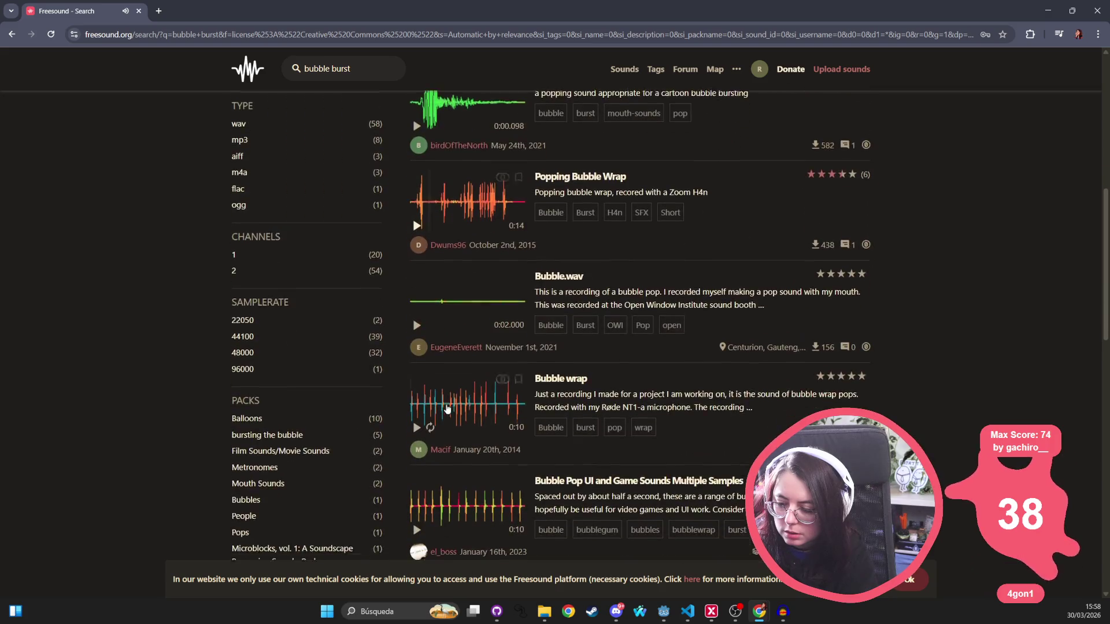
pyautogui.click(417, 419)
pyautogui.click(417, 421)
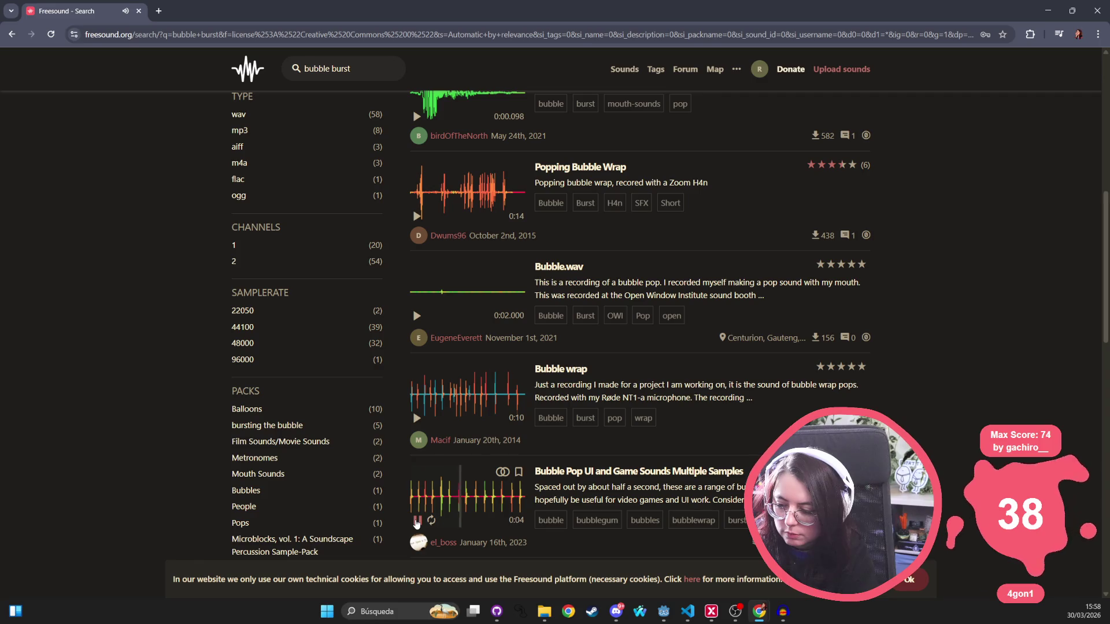
pyautogui.click(416, 522)
pyautogui.scroll(-4, 416, 509)
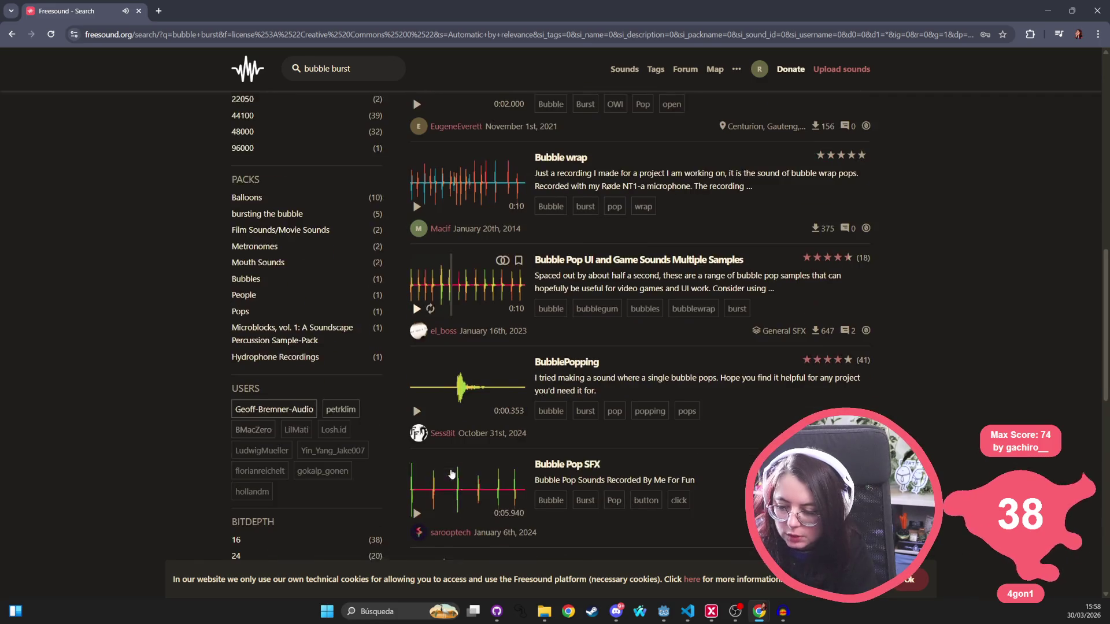
pyautogui.click(415, 407)
pyautogui.click(414, 409)
pyautogui.click(413, 409)
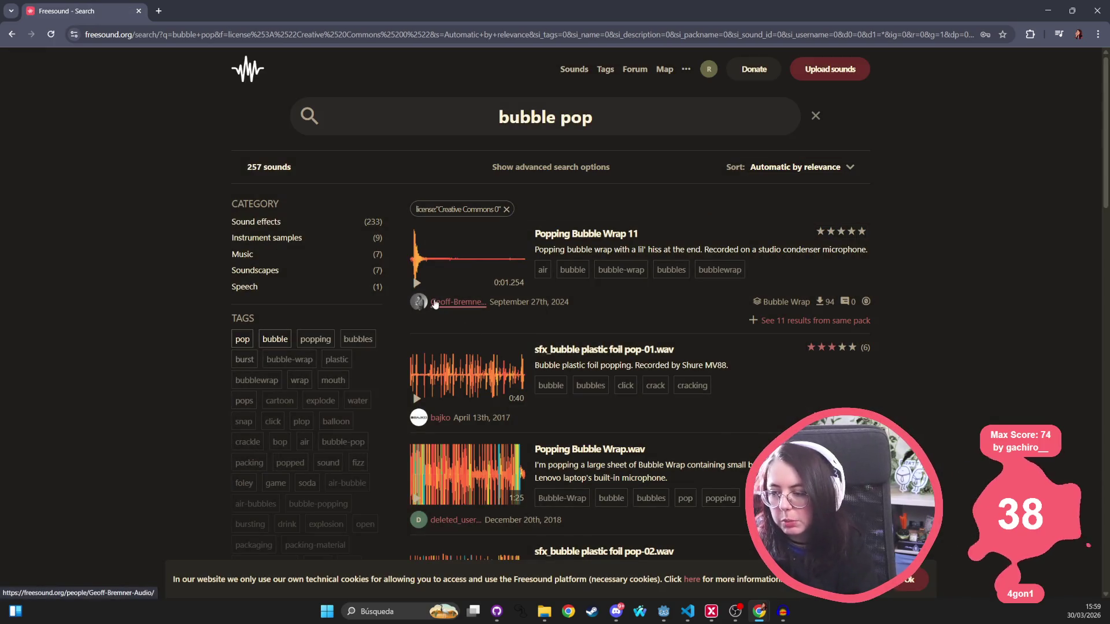
# Preview Popping Bubble Wrap 11, BubblePopping and two Bubble Pop sounds, replaying some
pyautogui.click(418, 284)
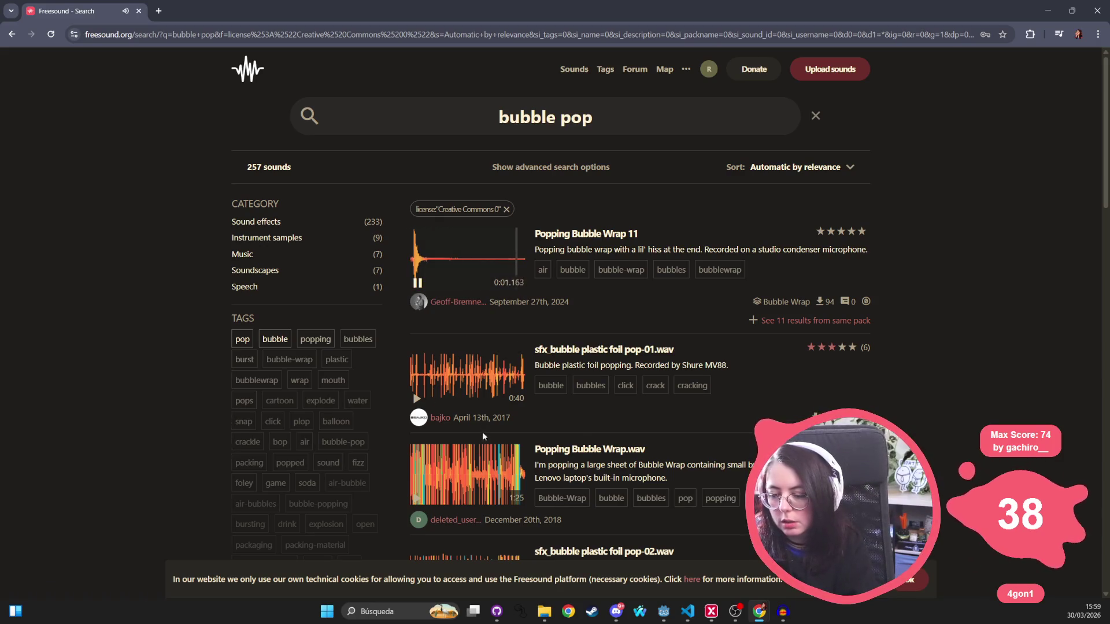
pyautogui.scroll(-5, 482, 432)
pyautogui.click(415, 494)
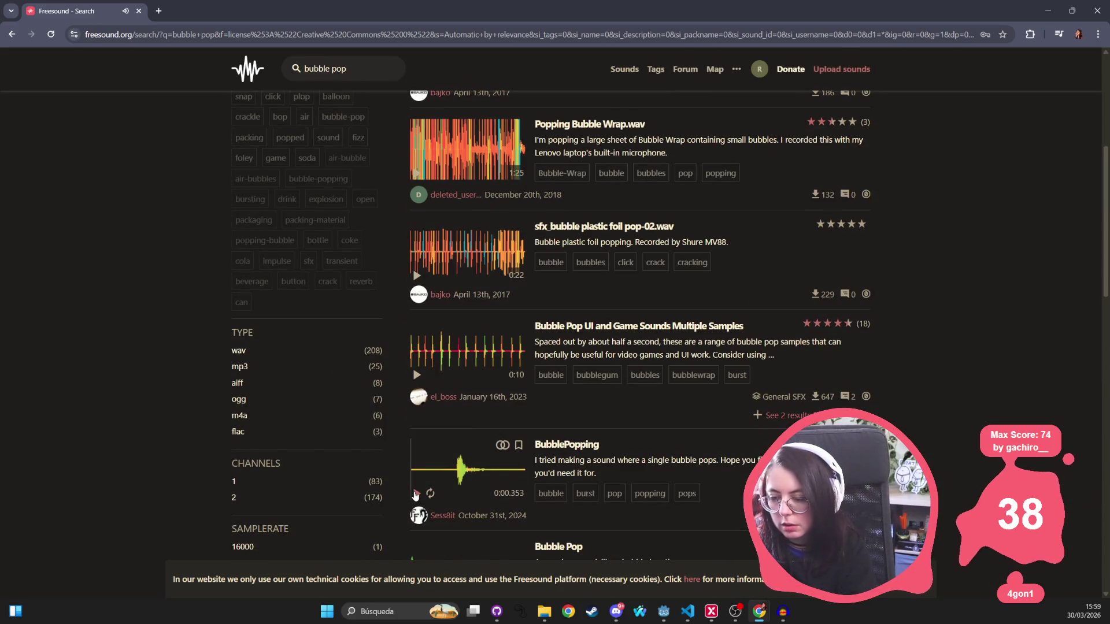
pyautogui.scroll(-3, 416, 494)
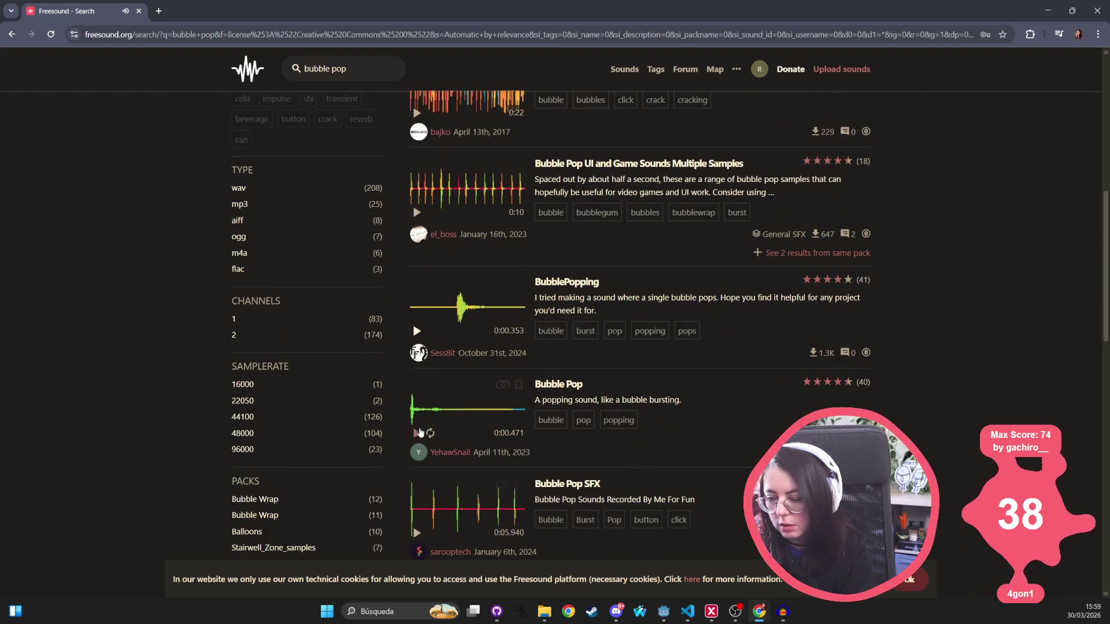
pyautogui.click(416, 432)
pyautogui.click(416, 433)
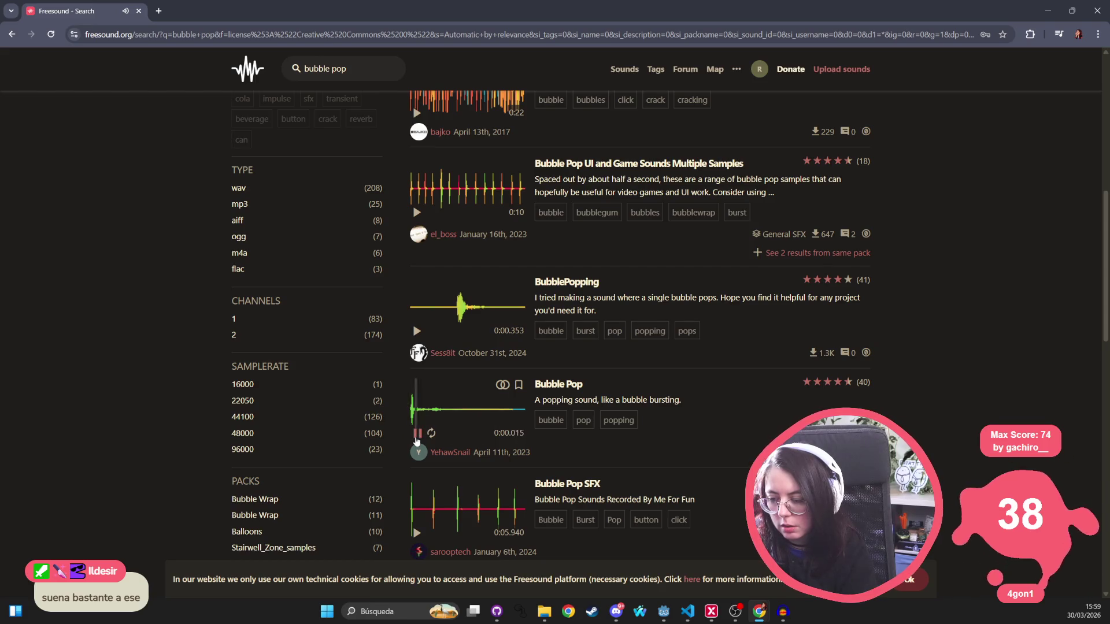
pyautogui.click(416, 439)
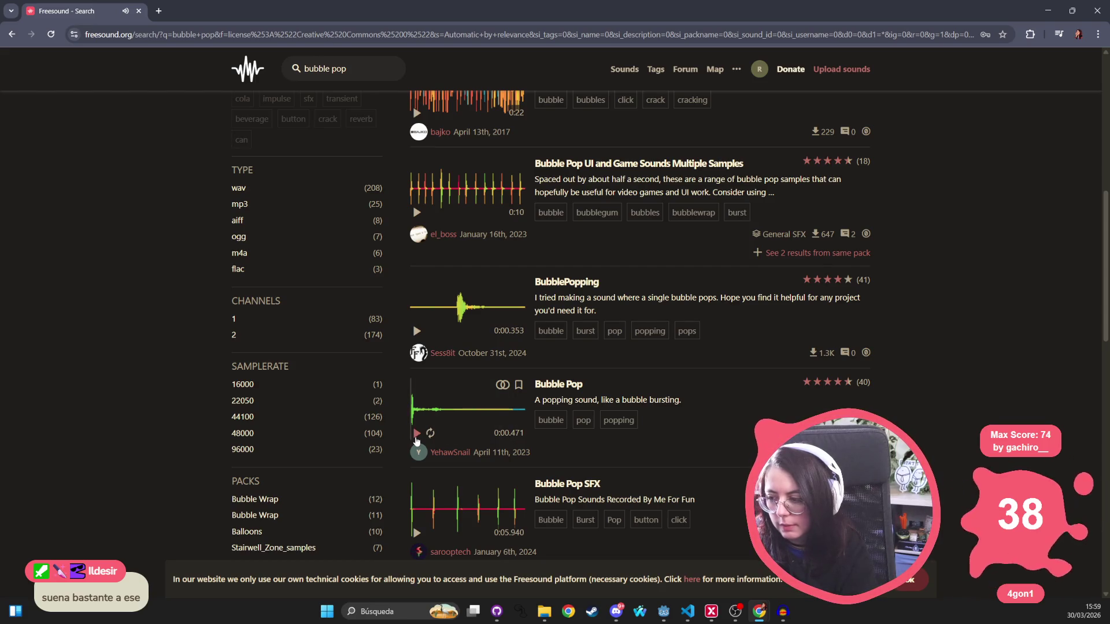
pyautogui.scroll(-3, 416, 440)
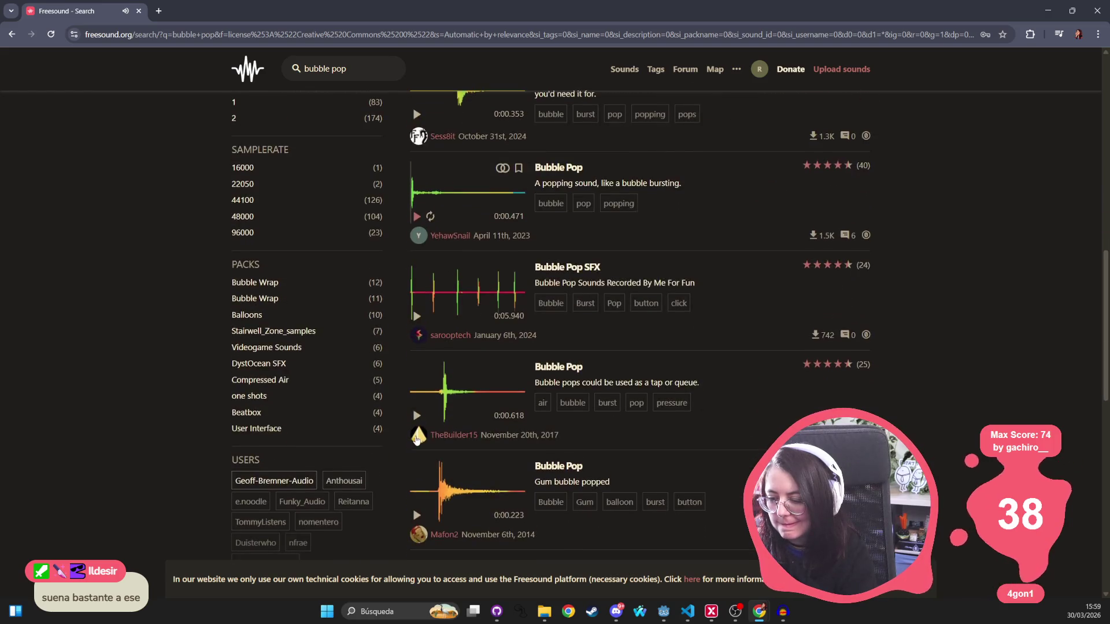
pyautogui.click(418, 417)
pyautogui.click(417, 417)
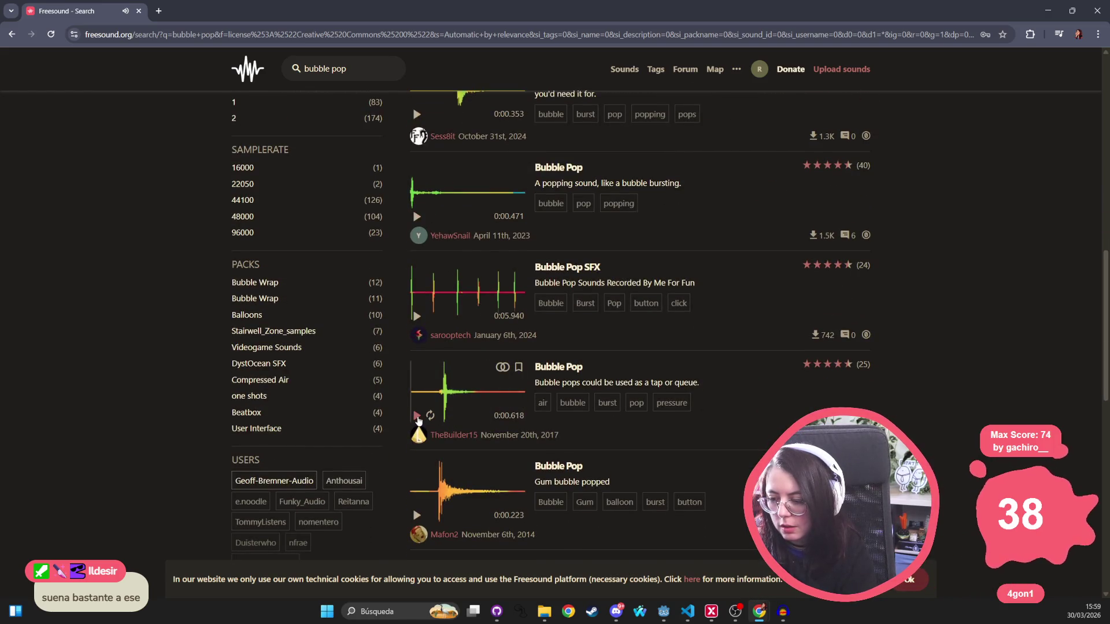
# Preview the gum Bubble Pop, Bubble_Pop, bubble and Soda Can Pop Open Fizz sounds
pyautogui.scroll(-2, 419, 419)
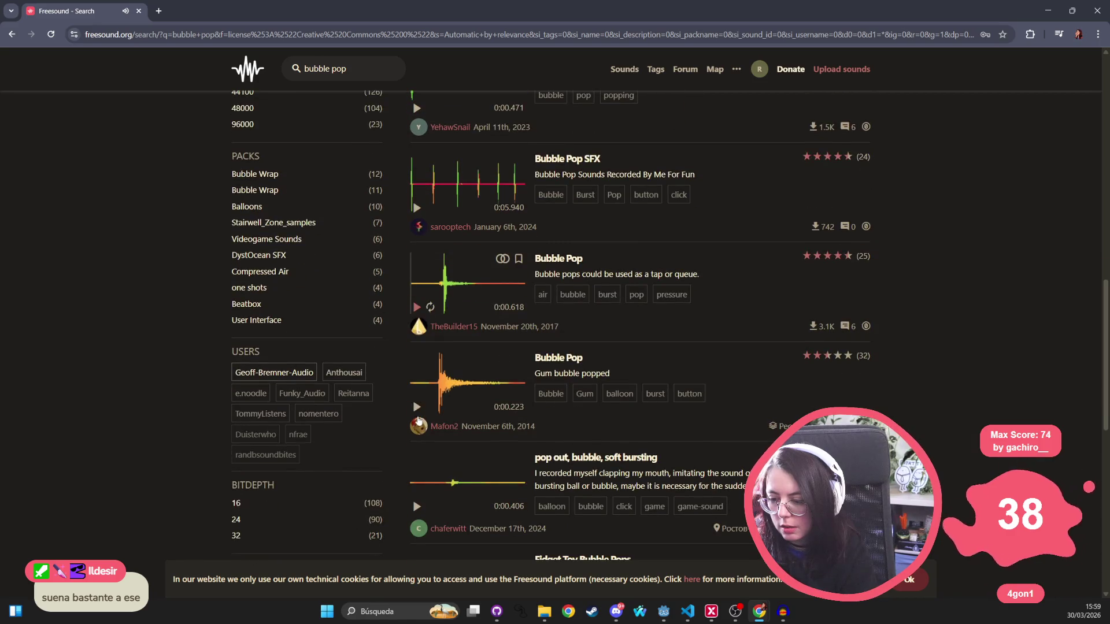
pyautogui.click(417, 407)
pyautogui.scroll(-3, 419, 413)
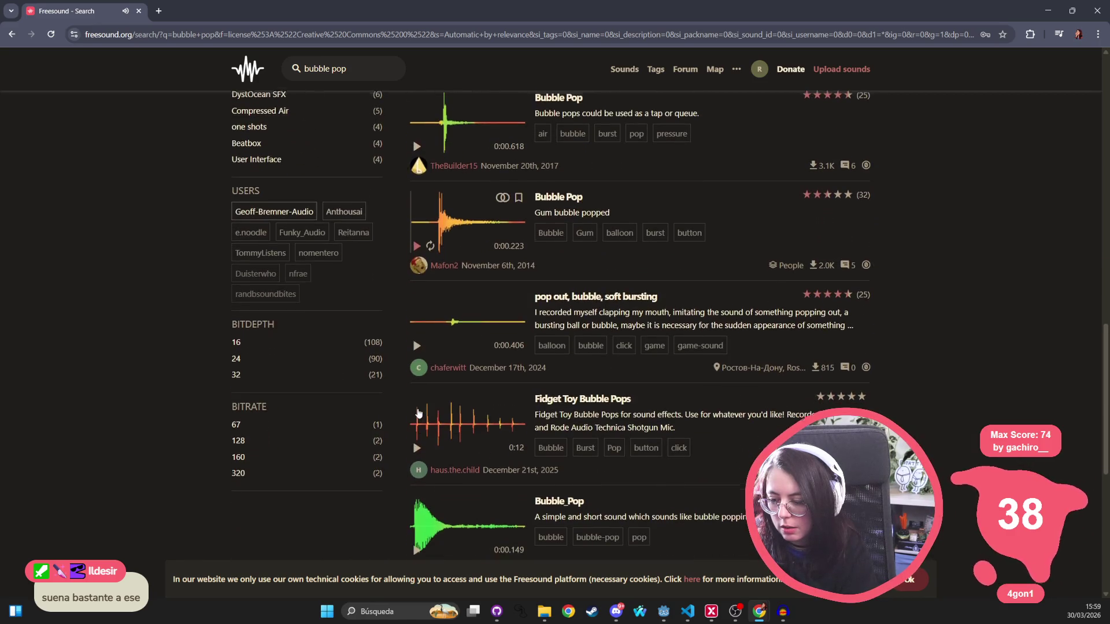
pyautogui.click(421, 549)
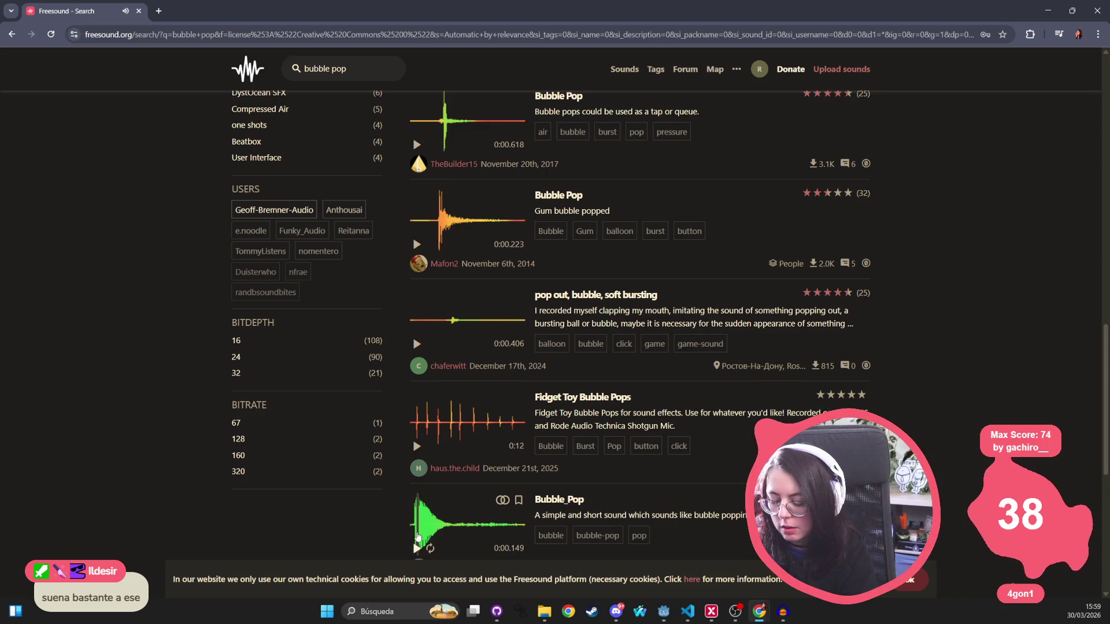
pyautogui.scroll(-3, 417, 463)
pyautogui.scroll(-3, 416, 388)
pyautogui.click(417, 324)
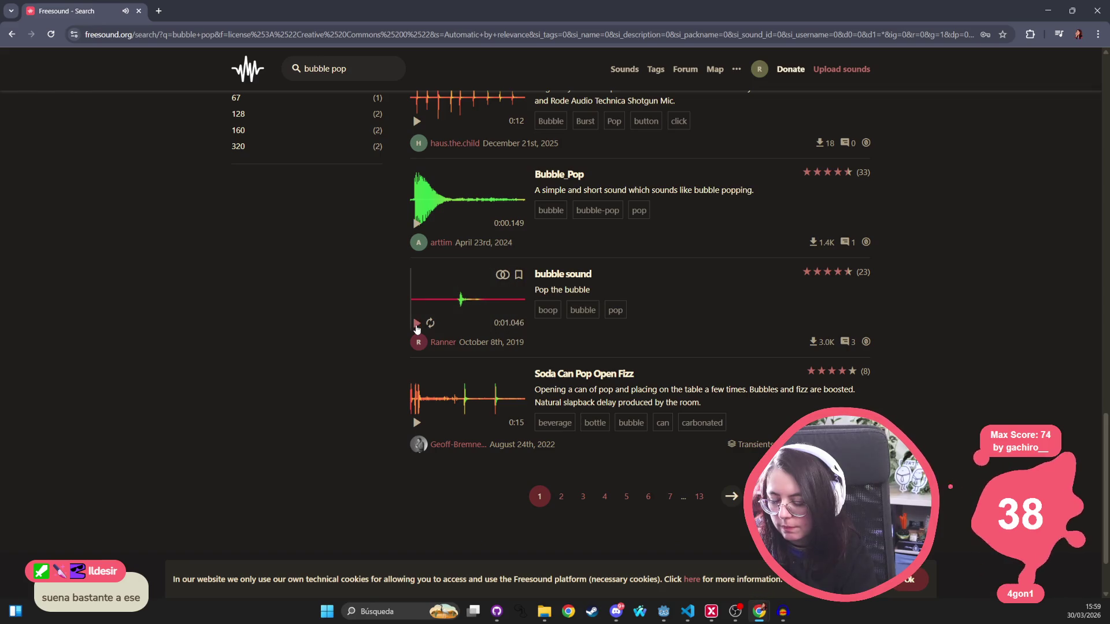
pyautogui.click(418, 422)
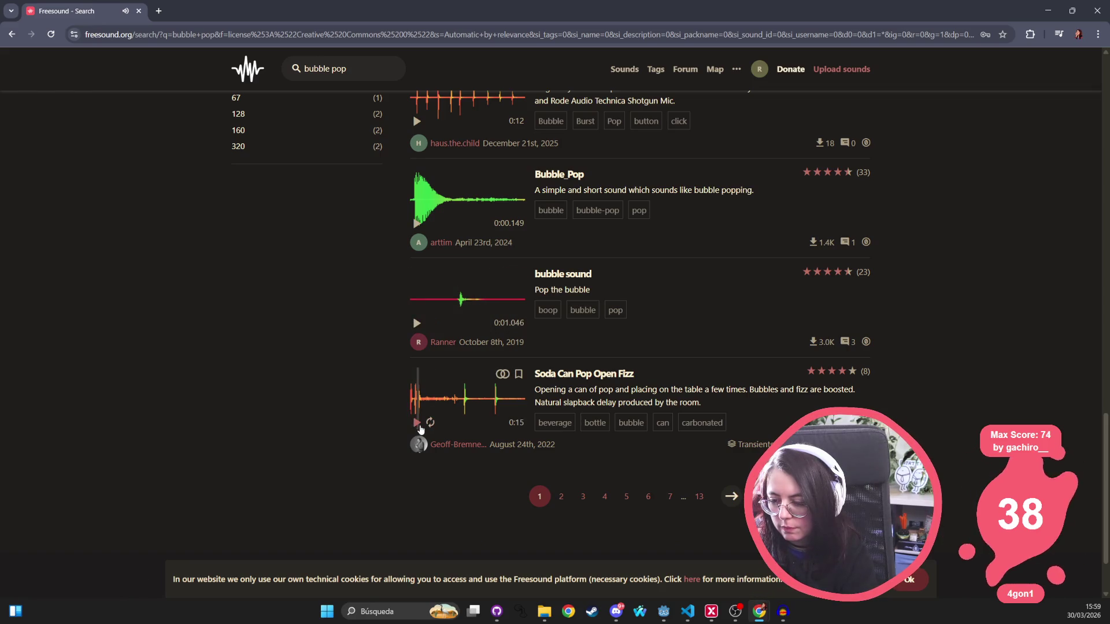
# Go to results page 2 and preview Simple Pop Sound Effect and pop.ogg
pyautogui.click(561, 498)
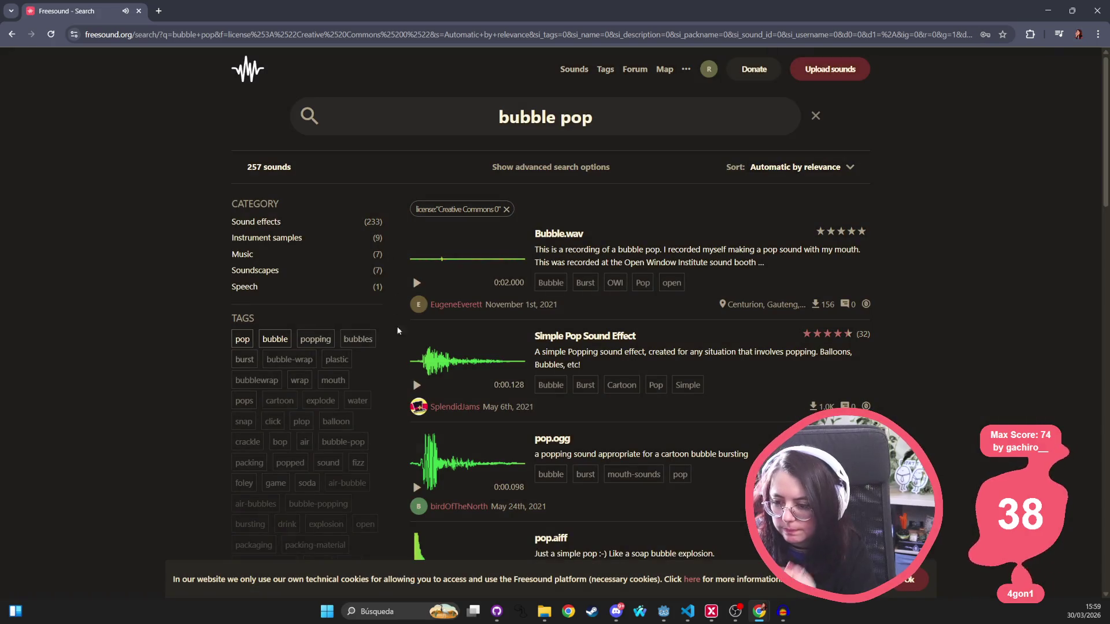
pyautogui.click(417, 385)
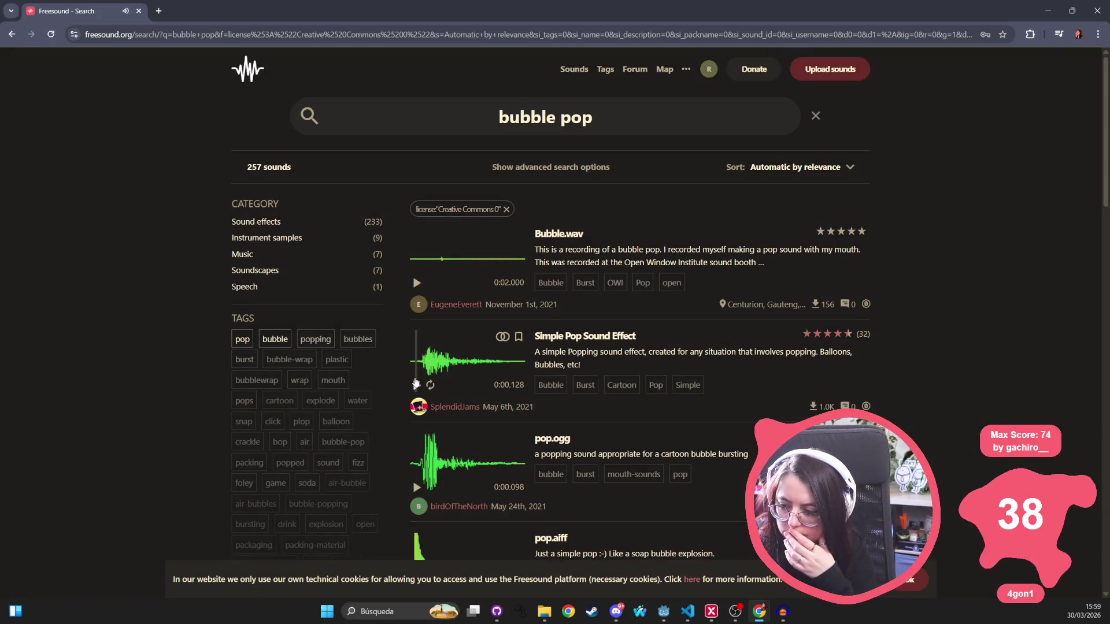
pyautogui.scroll(-2, 416, 383)
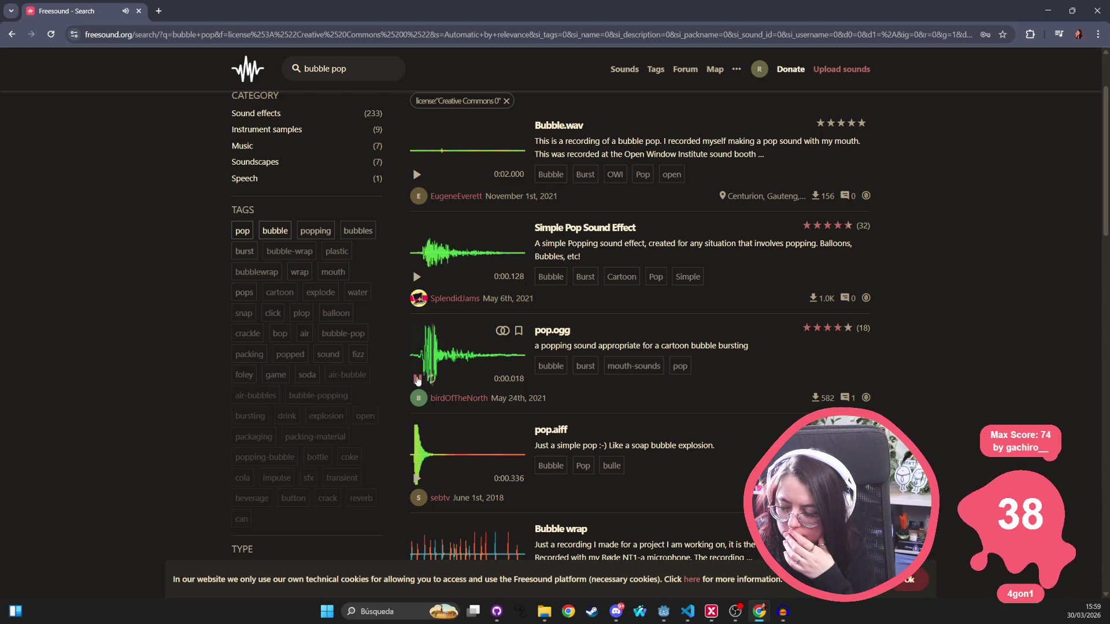
pyautogui.click(417, 380)
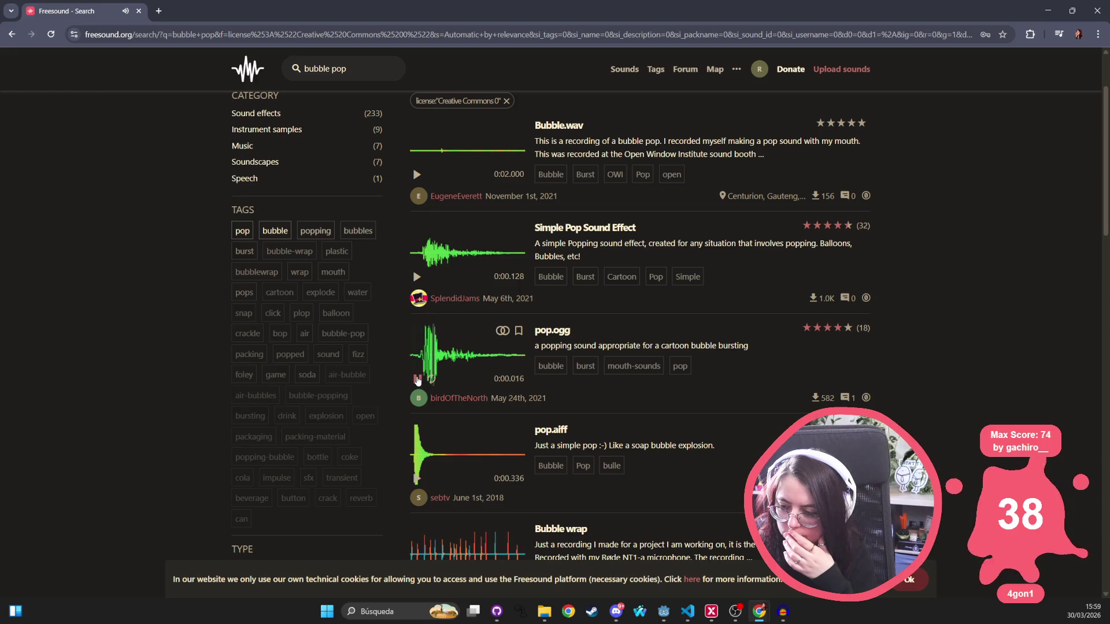
pyautogui.click(416, 380)
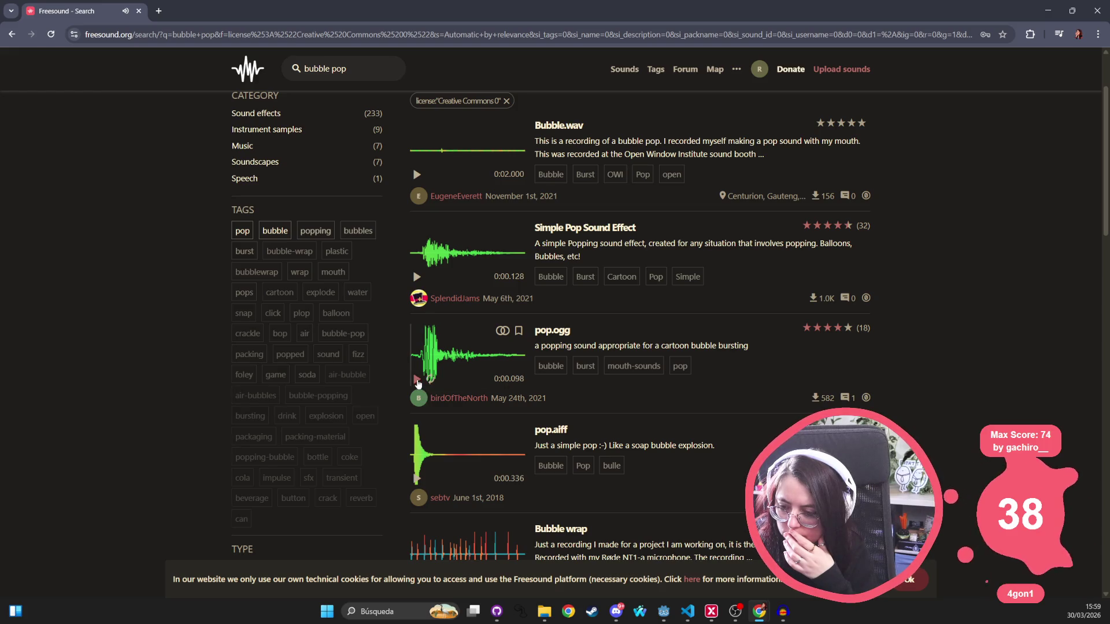
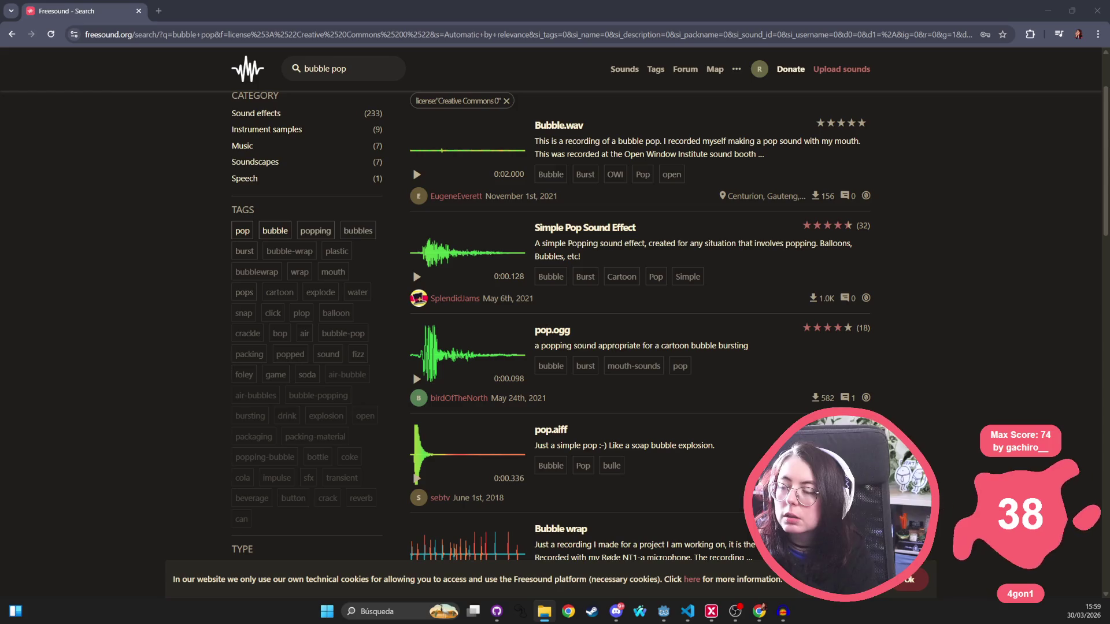
# Play the existing bubble_burst sound in Audacity as a reference
pyautogui.hotkey('alt', 'Tab')
pyautogui.press('space')
pyautogui.press('space')
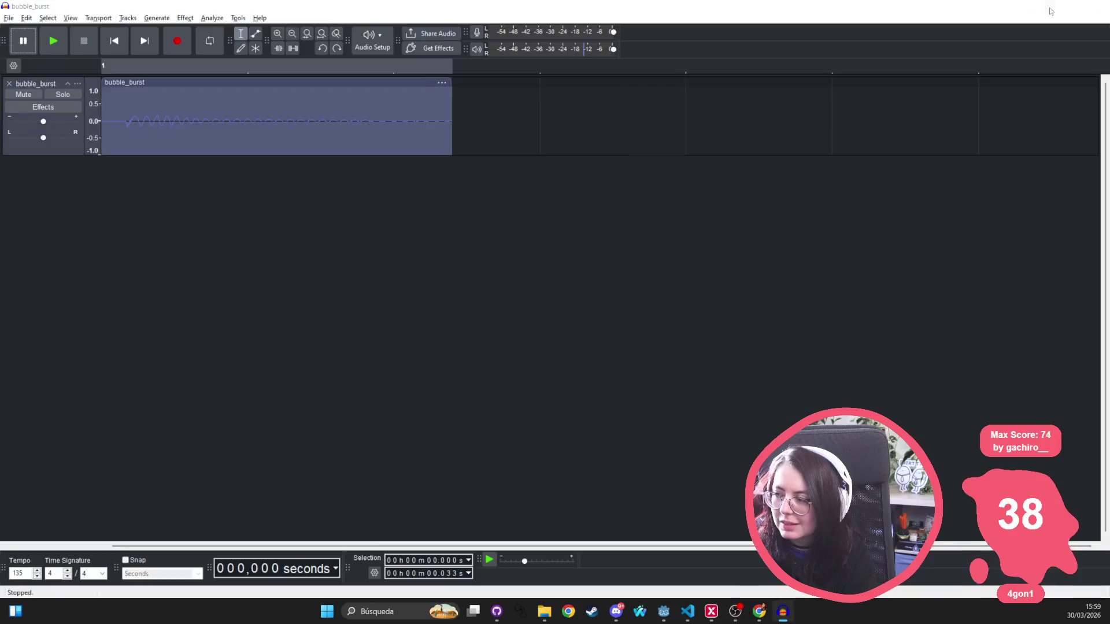
pyautogui.click(1050, 11)
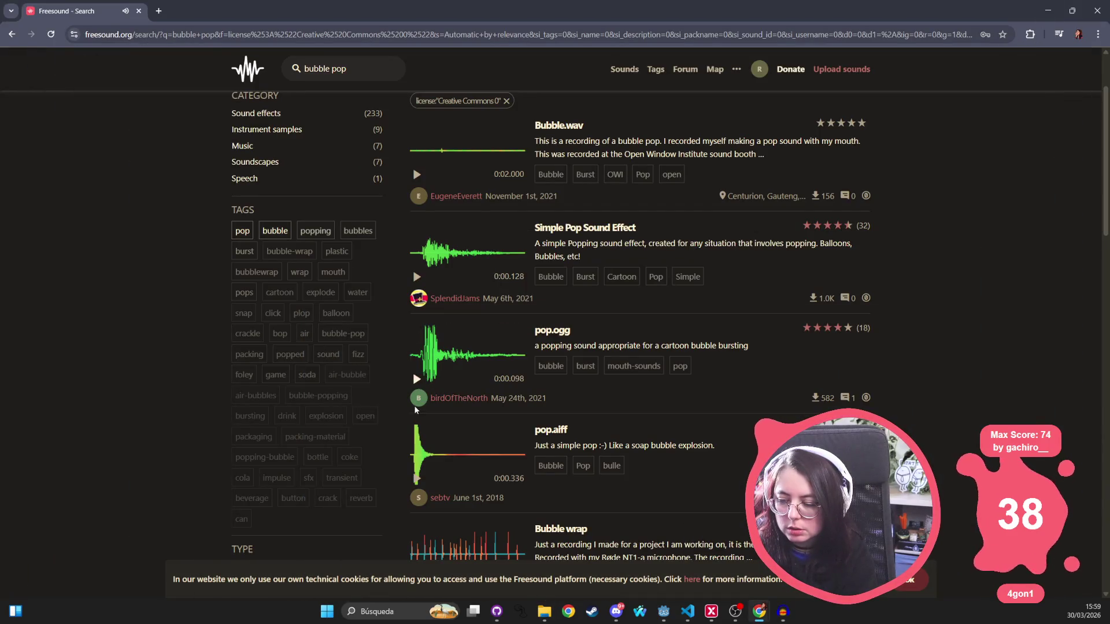
# Preview the '3 Popping Pops', 'mutliple bubbles bursting' and 'Pop bubble' results
pyautogui.scroll(-2, 416, 379)
pyautogui.scroll(-2, 418, 393)
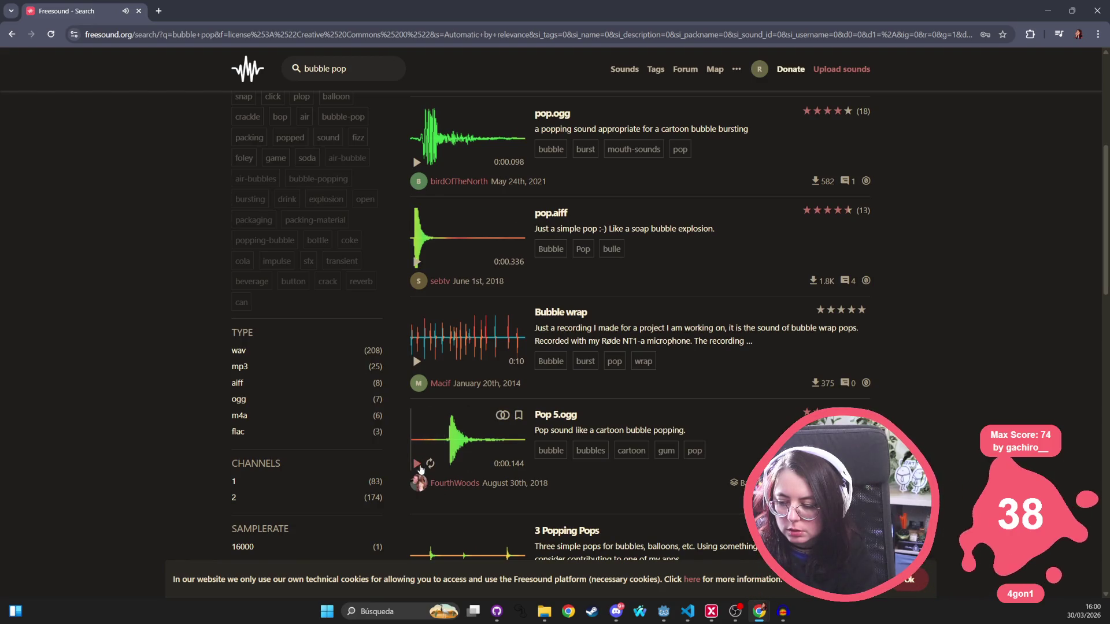
pyautogui.scroll(-4, 421, 470)
pyautogui.scroll(-2, 423, 259)
pyautogui.click(422, 260)
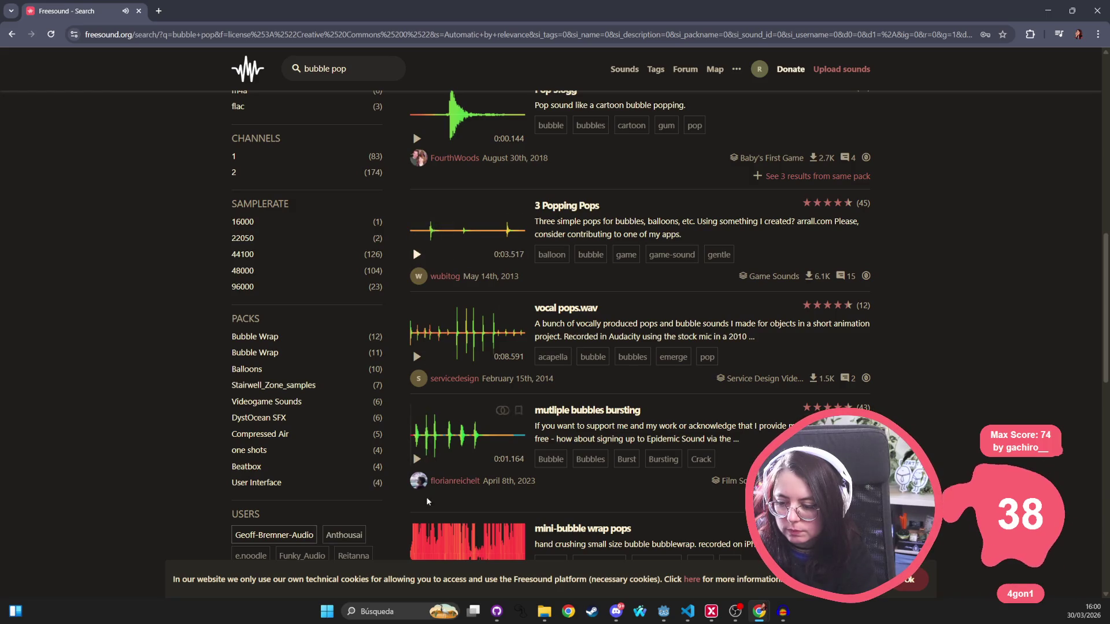
pyautogui.click(417, 459)
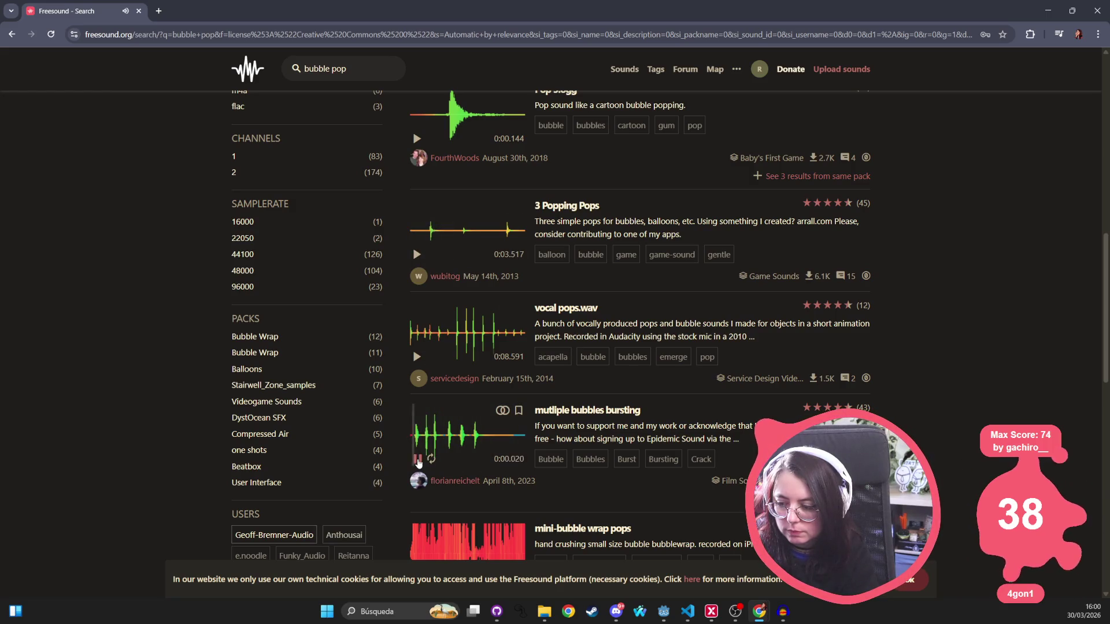
pyautogui.scroll(-5, 418, 463)
pyautogui.click(419, 353)
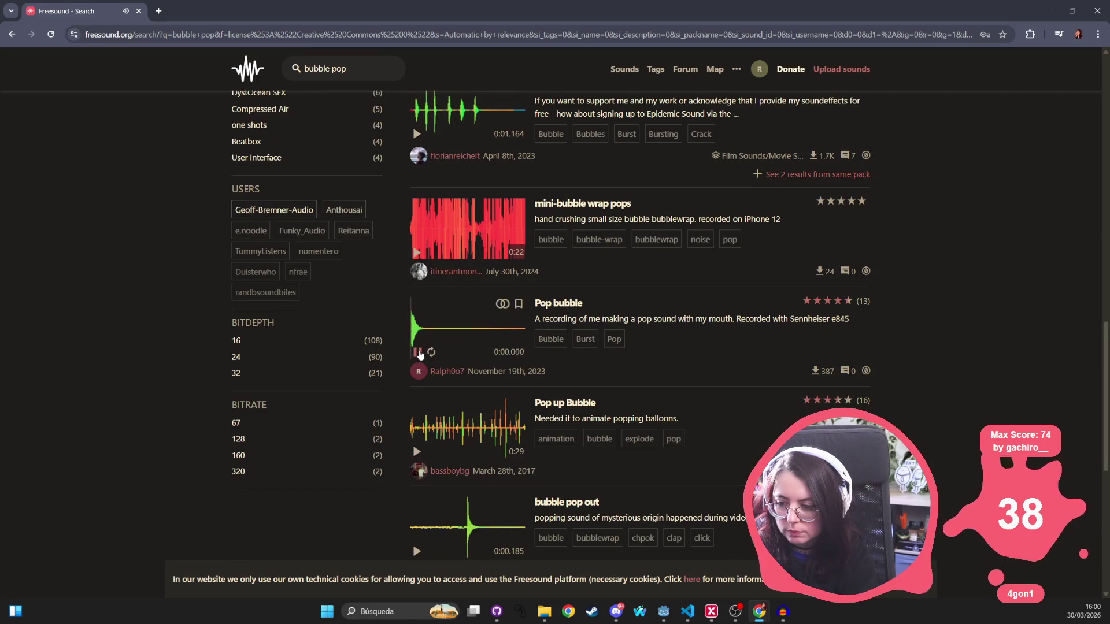
# Preview 'bubble pop out' and DSGNSynth bubble bounces, then go to results page 3
pyautogui.click(417, 551)
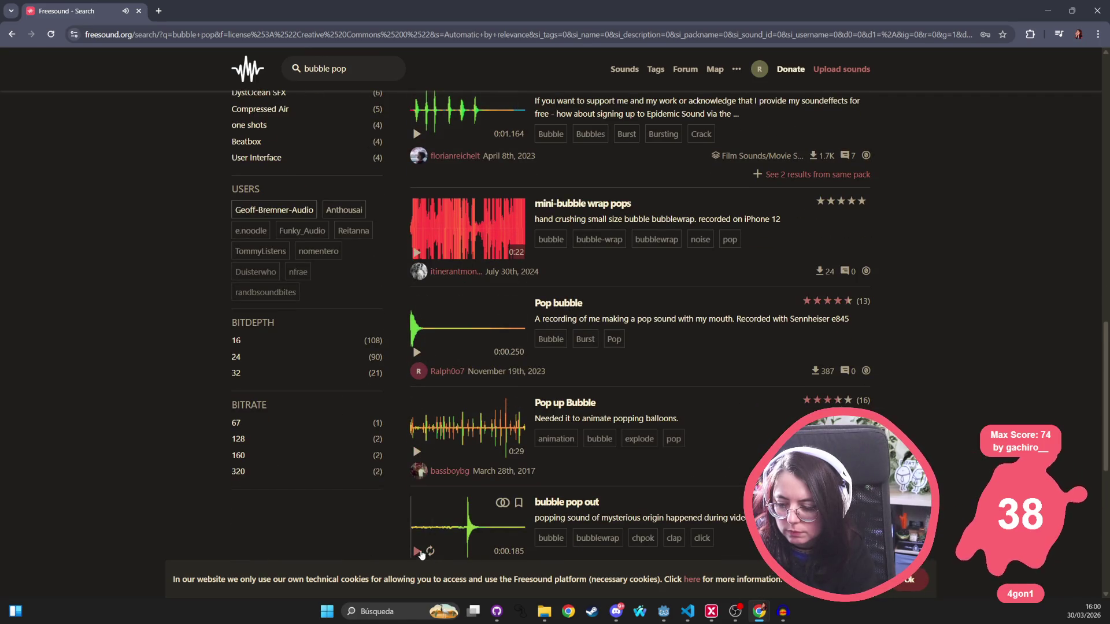
pyautogui.scroll(-3, 419, 463)
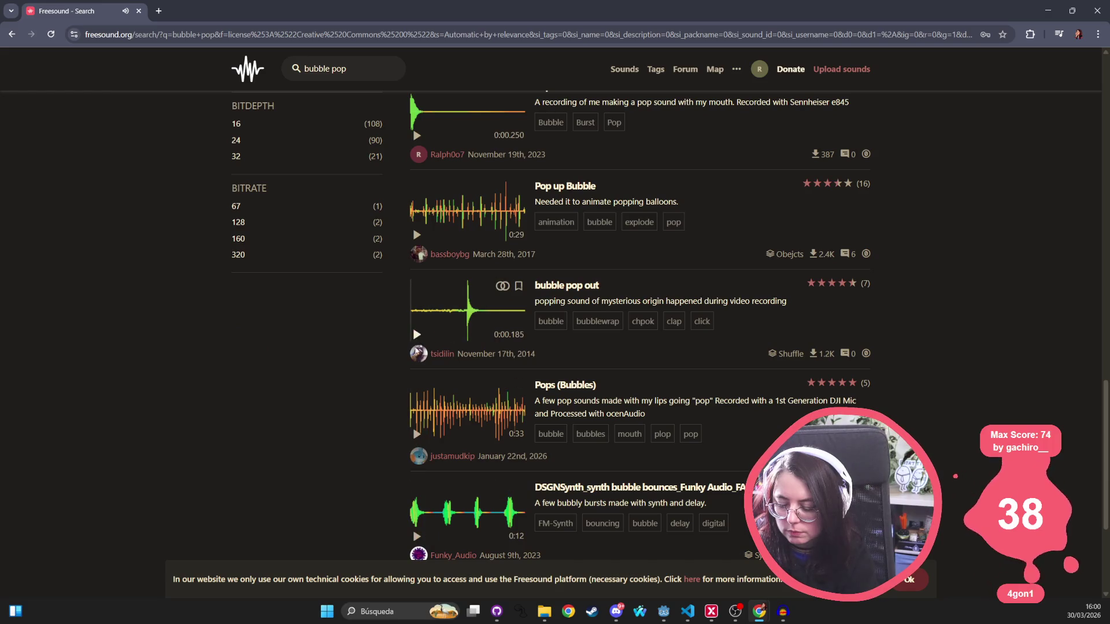
pyautogui.scroll(-3, 413, 405)
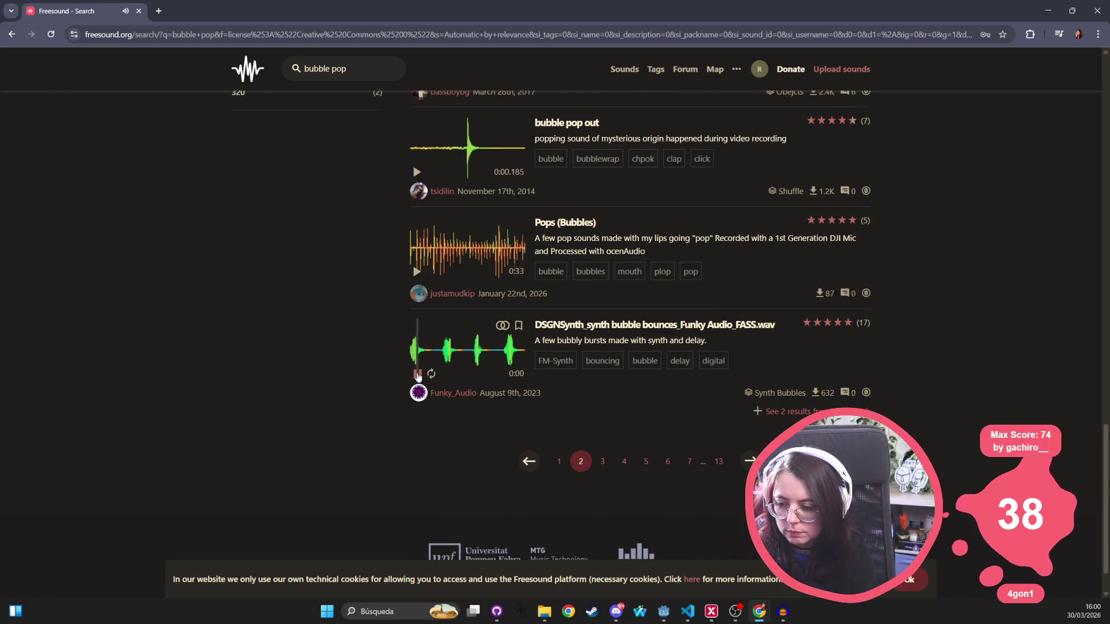
pyautogui.click(417, 374)
pyautogui.click(604, 464)
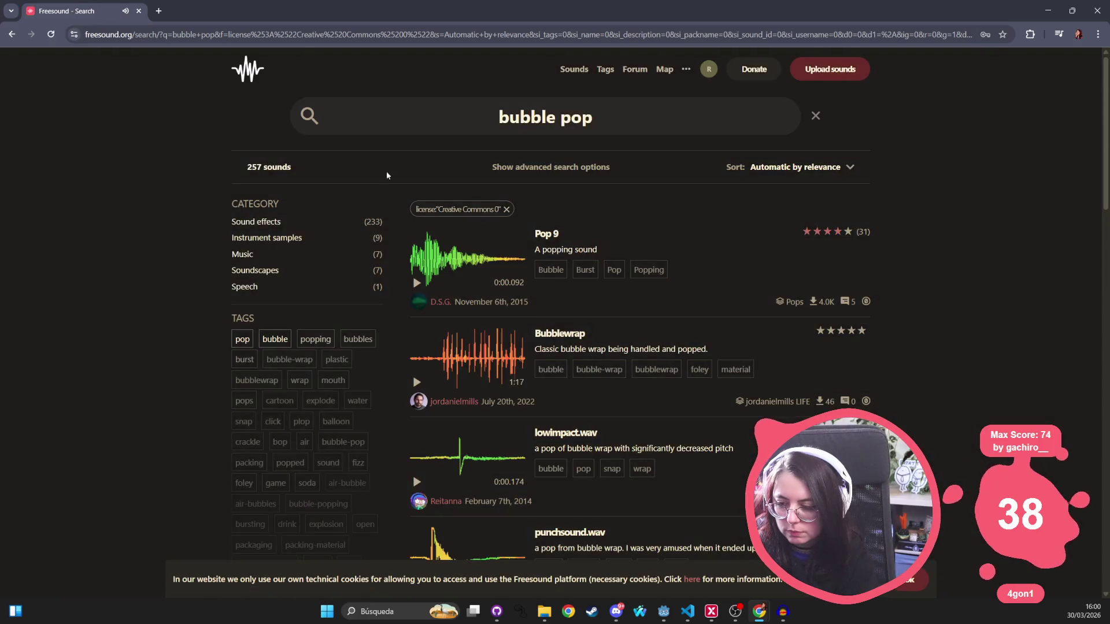
# Search Freesound for 'popup' and preview the popup close sound
pyautogui.tripleClick(570, 115)
pyautogui.write('popup')
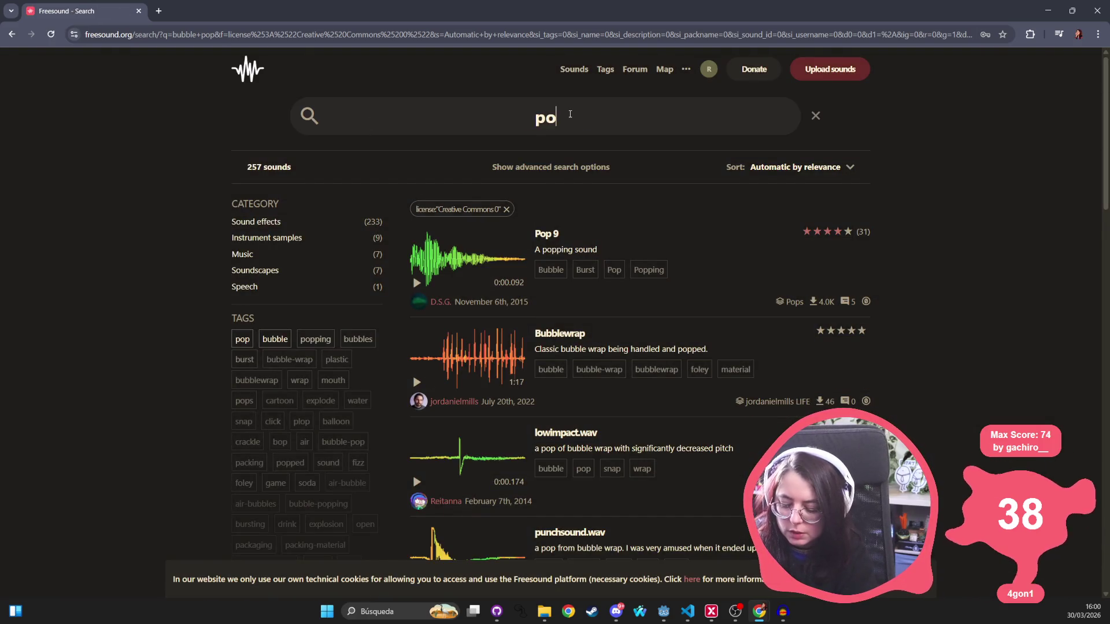
pyautogui.press('Return')
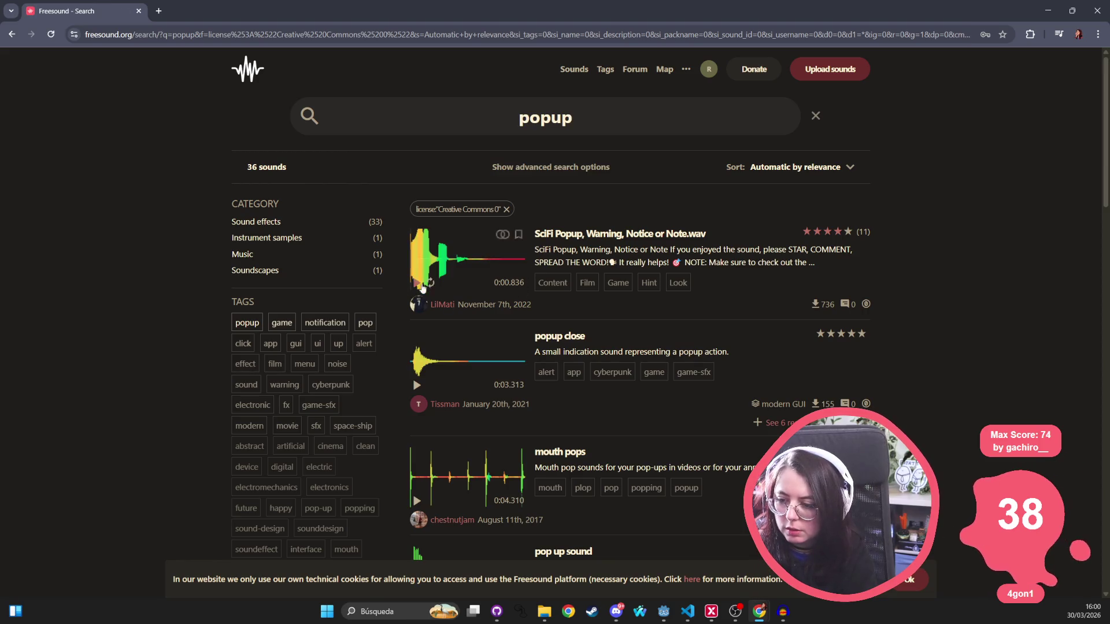
pyautogui.click(417, 385)
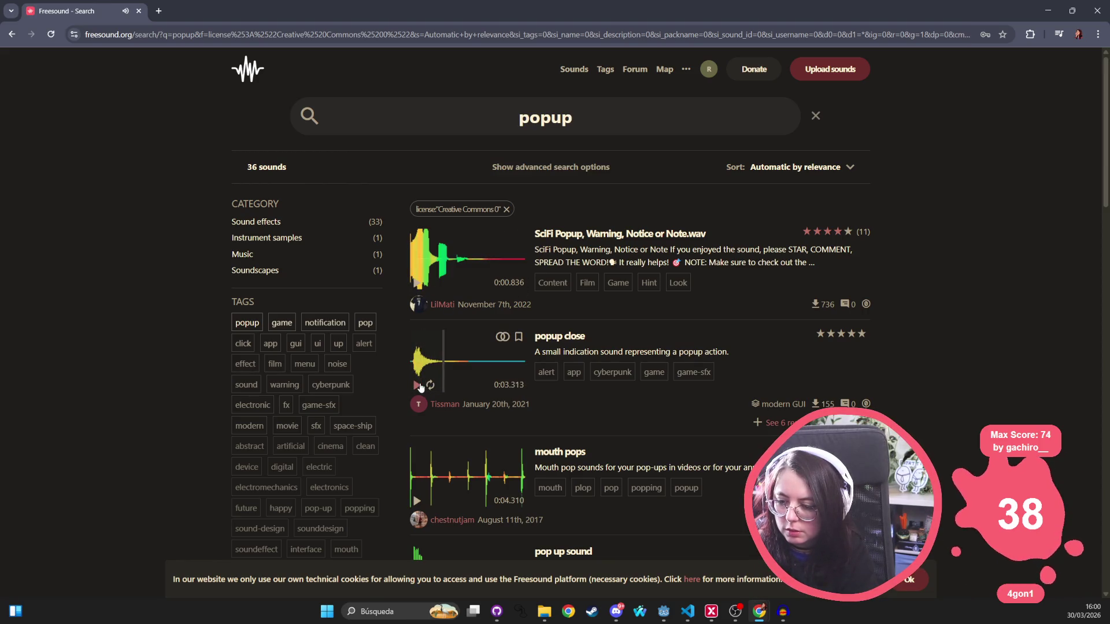
# Find and repeatedly preview the POP SFX Neutral sound
pyautogui.scroll(-3, 421, 386)
pyautogui.scroll(-3, 421, 387)
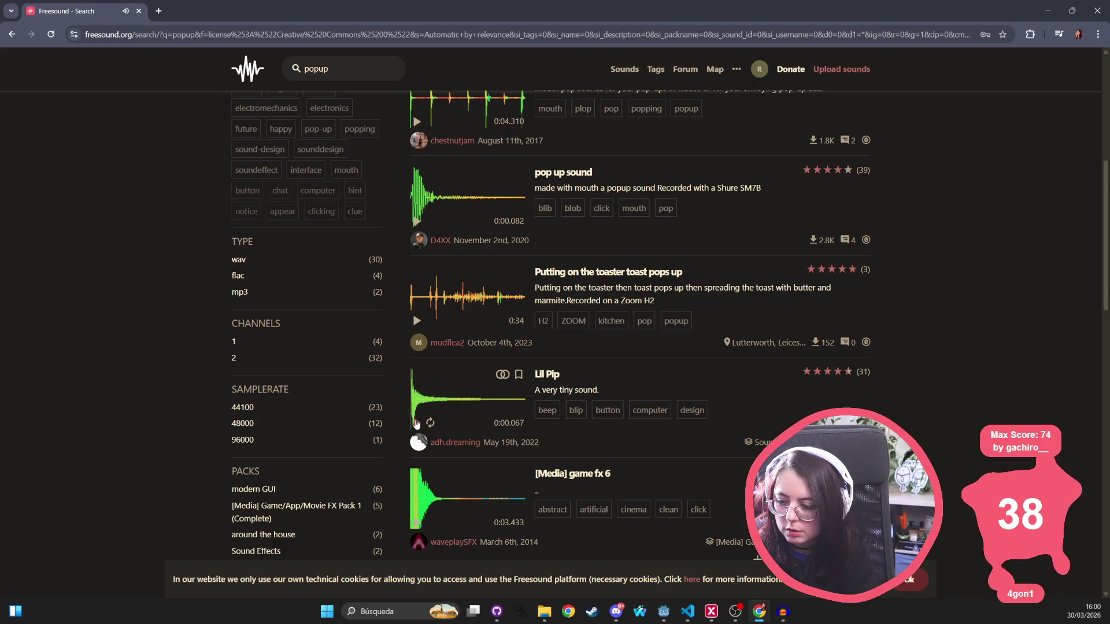
pyautogui.scroll(-3, 416, 422)
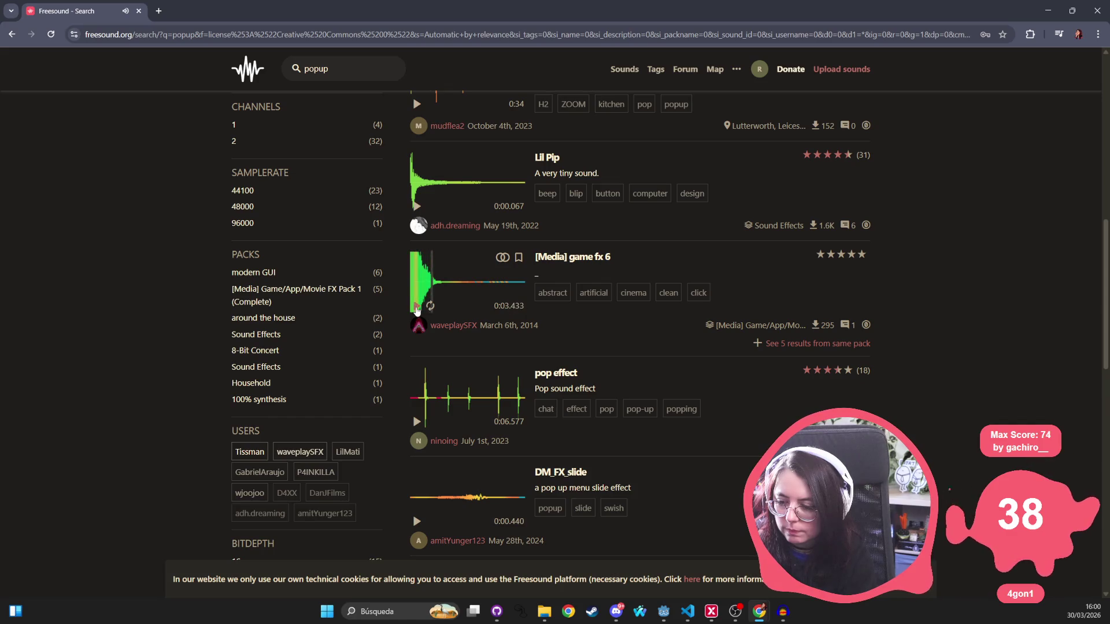
pyautogui.scroll(-3, 411, 359)
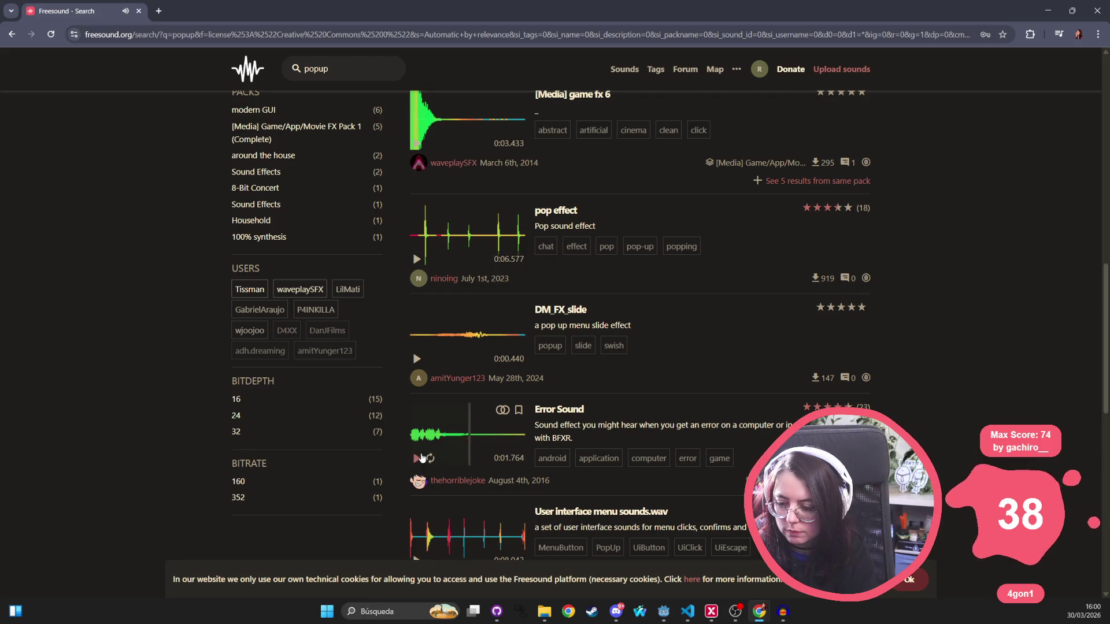
pyautogui.scroll(-4, 421, 460)
pyautogui.click(418, 390)
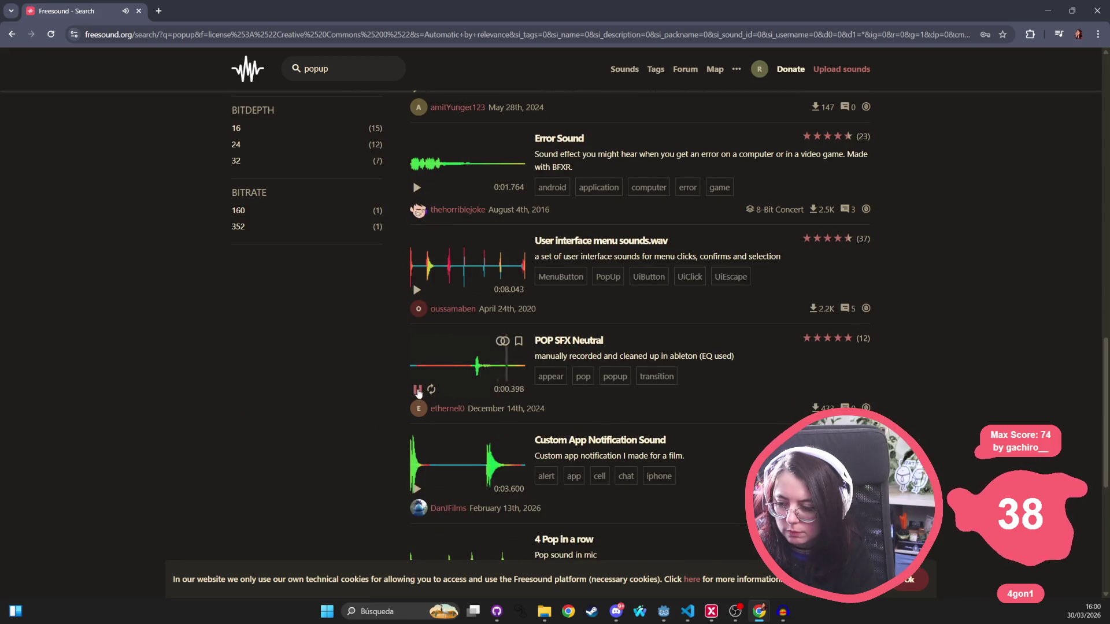
pyautogui.click(418, 391)
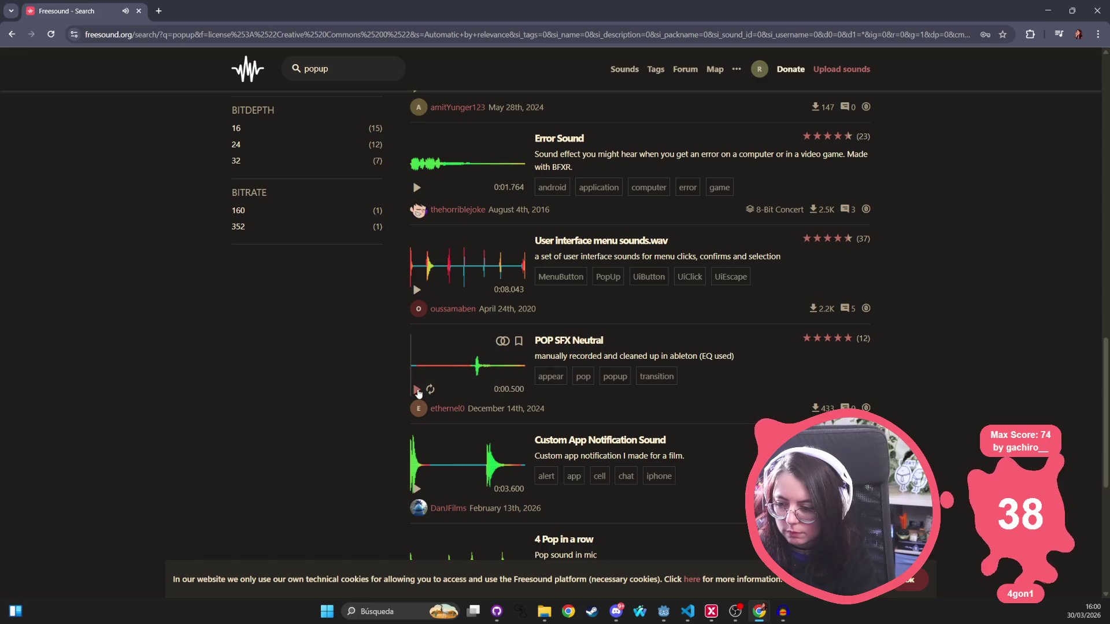
pyautogui.click(418, 390)
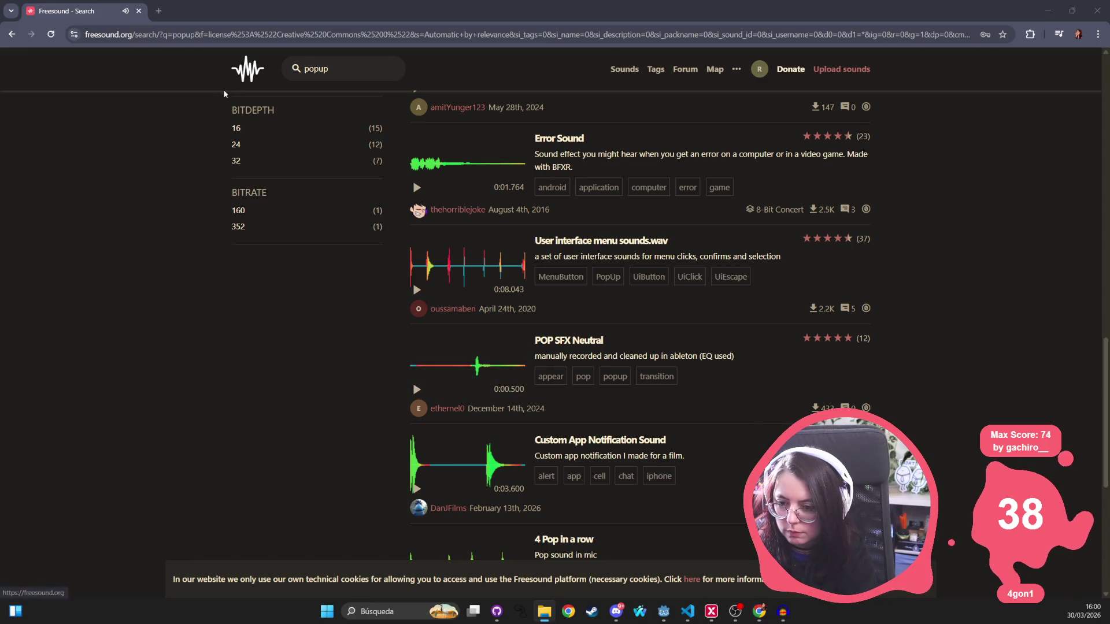
# Compare POP SFX Neutral against bubble_burst by replaying both
pyautogui.click(782, 612)
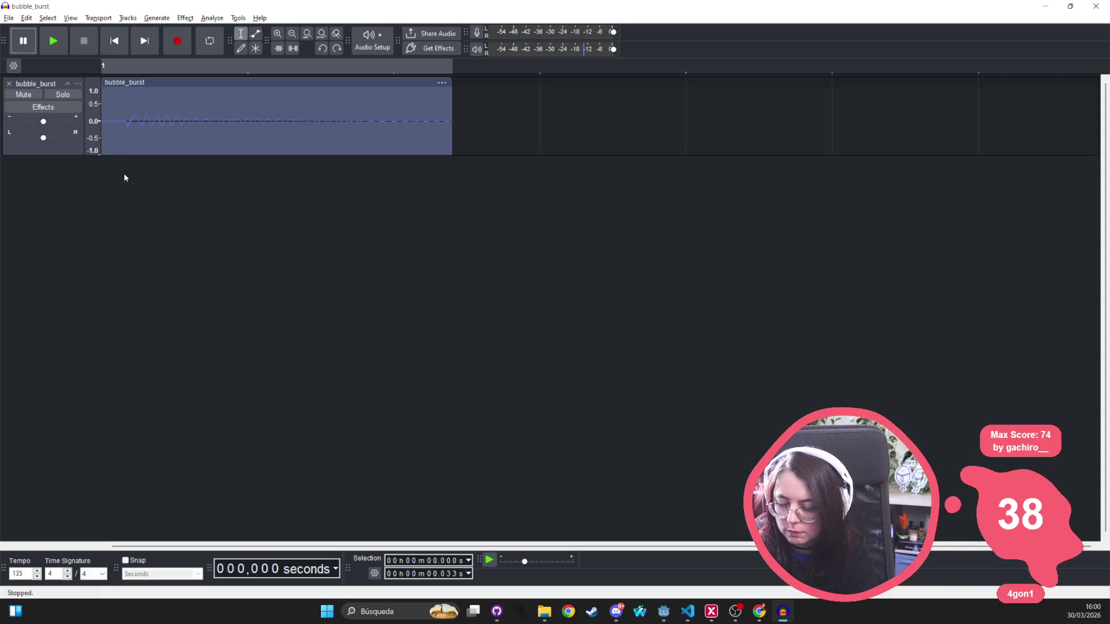
pyautogui.hotkey('alt', 'Tab')
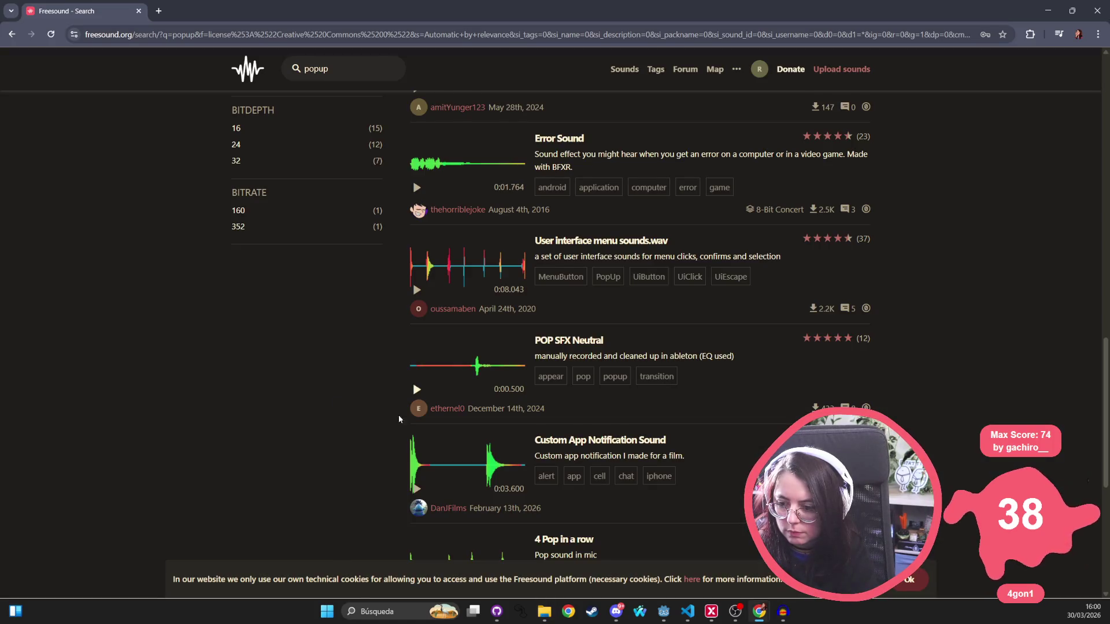
pyautogui.click(415, 391)
pyautogui.click(415, 391)
pyautogui.scroll(-3, 415, 405)
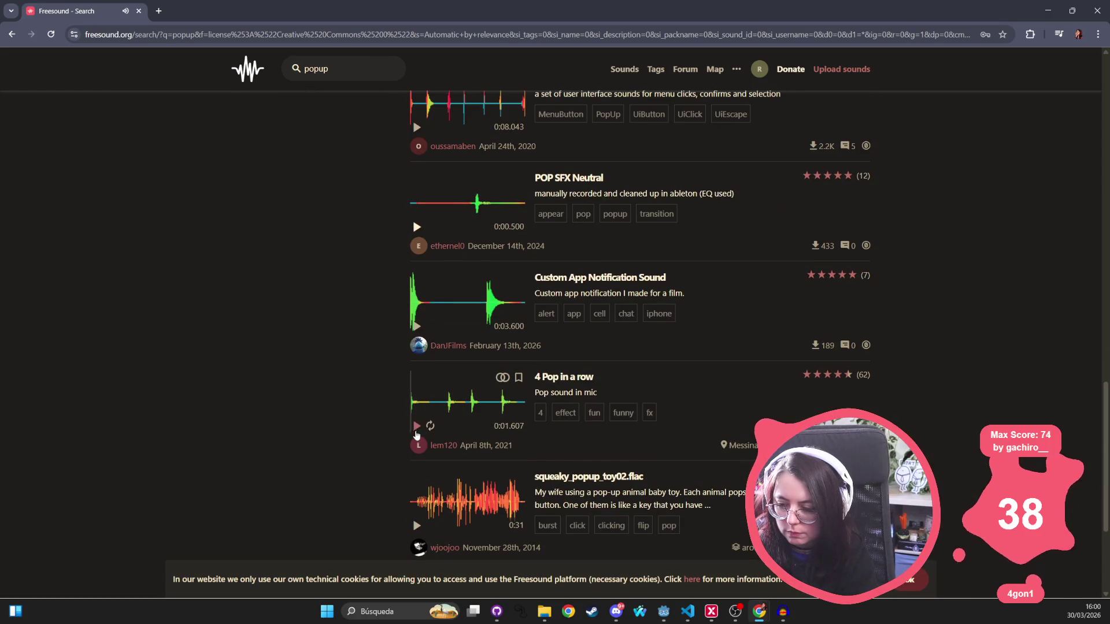
pyautogui.click(474, 215)
# Download the POP SFX Neutral WAV from its sound page and show it in its folder
pyautogui.click(478, 211)
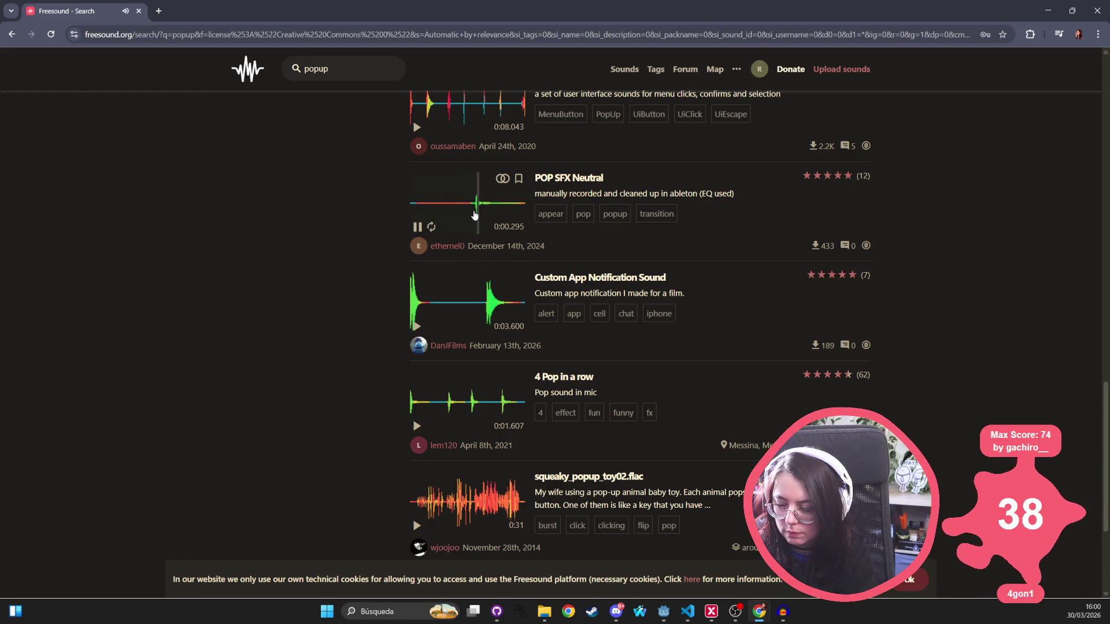
pyautogui.click(567, 179)
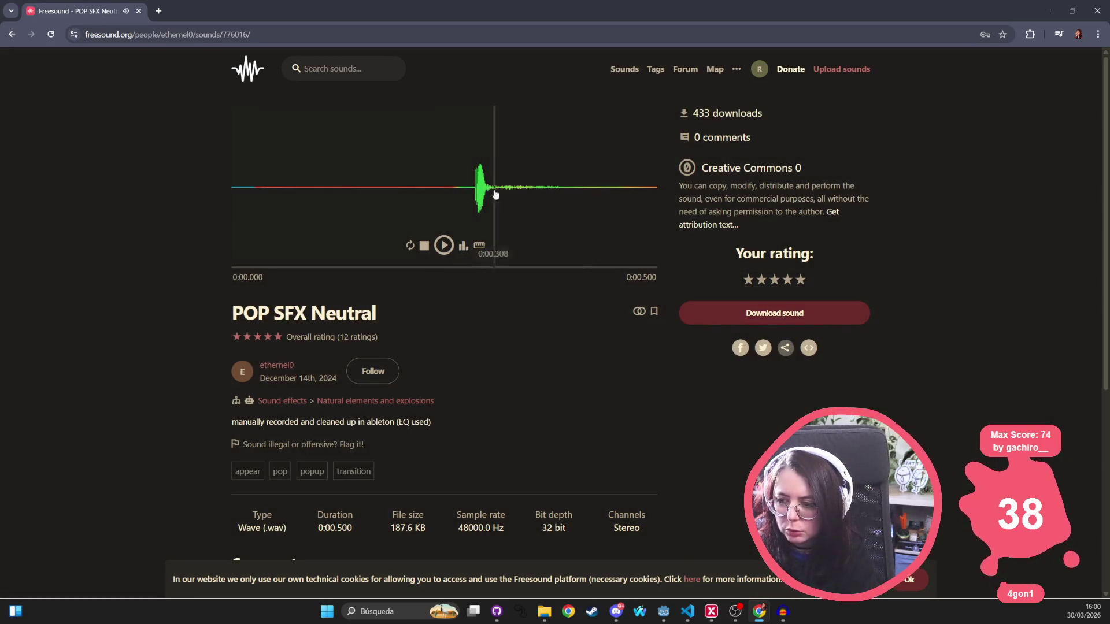
pyautogui.click(459, 197)
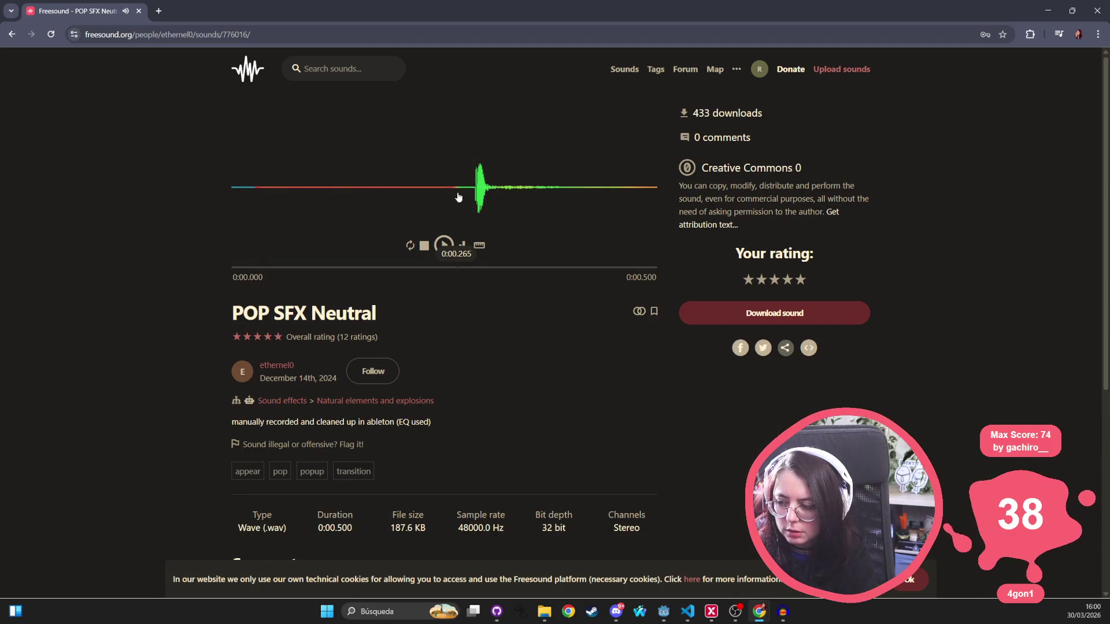
pyautogui.click(459, 198)
pyautogui.click(768, 317)
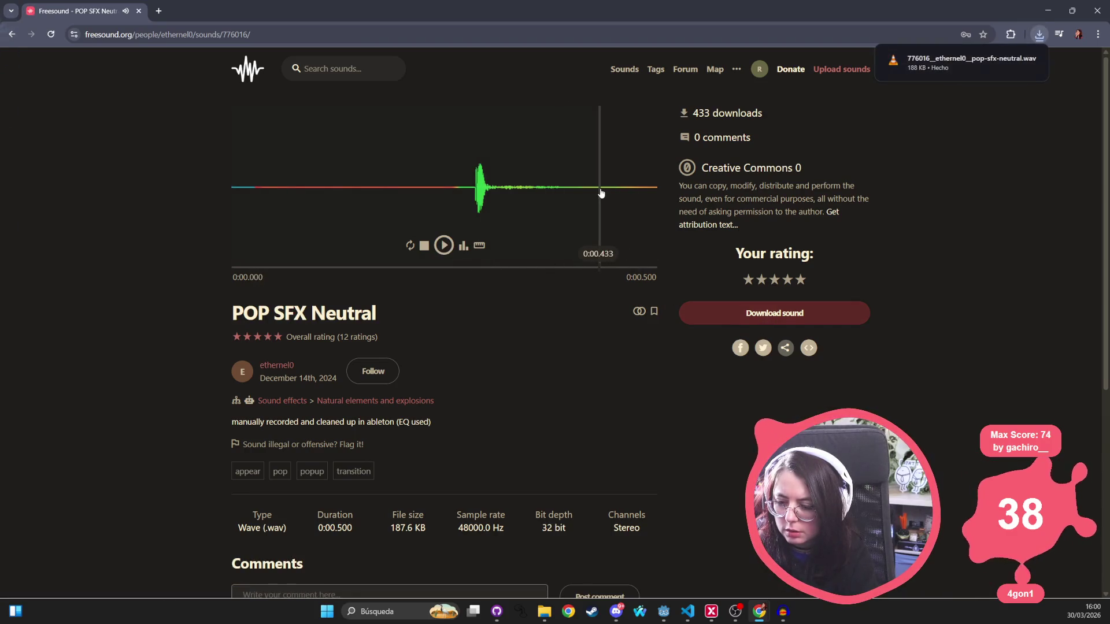
pyautogui.click(1012, 61)
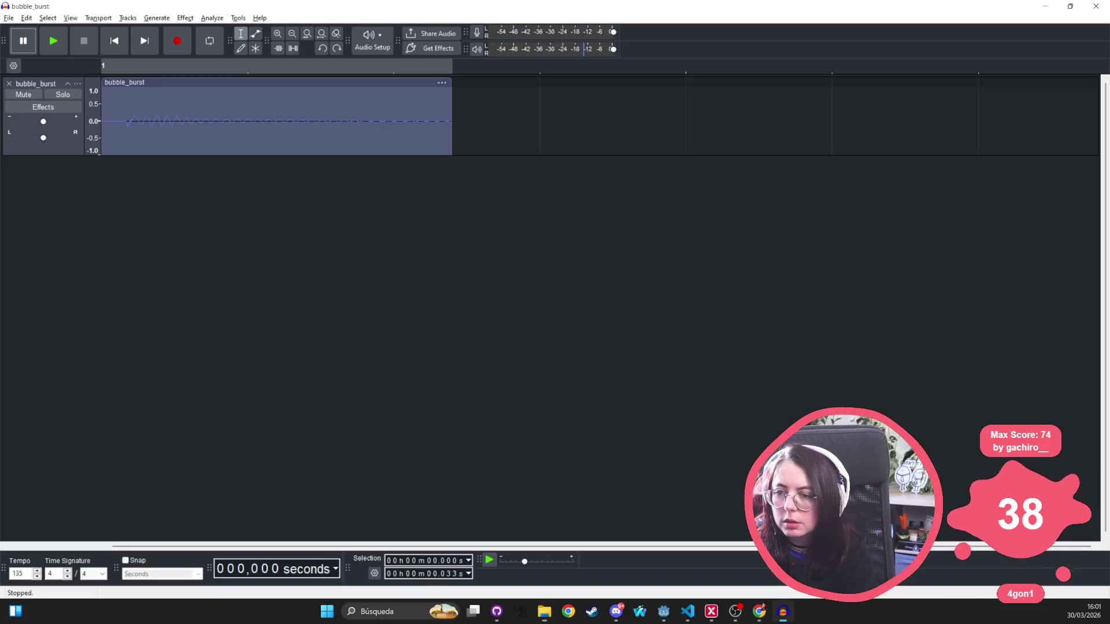
# Import the downloaded pop as a new Audacity track and delete a stretch of it
pyautogui.moveTo(783, 612); pyautogui.dragTo(225, 276)
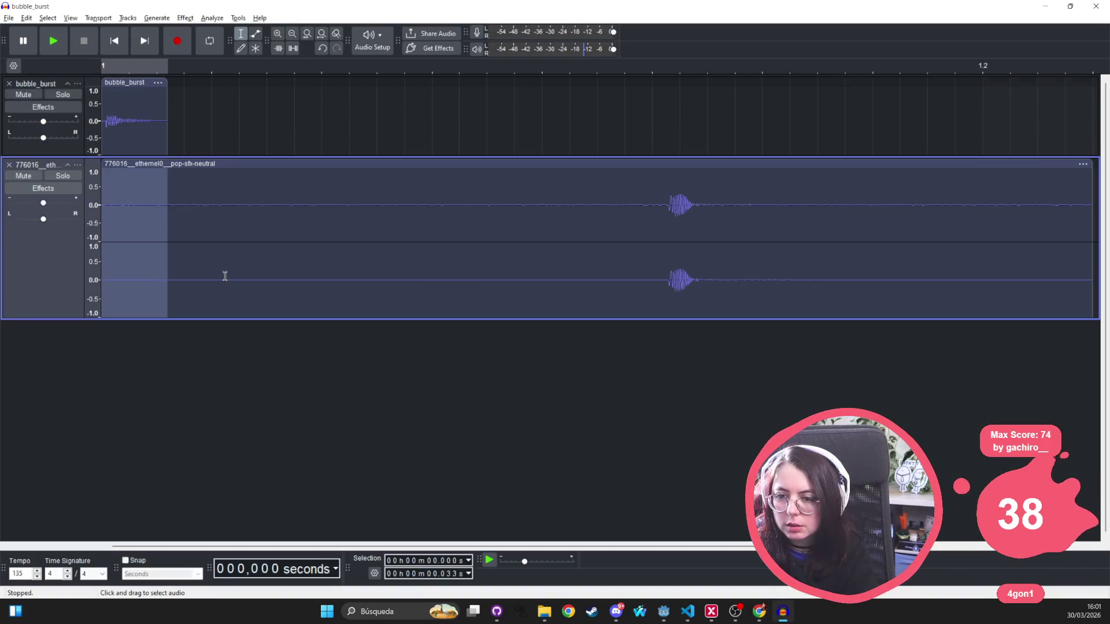
pyautogui.click(629, 219)
pyautogui.moveTo(630, 212); pyautogui.dragTo(729, 215)
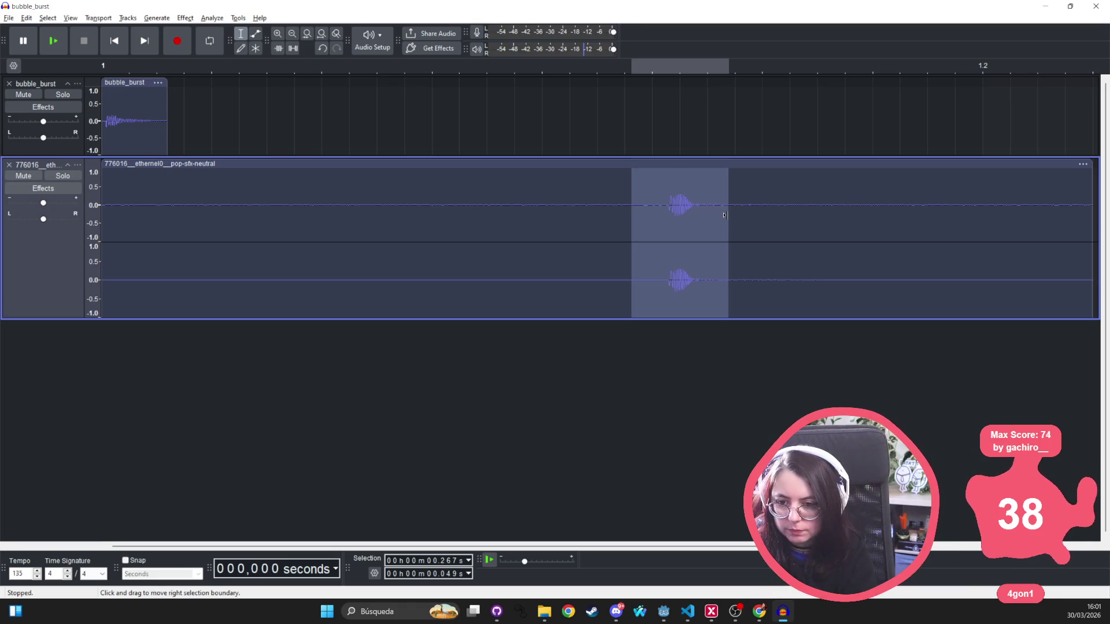
pyautogui.press('Delete')
pyautogui.click(206, 164)
pyautogui.press('Delete')
pyautogui.hotkey('ctrl', 'z')
# Cut the leading silence and the trailing tail from the pop clip, then play it
pyautogui.moveTo(119, 207); pyautogui.dragTo(101, 207)
pyautogui.press('Delete')
pyautogui.press('Delete')
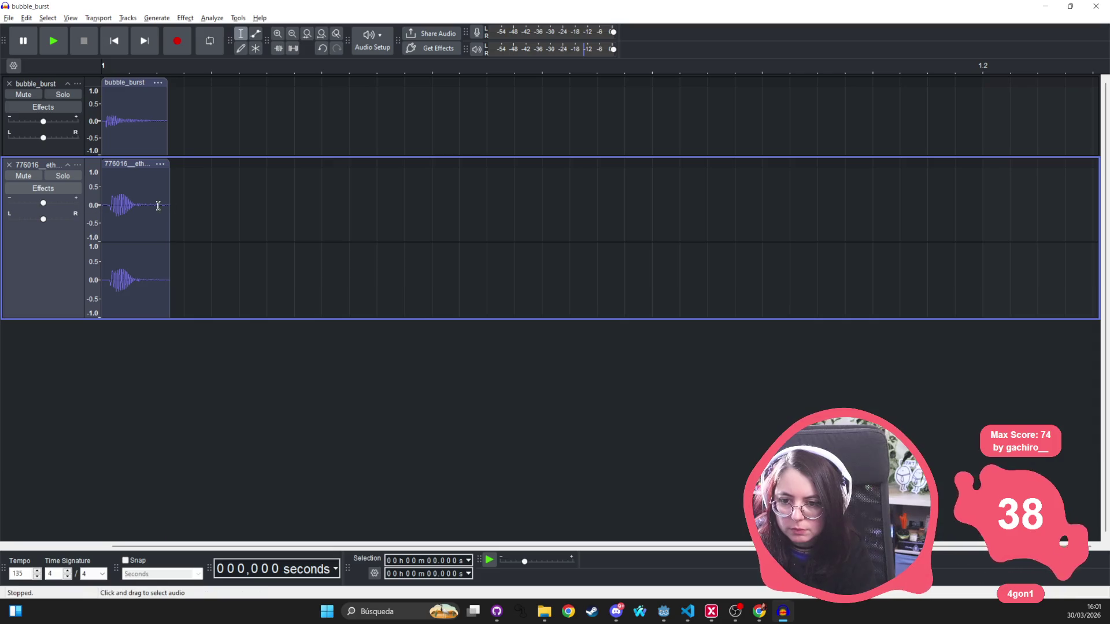
pyautogui.click(165, 201)
pyautogui.moveTo(163, 201)
pyautogui.mouseDown()
pyautogui.moveTo(173, 198)
pyautogui.moveTo(147, 210)
pyautogui.moveTo(228, 212)
pyautogui.mouseUp()
pyautogui.press('Delete')
pyautogui.press('Delete')
pyautogui.press('space')
# Solo and play the pop track, then compare it with bubble_burst alone
pyautogui.click(71, 176)
pyautogui.press('space')
pyautogui.click(108, 163)
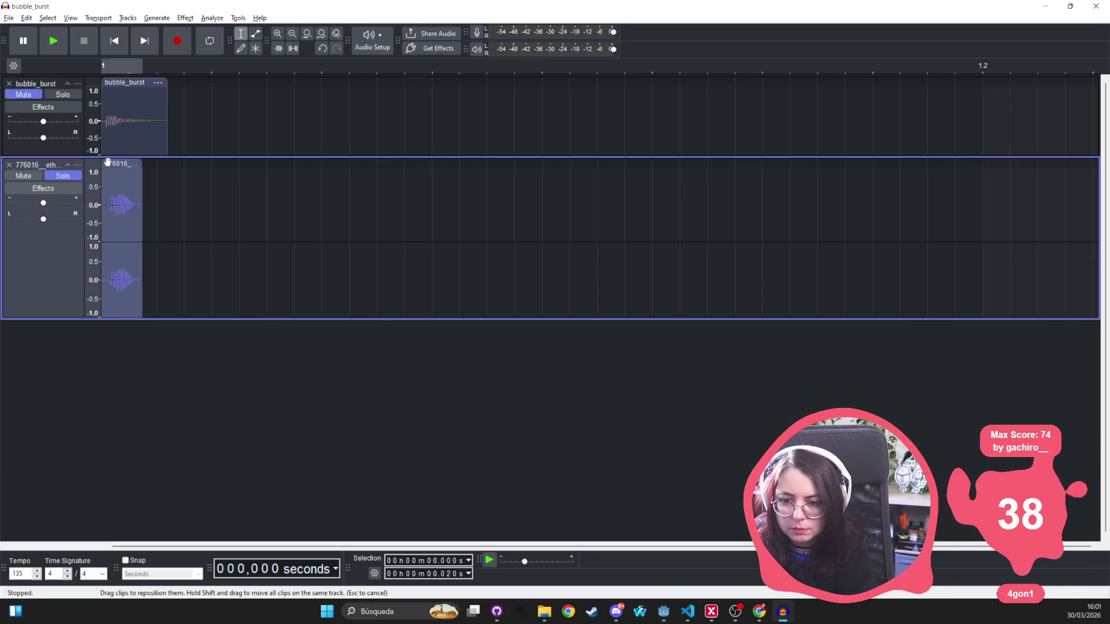
pyautogui.press('space')
pyautogui.press('space')
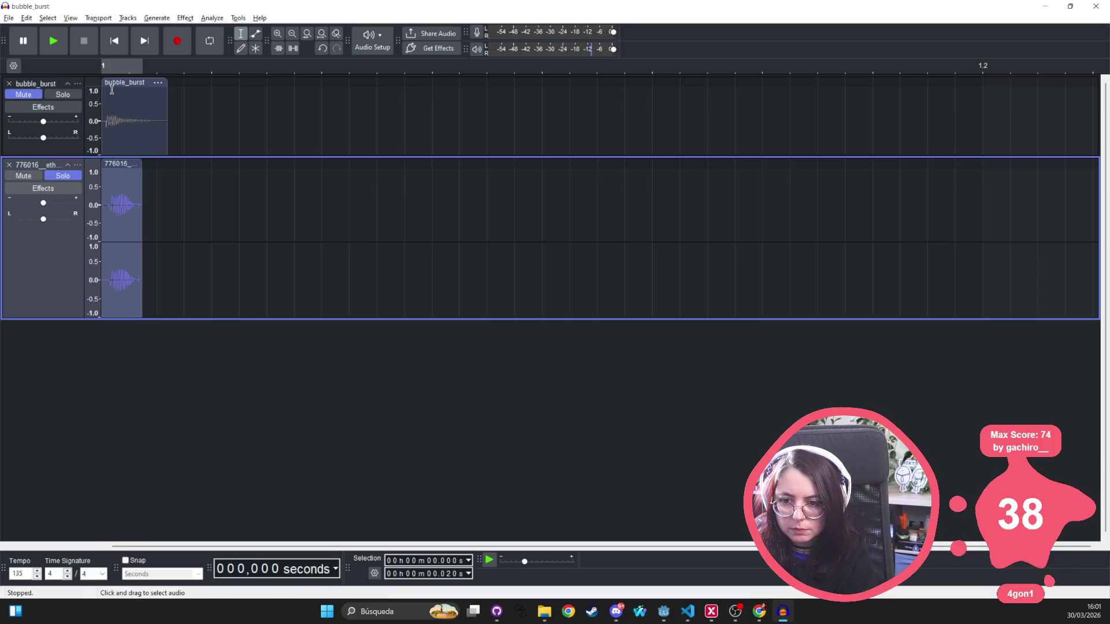
pyautogui.click(61, 94)
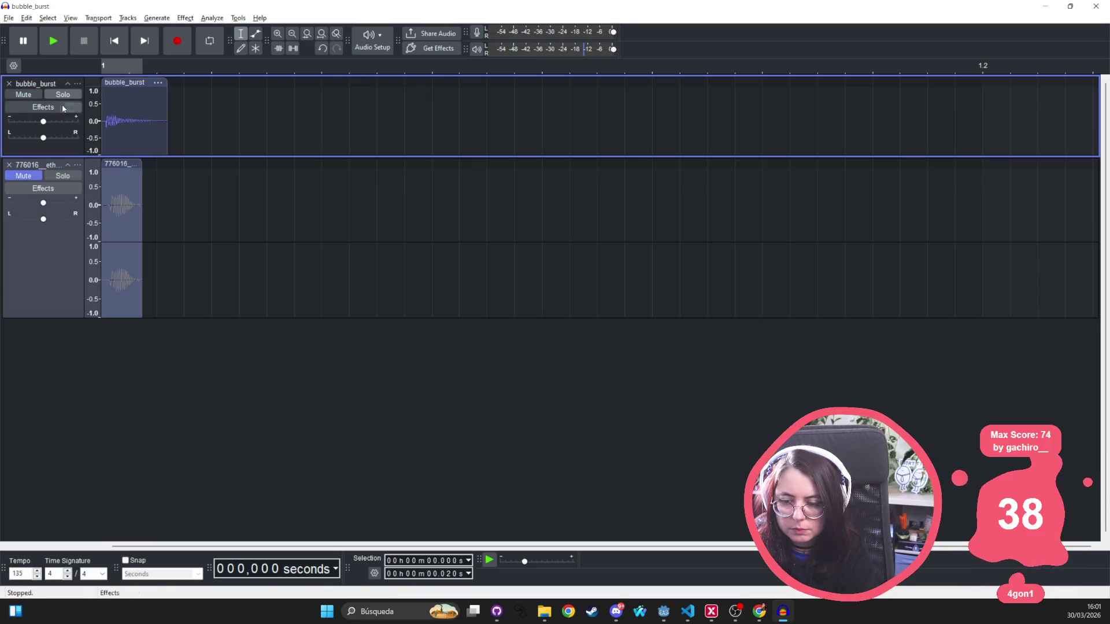
pyautogui.click(72, 176)
pyautogui.press('space')
pyautogui.press('space')
pyautogui.press('space')
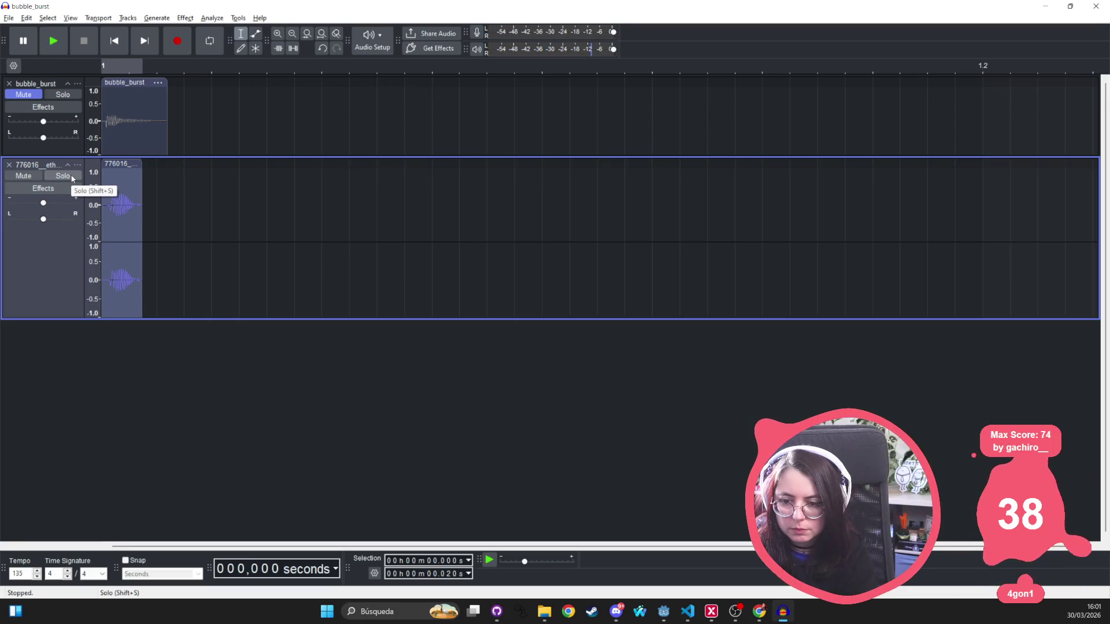
pyautogui.scroll(4, 103, 198)
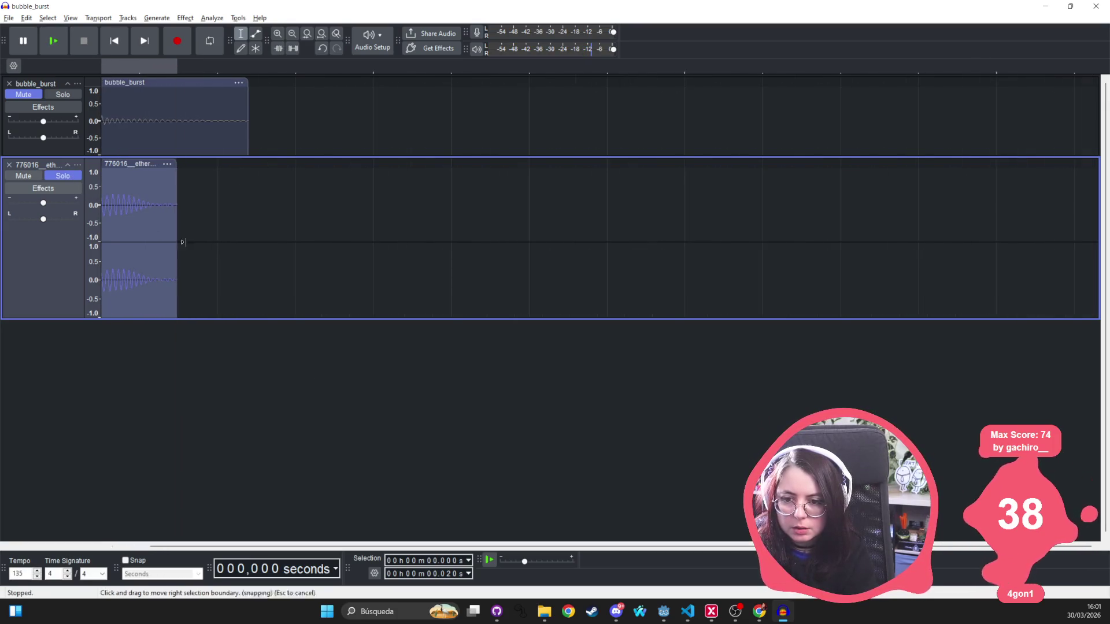
pyautogui.scroll(2, 177, 321)
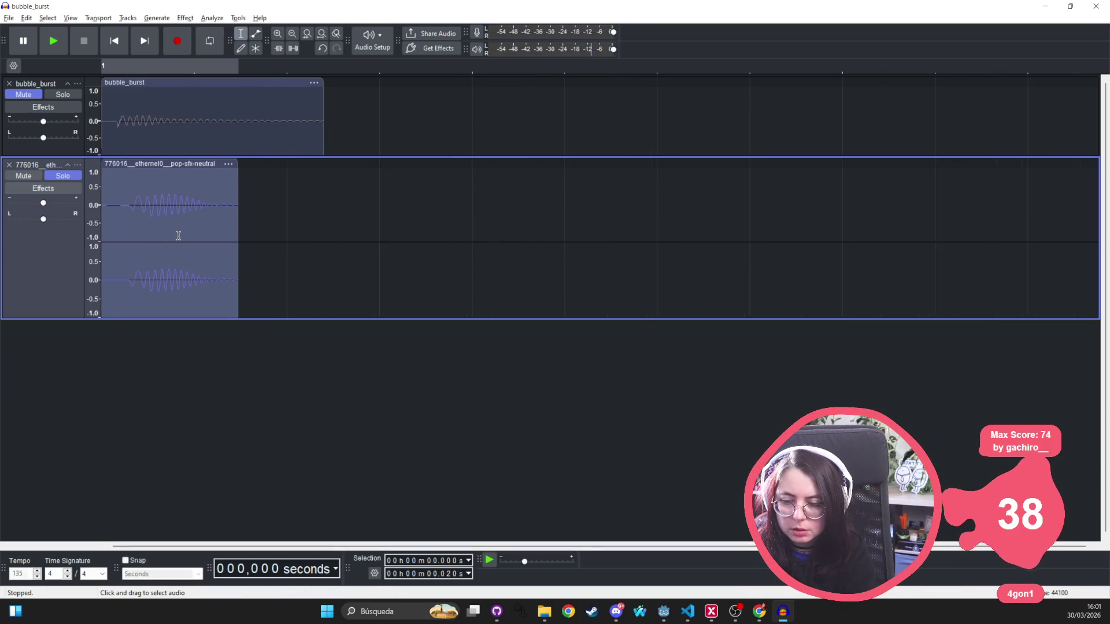
# Switch solo between the two tracks, then unmute both and play them together
pyautogui.click(63, 95)
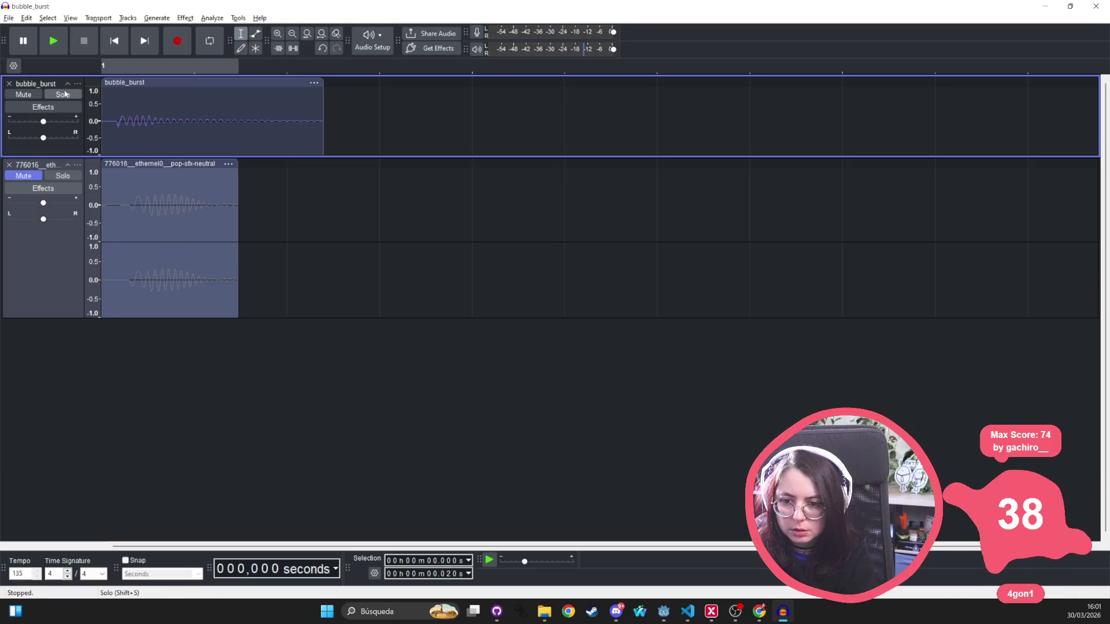
pyautogui.click(53, 176)
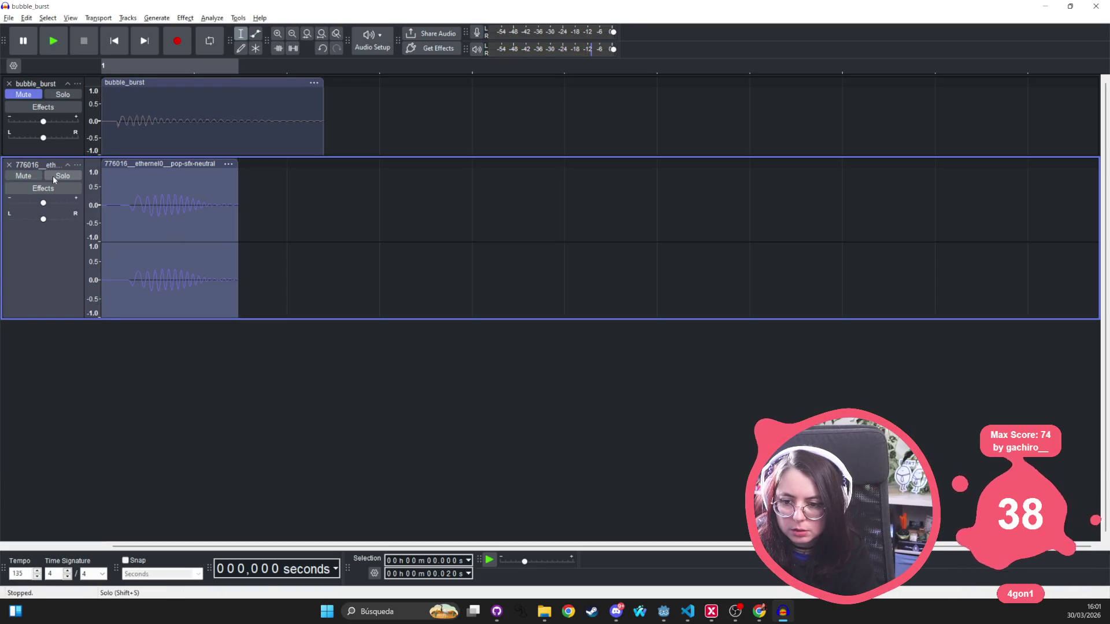
pyautogui.click(67, 93)
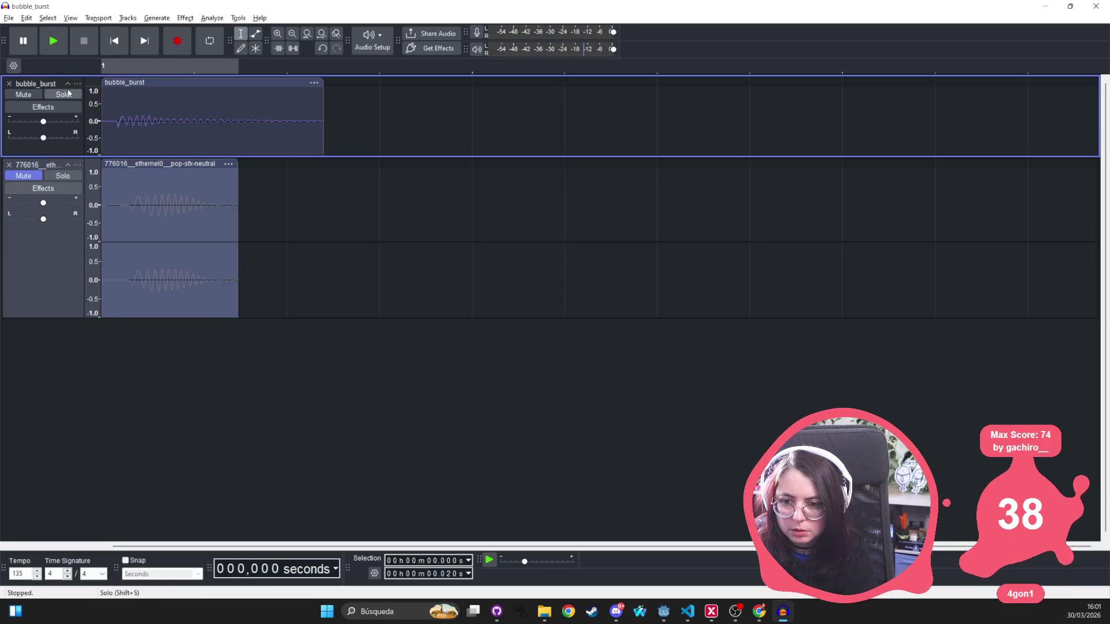
pyautogui.click(62, 177)
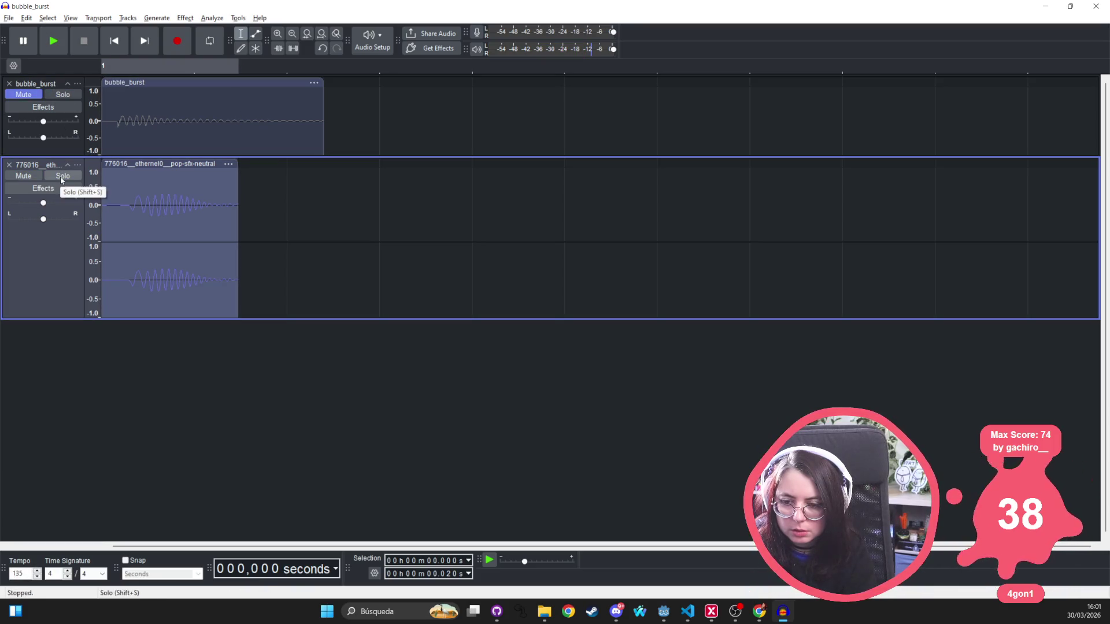
pyautogui.click(60, 175)
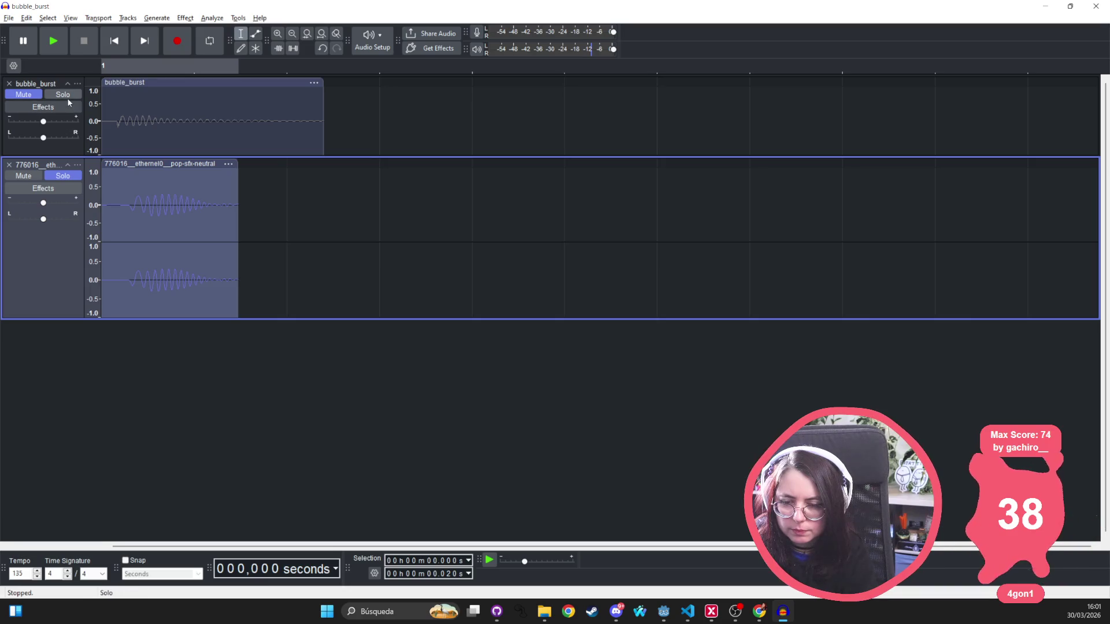
pyautogui.click(60, 176)
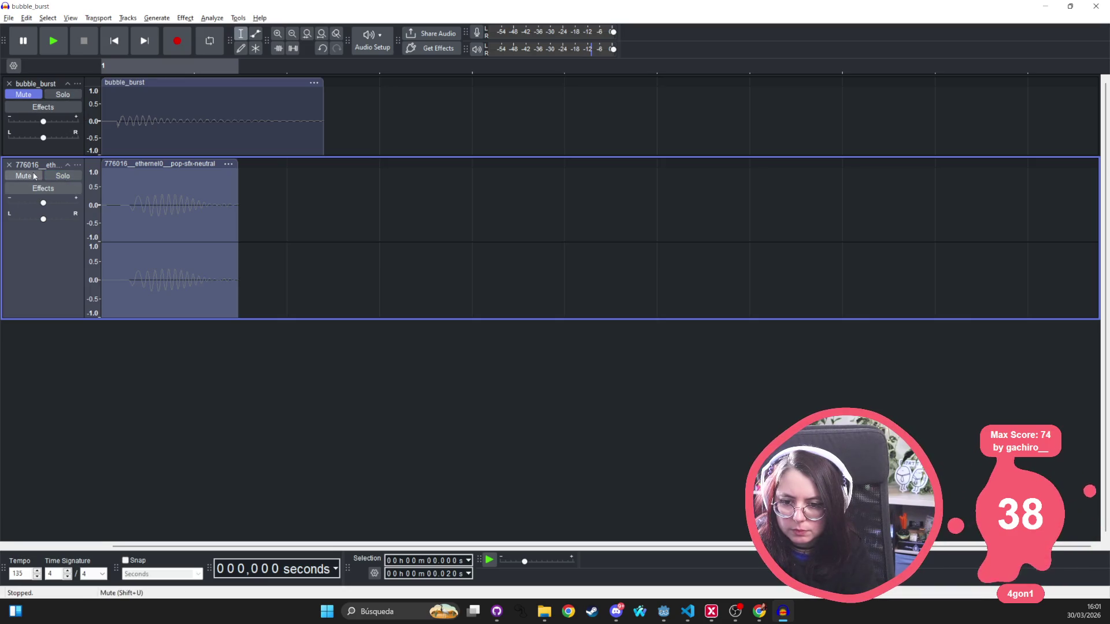
pyautogui.click(39, 179)
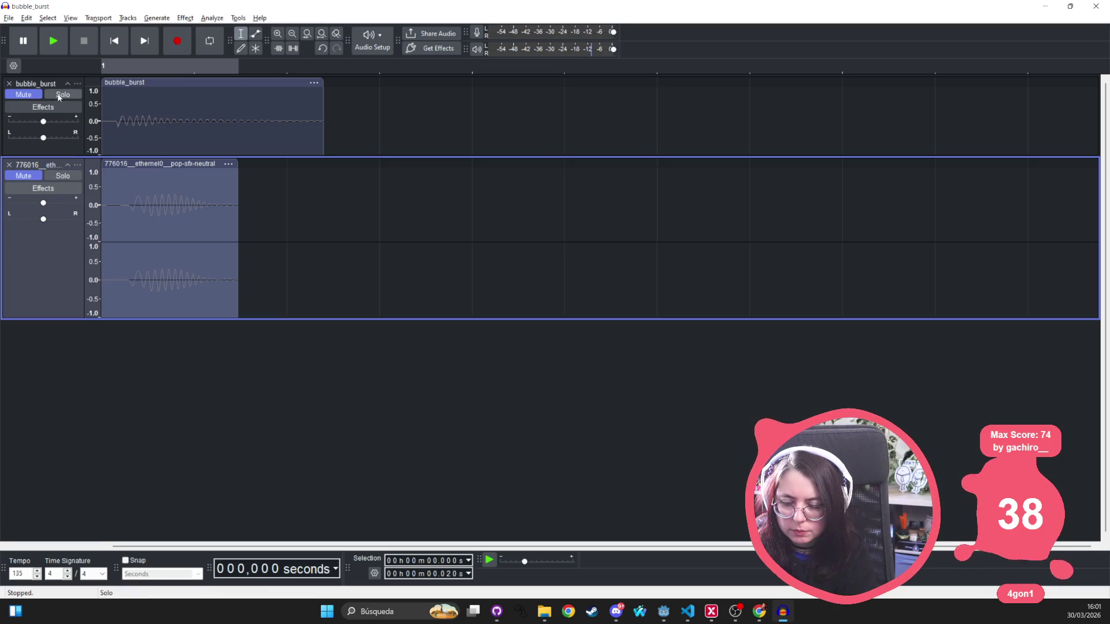
pyautogui.click(23, 175)
pyautogui.click(23, 94)
pyautogui.press('space')
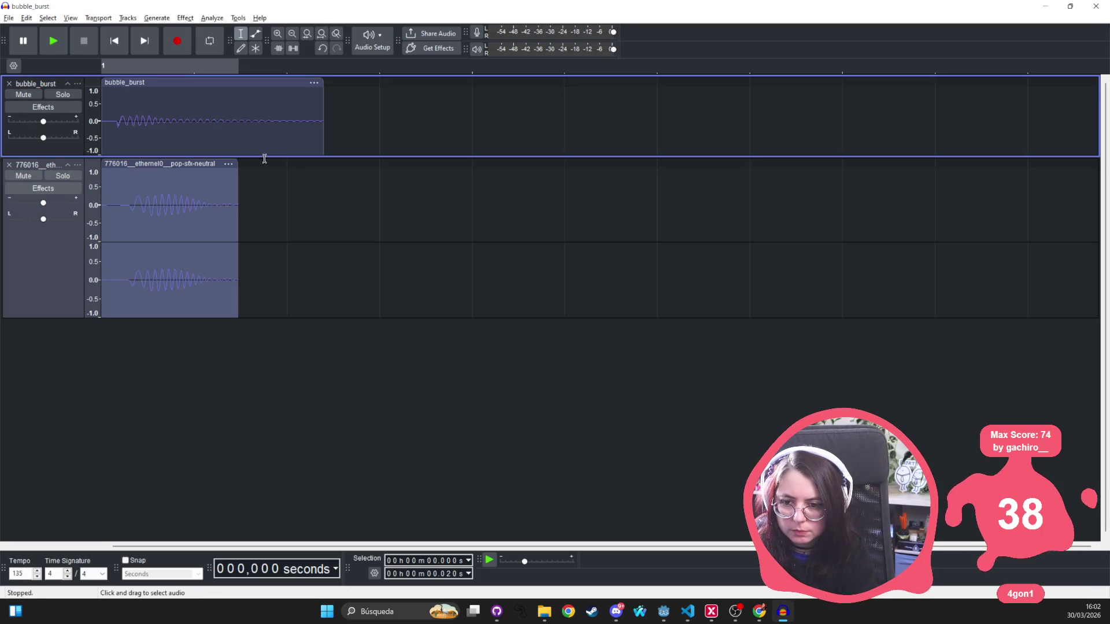
# Lower the bubble_burst track's gain and replay to compare loudness
pyautogui.click(112, 85)
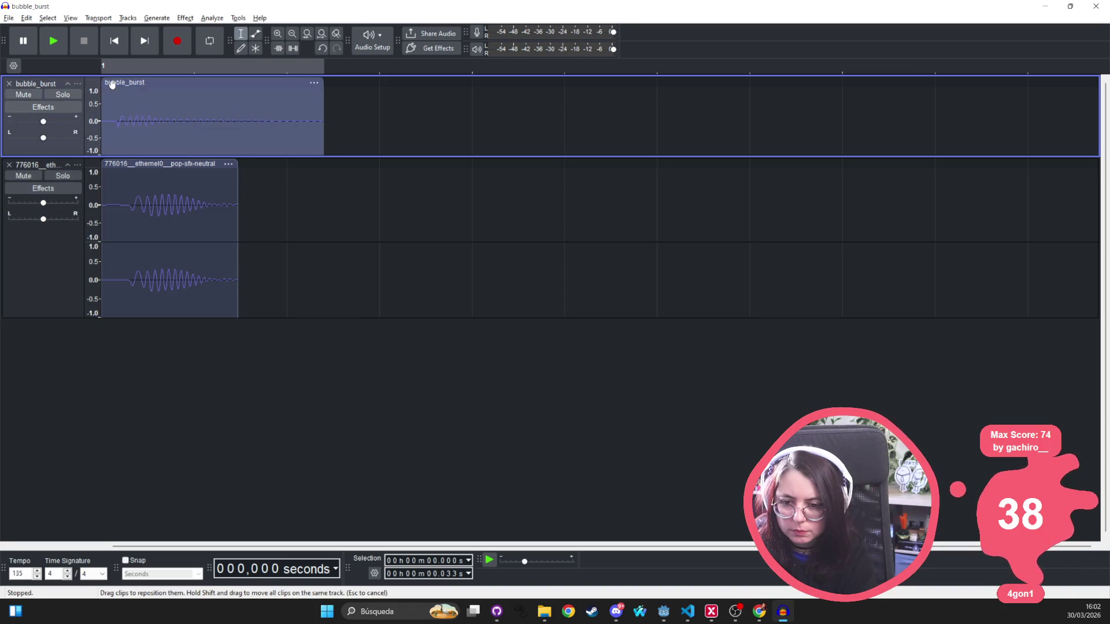
pyautogui.press('space')
pyautogui.press('space')
pyautogui.press('space')
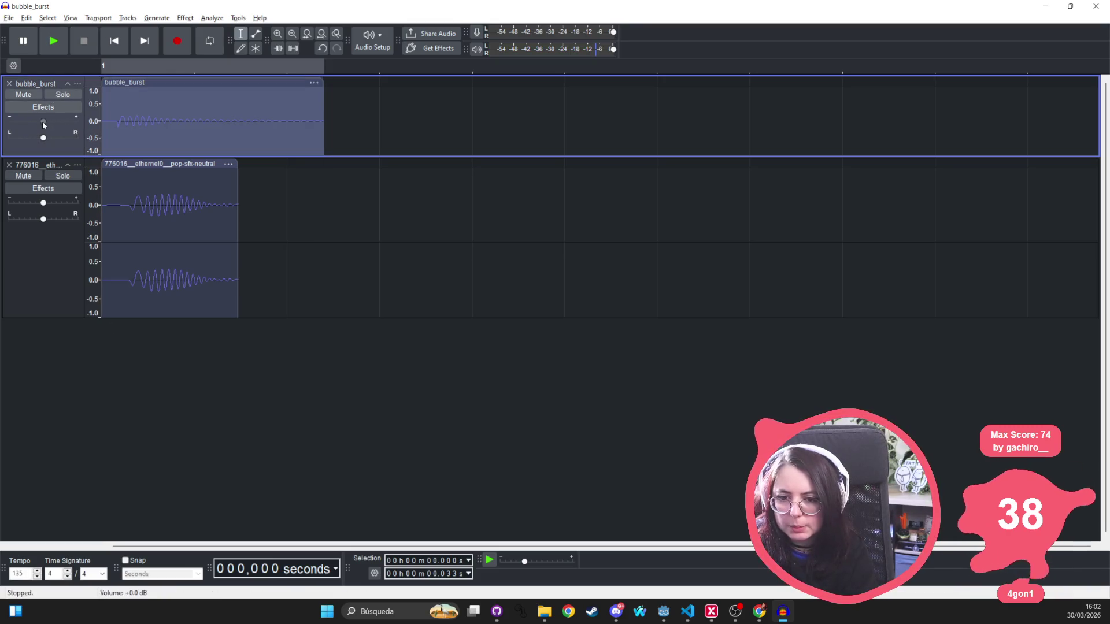
pyautogui.moveTo(44, 124); pyautogui.dragTo(7, 128)
pyautogui.press('space')
pyautogui.press('space')
pyautogui.press('space')
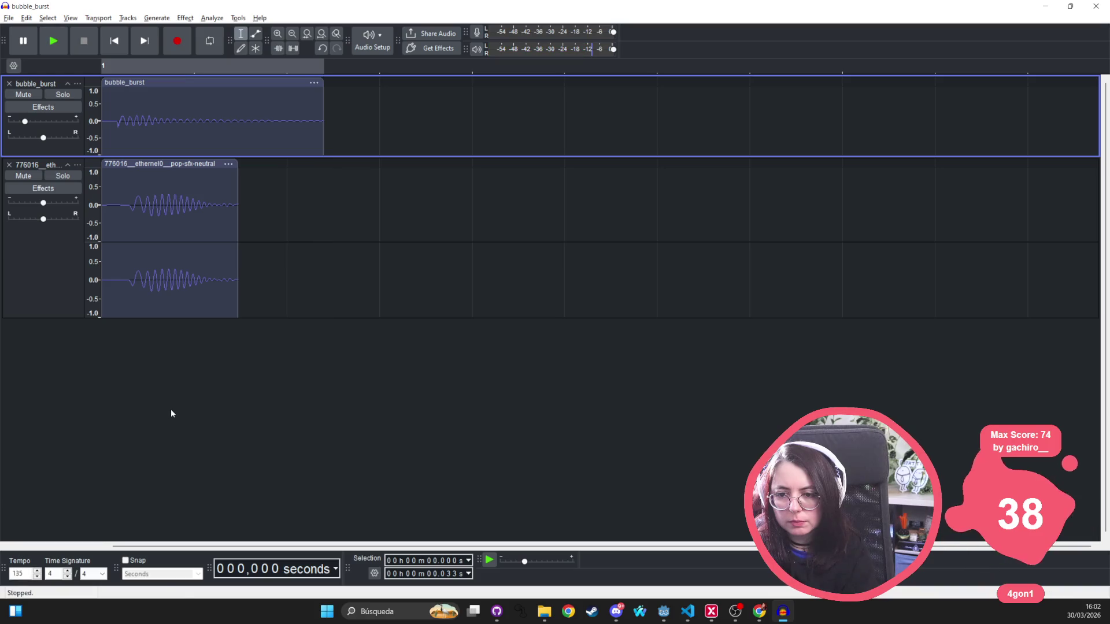
pyautogui.click(62, 176)
# Set bubble_burst's gain to about -18 dB and play both tracks together
pyautogui.press('space')
pyautogui.click(70, 179)
pyautogui.moveTo(25, 122); pyautogui.dragTo(33, 123)
pyautogui.press('space')
pyautogui.click(23, 95)
pyautogui.click(62, 176)
pyautogui.press('space')
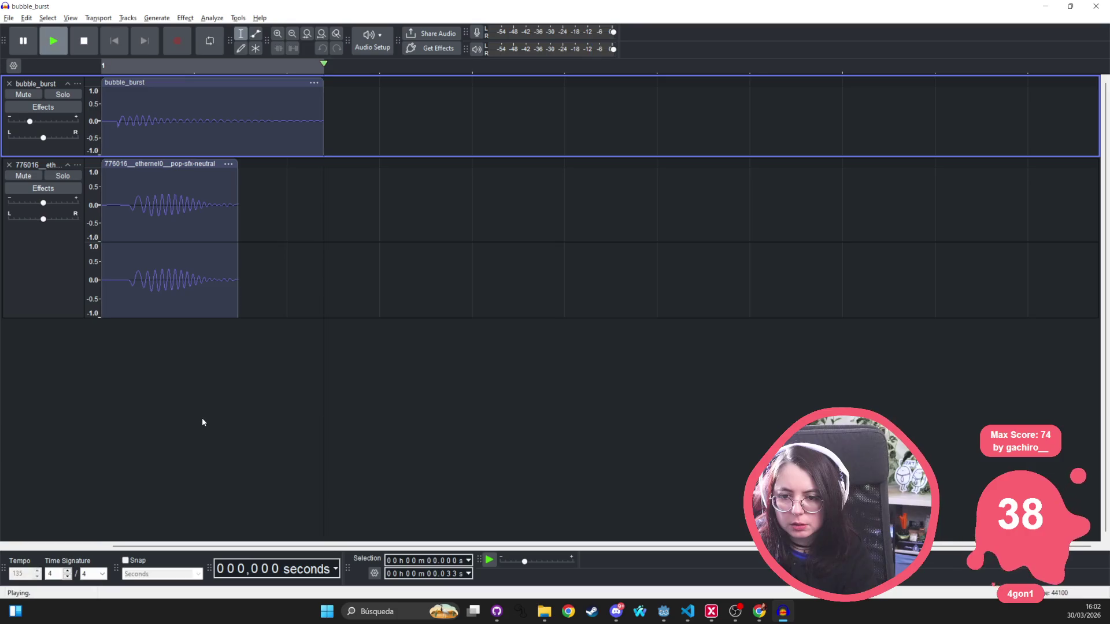
pyautogui.press('space')
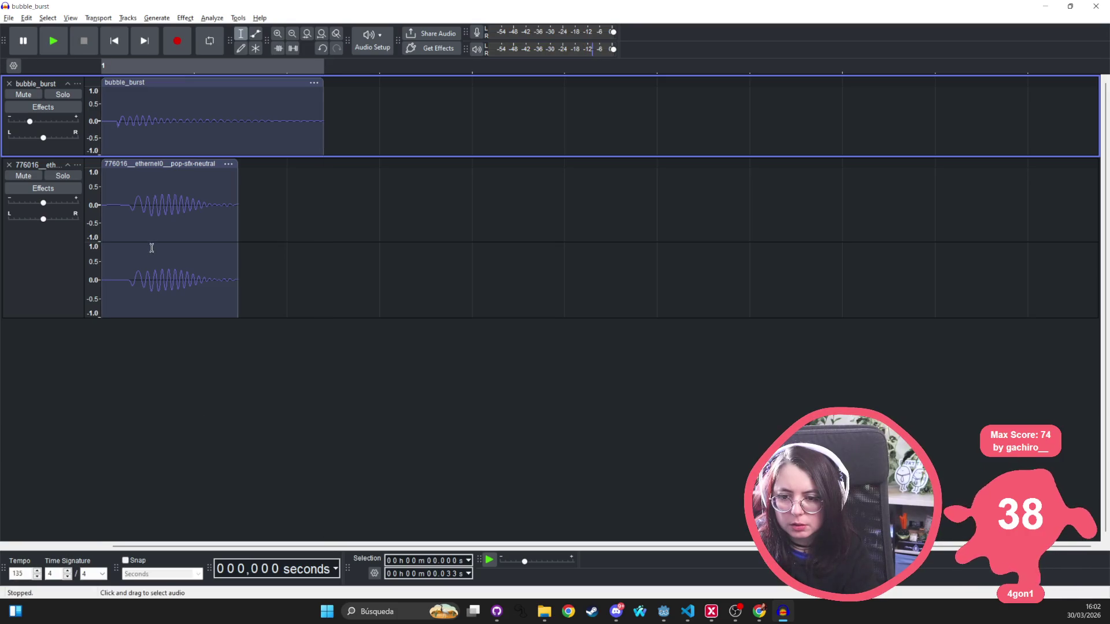
# Solo the pop track and select the whole pop clip
pyautogui.press('space')
pyautogui.press('space')
pyautogui.click(63, 175)
pyautogui.press('space')
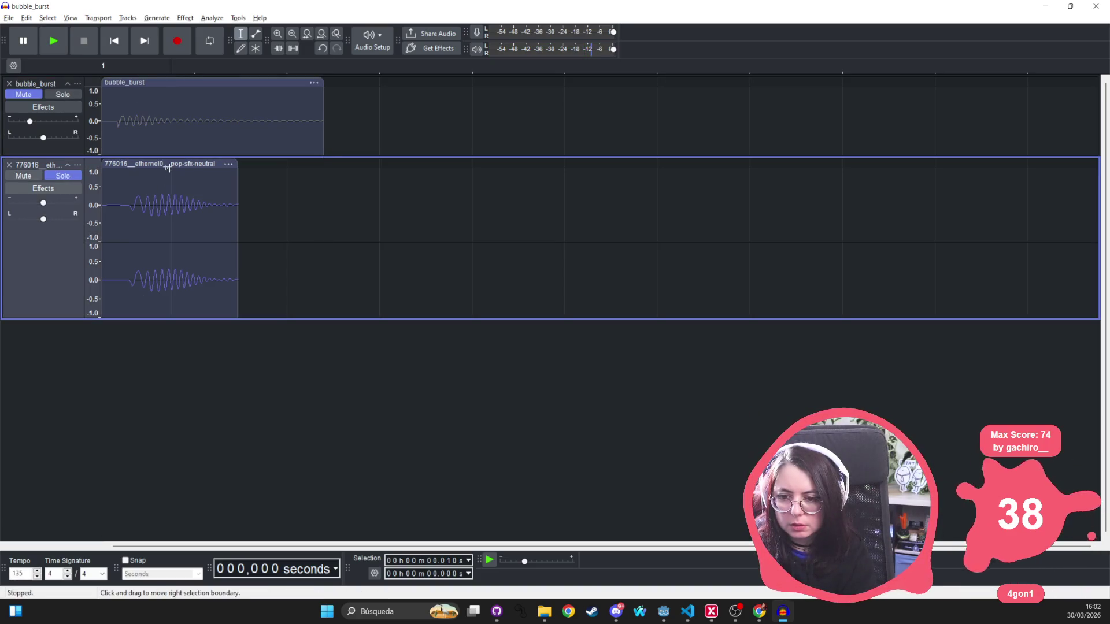
pyautogui.doubleClick(173, 243)
pyautogui.click(211, 17)
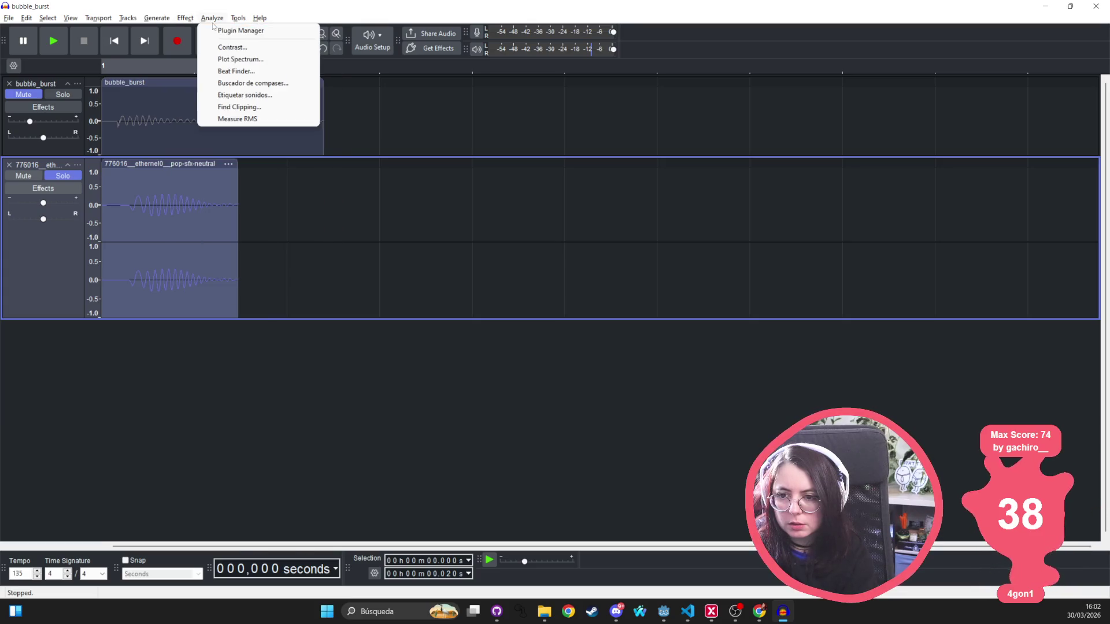
# Plot the pop clip's frequency spectrum and check the Frequency Analysis help page
pyautogui.click(226, 60)
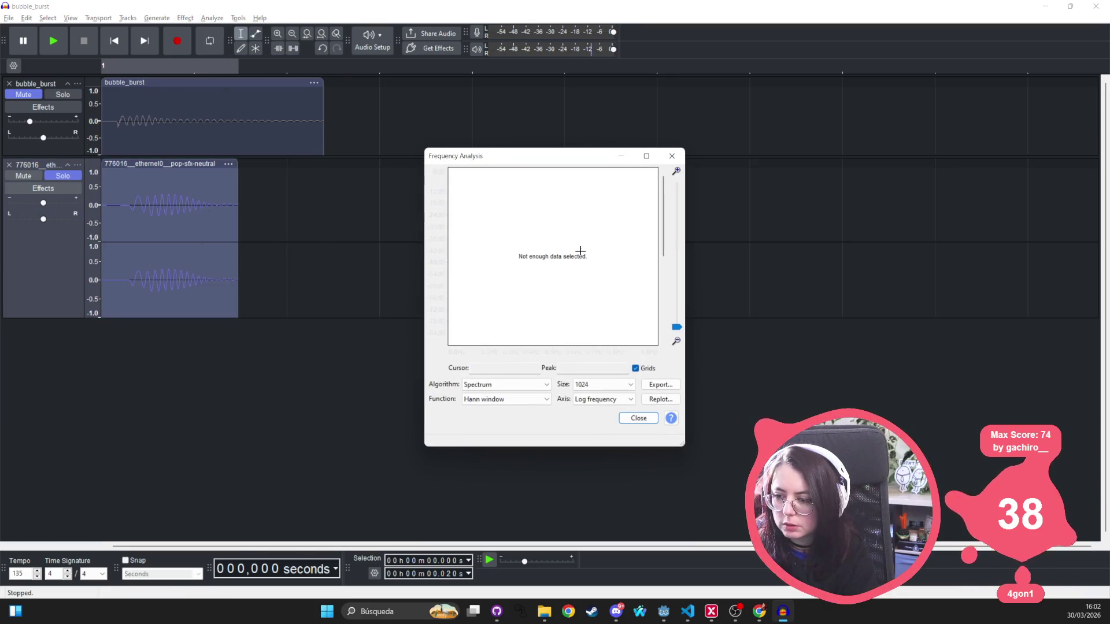
pyautogui.click(159, 188)
pyautogui.moveTo(139, 205)
pyautogui.mouseDown()
pyautogui.moveTo(179, 204)
pyautogui.moveTo(160, 204)
pyautogui.mouseUp()
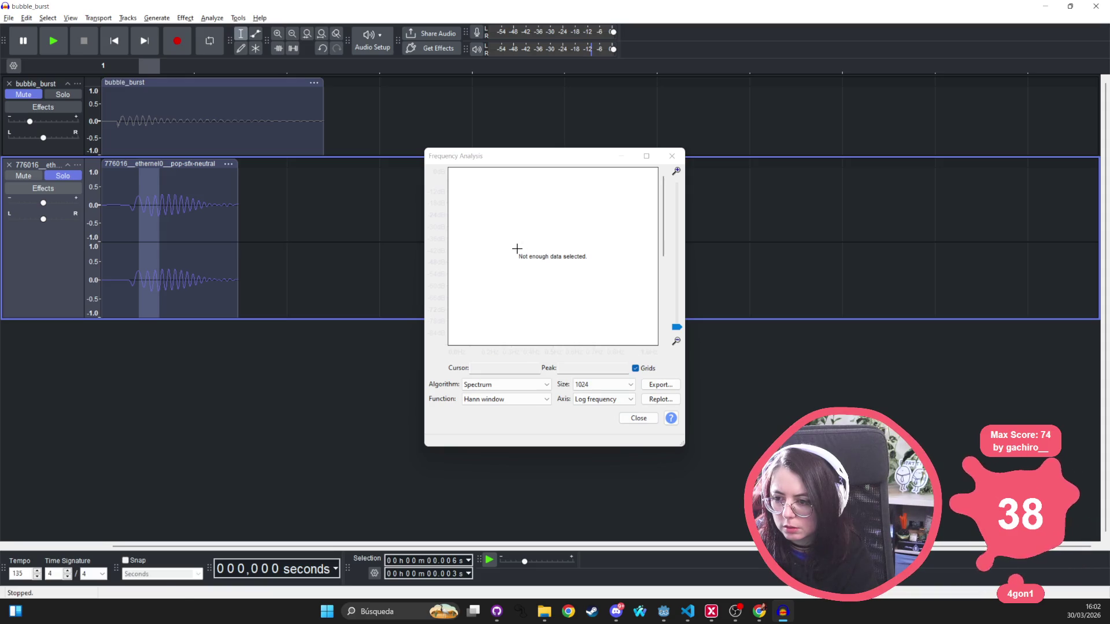
pyautogui.click(589, 295)
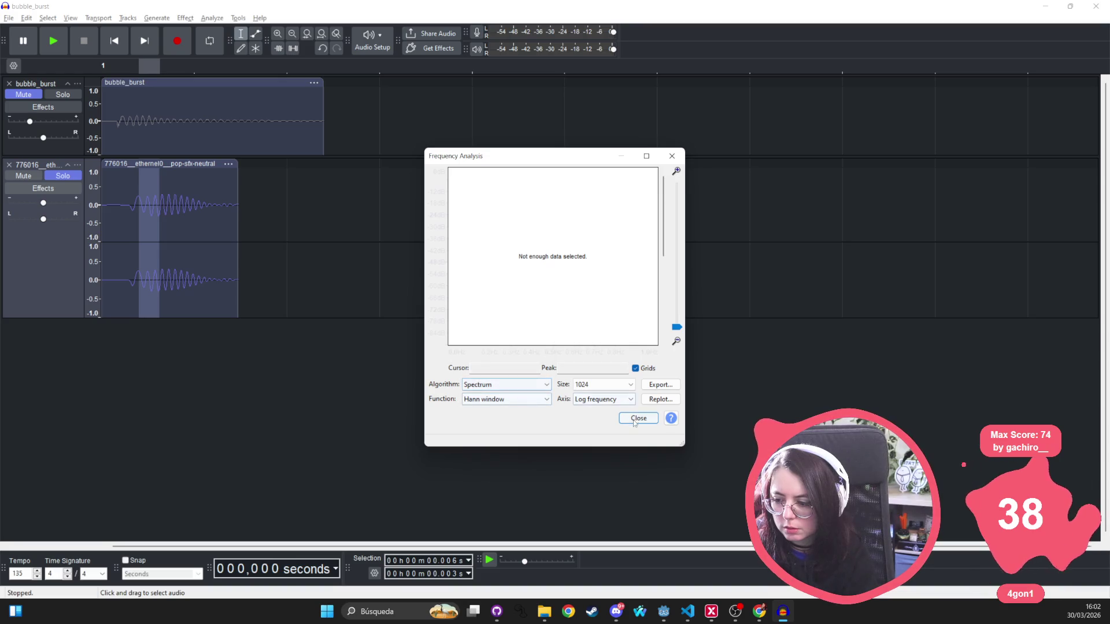
pyautogui.click(670, 418)
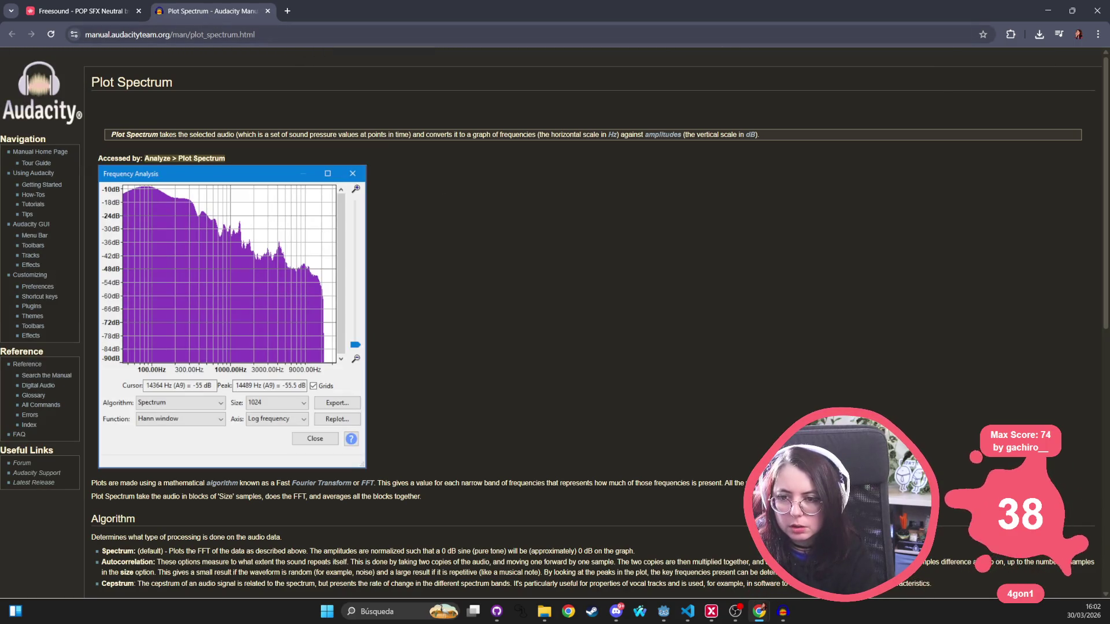
pyautogui.hotkey('ctrl', 'w')
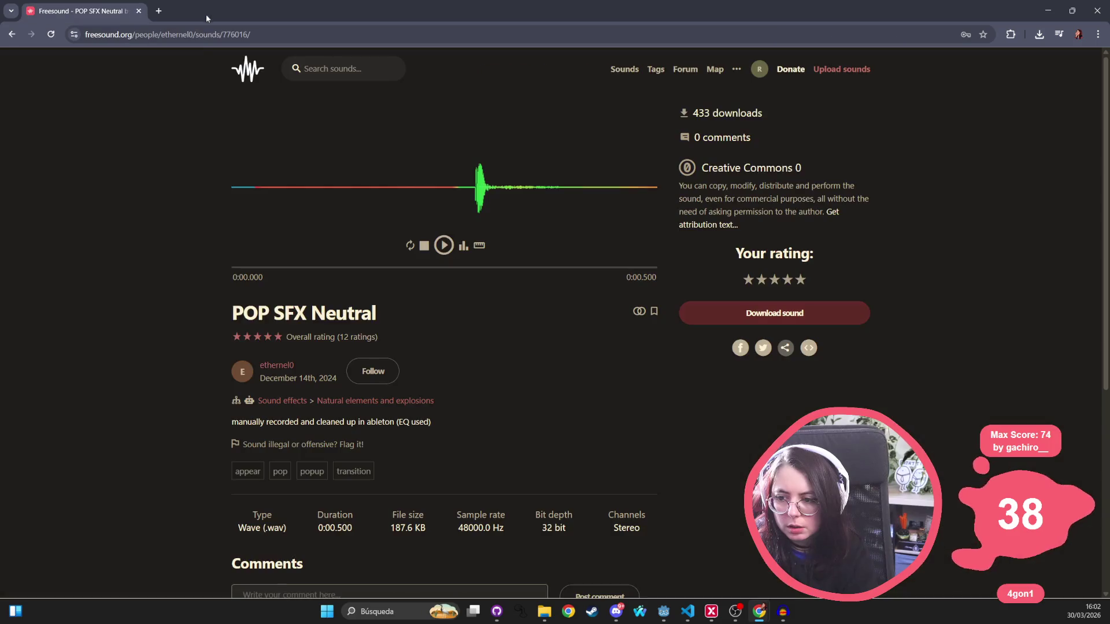
pyautogui.hotkey('alt', 'Tab')
# Reselect within the pop clip and close the Frequency Analysis window
pyautogui.click(170, 227)
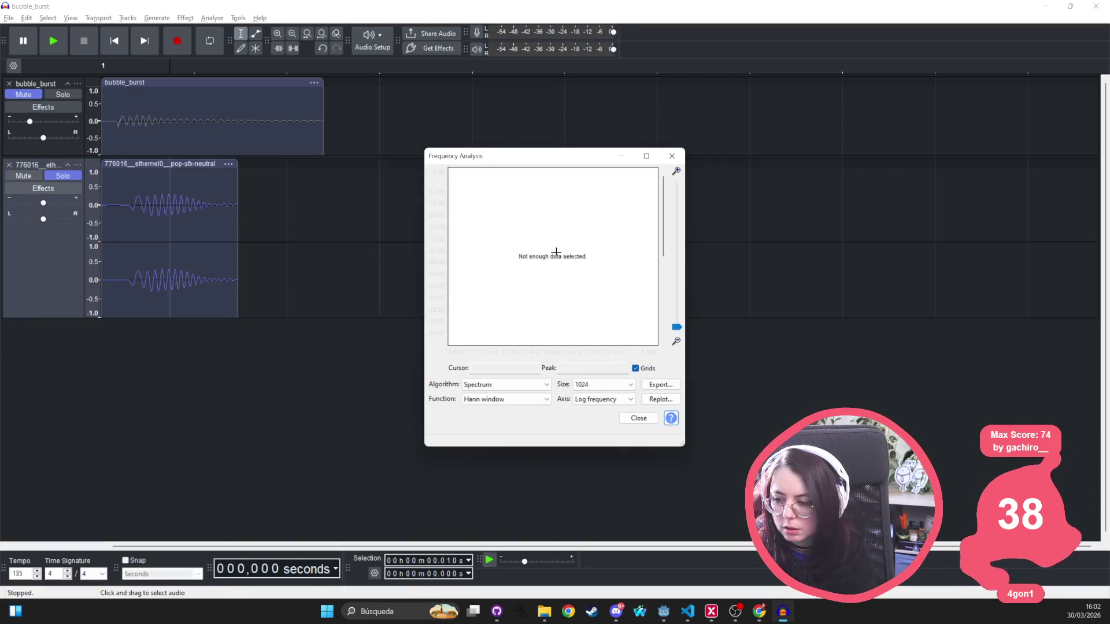
pyautogui.click(157, 167)
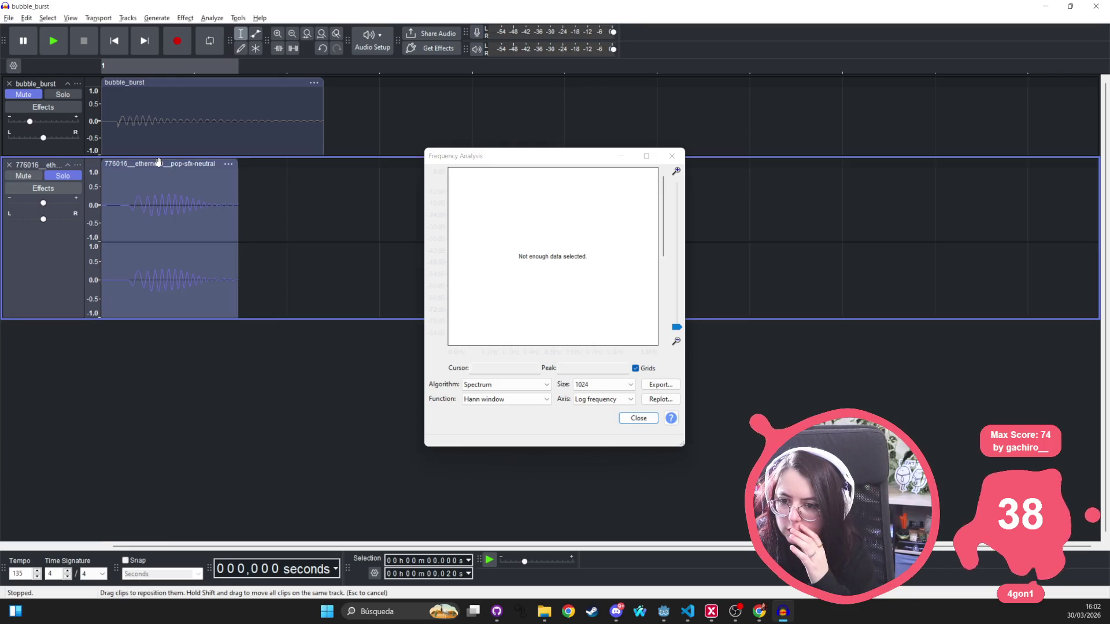
pyautogui.click(502, 371)
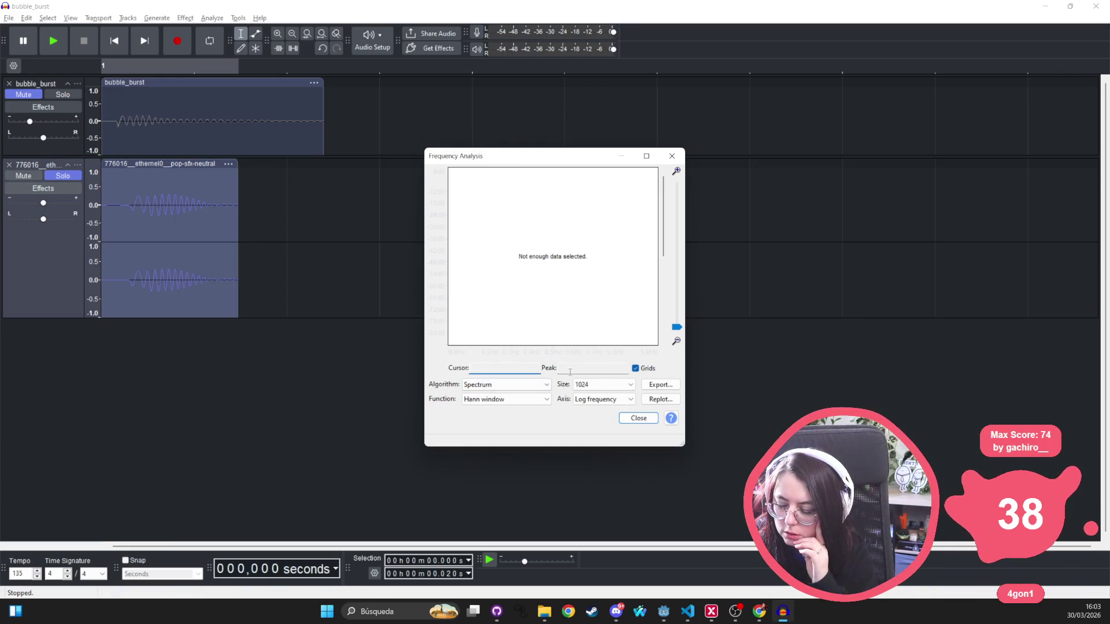
pyautogui.click(144, 215)
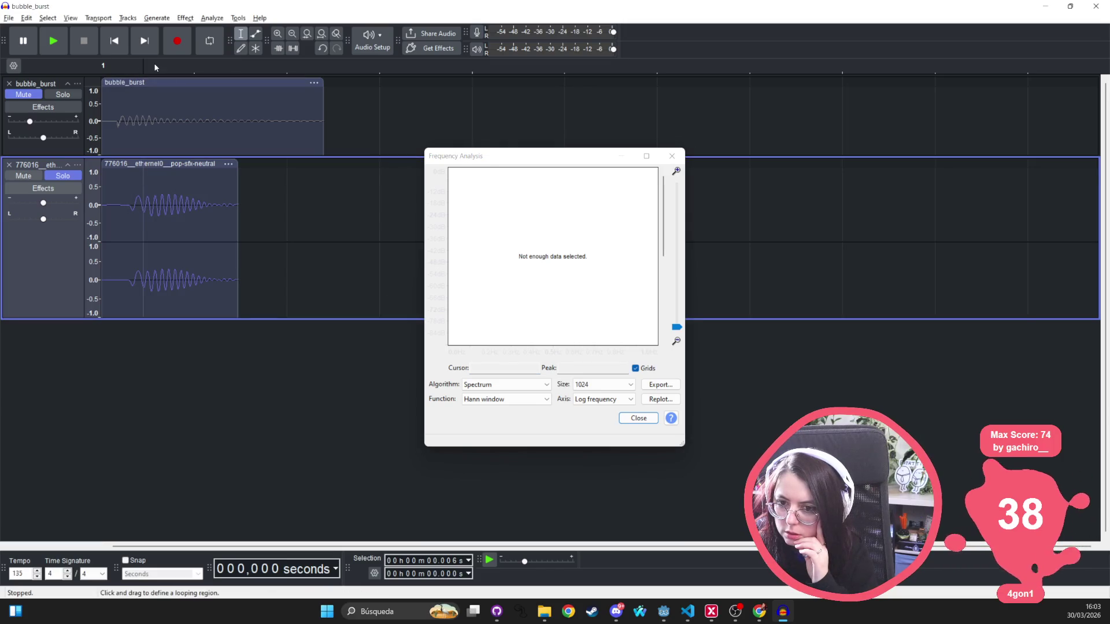
pyautogui.click(672, 156)
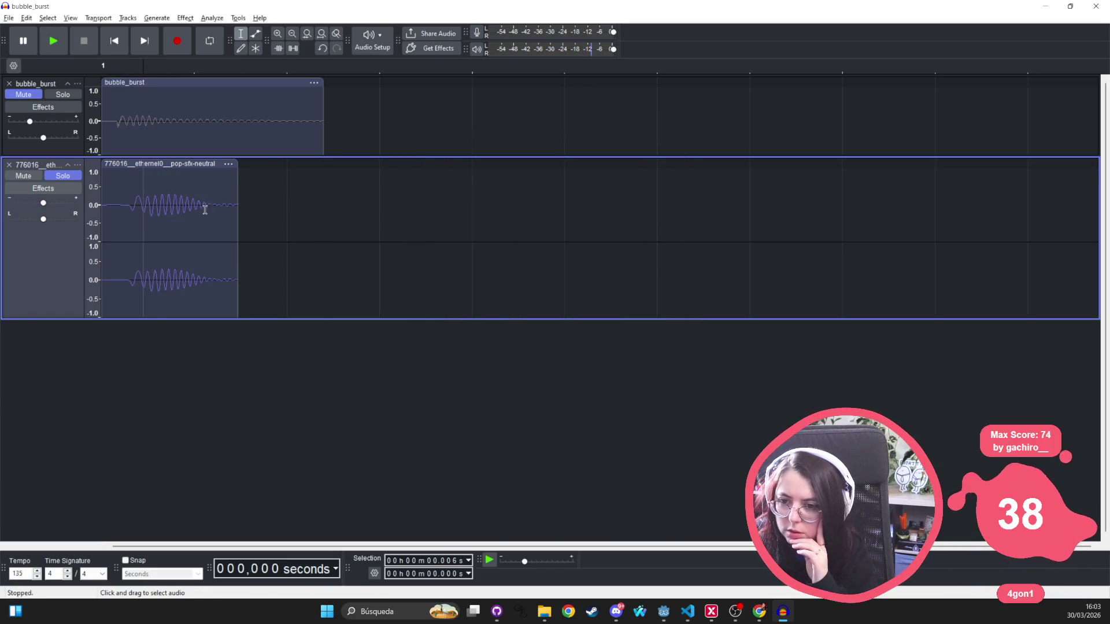
# Plot a tiny pop slice, close the empty result, and select its first 0.023 s
pyautogui.moveTo(160, 231); pyautogui.dragTo(167, 231)
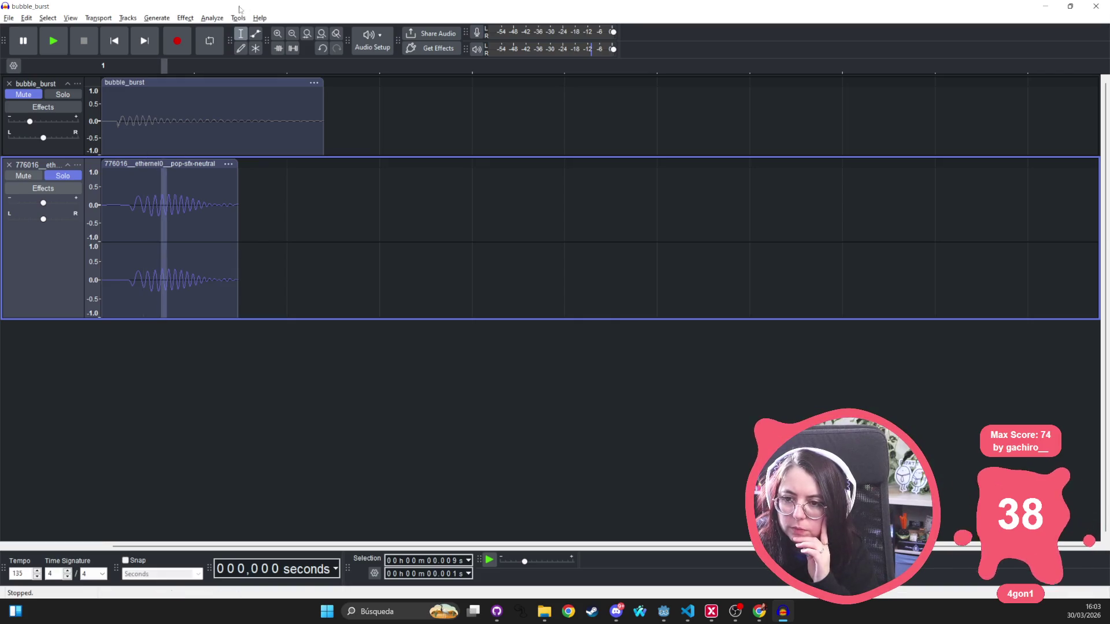
pyautogui.click(210, 18)
pyautogui.click(247, 59)
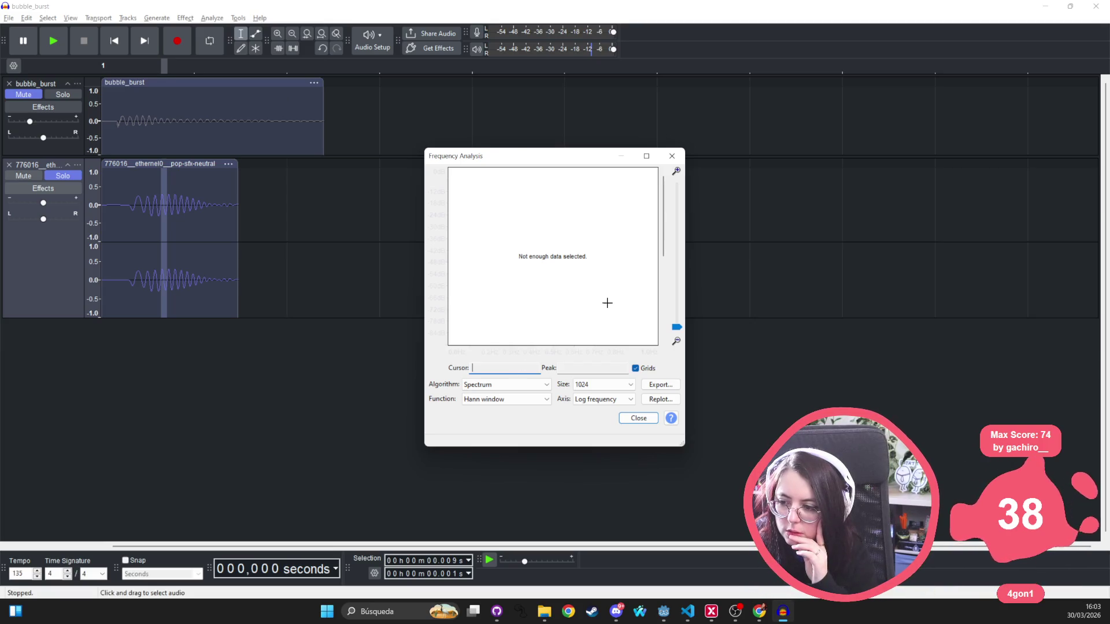
pyautogui.click(671, 155)
pyautogui.moveTo(252, 248); pyautogui.dragTo(102, 249)
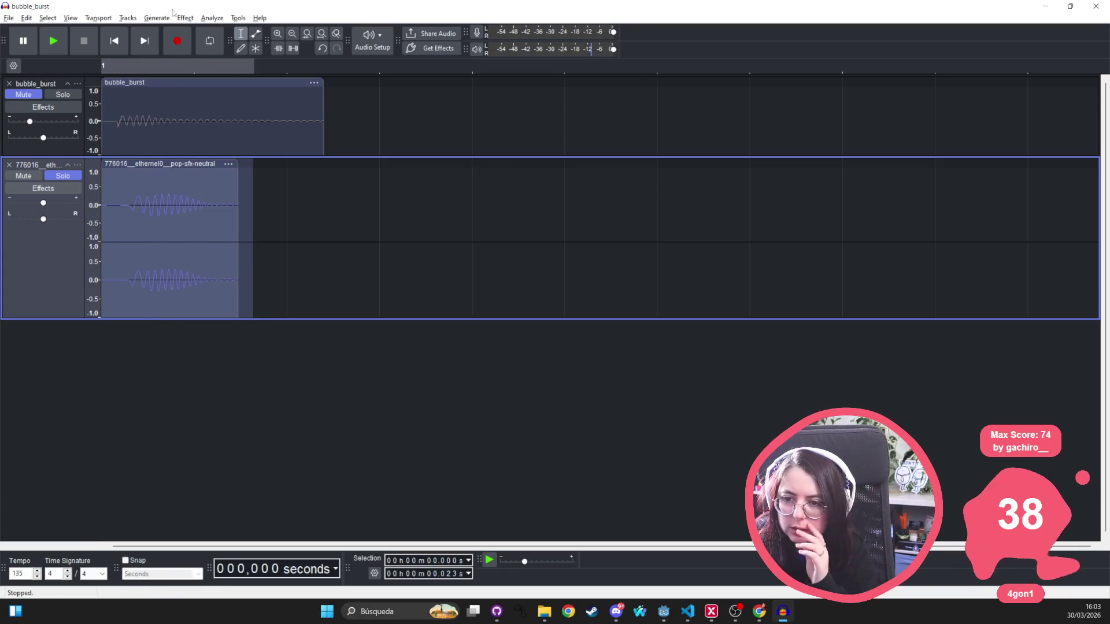
# Plot frequency spectra of the pop selection and the bubble_burst track
pyautogui.click(220, 18)
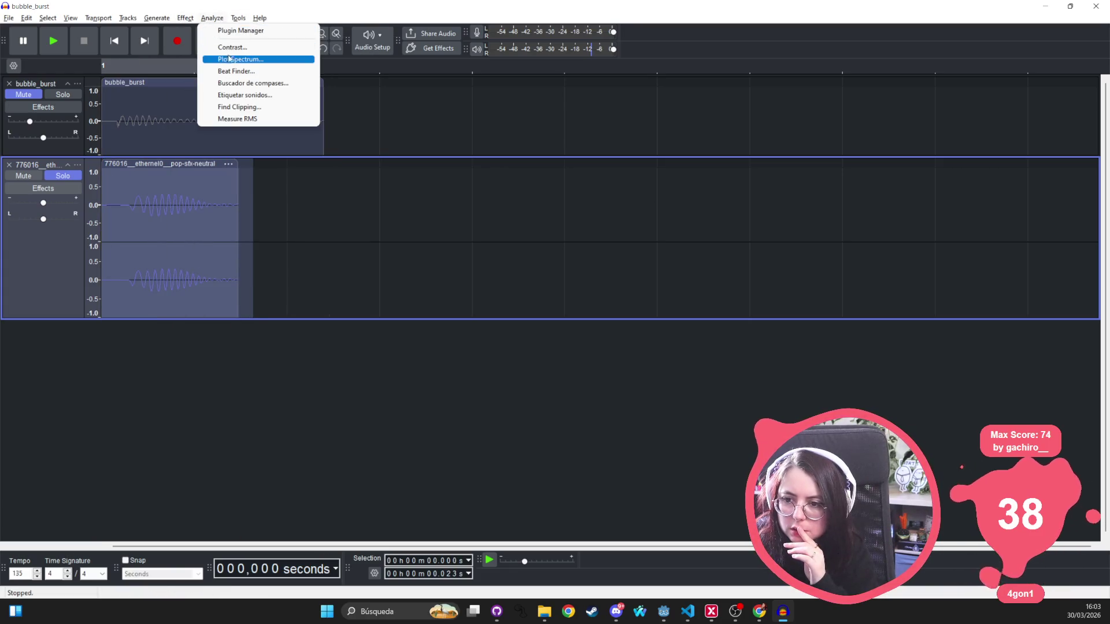
pyautogui.click(231, 59)
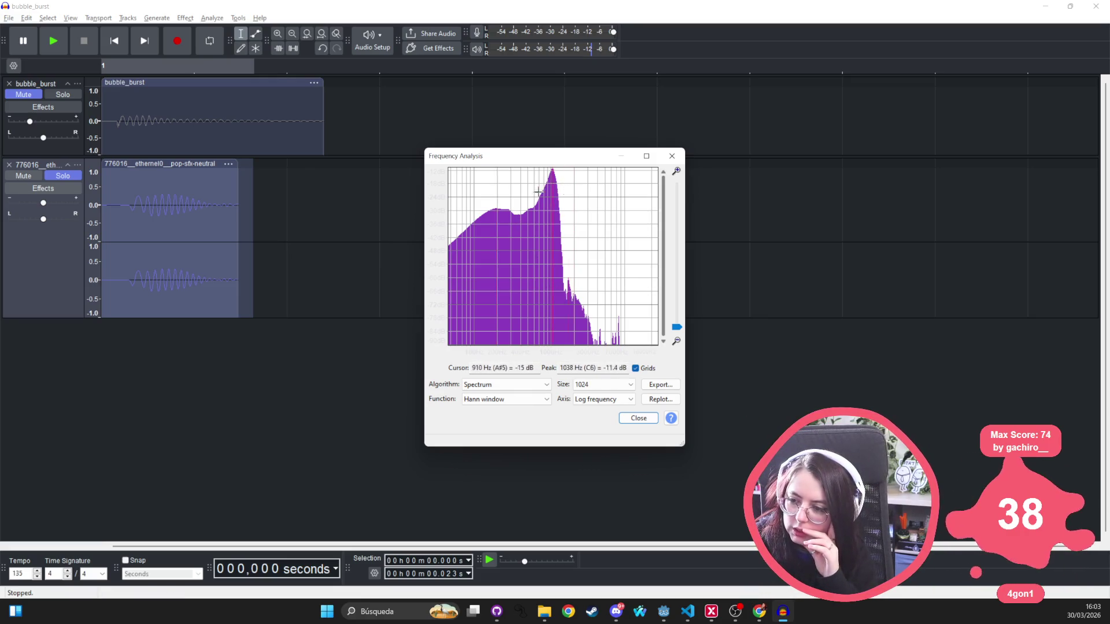
pyautogui.click(540, 104)
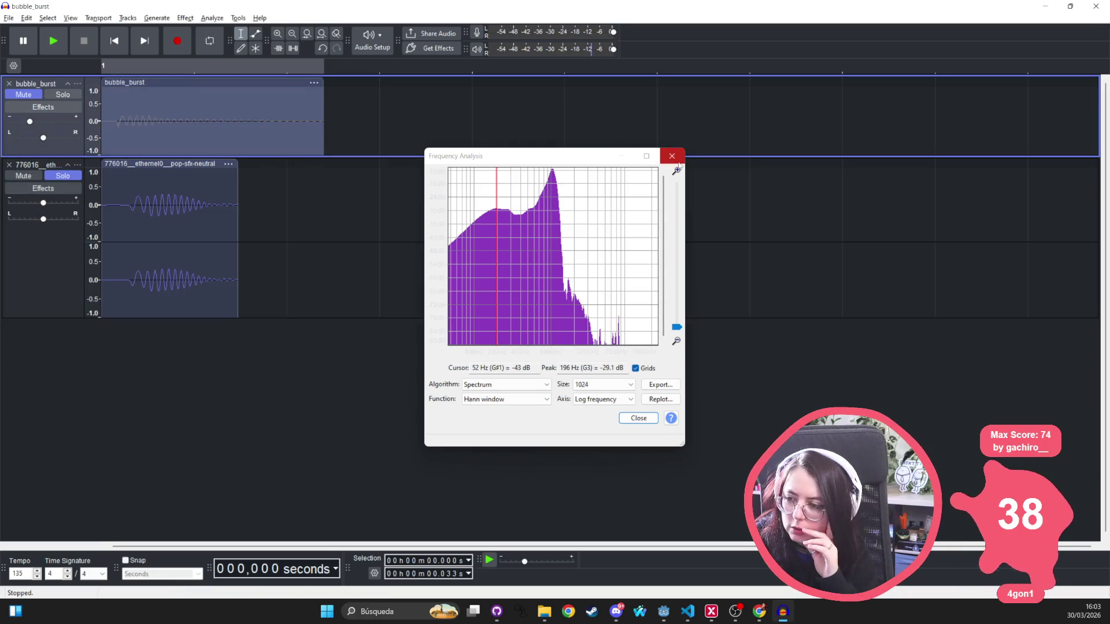
pyautogui.click(672, 156)
pyautogui.click(212, 17)
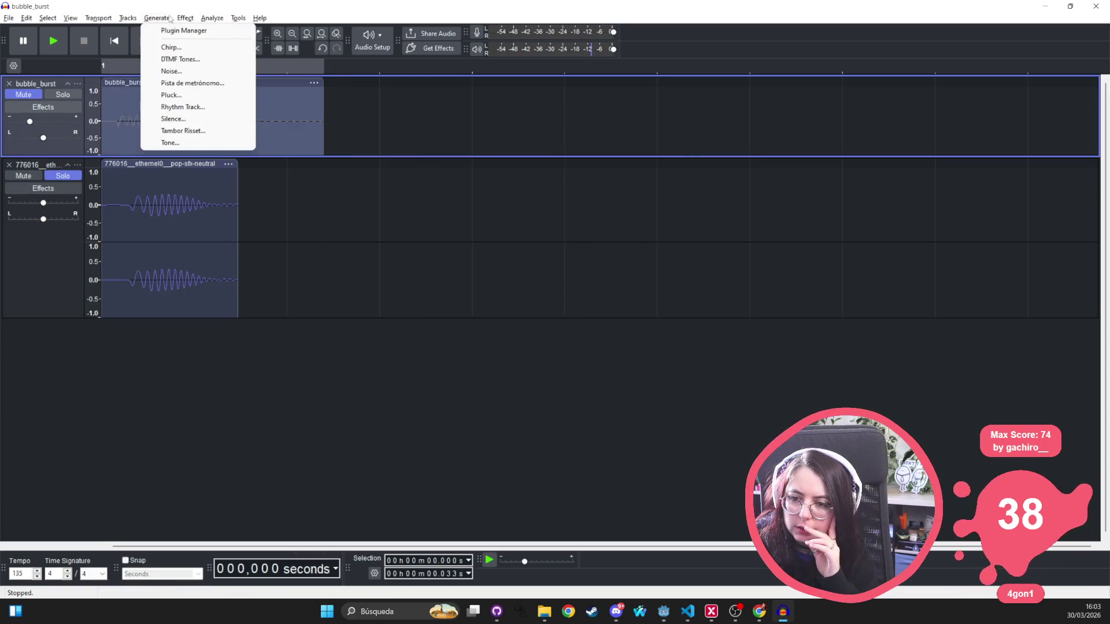
pyautogui.click(199, 18)
pyautogui.click(211, 18)
pyautogui.click(225, 60)
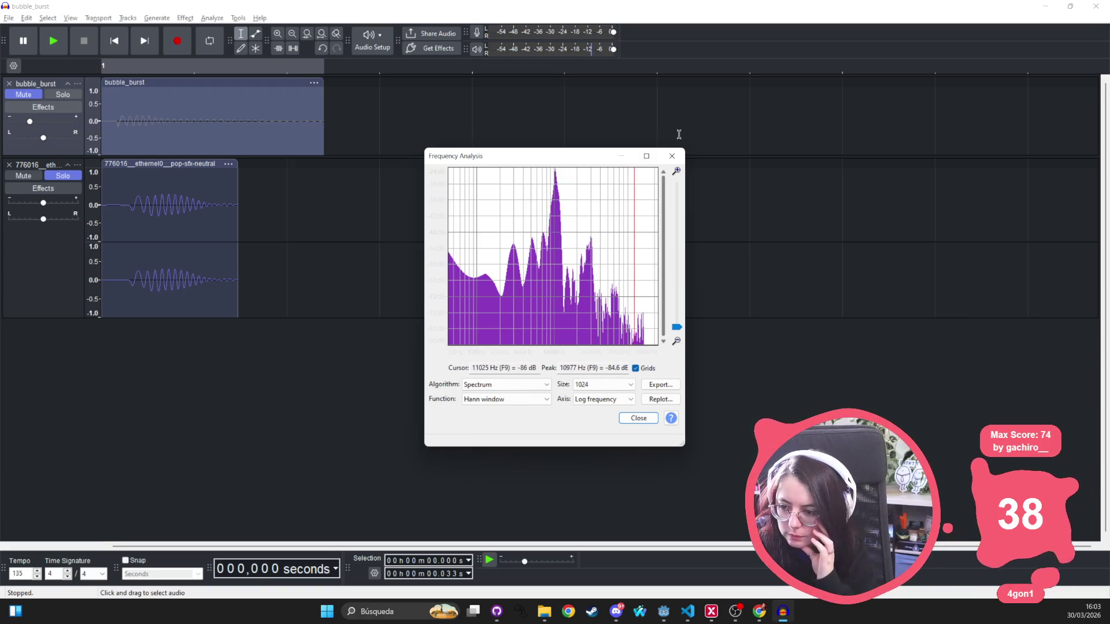
pyautogui.click(672, 156)
# Select the pop clip from its start to 0.030 s after an empty spectrum plot
pyautogui.click(174, 164)
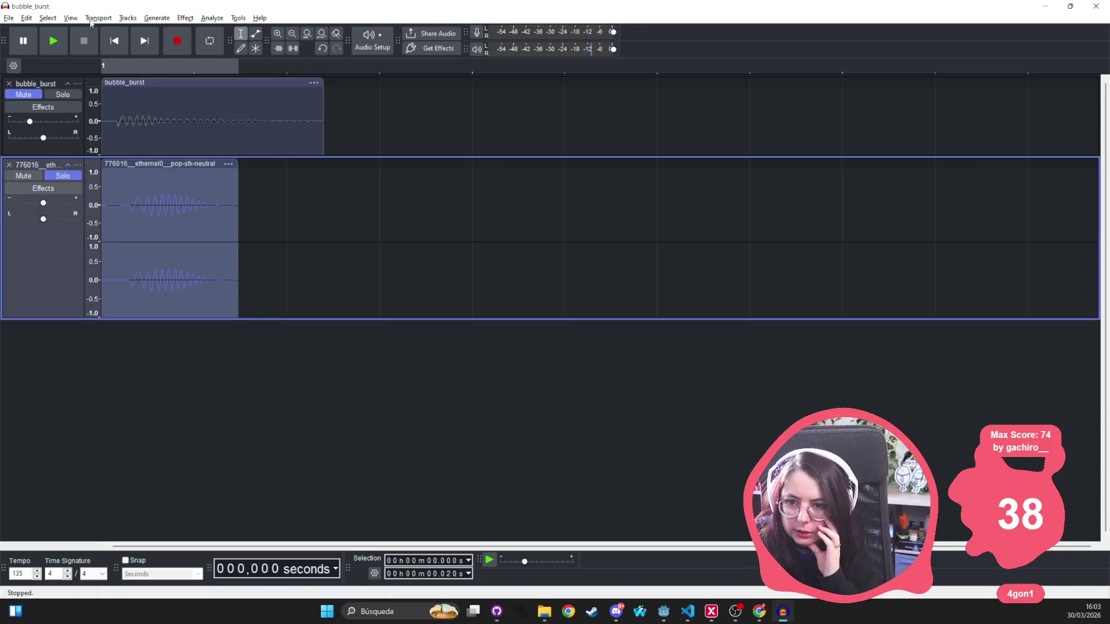
pyautogui.click(98, 18)
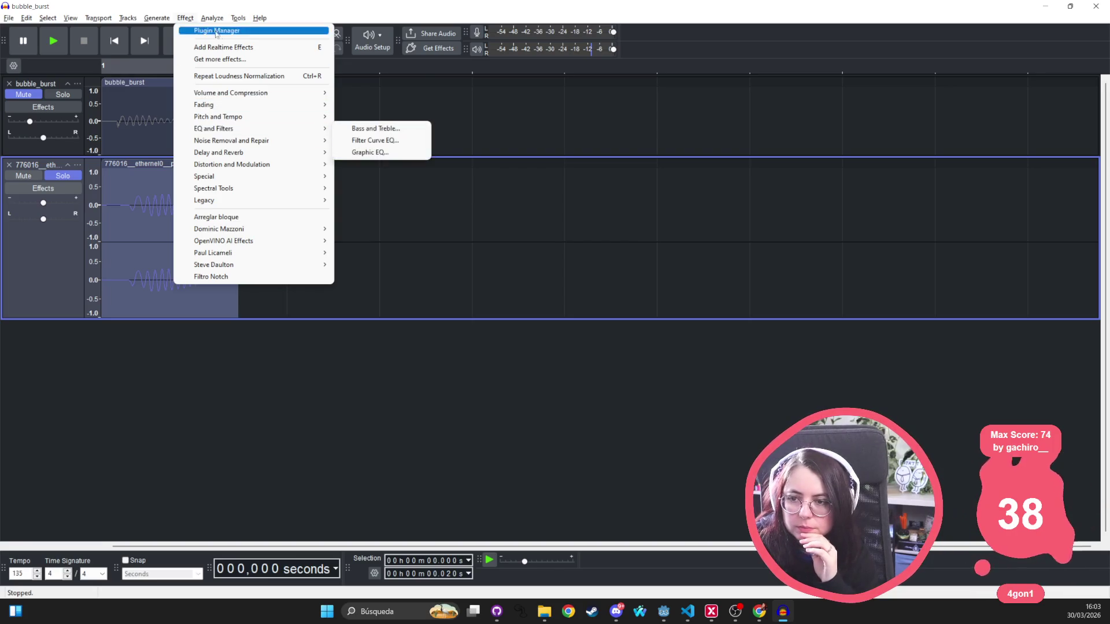
pyautogui.moveTo(213, 18)
pyautogui.click(233, 60)
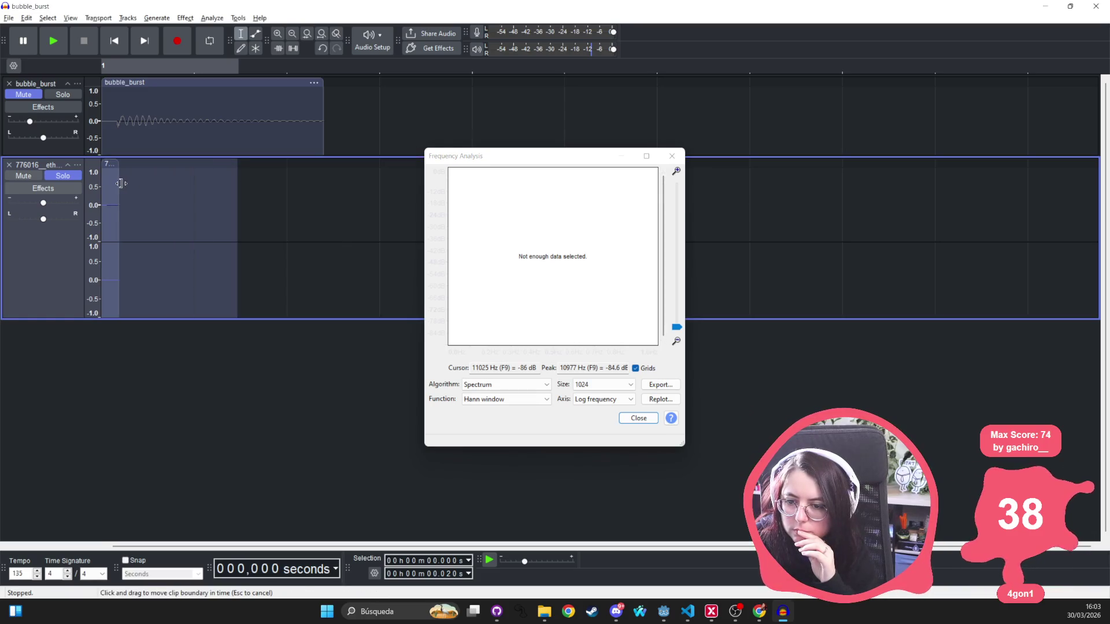
pyautogui.click(298, 201)
pyautogui.moveTo(298, 200); pyautogui.dragTo(63, 186)
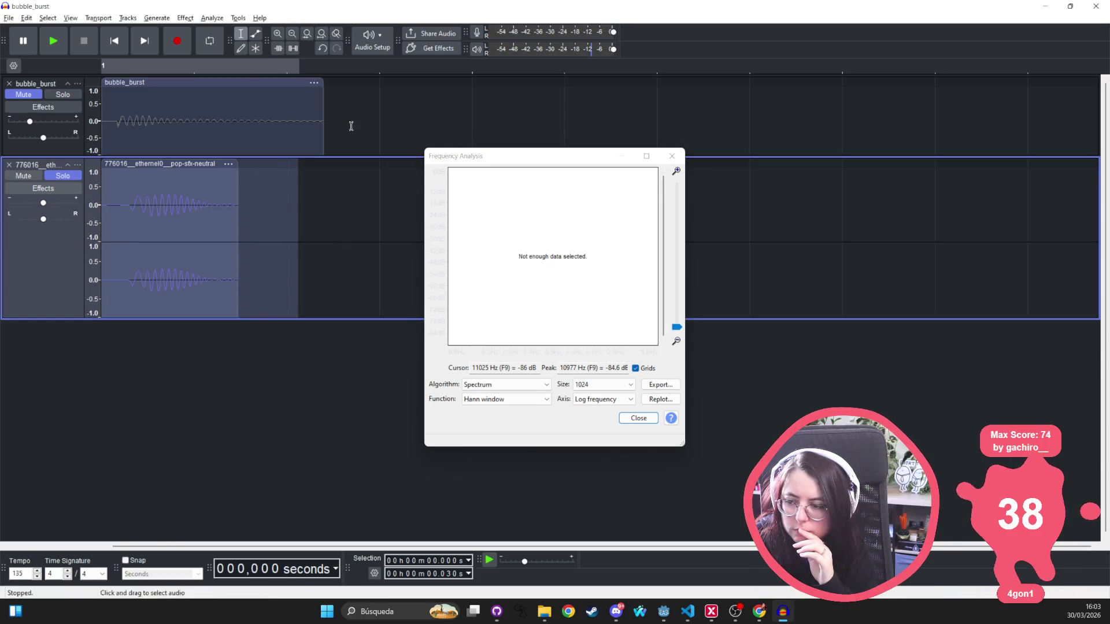
pyautogui.click(671, 156)
# Plot the 0.030 s pop selection's spectrum (peak 1038 Hz, C6), then solo and play it
pyautogui.click(212, 18)
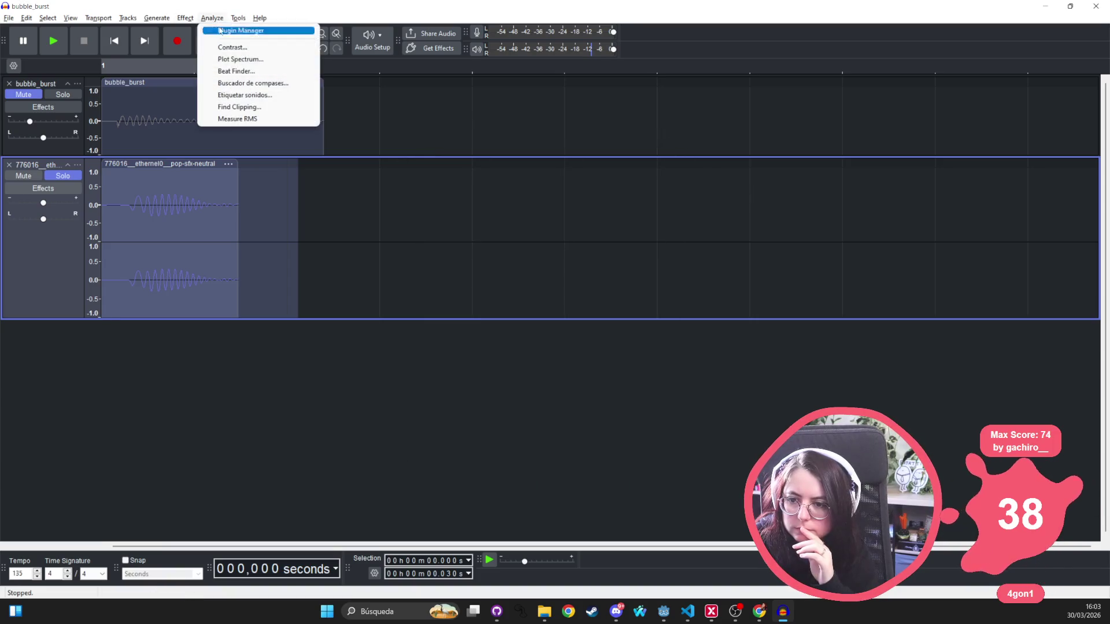
pyautogui.click(240, 59)
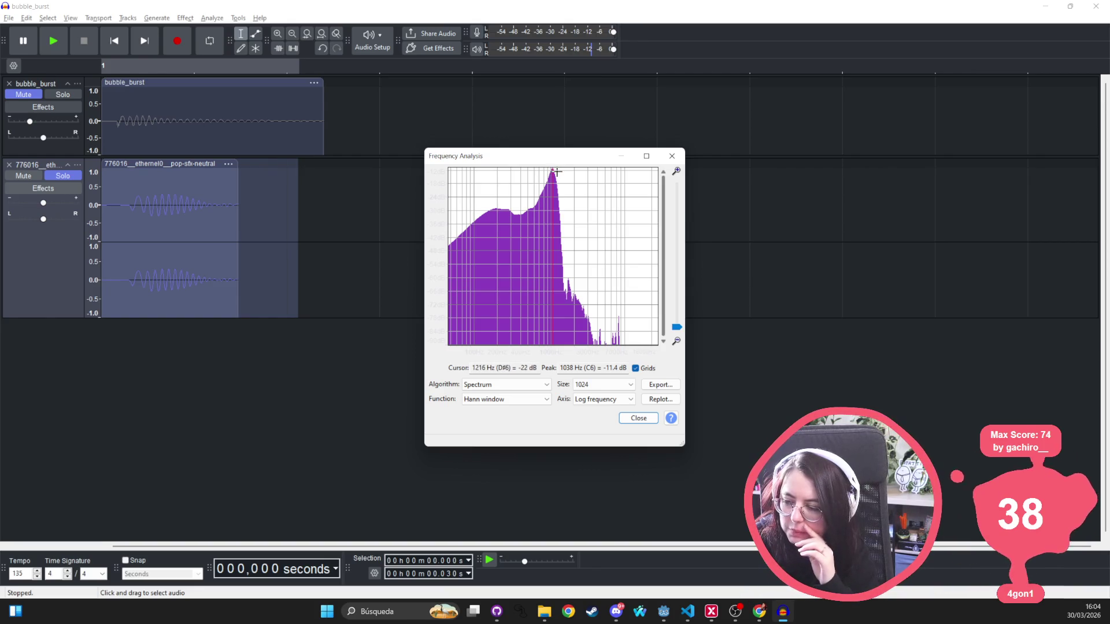
pyautogui.click(672, 156)
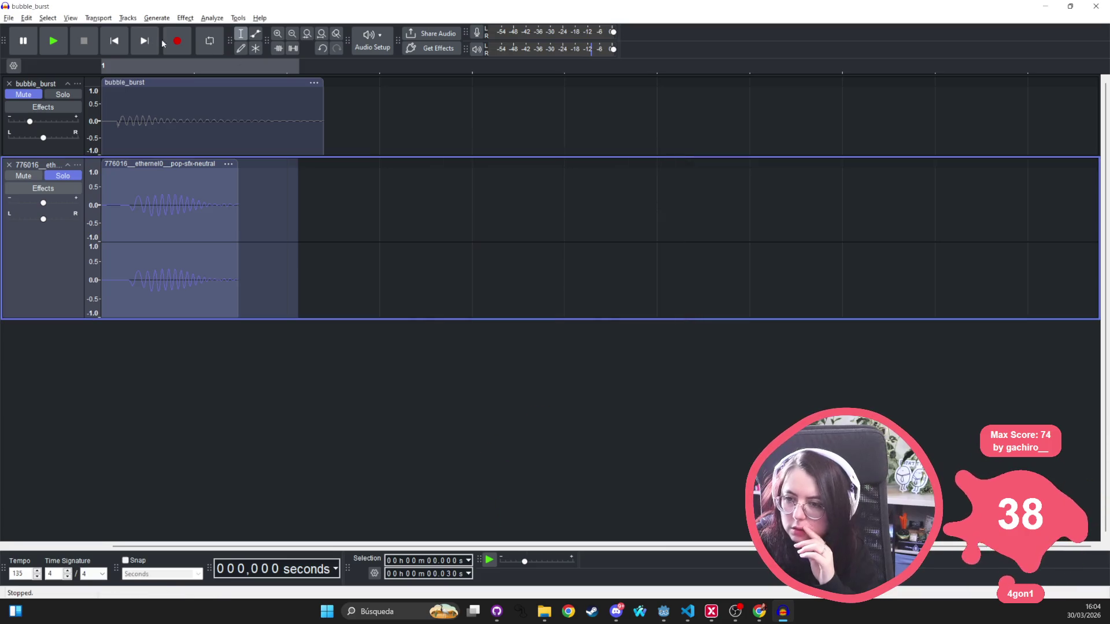
pyautogui.click(186, 18)
pyautogui.click(186, 18)
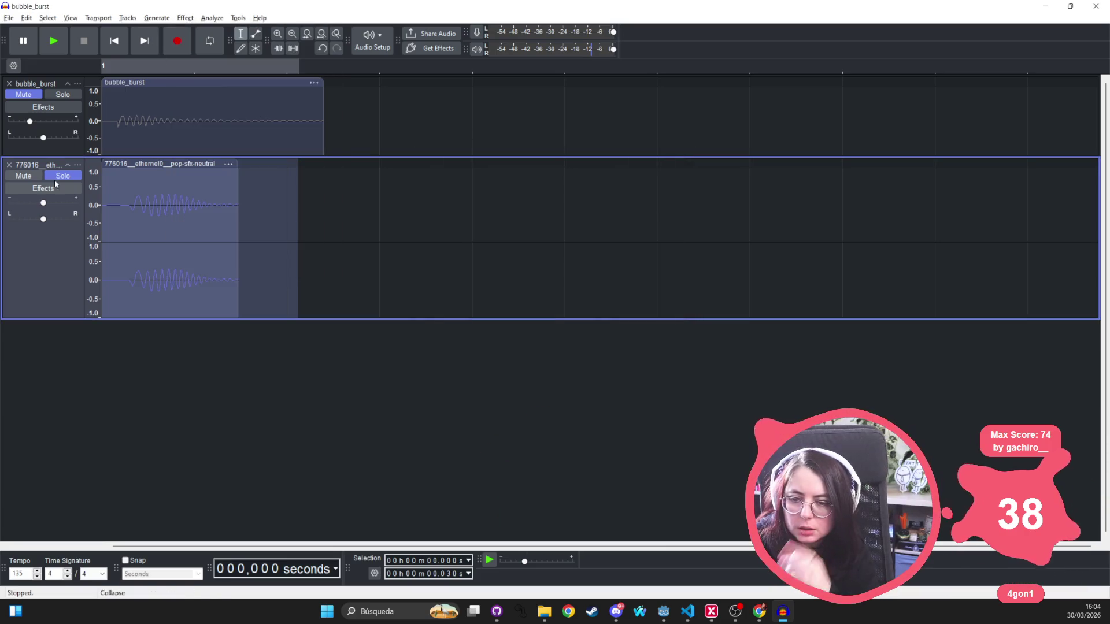
pyautogui.click(63, 178)
pyautogui.press('space')
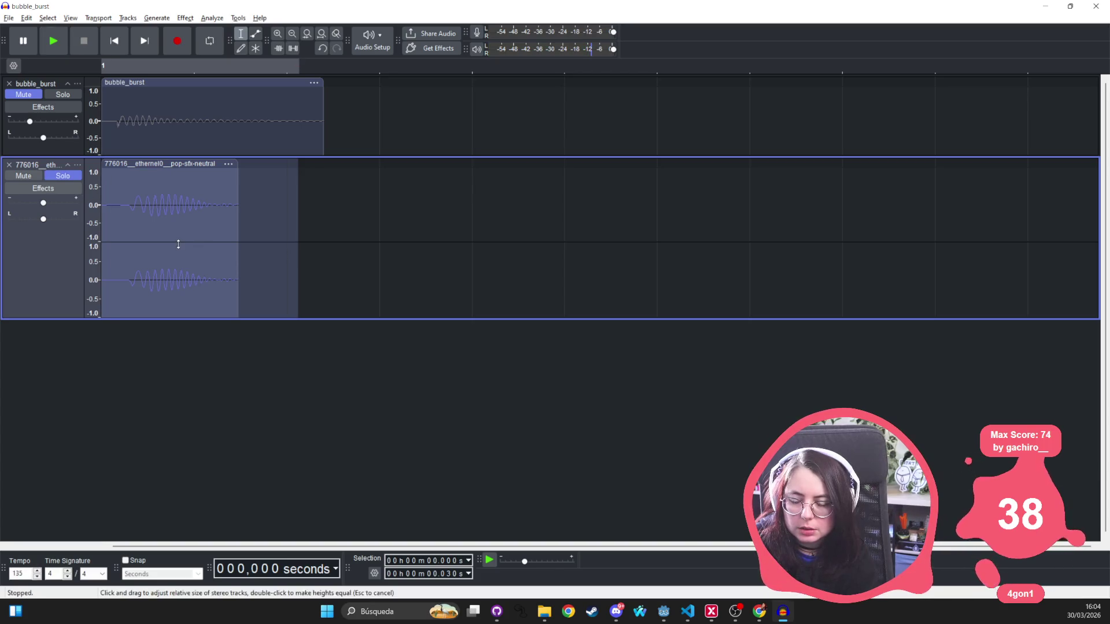
pyautogui.click(166, 19)
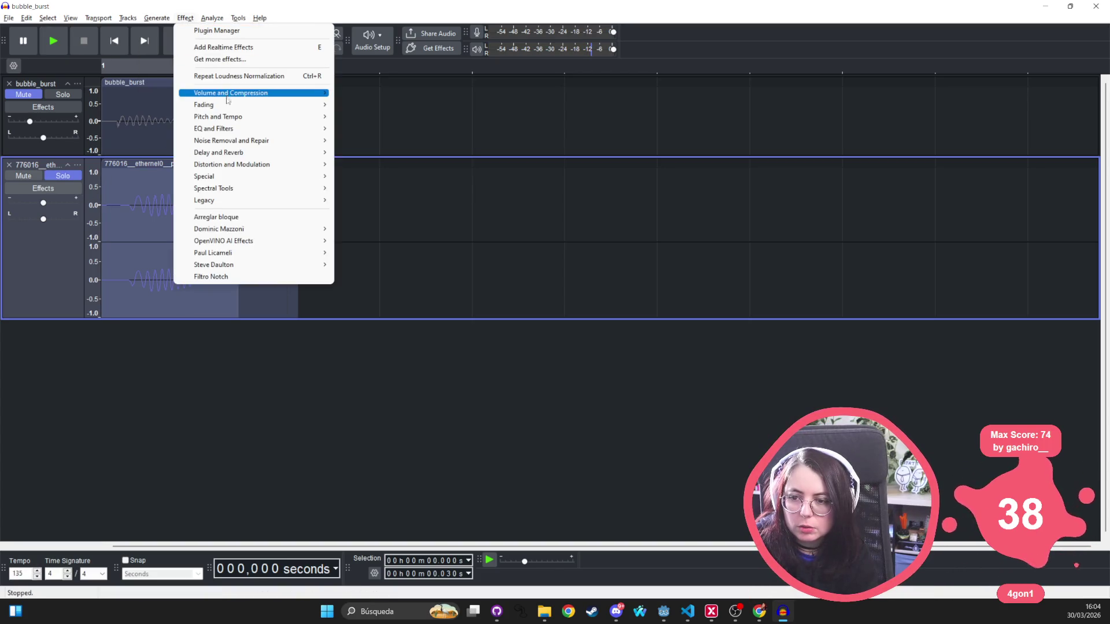
# Open Filter Curve EQ, reset it to flat and try control points near 1 kHz
pyautogui.moveTo(215, 131)
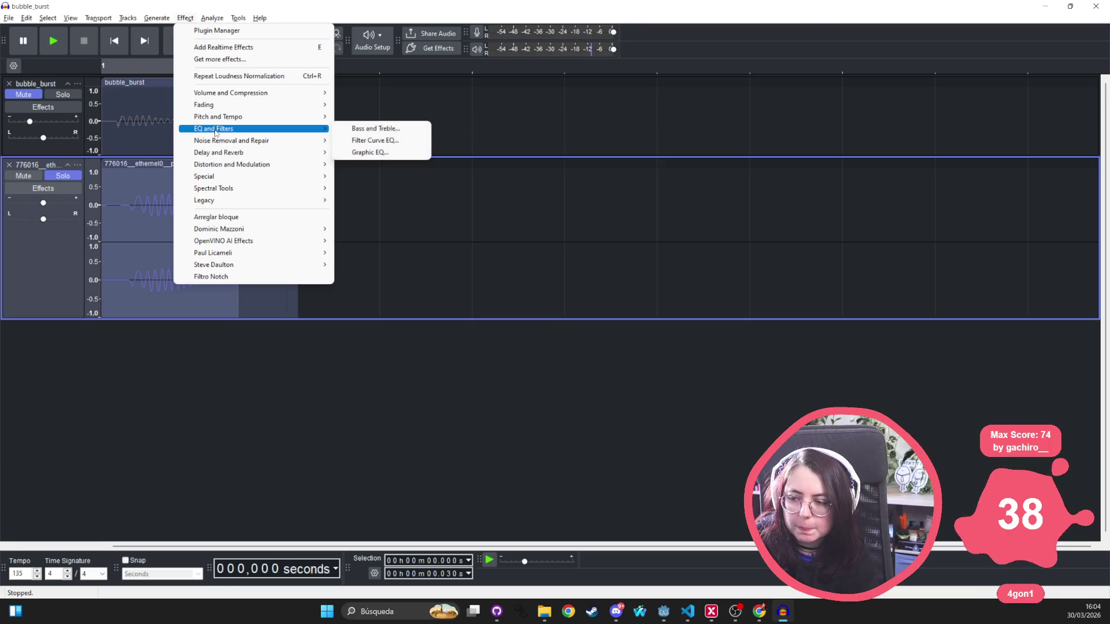
pyautogui.click(370, 140)
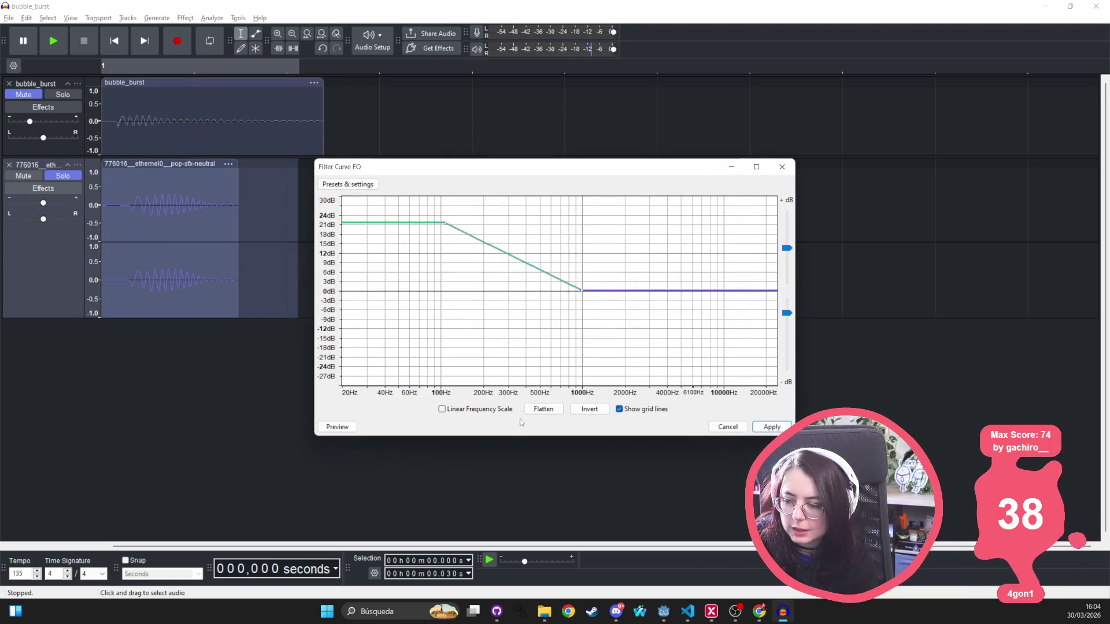
pyautogui.click(544, 409)
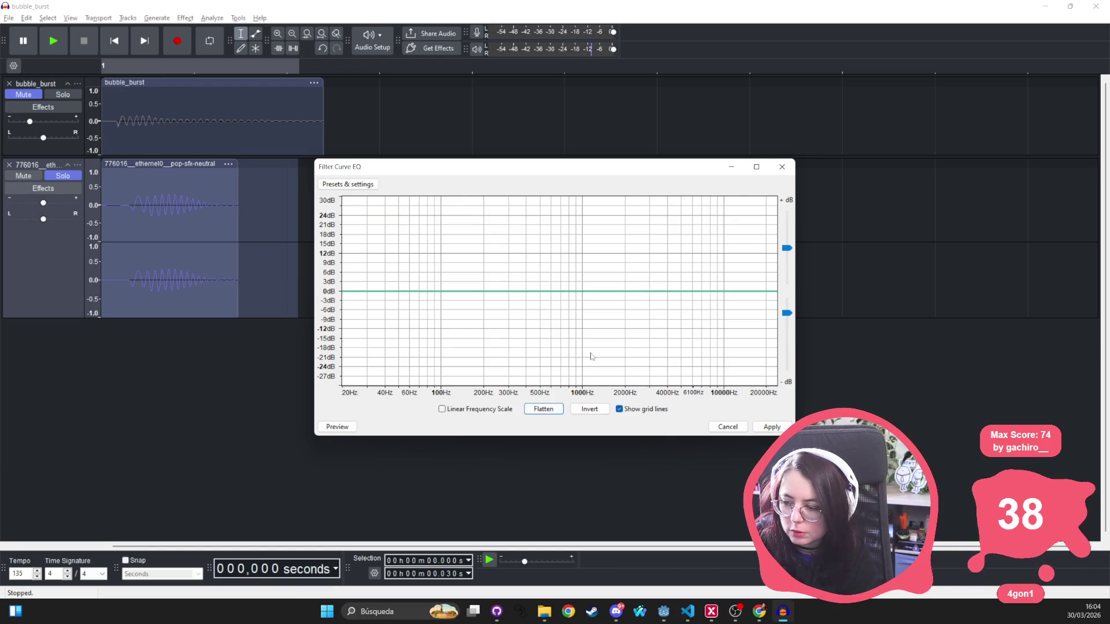
pyautogui.click(550, 293)
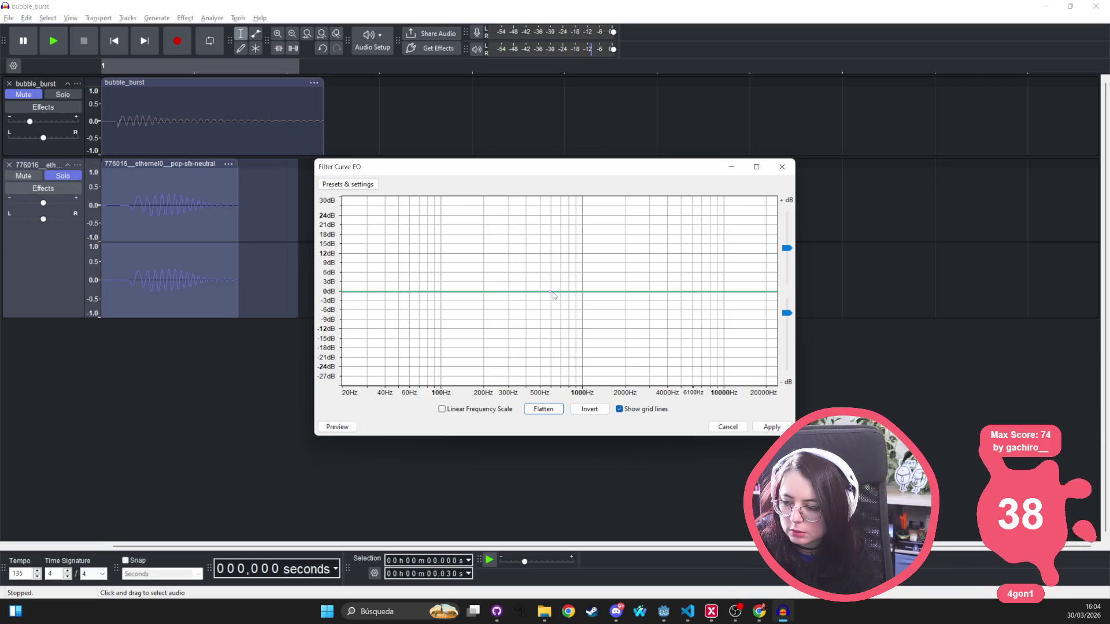
pyautogui.moveTo(550, 294); pyautogui.dragTo(564, 294)
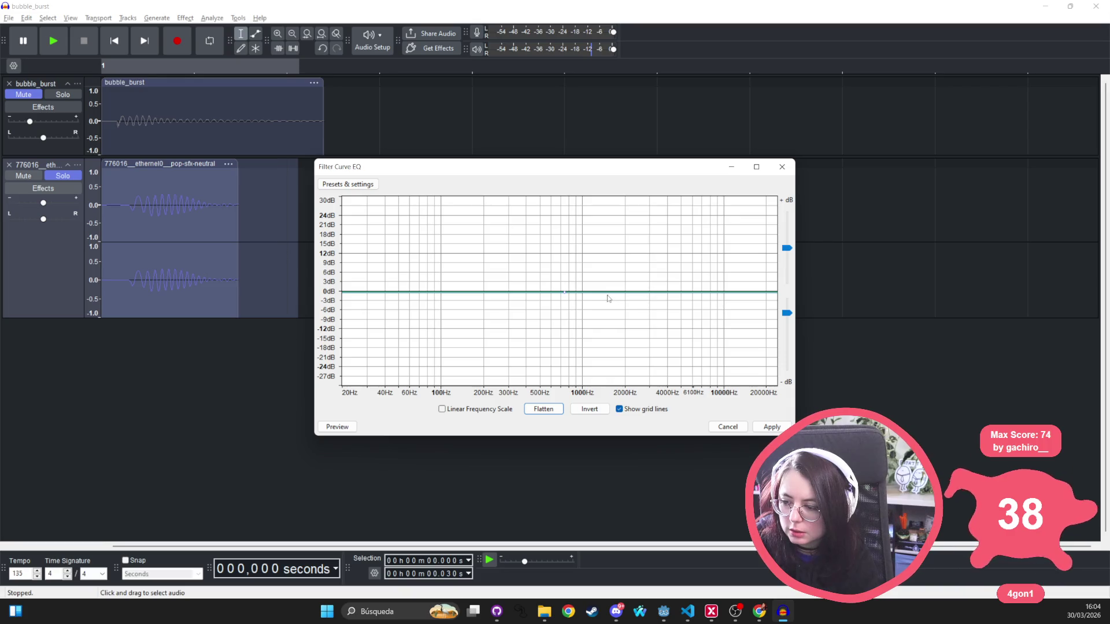
pyautogui.click(601, 296)
pyautogui.moveTo(601, 295); pyautogui.dragTo(565, 360)
# Pull a -12 dB notch around 1000 Hz and preview it on the pop
pyautogui.press('space')
pyautogui.click(564, 292)
pyautogui.moveTo(586, 296)
pyautogui.mouseDown()
pyautogui.moveTo(573, 328)
pyautogui.moveTo(602, 331)
pyautogui.mouseUp()
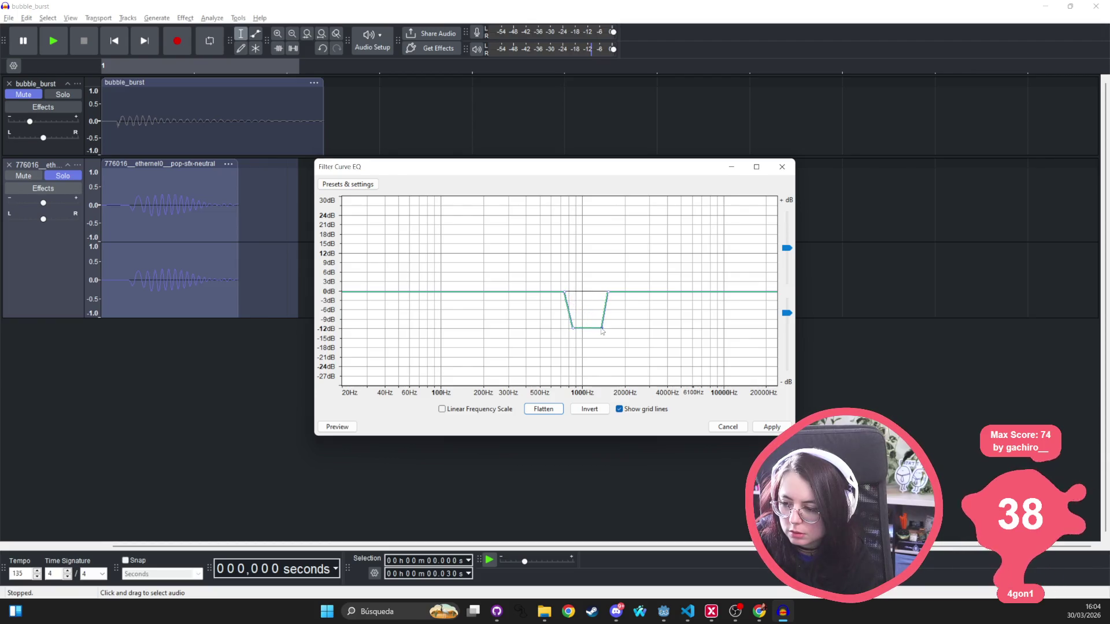
pyautogui.click(347, 431)
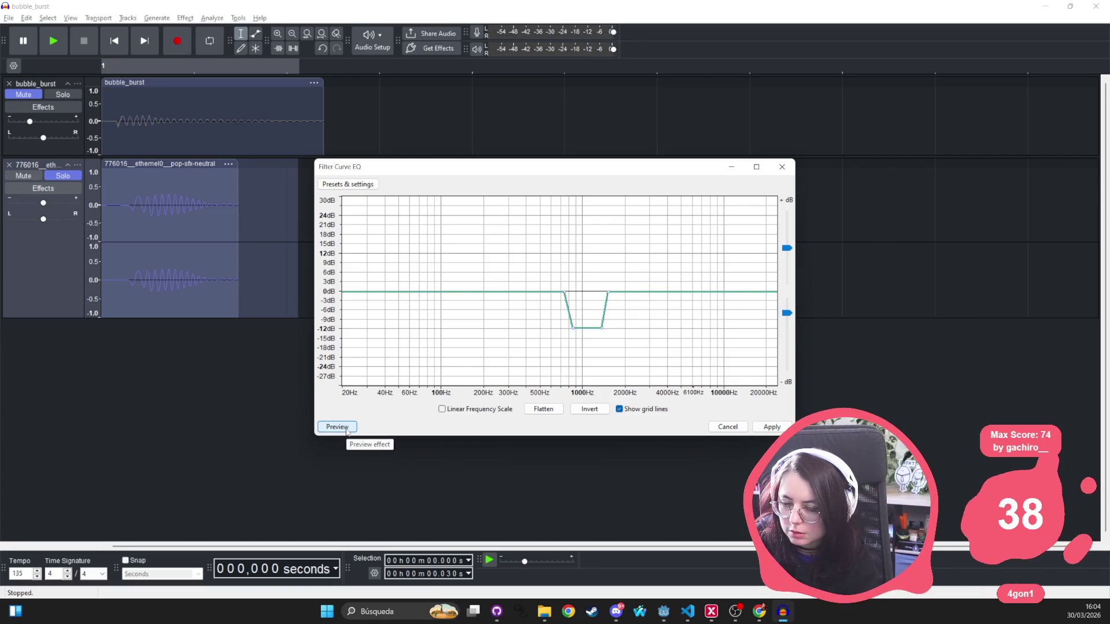
pyautogui.click(347, 431)
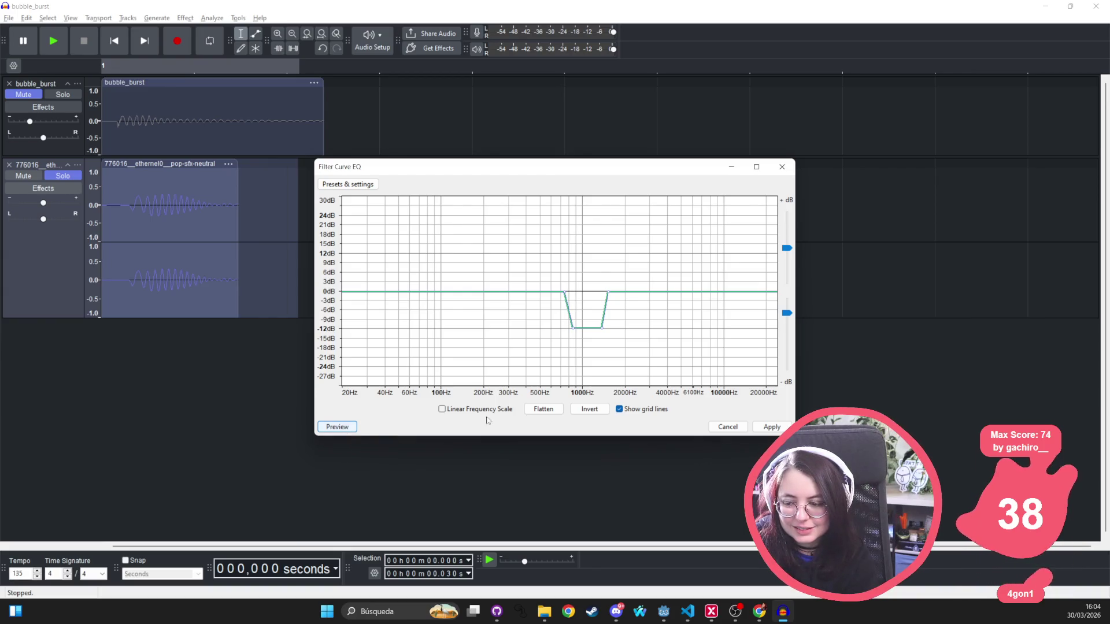
# Reset the curve and rebuild the notch with points near 900 Hz and 1300 Hz at about -12 dB
pyautogui.click(546, 410)
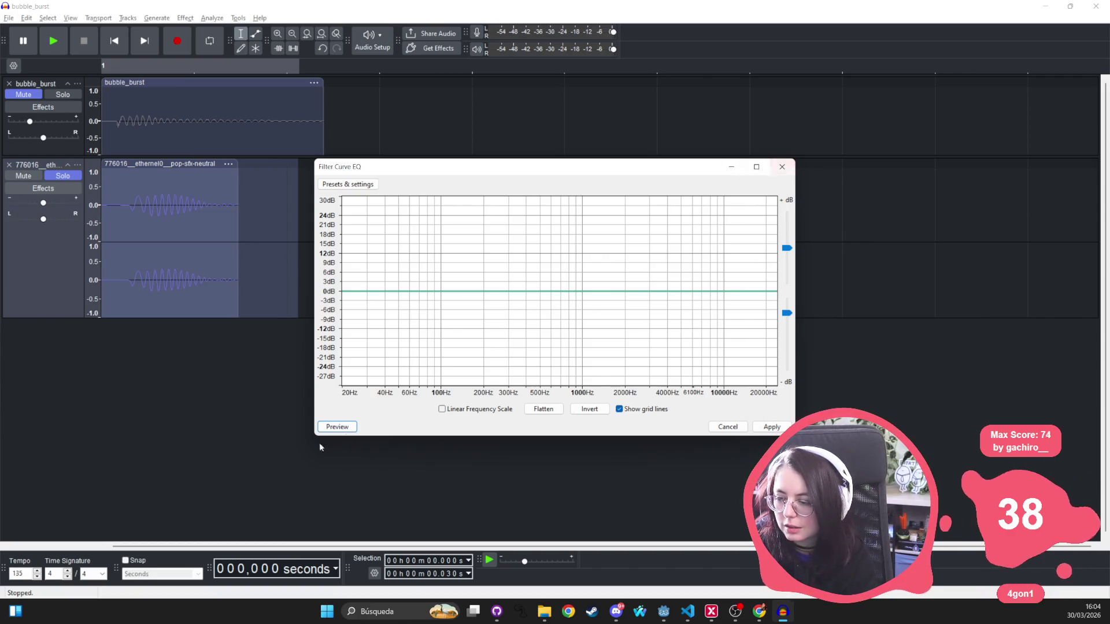
pyautogui.click(558, 293)
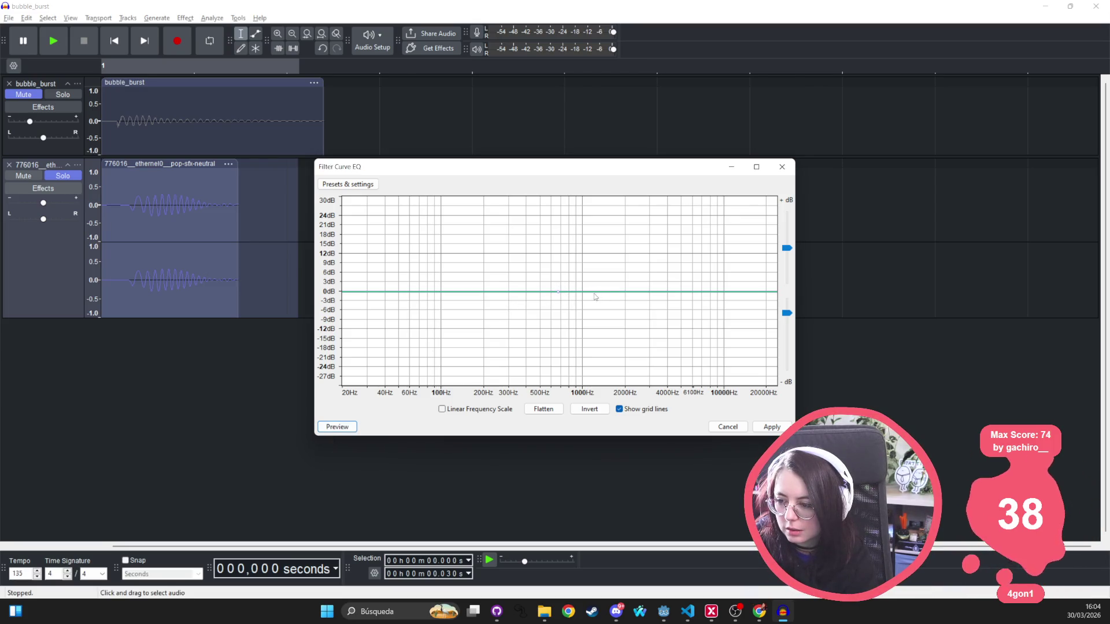
pyautogui.click(603, 295)
pyautogui.moveTo(603, 299); pyautogui.dragTo(583, 340)
pyautogui.moveTo(567, 296); pyautogui.dragTo(563, 331)
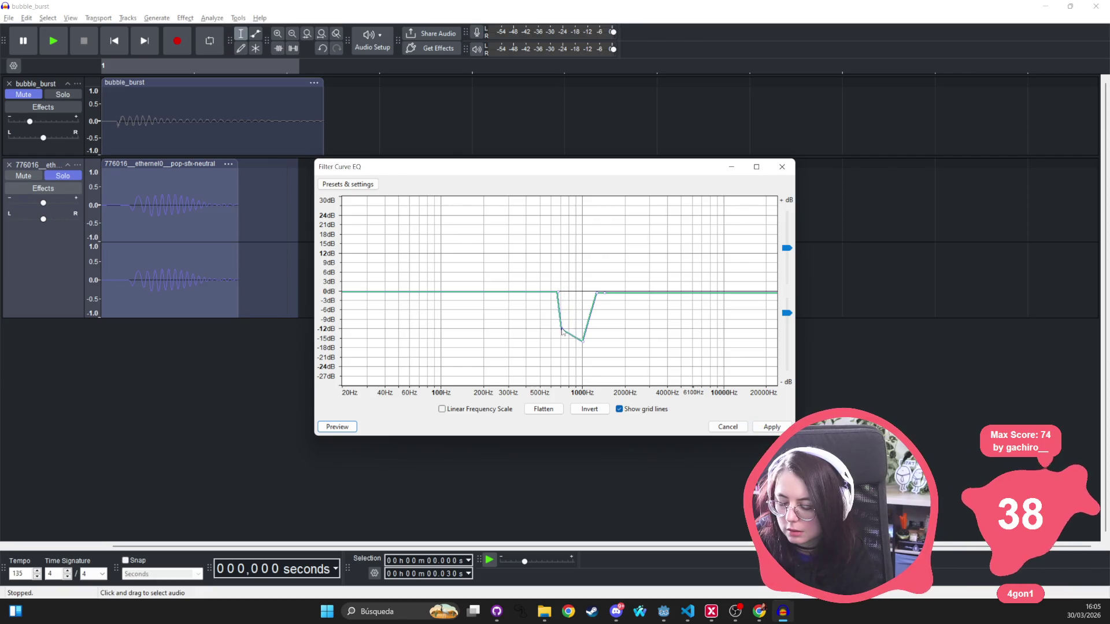
pyautogui.moveTo(599, 295); pyautogui.dragTo(605, 318)
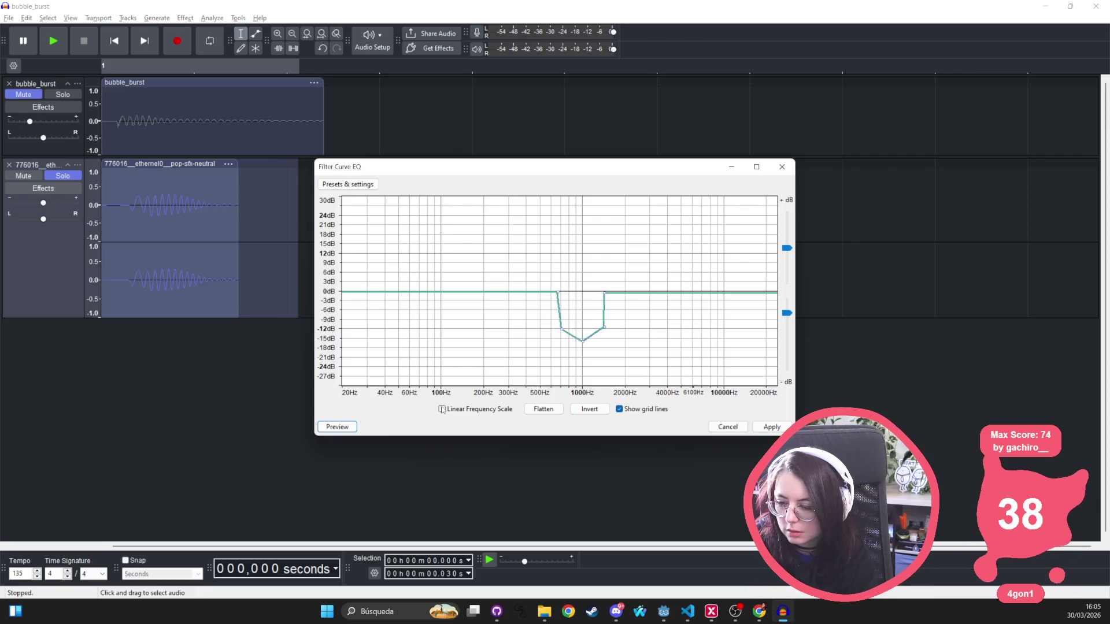
# Preview the notched pop several times, then apply the roughly -15 dB dip
pyautogui.click(336, 428)
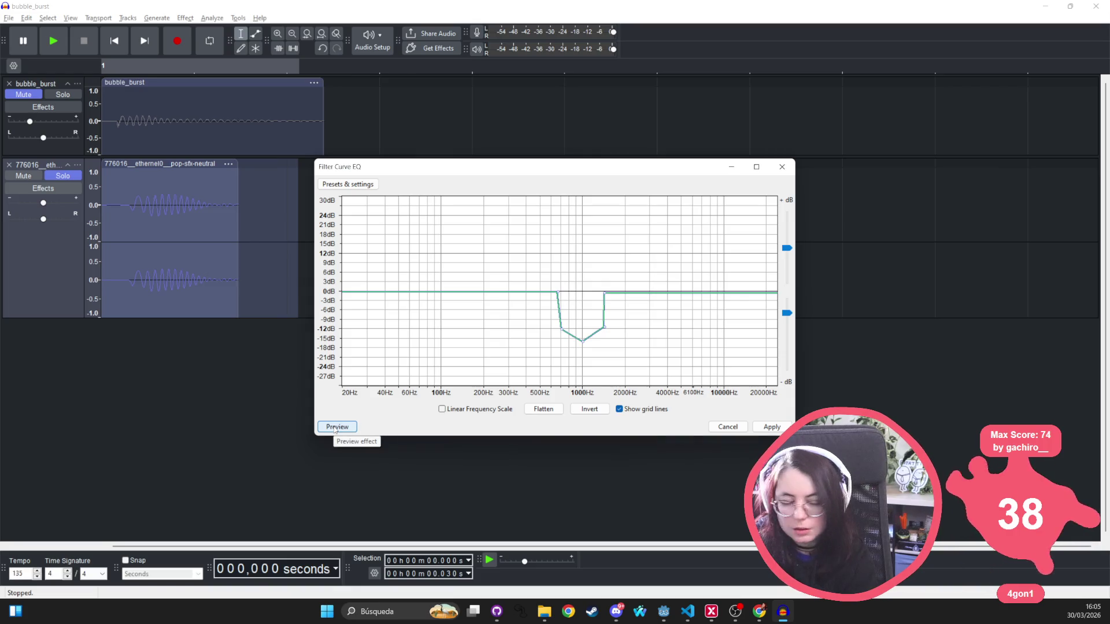
pyautogui.click(336, 428)
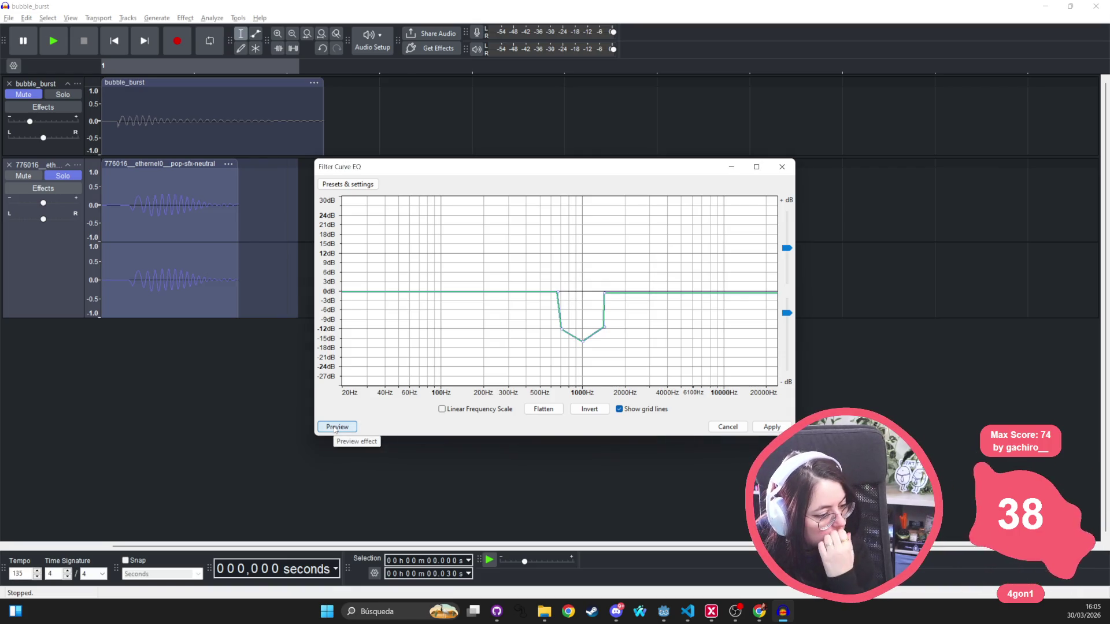
pyautogui.click(334, 427)
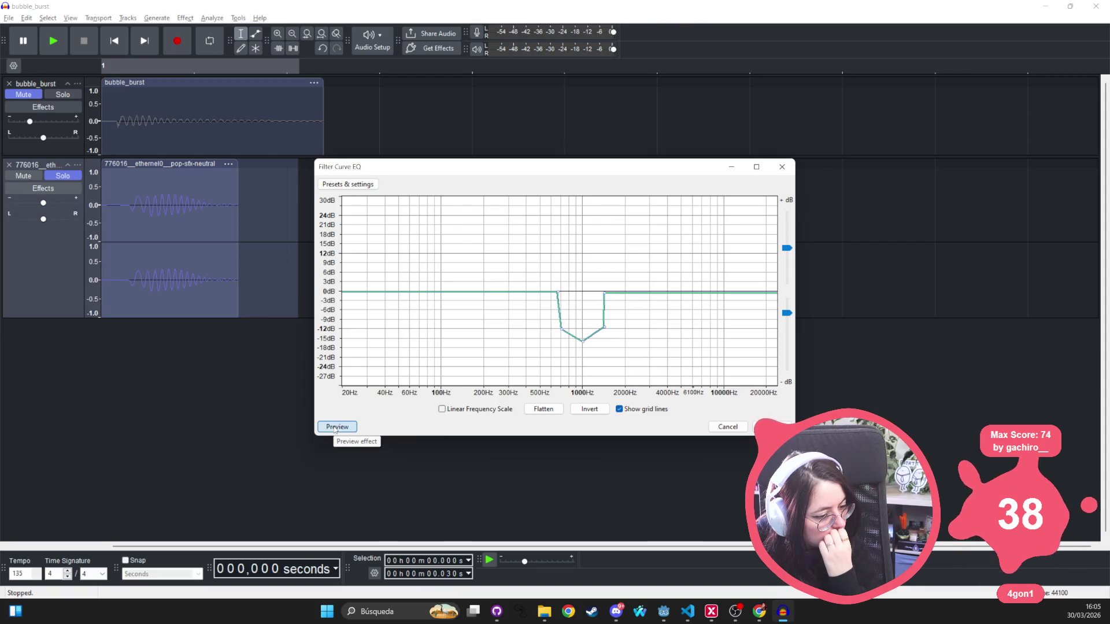
pyautogui.click(334, 428)
pyautogui.click(334, 427)
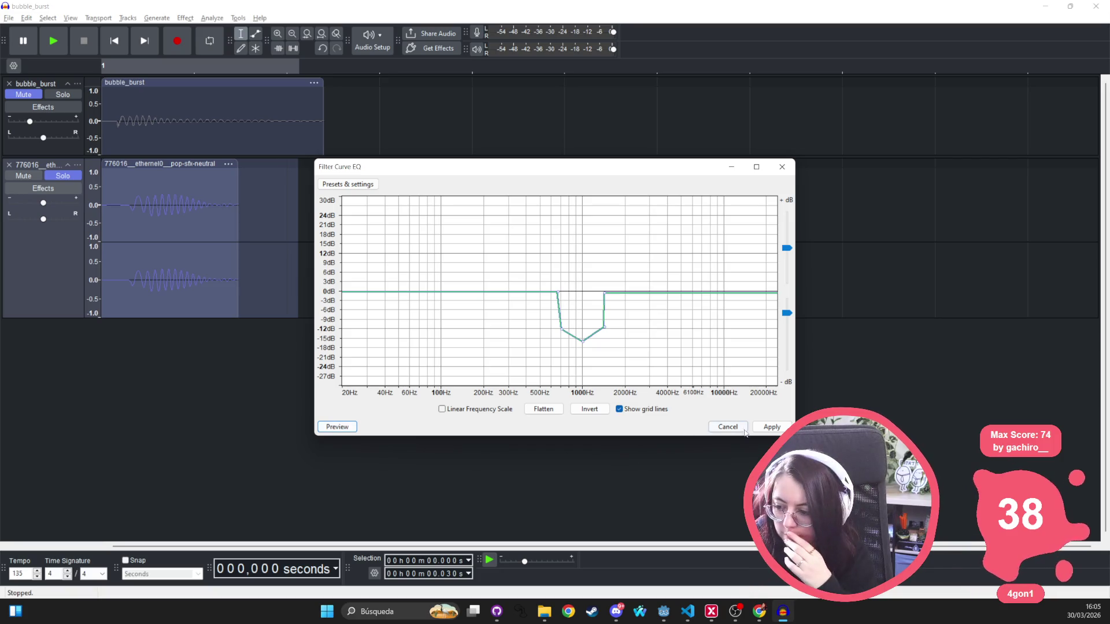
pyautogui.click(784, 428)
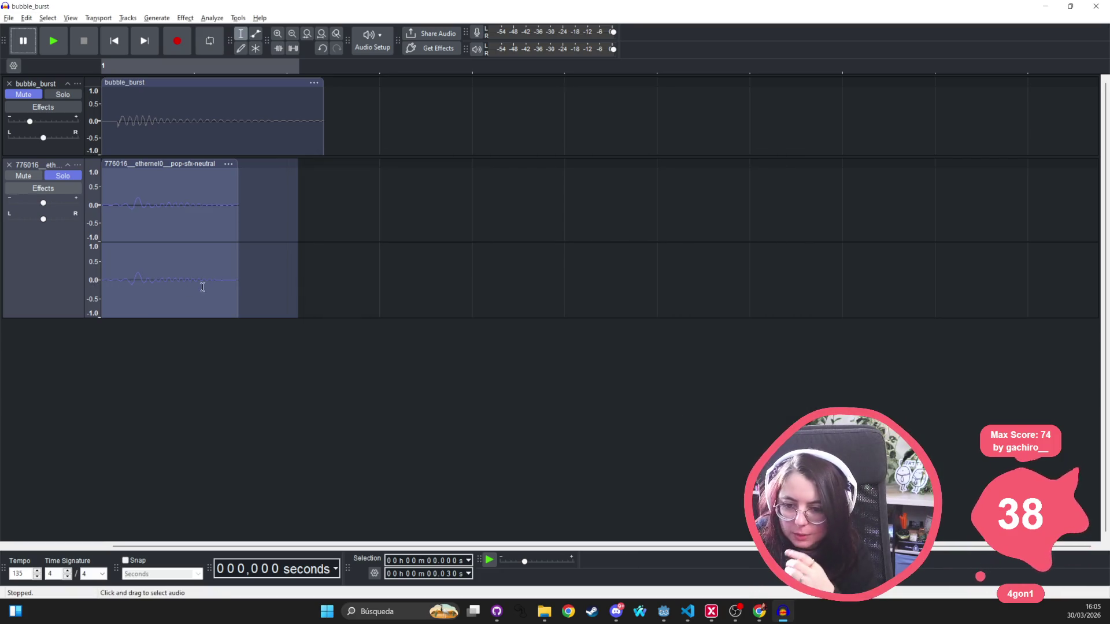
# Listen to the filtered pop, then remove the old bubble_burst track
pyautogui.press('space')
pyautogui.press('space')
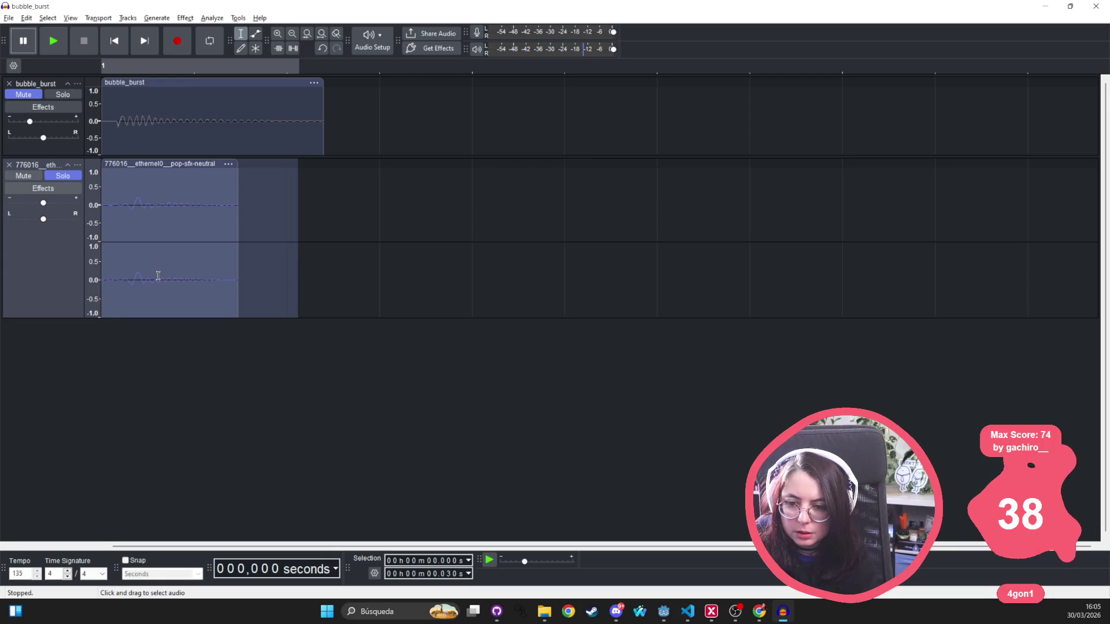
pyautogui.press('space')
pyautogui.press('space')
pyautogui.press('space')
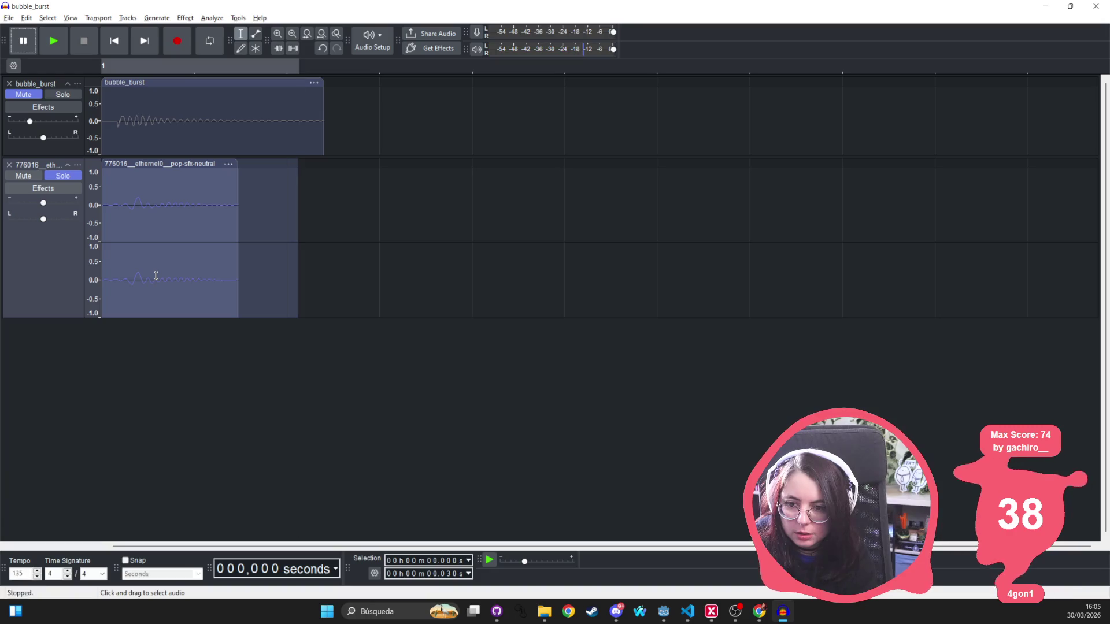
pyautogui.press('space')
pyautogui.click(10, 18)
pyautogui.click(9, 18)
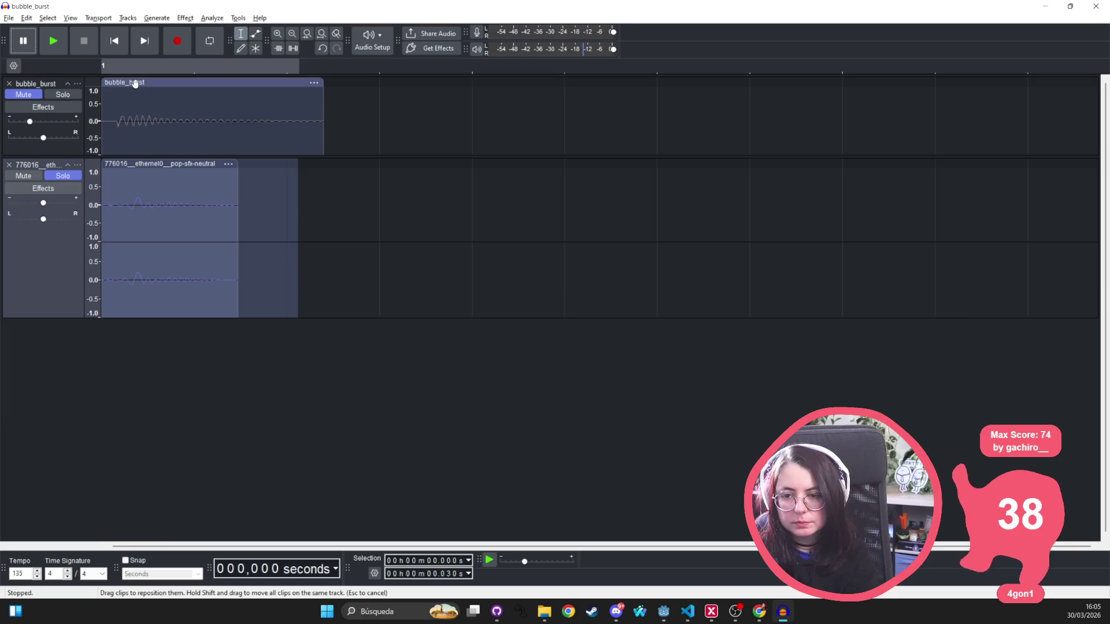
pyautogui.click(135, 83)
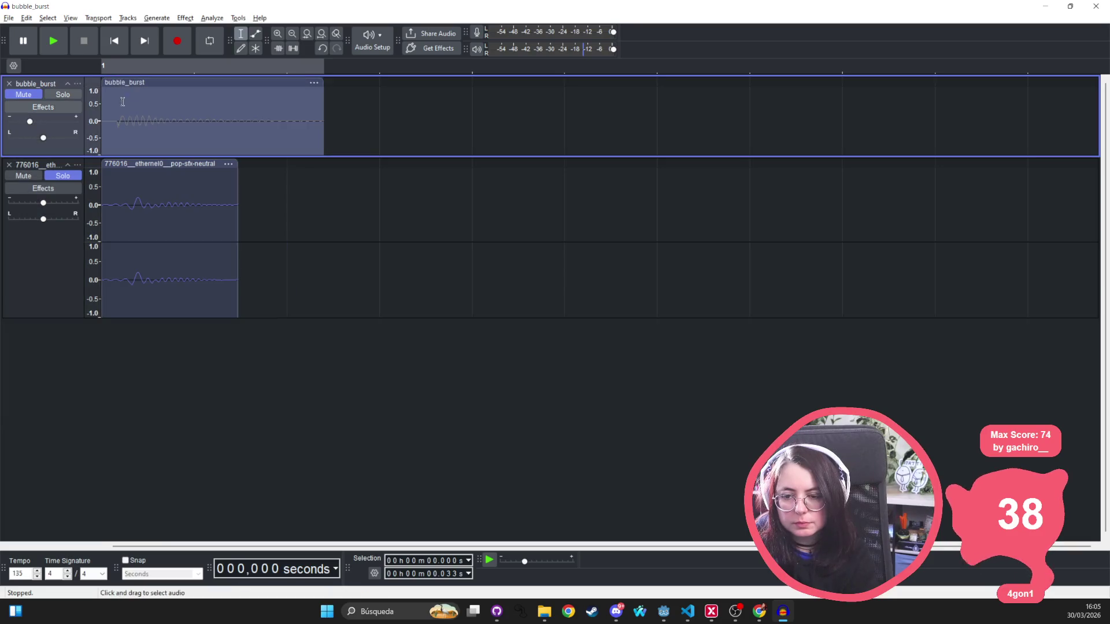
pyautogui.click(10, 84)
# Export the filtered pop as an Ogg Vorbis file under an edited file name
pyautogui.click(9, 18)
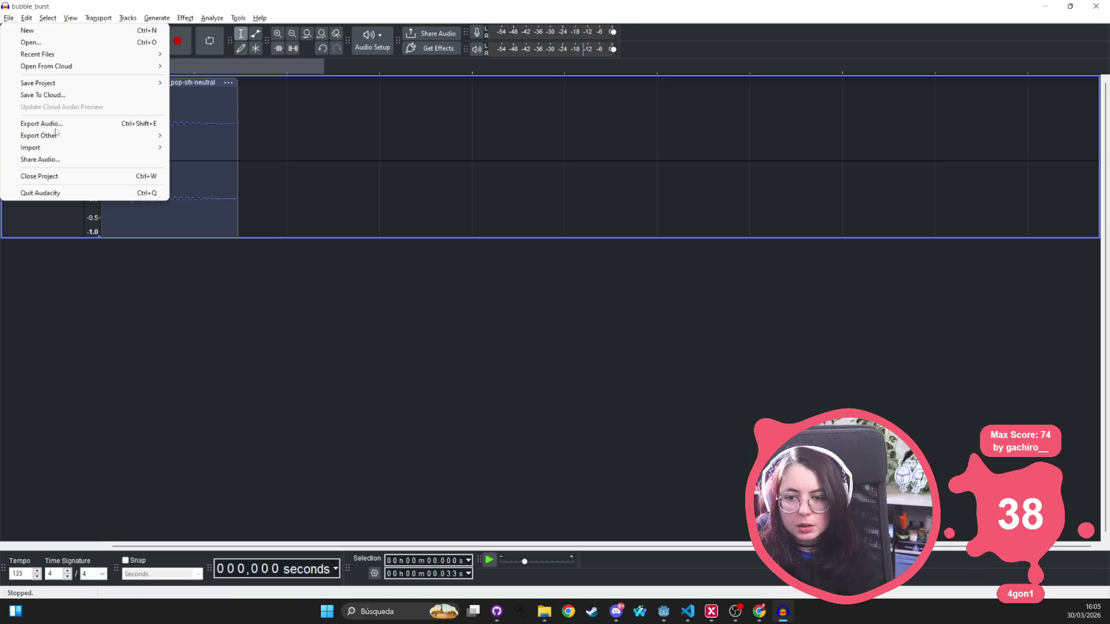
pyautogui.click(52, 124)
pyautogui.click(553, 204)
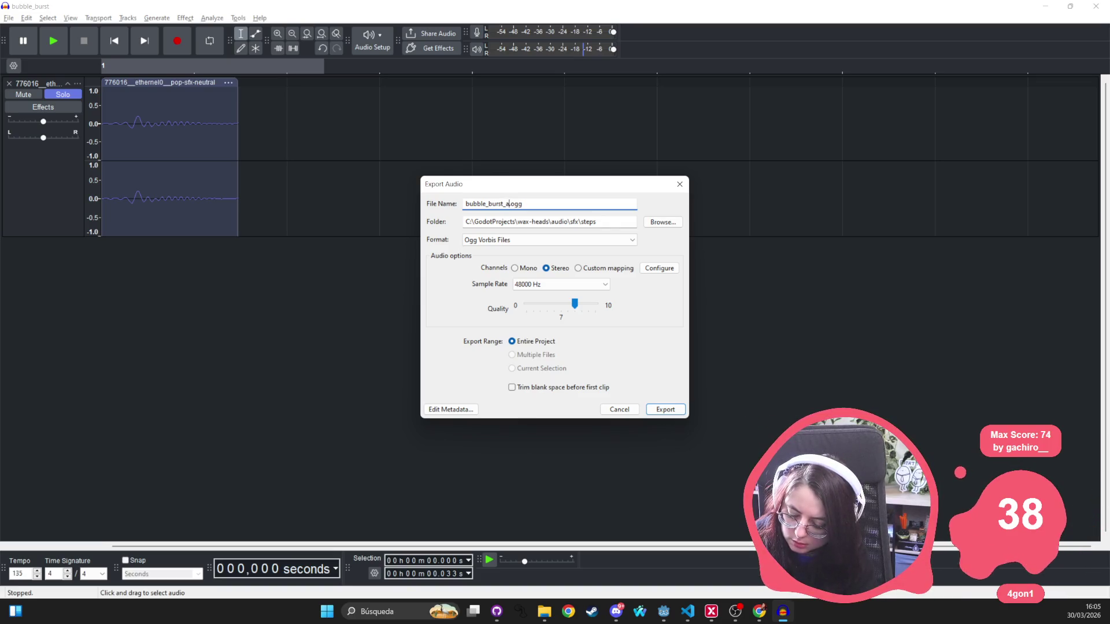
pyautogui.press('Return')
pyautogui.hotkey('alt', 'Tab')
pyautogui.hotkey('alt', 'Tab')
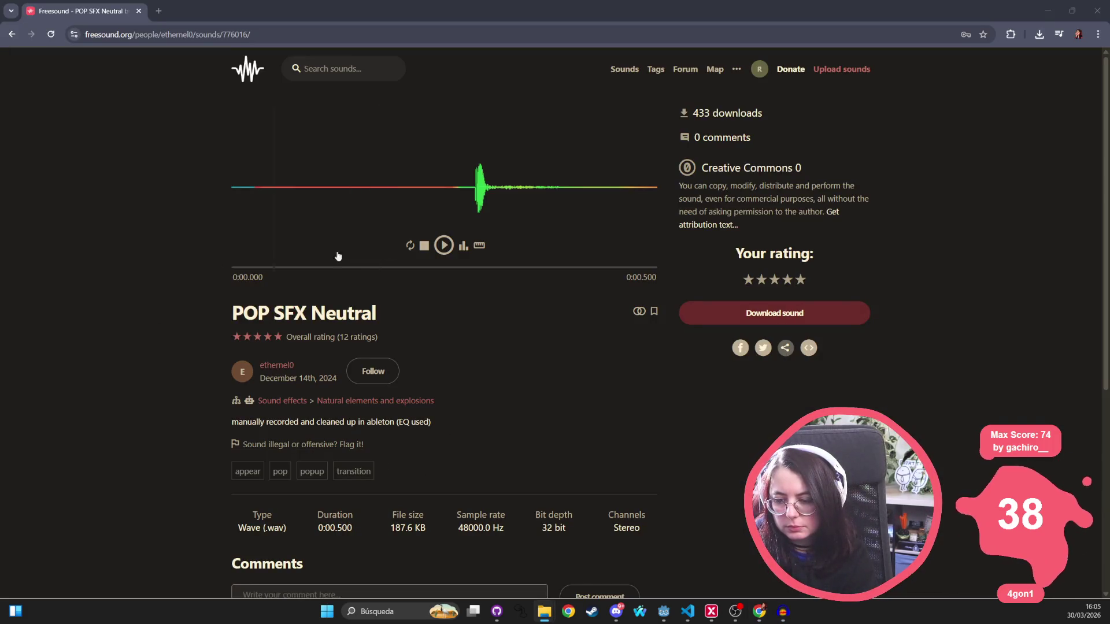
# Check the sfx file list in Godot, then return through the browser to the Audacity project
pyautogui.moveTo(545, 611)
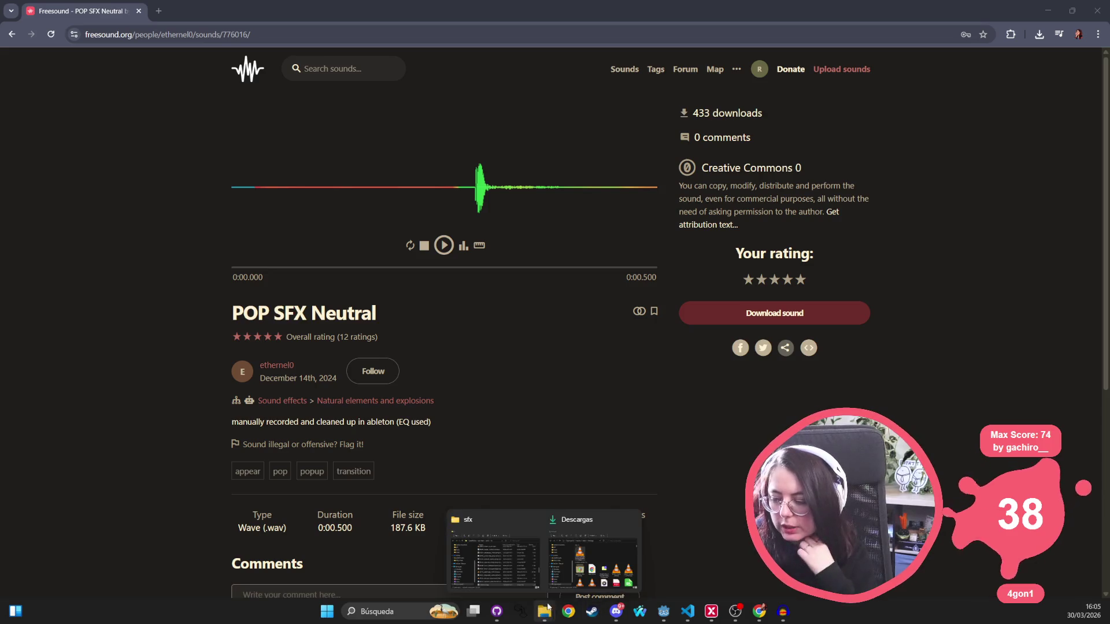
pyautogui.click(664, 612)
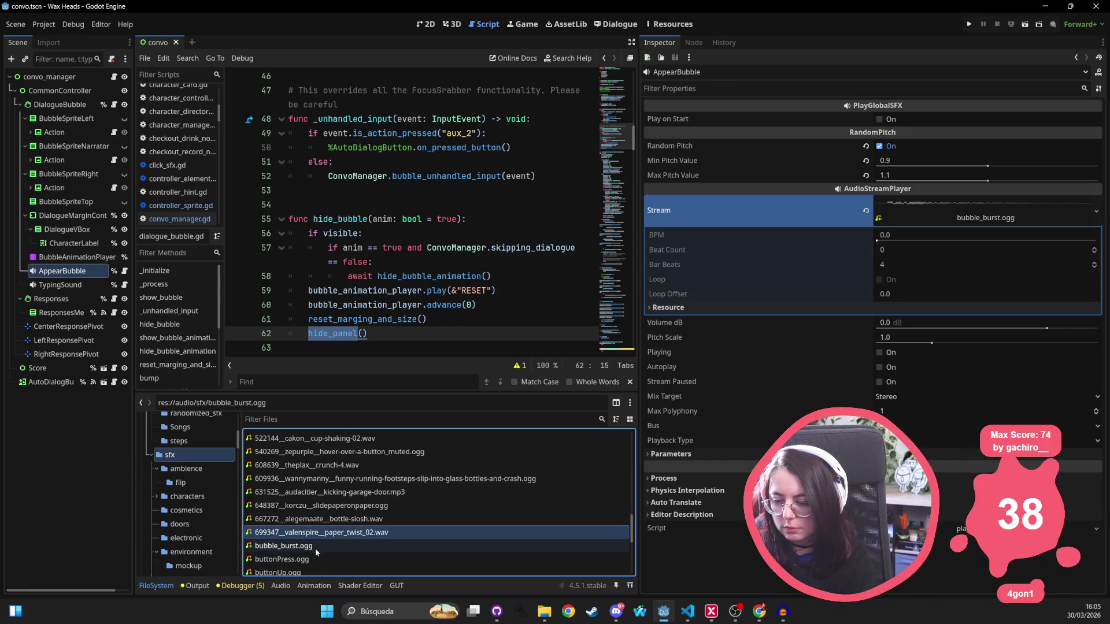
pyautogui.scroll(-1, 293, 514)
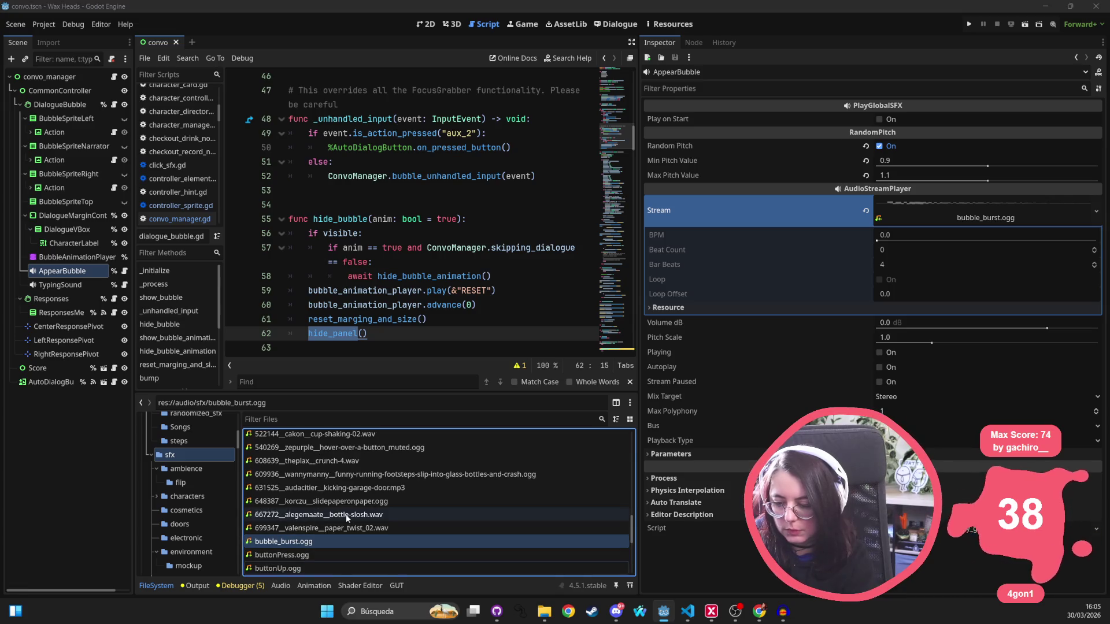
pyautogui.hotkey('alt', 'Tab')
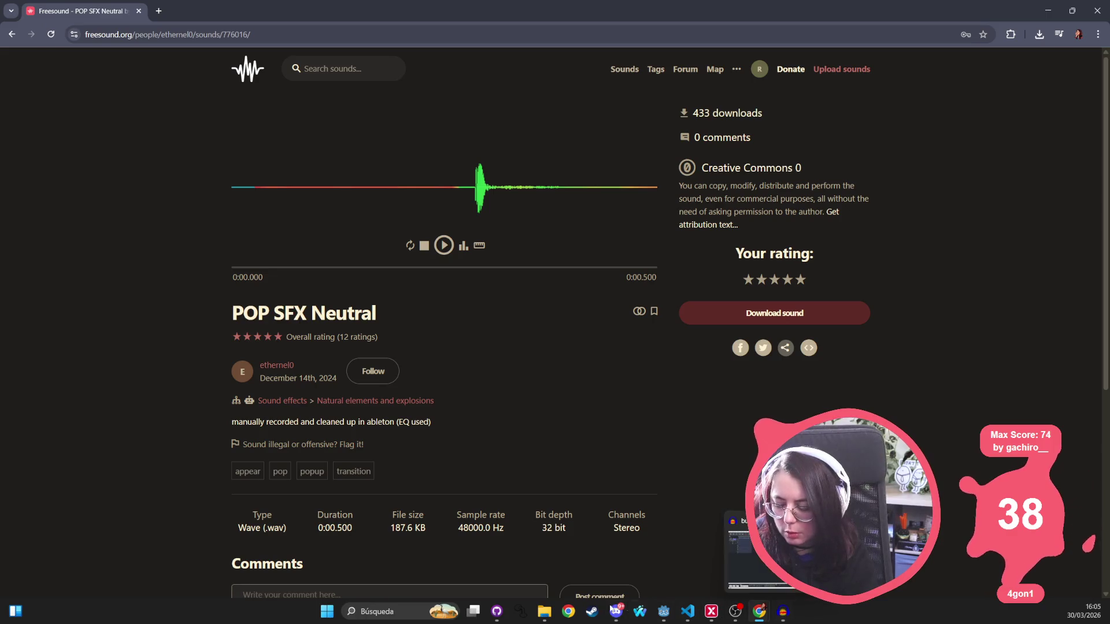
pyautogui.click(783, 612)
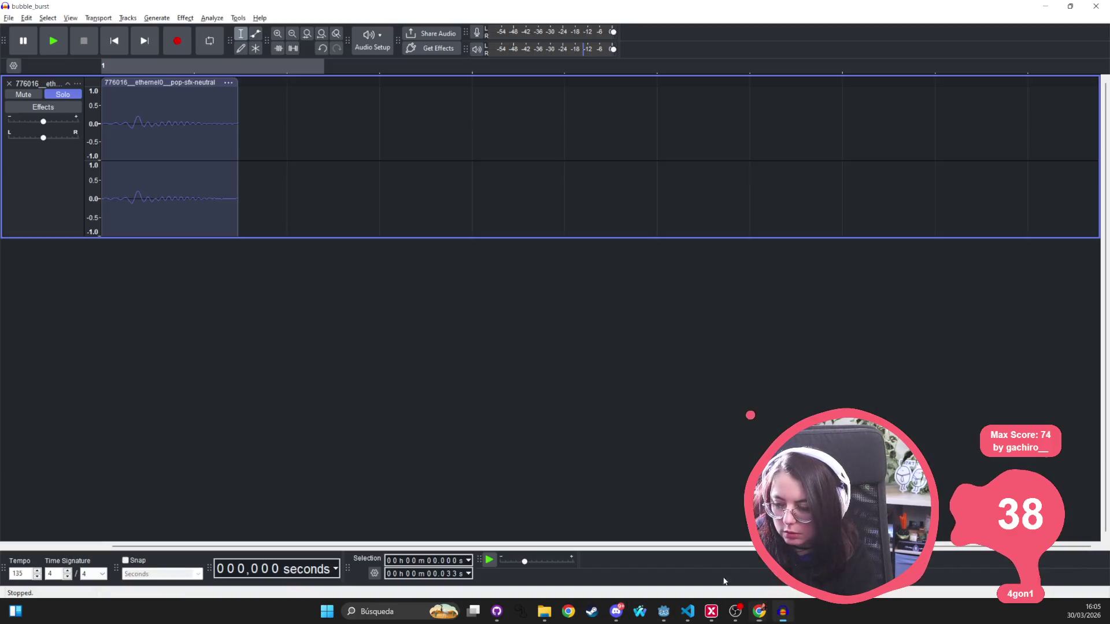
# Cancel Audacity's export settings, close the Descargas folder window and return to Godot
pyautogui.click(10, 18)
pyautogui.click(57, 125)
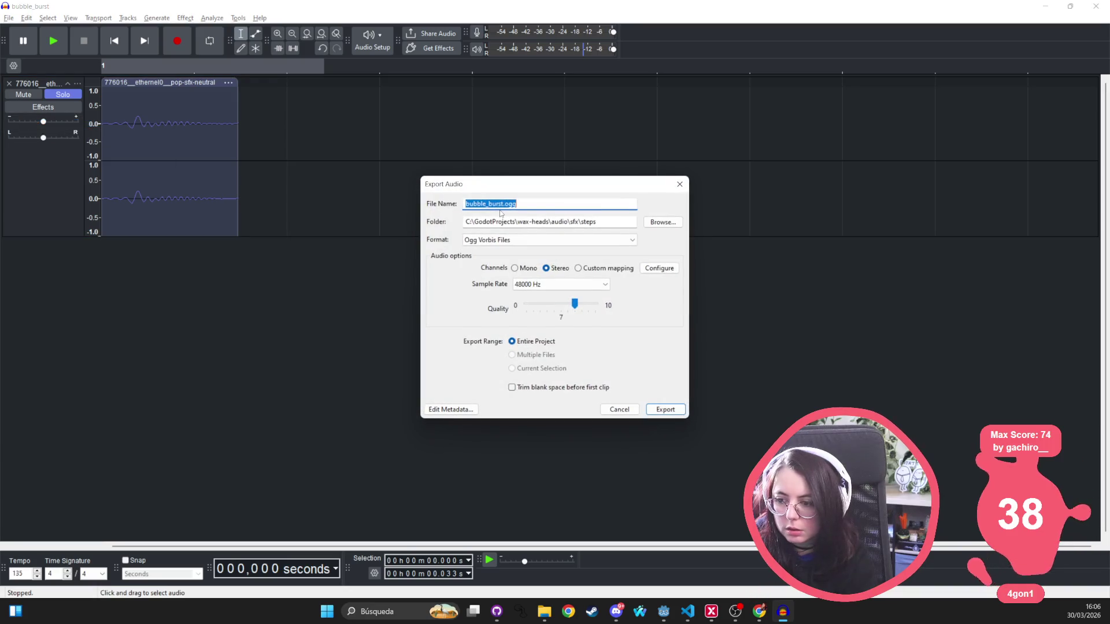
pyautogui.click(681, 188)
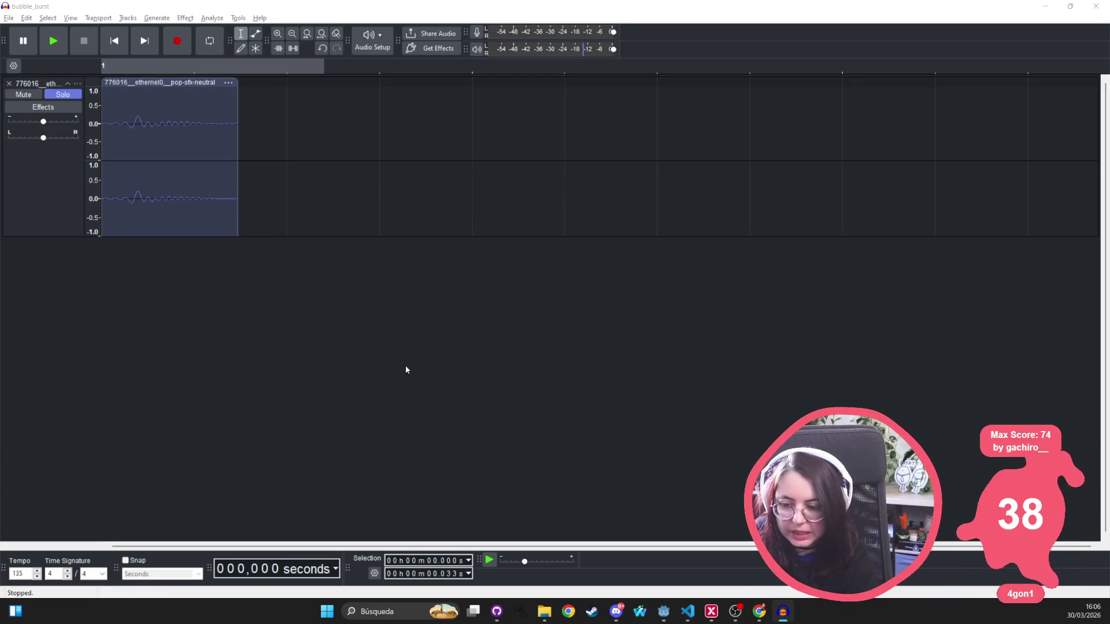
pyautogui.click(554, 619)
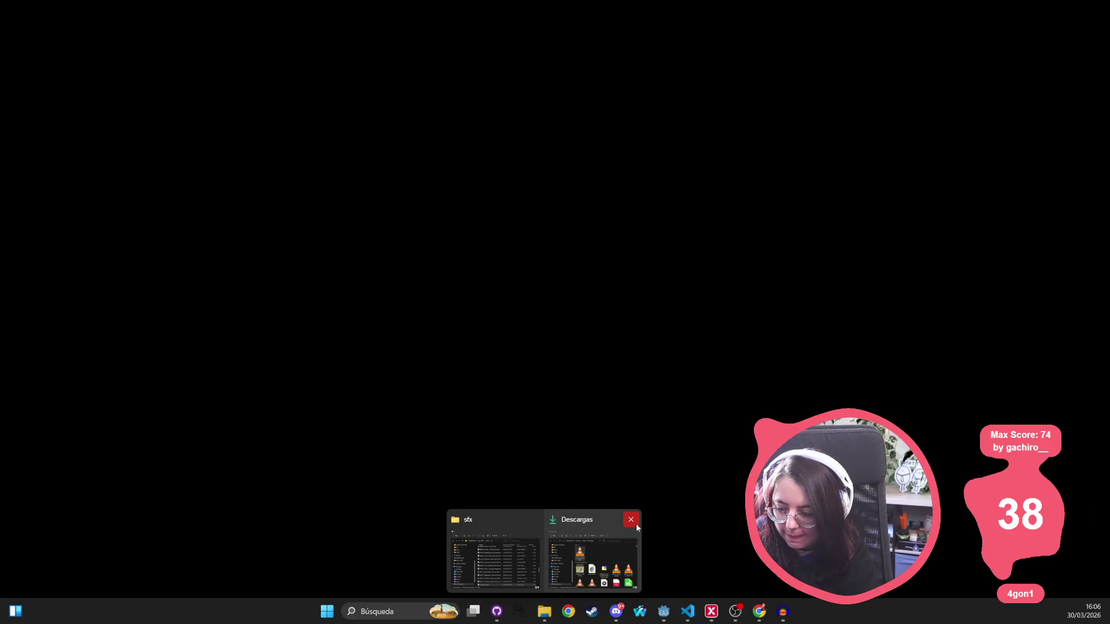
pyautogui.click(634, 526)
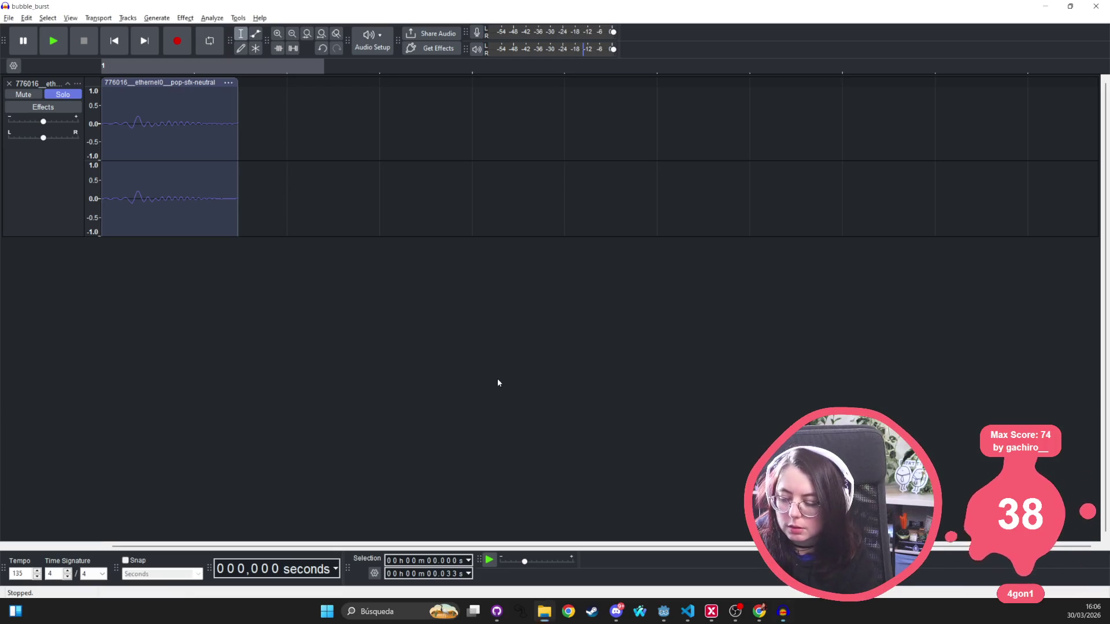
pyautogui.click(663, 611)
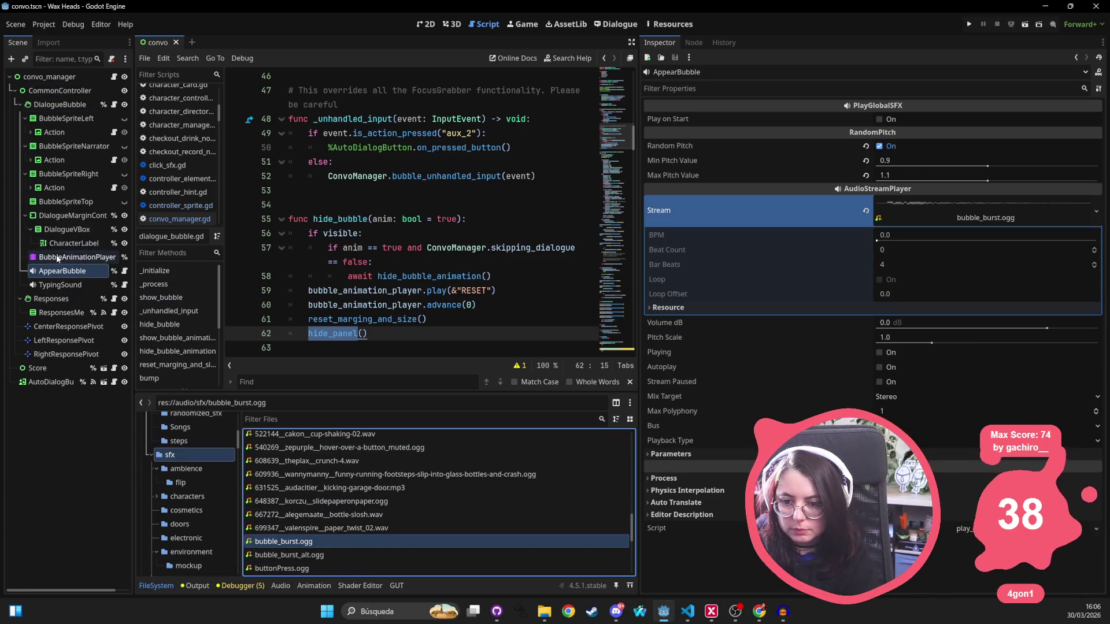
# Quick-load bubble_burst_alt.ogg as AppearBubble's Stream, then save the scene and run the project
pyautogui.click(1096, 212)
pyautogui.click(1035, 400)
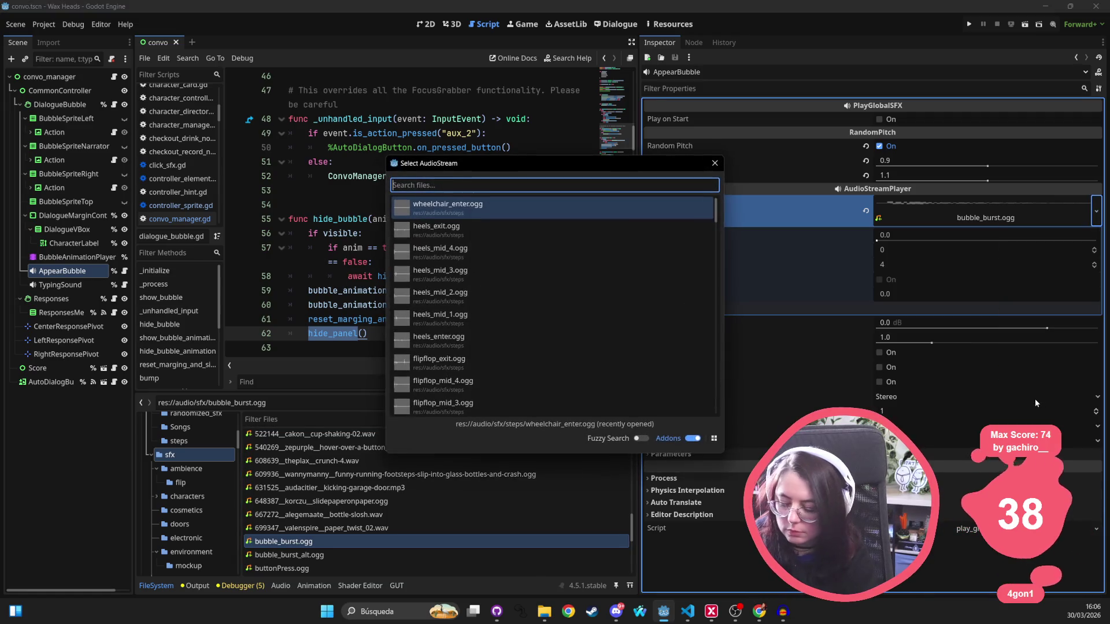
pyautogui.write('bubble')
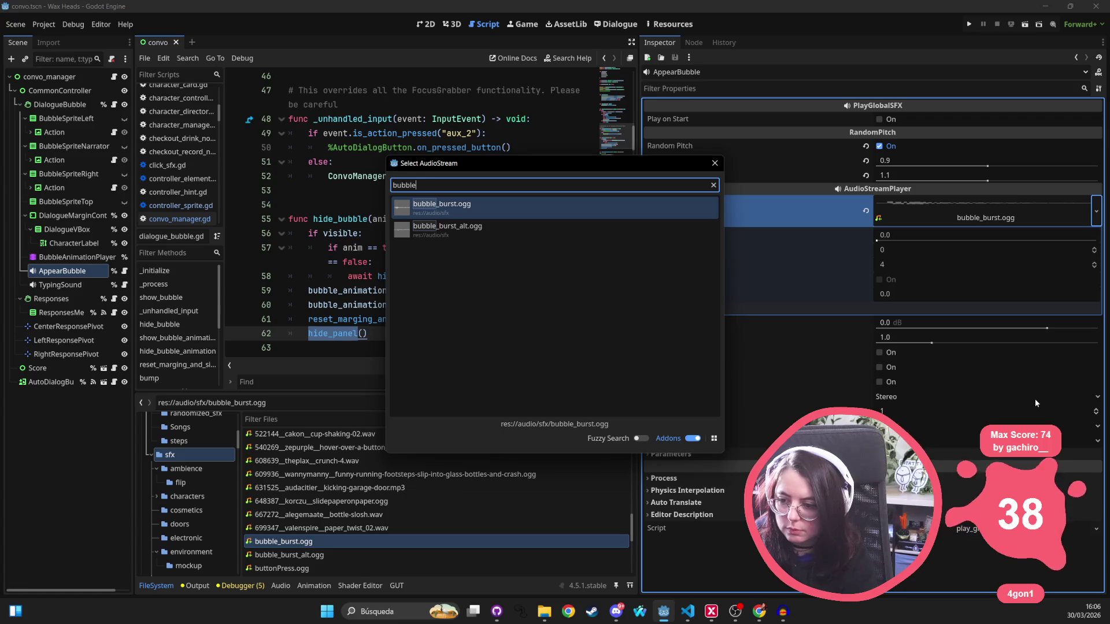
pyautogui.press('Down')
pyautogui.press('Return')
pyautogui.click(969, 25)
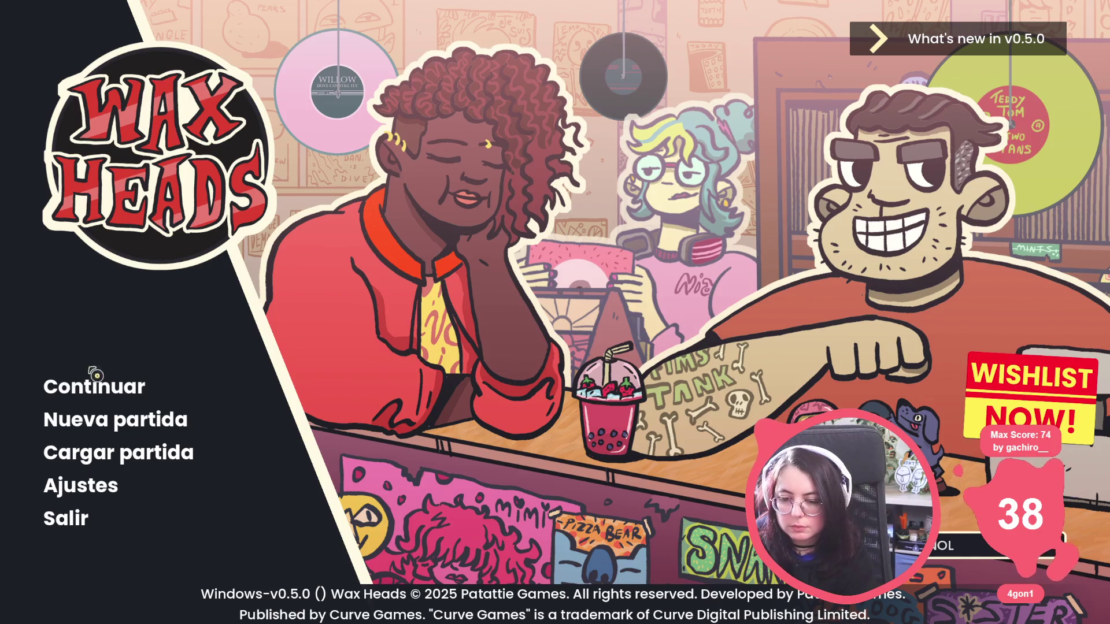
# Continue the saved game and advance through Morgan and Hank's dialogue
pyautogui.click(123, 392)
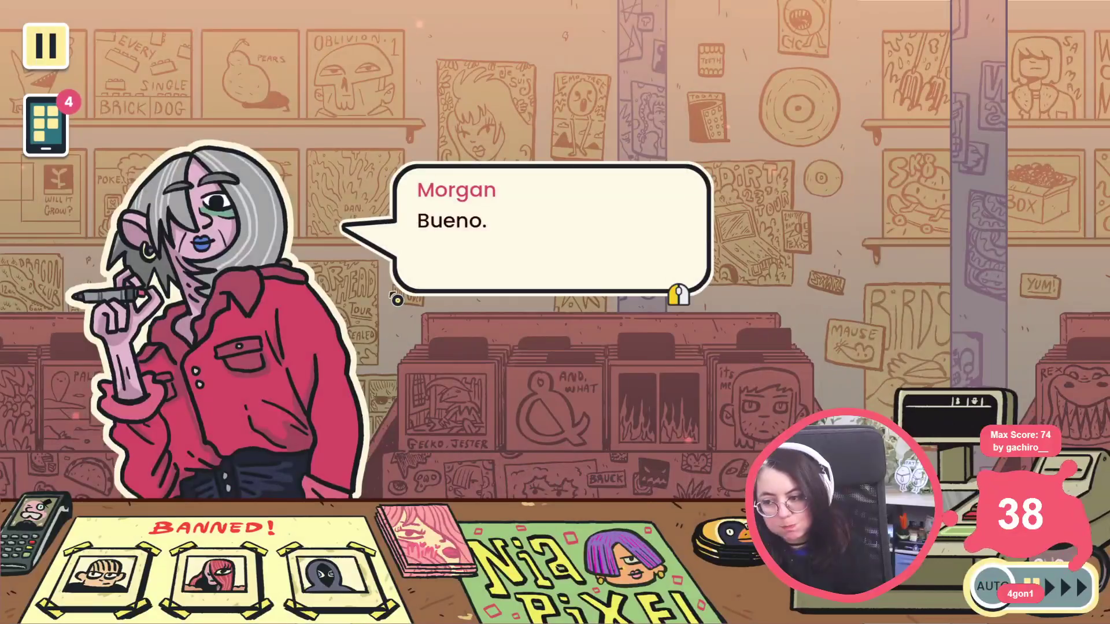
pyautogui.click(397, 299)
pyautogui.click(397, 299)
pyautogui.click(397, 299)
pyautogui.click(397, 299)
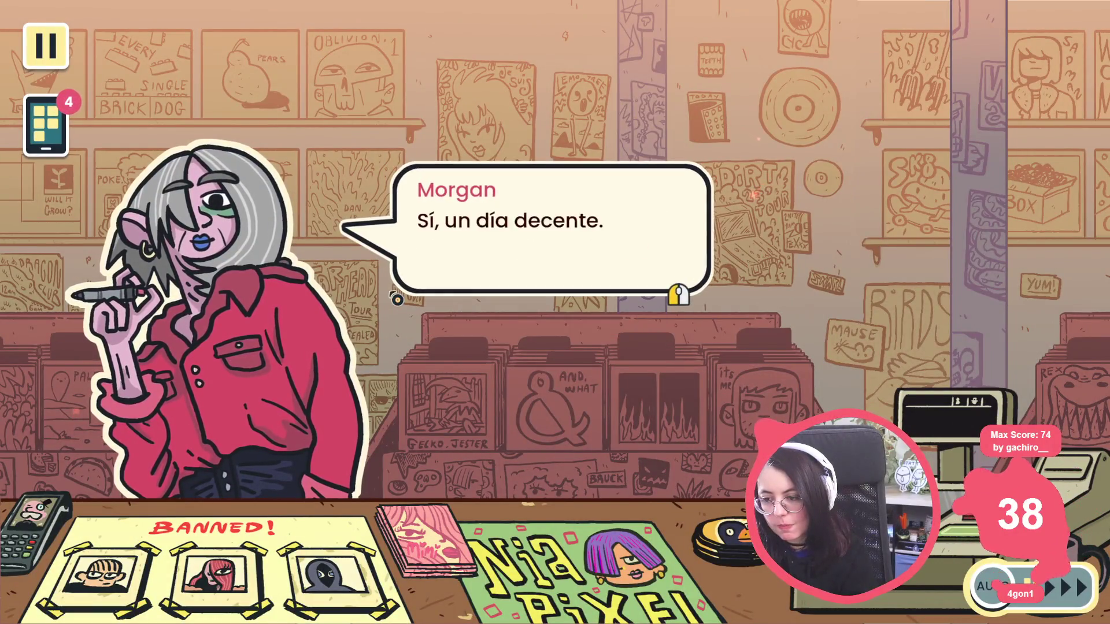
pyautogui.click(397, 299)
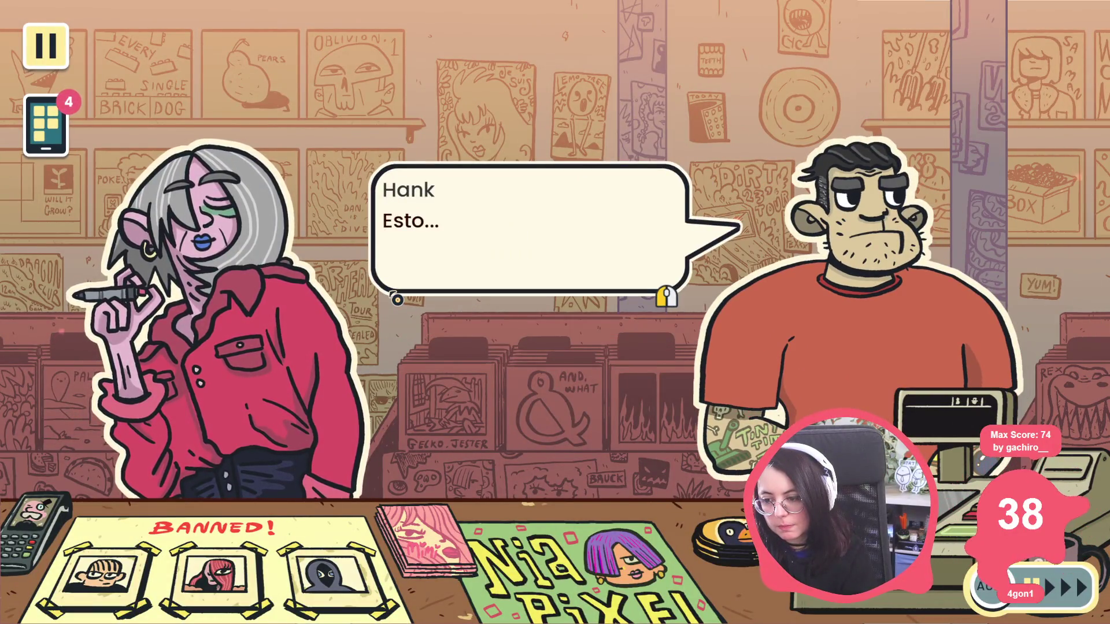
pyautogui.click(397, 299)
pyautogui.click(398, 299)
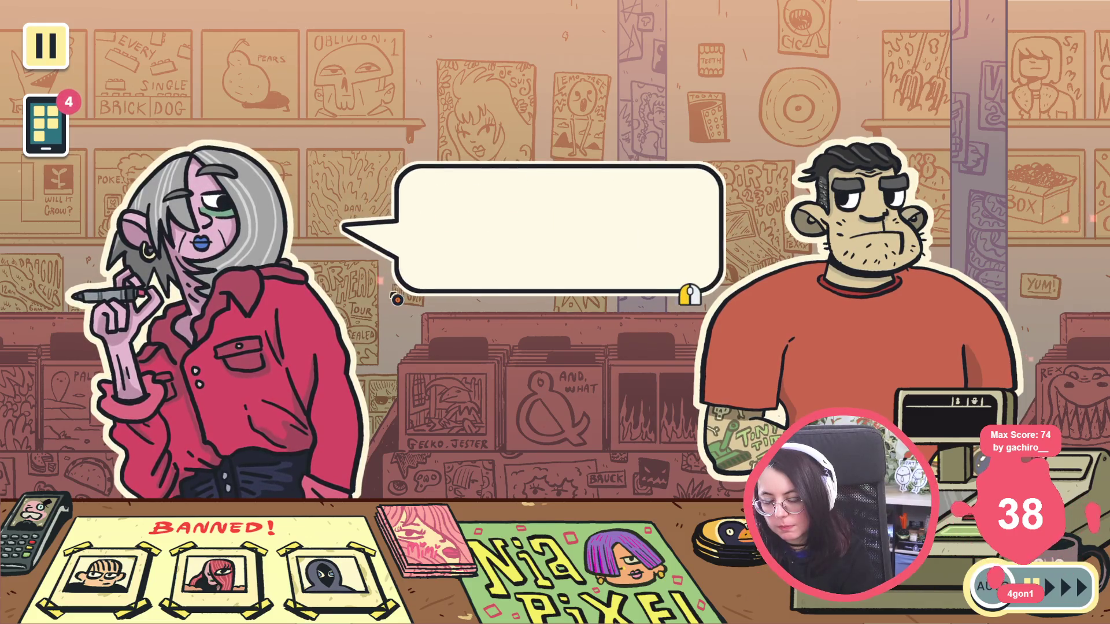
pyautogui.click(397, 299)
# Click through the shop owner's and customer's lines, then stop the game with F8
pyautogui.click(397, 299)
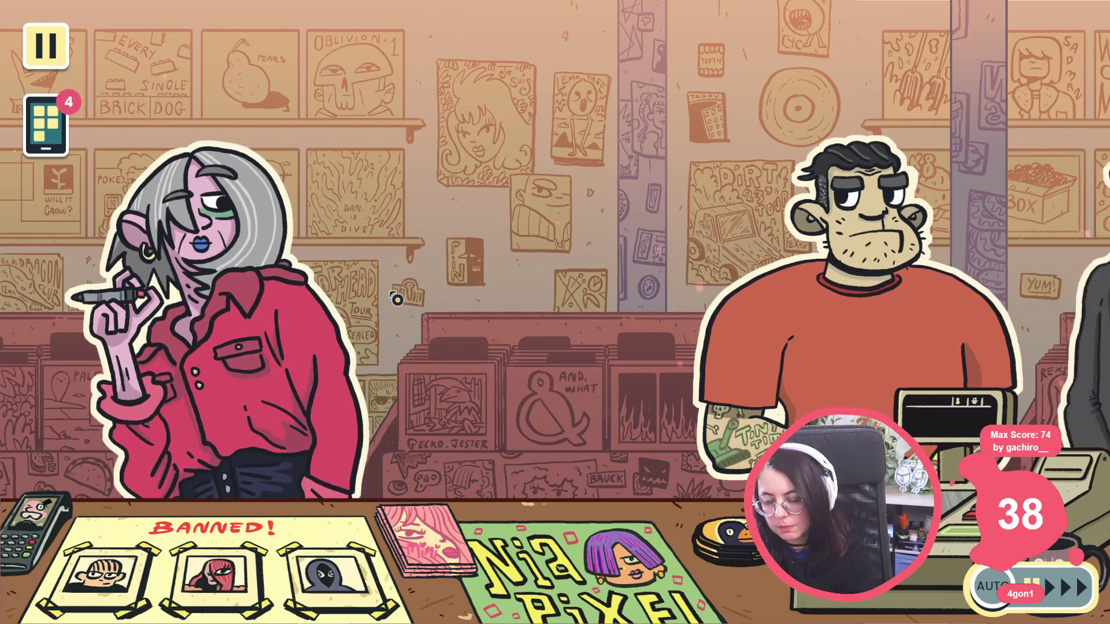
pyautogui.click(397, 299)
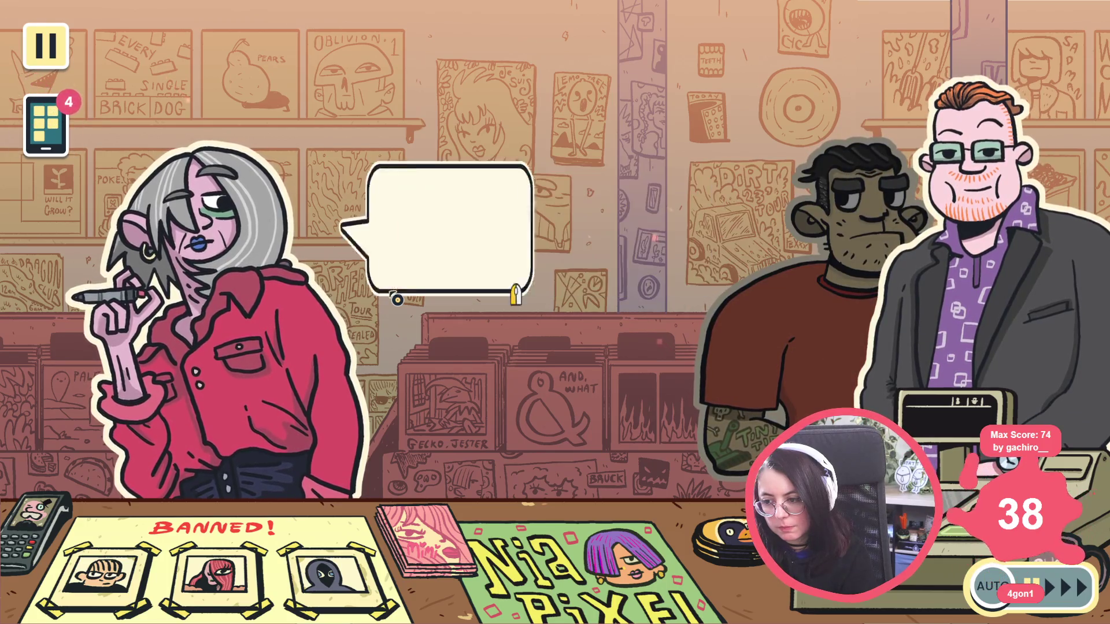
pyautogui.click(397, 298)
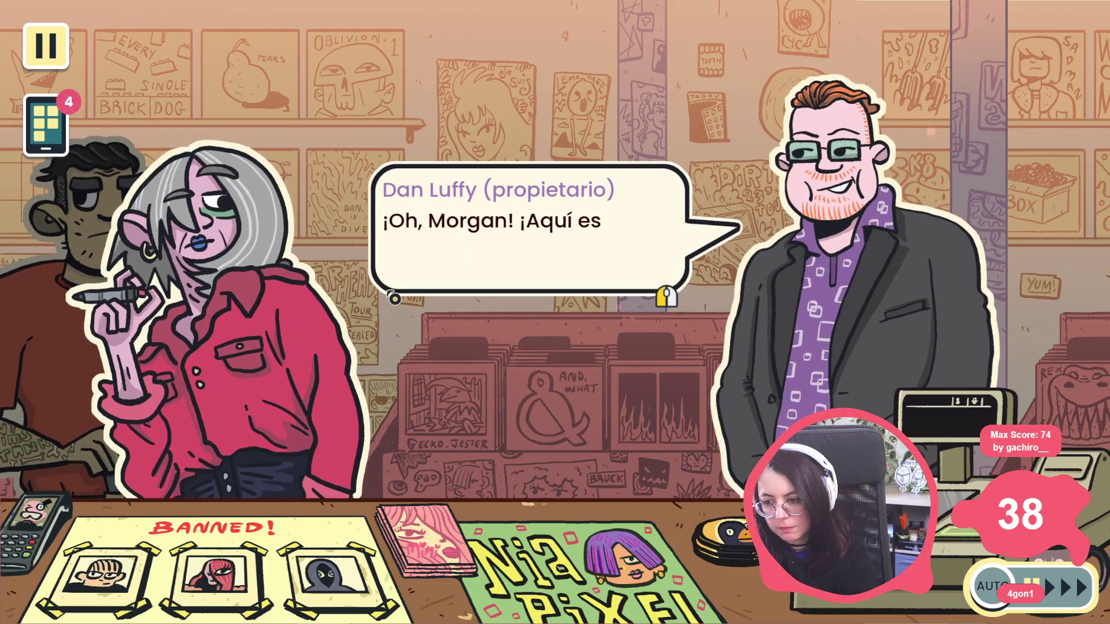
pyautogui.click(394, 298)
pyautogui.click(394, 299)
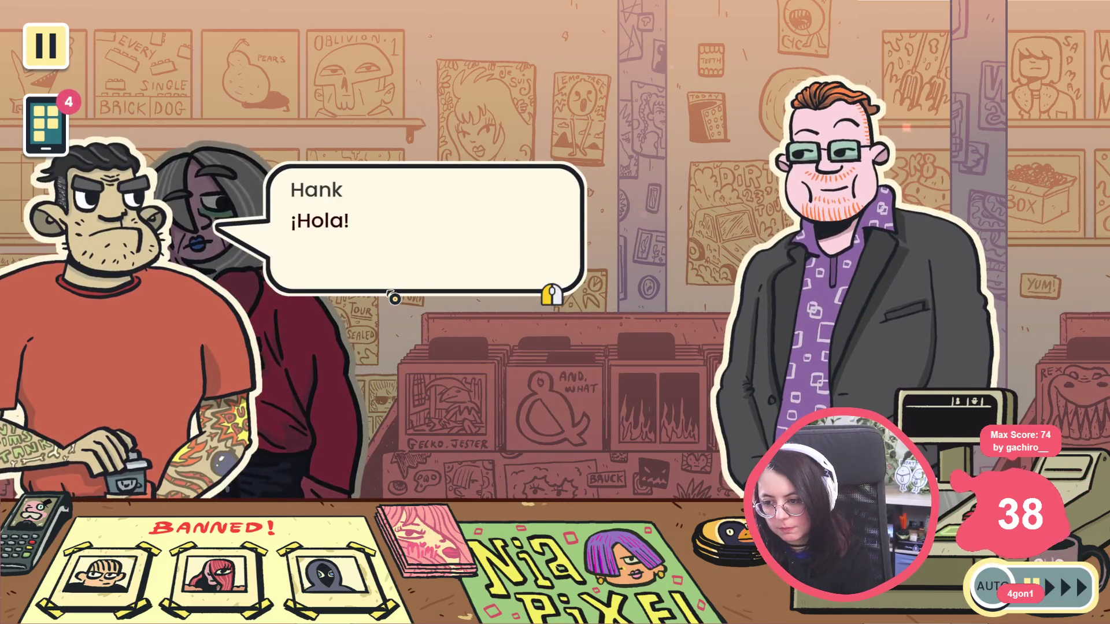
pyautogui.click(394, 298)
pyautogui.click(395, 299)
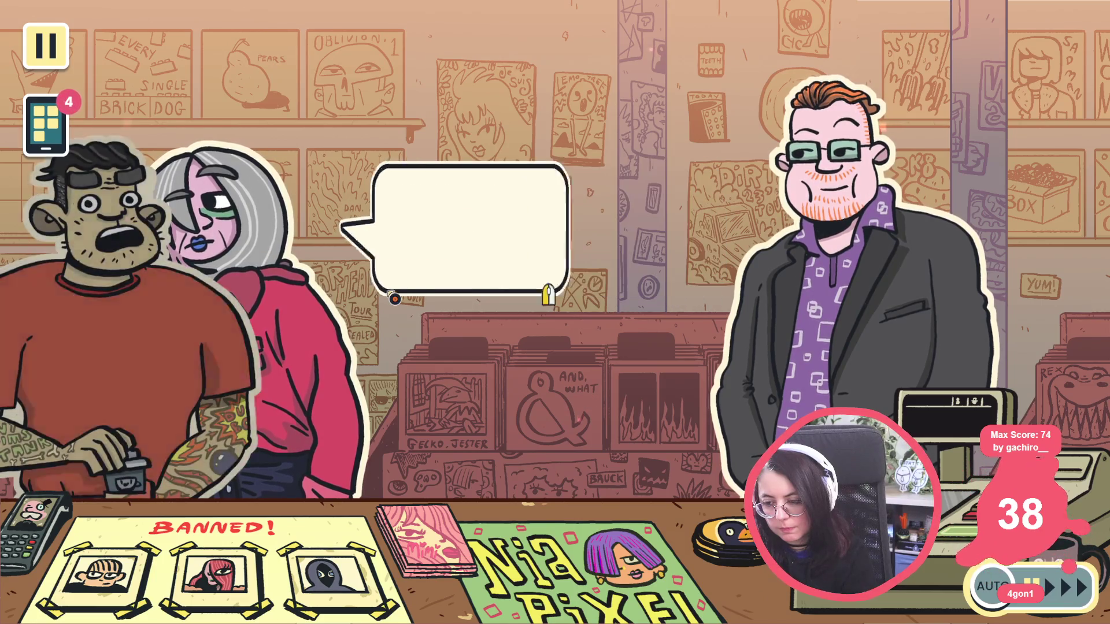
pyautogui.click(394, 299)
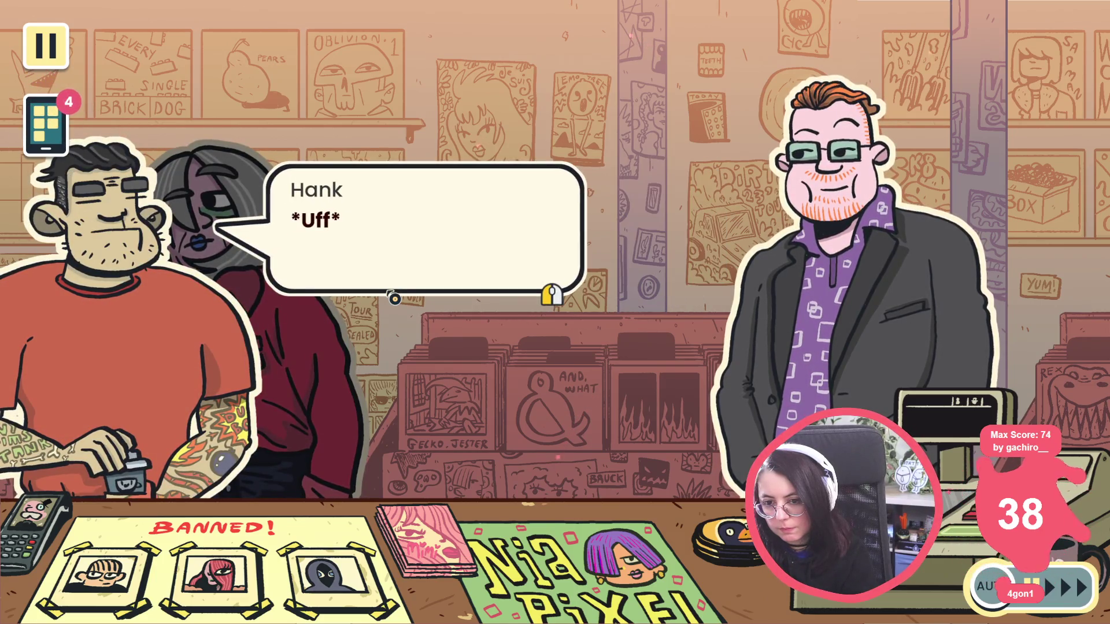
pyautogui.click(395, 299)
pyautogui.click(393, 297)
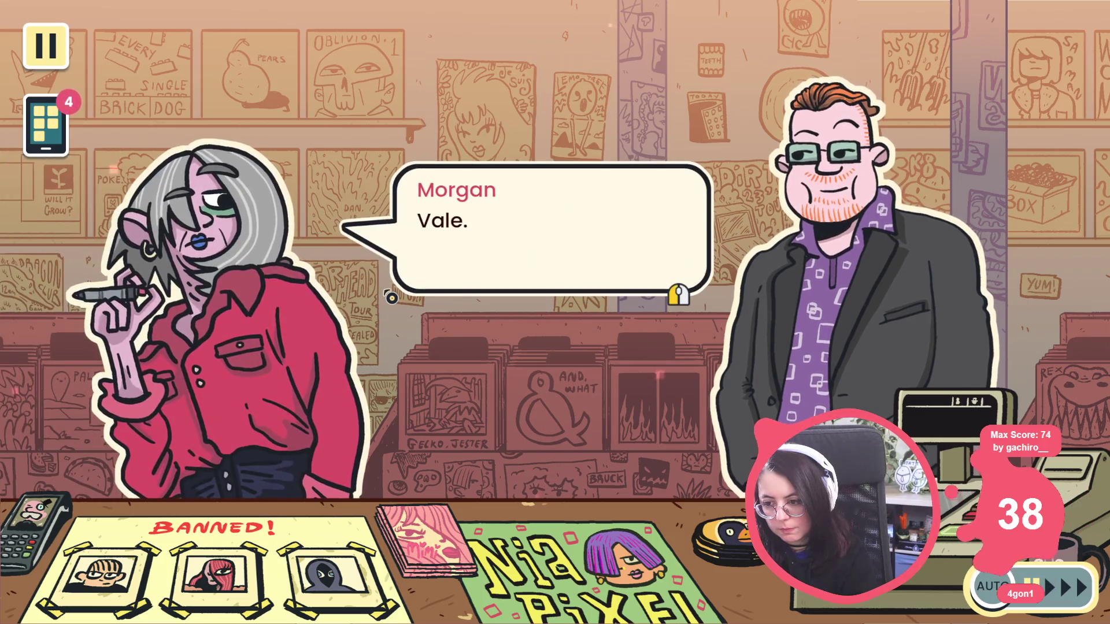
pyautogui.click(391, 297)
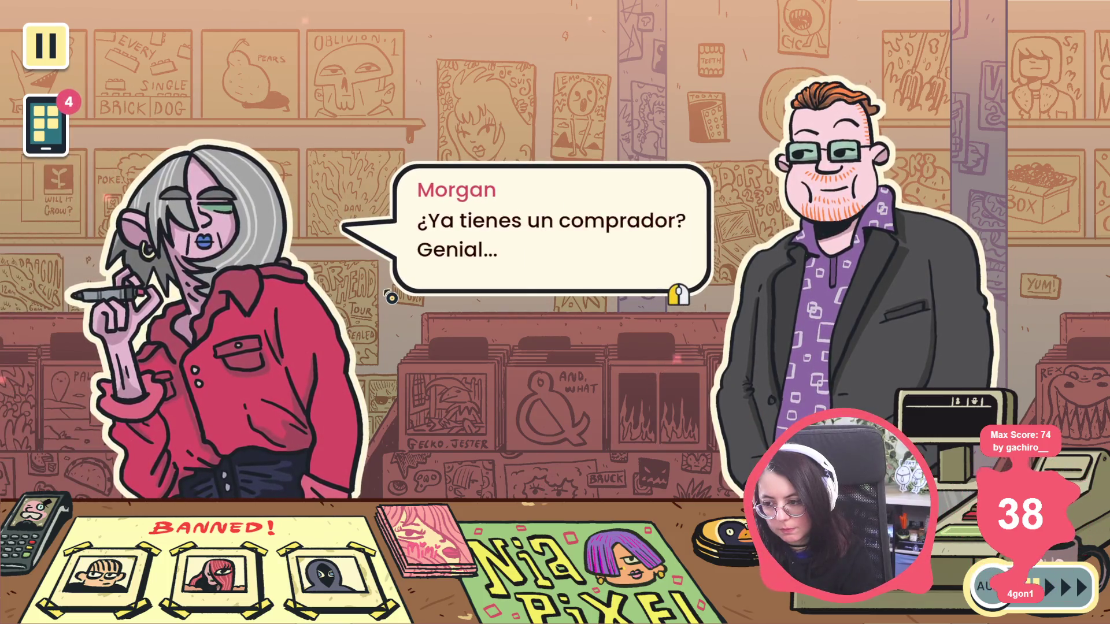
pyautogui.click(392, 298)
pyautogui.click(391, 298)
pyautogui.click(391, 298)
pyautogui.press('F8')
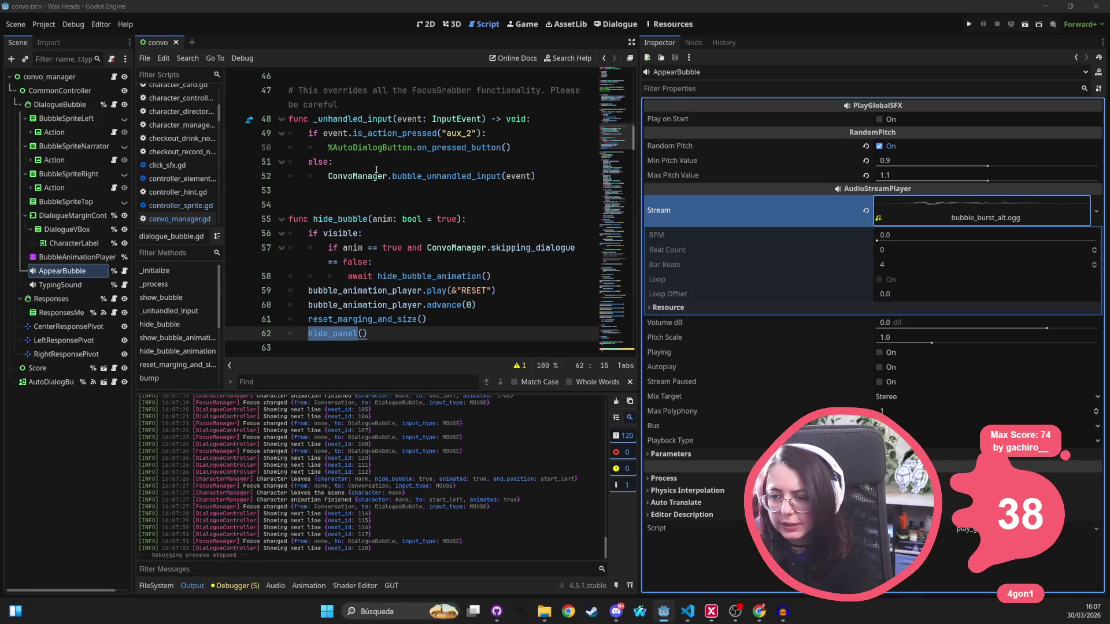
# Undo the last track removal and delete the extra bubble_burst track instead
pyautogui.hotkey('alt', 'Tab')
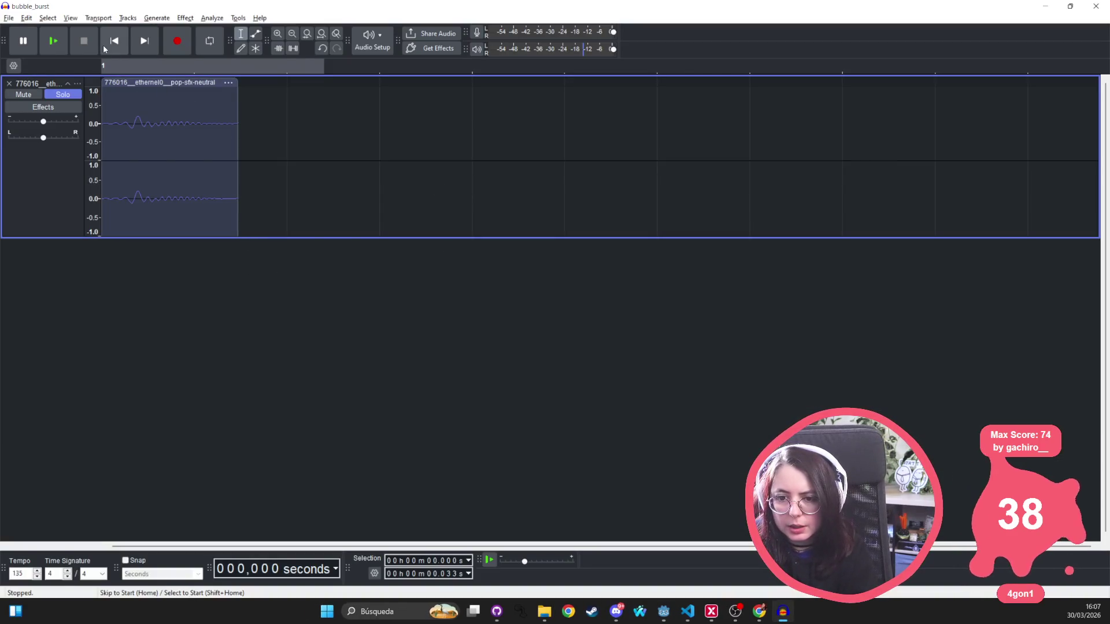
pyautogui.hotkey('ctrl', 'z')
pyautogui.hotkey('ctrl', 'z')
pyautogui.hotkey('ctrl', 'z')
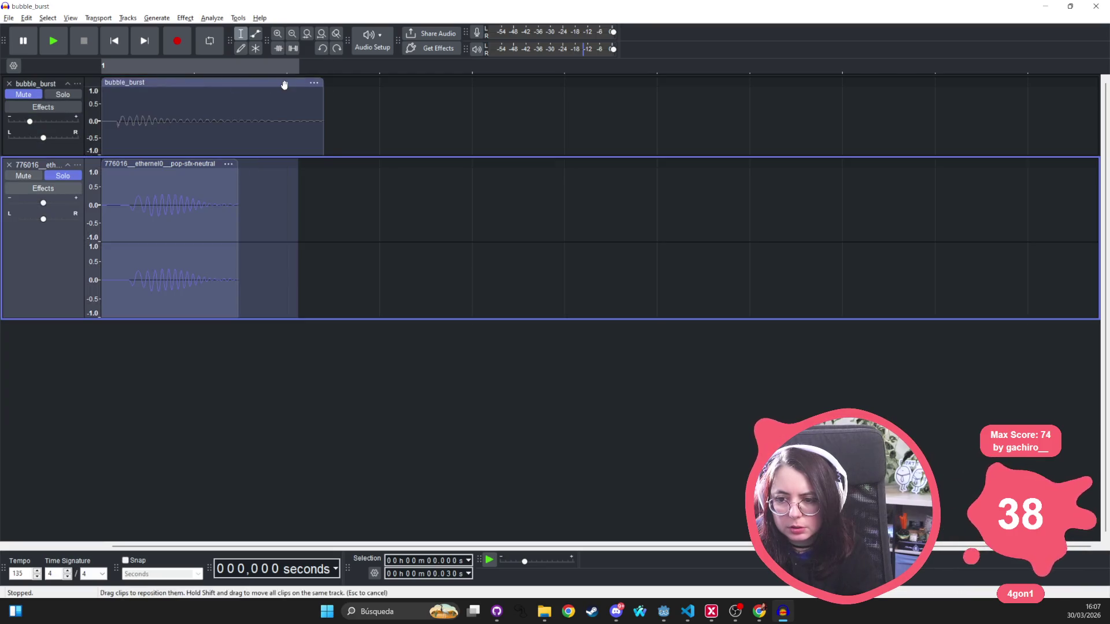
pyautogui.click(9, 84)
# Export as bubble_burst_alt_2.ogg into the sfx folder, dropping the steps subfolder from the path
pyautogui.click(9, 18)
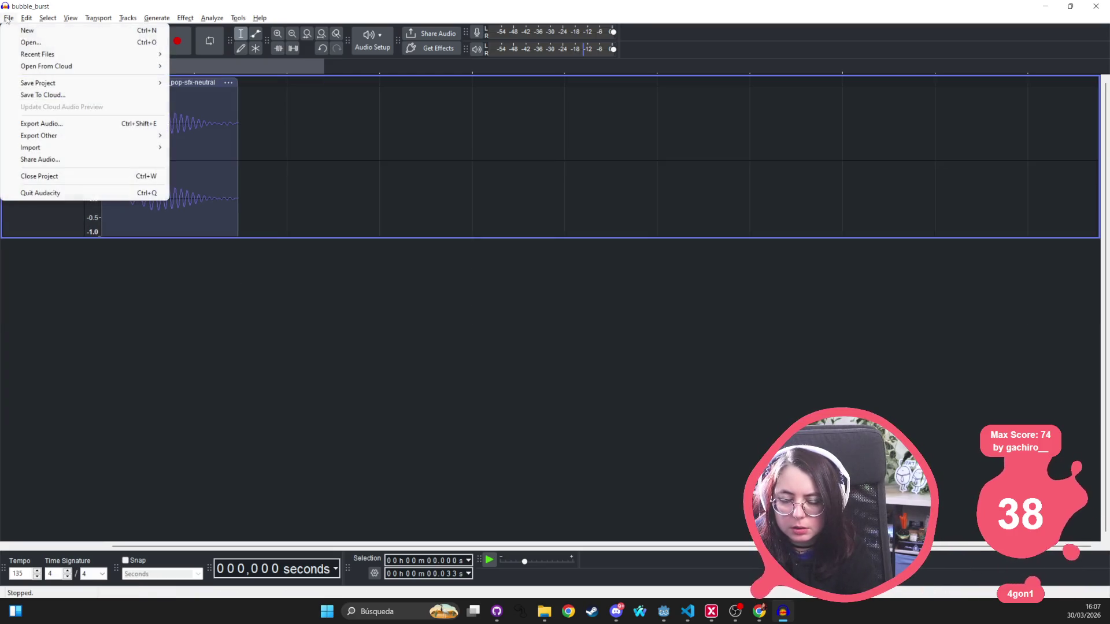
pyautogui.click(66, 125)
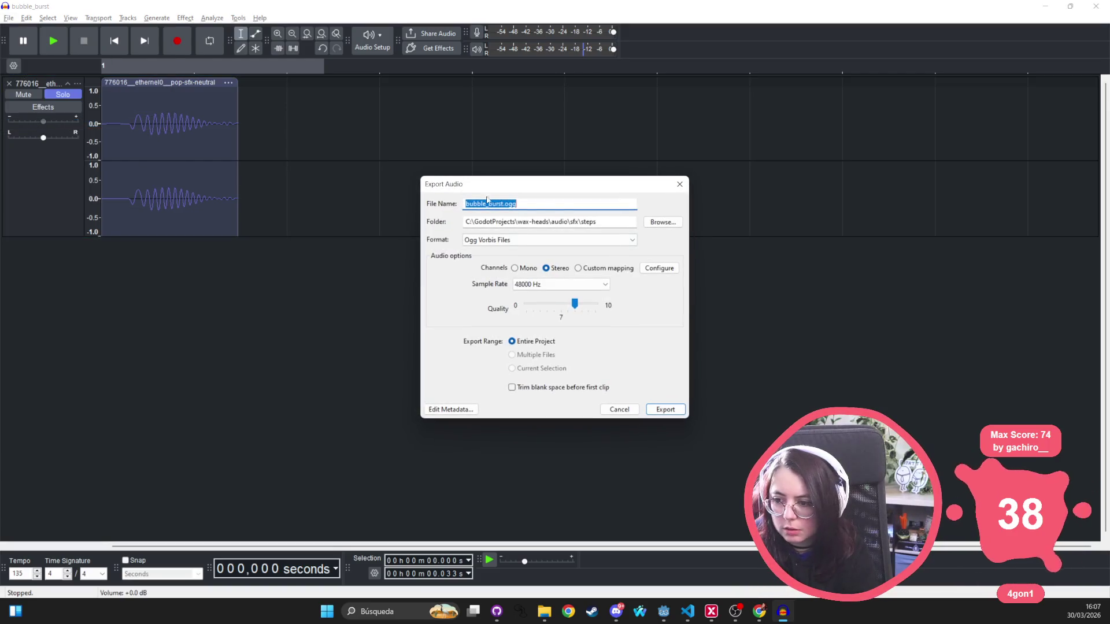
pyautogui.click(615, 220)
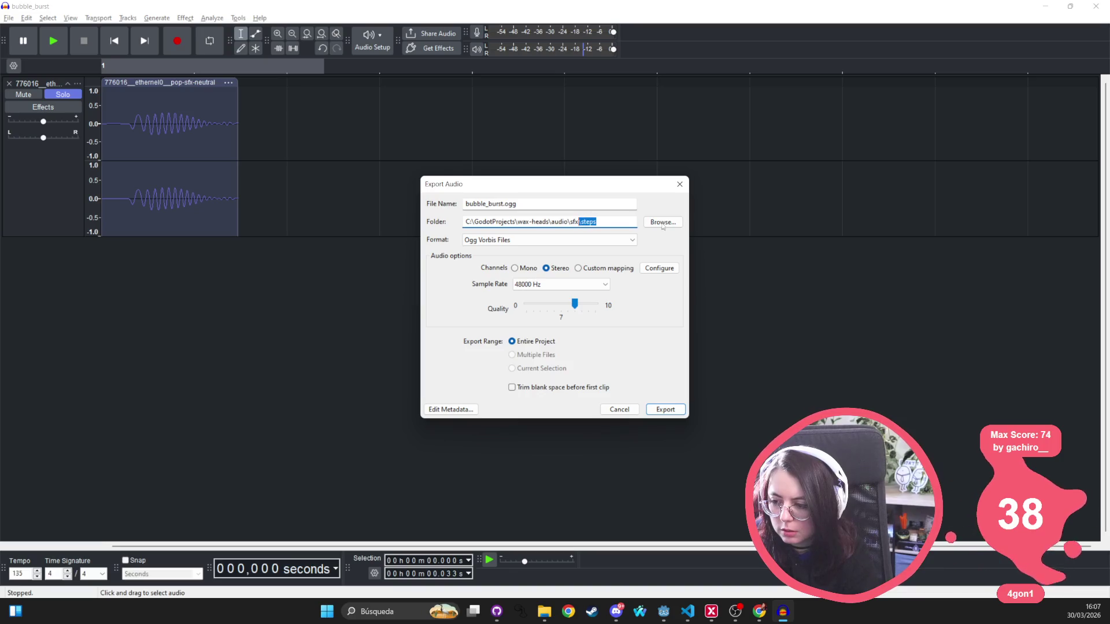
pyautogui.press('BackSpace')
pyautogui.click(537, 203)
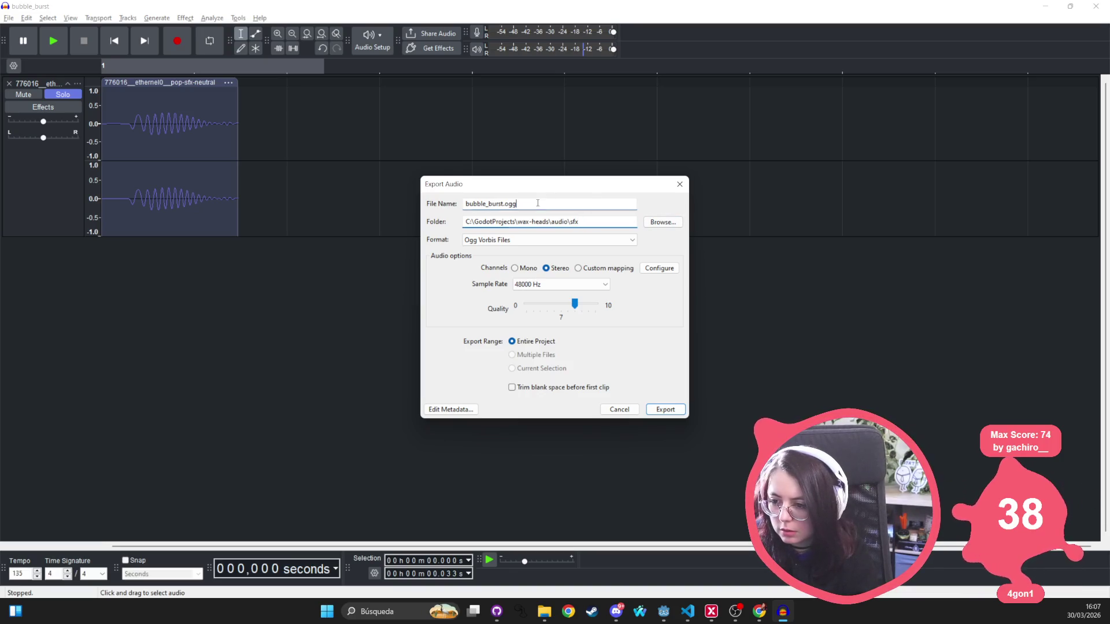
pyautogui.press('Left')
pyautogui.press('Left')
pyautogui.press('Left')
pyautogui.write('nt')
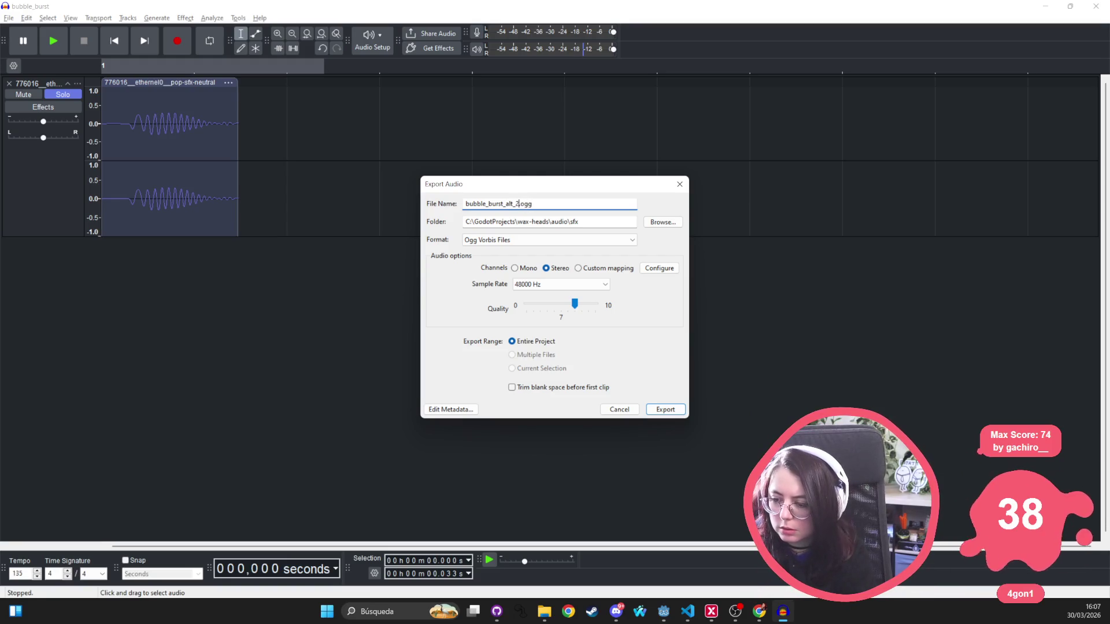
pyautogui.press('Return')
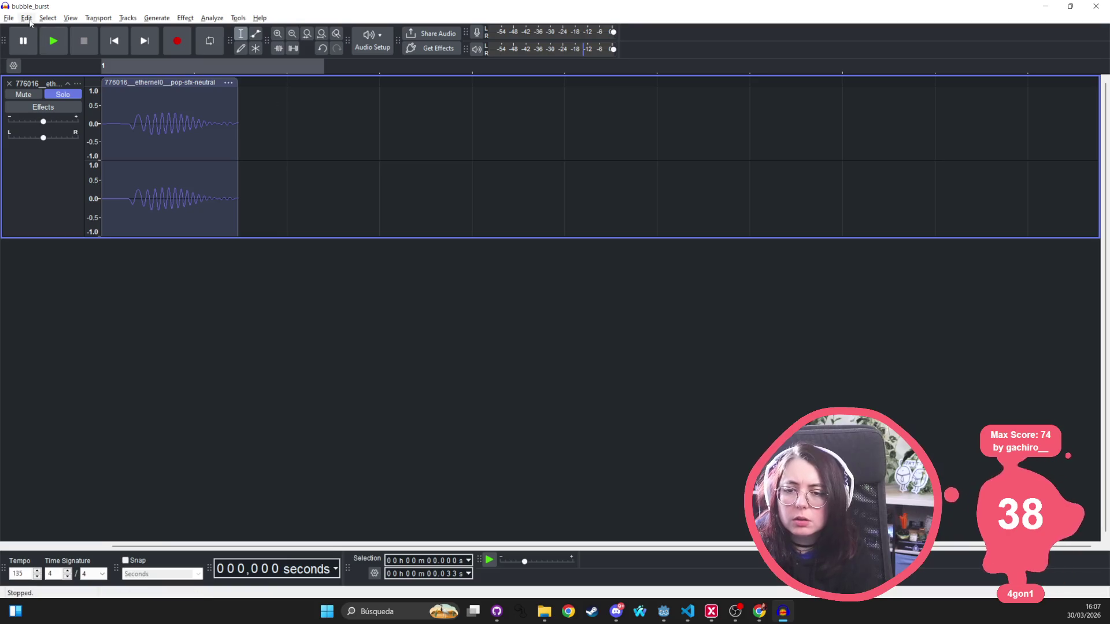
pyautogui.click(9, 18)
pyautogui.hotkey('alt', 'Tab')
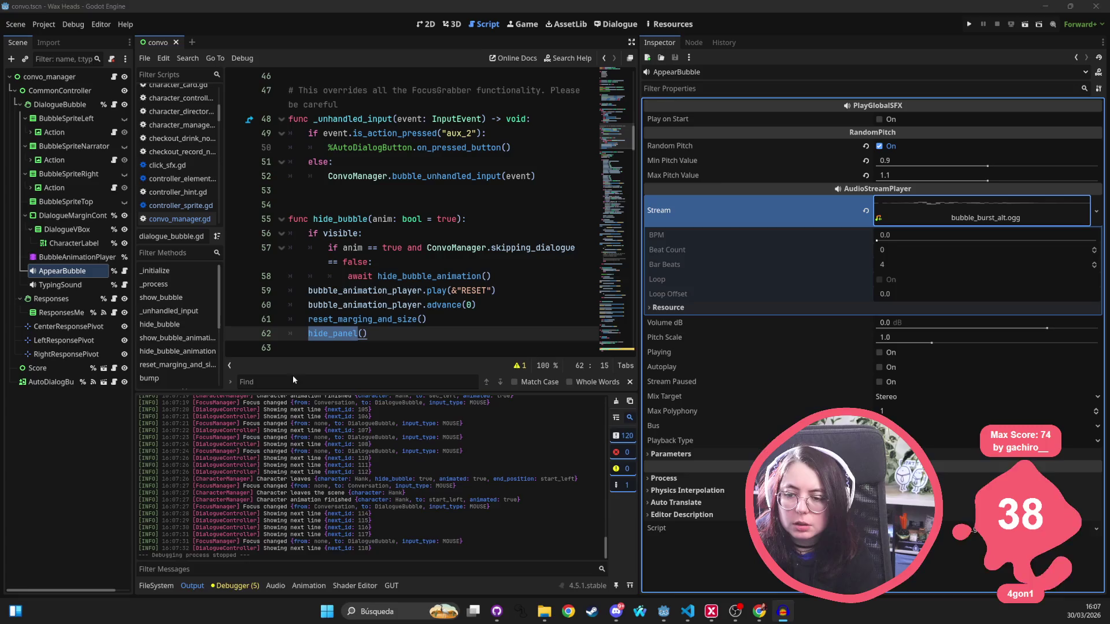
# Quick-load bubble_burst_alt_2.ogg into AppearBubble's Stream and relaunch the game with F5
pyautogui.click(1096, 211)
pyautogui.click(1028, 399)
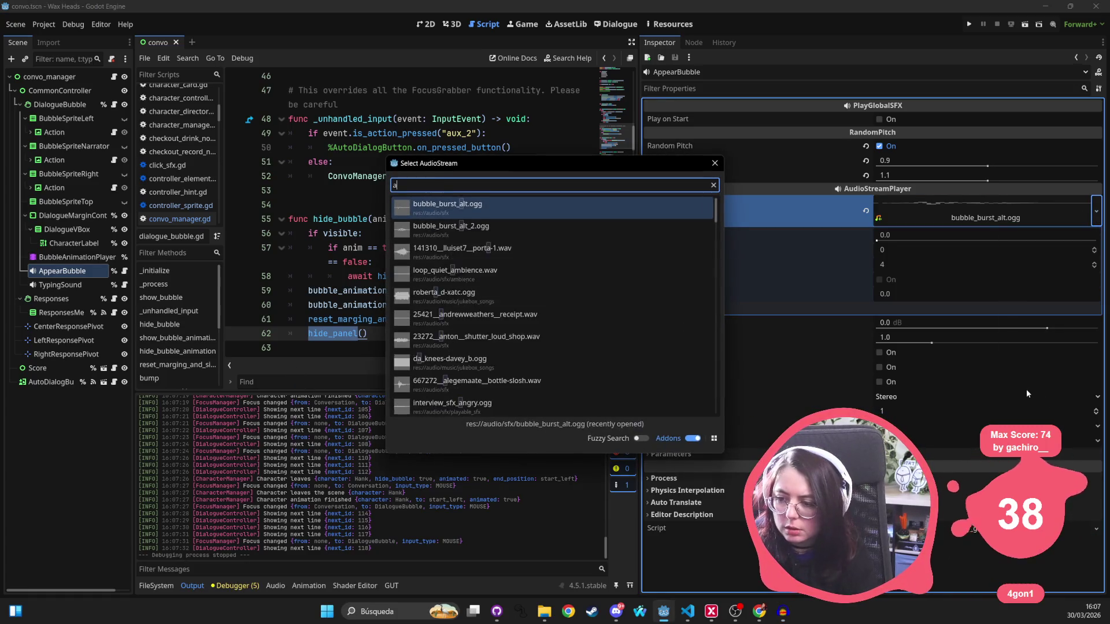
pyautogui.write('alt_2')
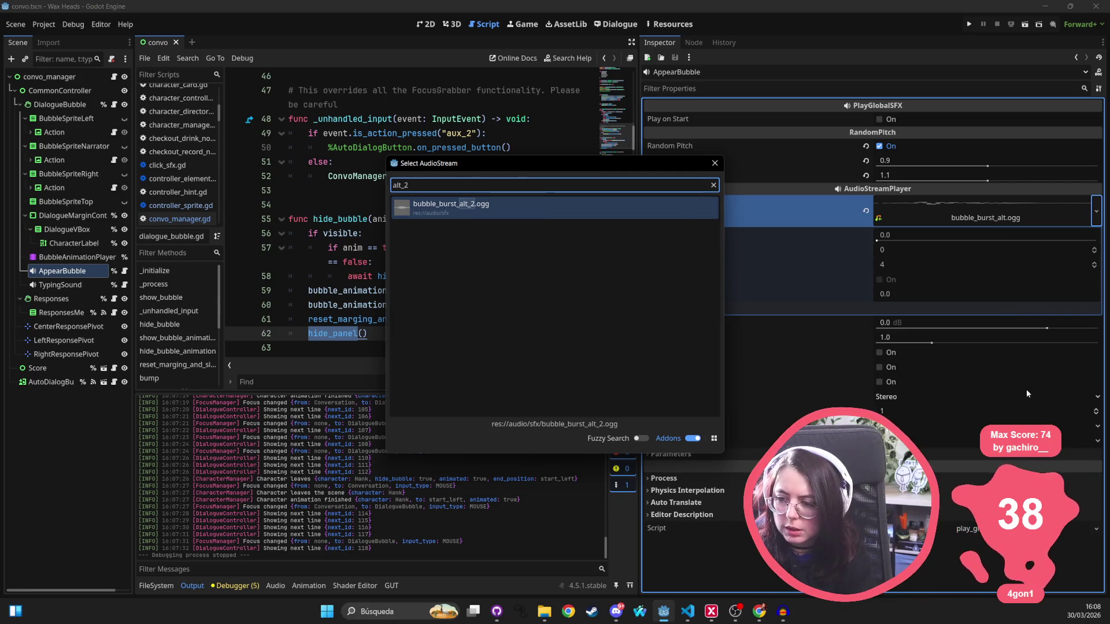
pyautogui.press('Return')
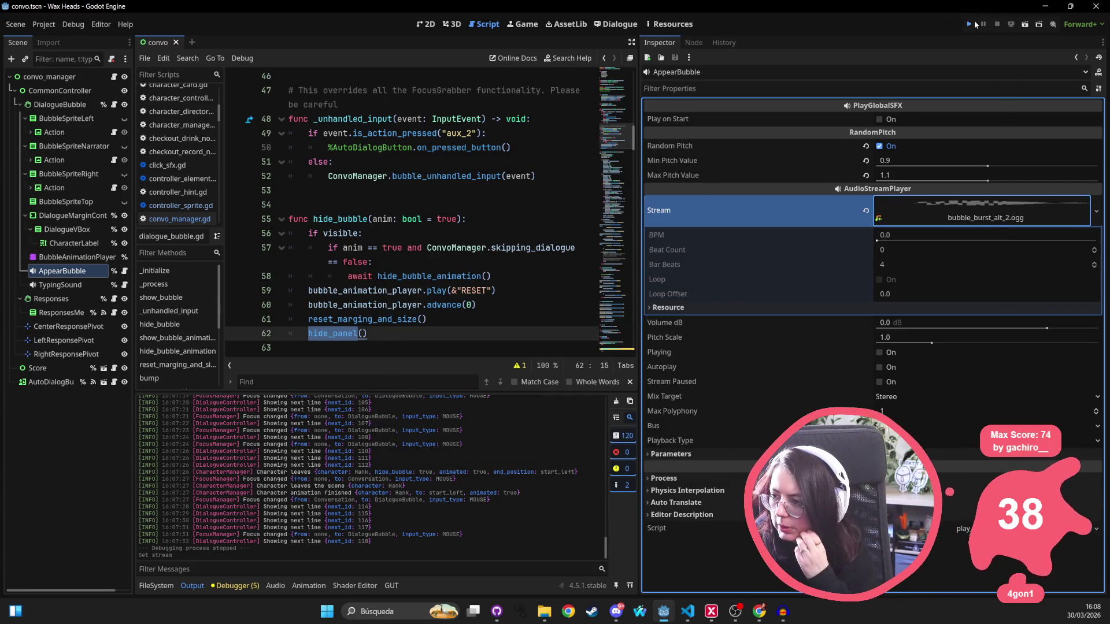
pyautogui.click(972, 21)
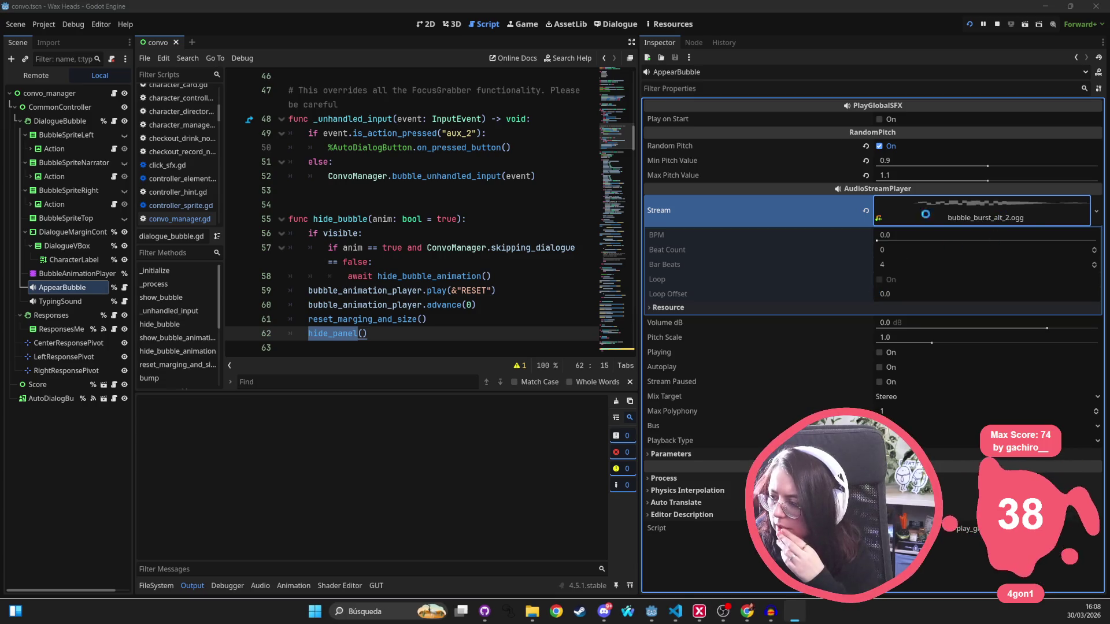
pyautogui.click(973, 213)
pyautogui.click(970, 214)
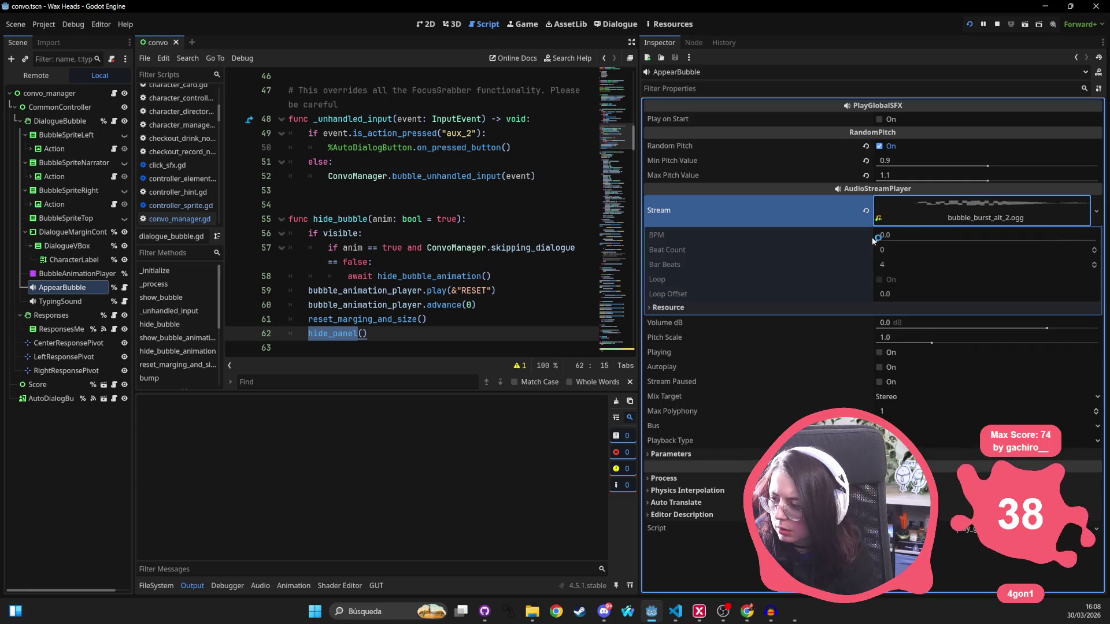
pyautogui.press('F5')
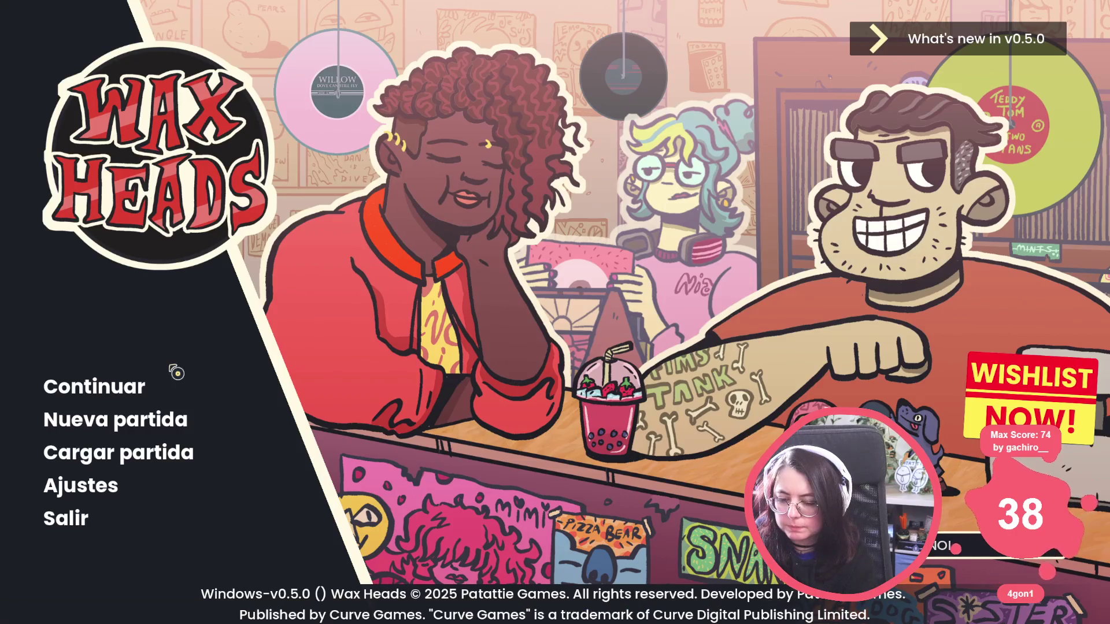
# Continue the saved game, click through the shop conversation to Hank's greeting, then return to Audacity
pyautogui.click(128, 386)
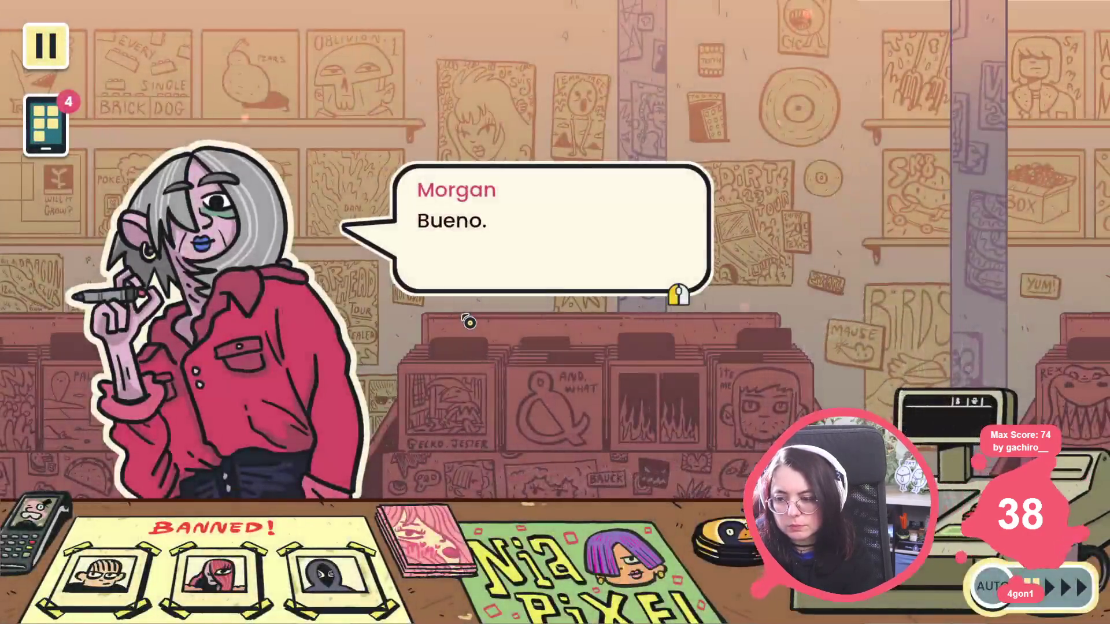
pyautogui.click(469, 322)
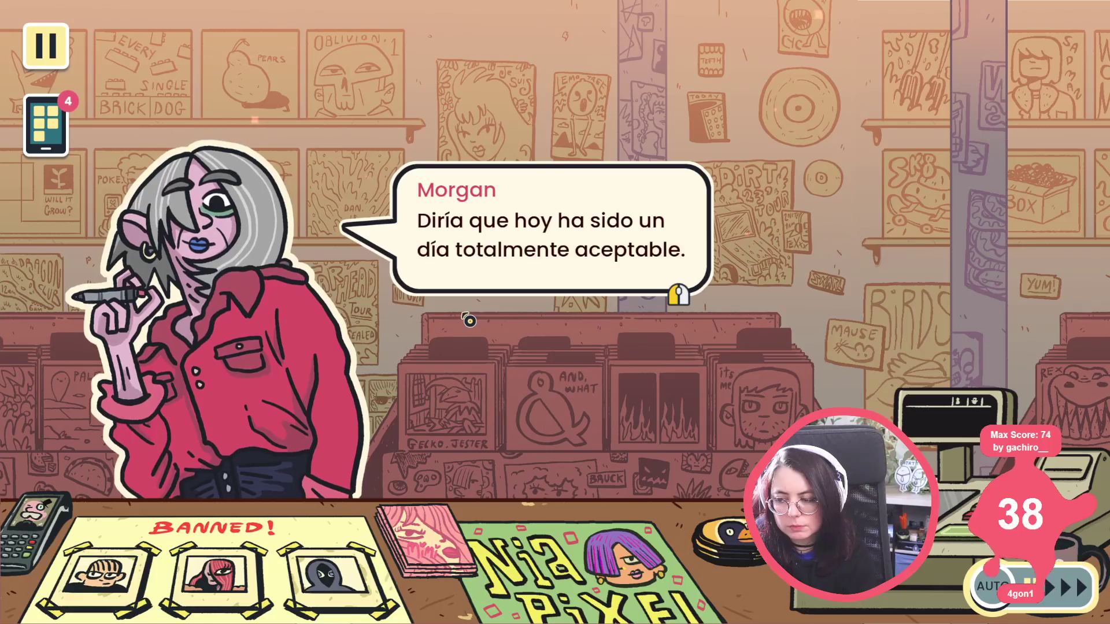
pyautogui.click(469, 322)
pyautogui.click(468, 322)
pyautogui.click(468, 322)
pyautogui.click(469, 322)
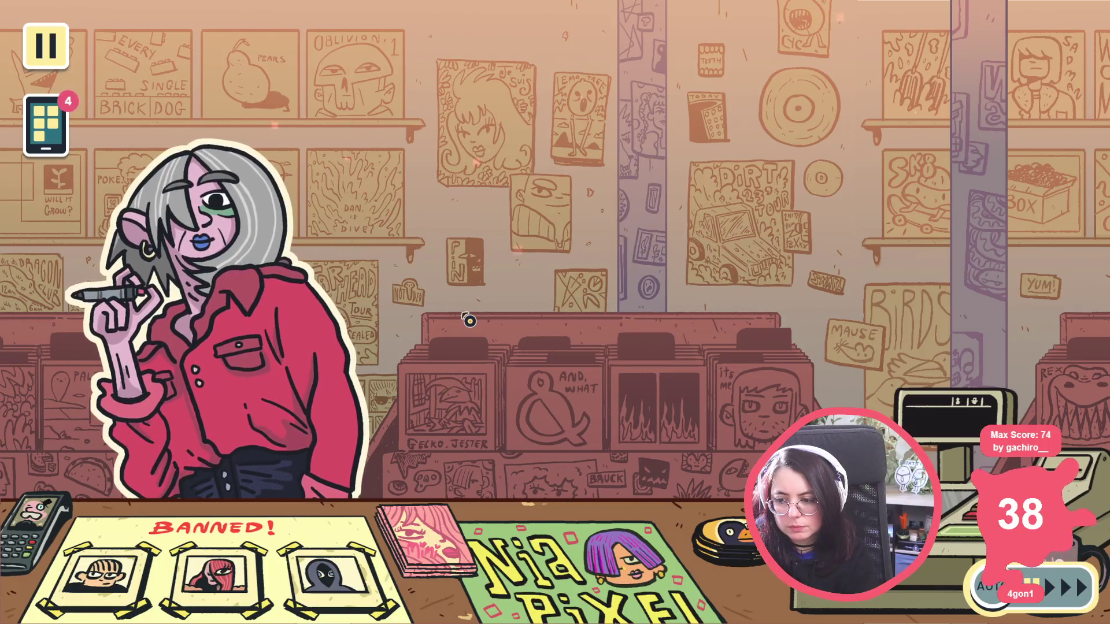
pyautogui.click(468, 322)
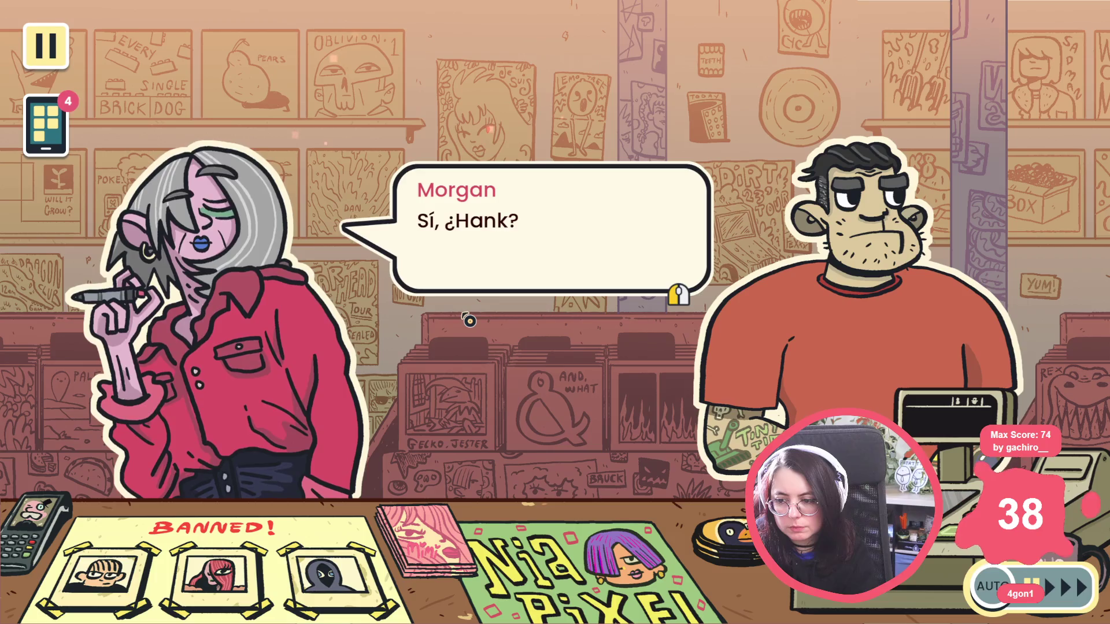
pyautogui.click(469, 321)
pyautogui.click(469, 320)
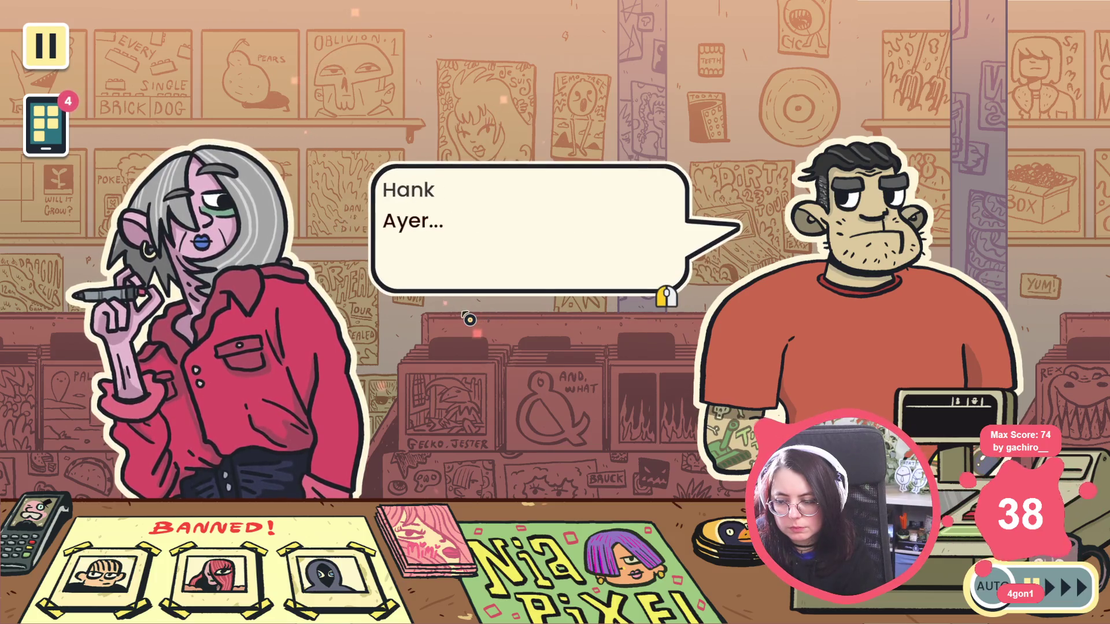
pyautogui.click(468, 320)
pyautogui.click(469, 320)
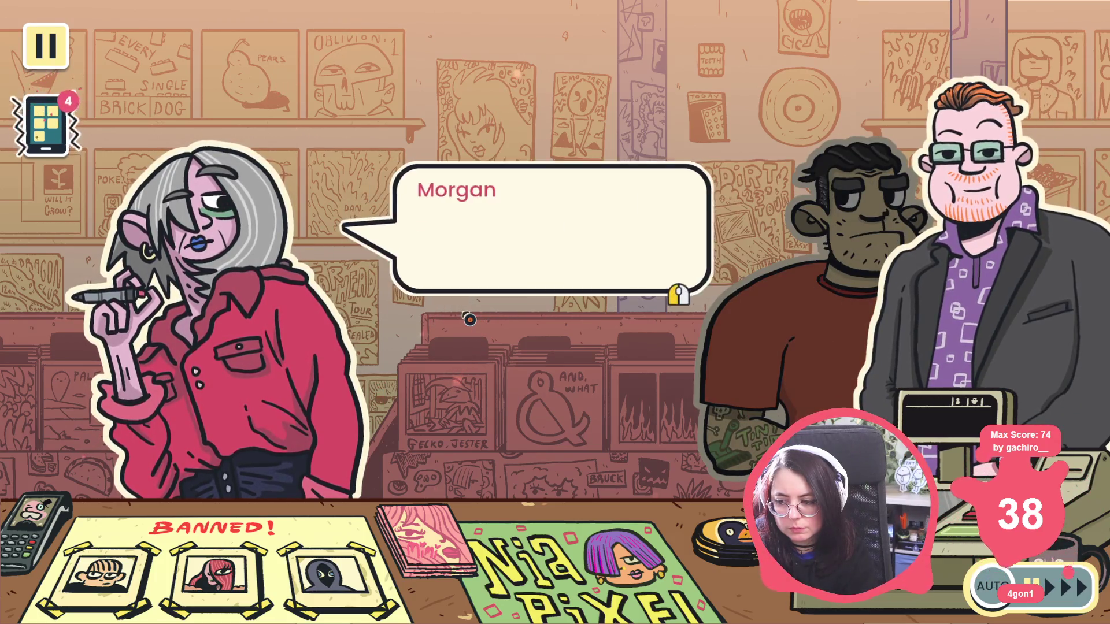
pyautogui.click(469, 320)
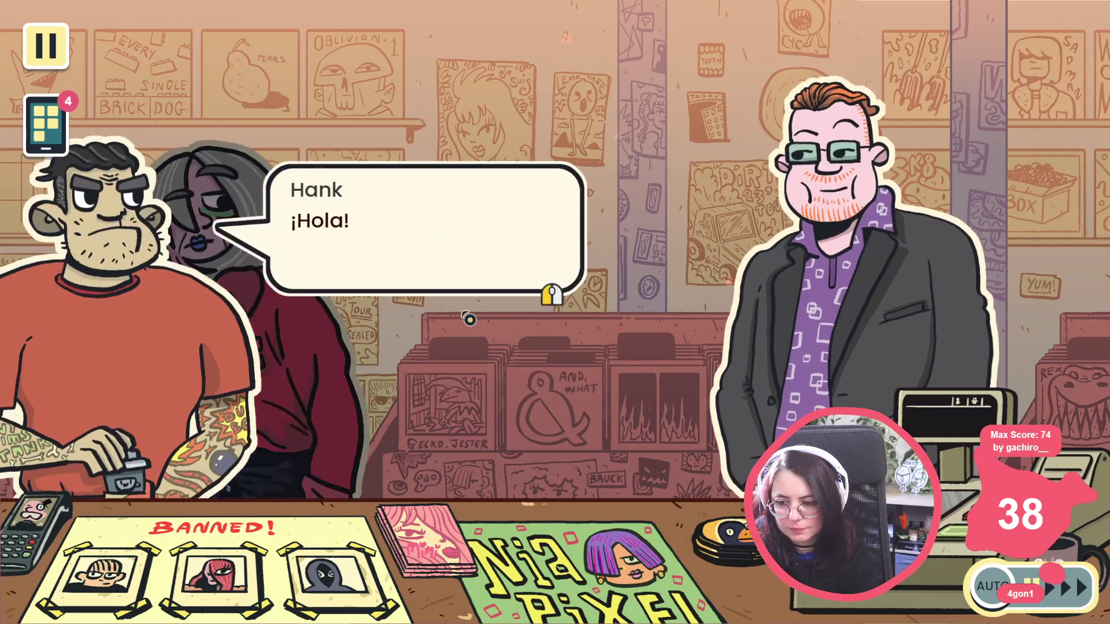
pyautogui.hotkey('alt', 'Tab')
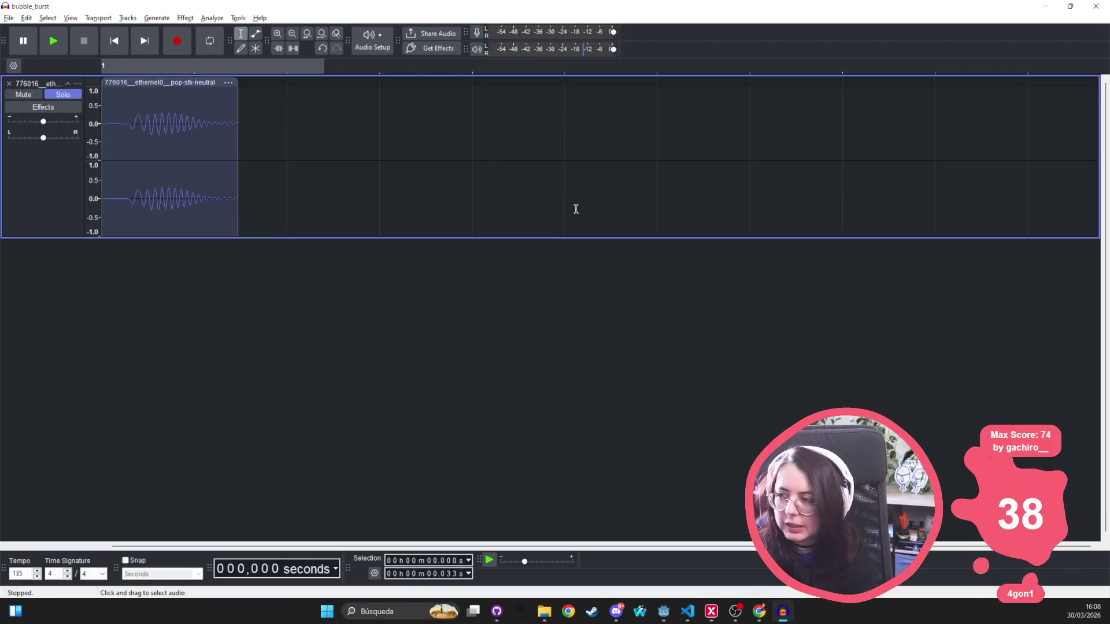
# Dismiss Audacity's zero-crossing warning, then put the caret on line 59 of the Godot script
pyautogui.click(527, 239)
pyautogui.press('z')
pyautogui.click(668, 263)
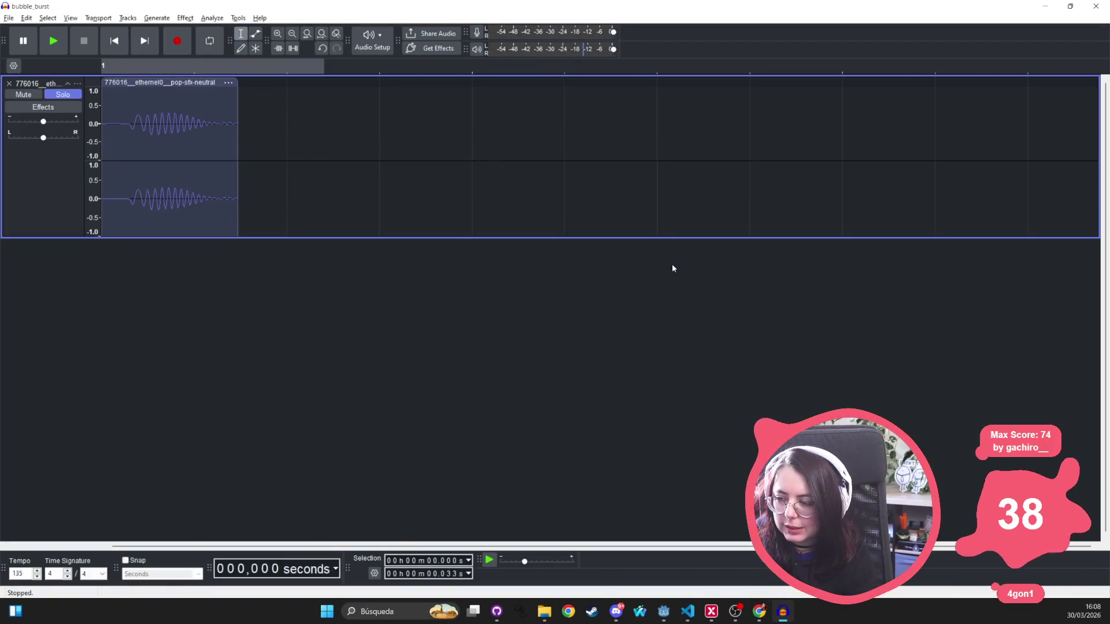
pyautogui.hotkey('alt', 'Tab')
pyautogui.click(347, 290)
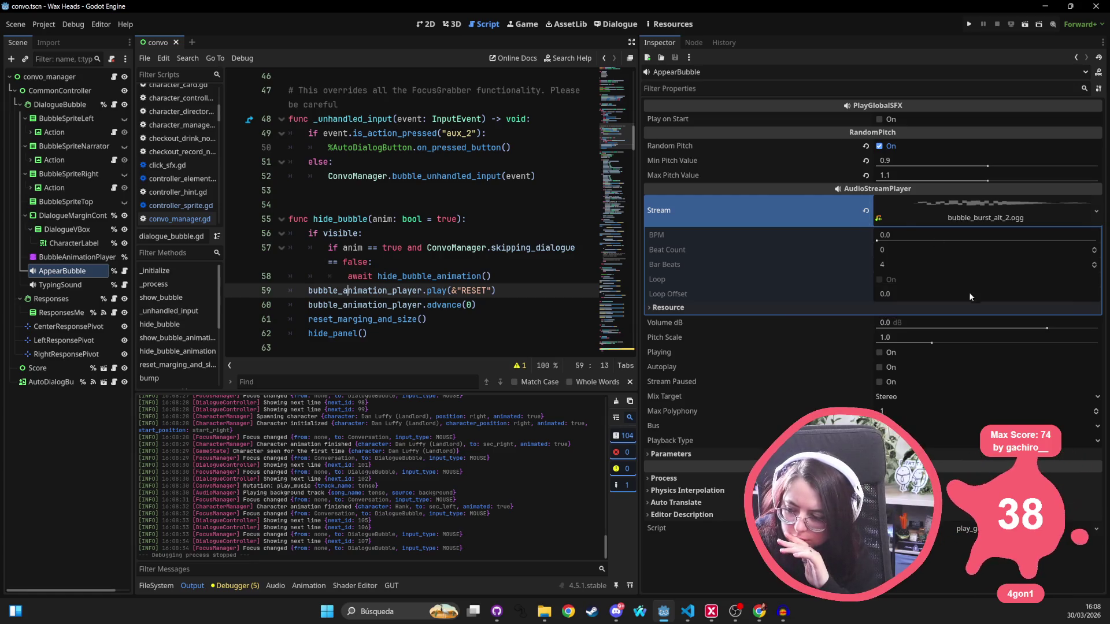
# Inspect the appear animation's play_sfx call key on BubbleAnimationPlayer's Functions track, with the Animation panel enlarged
pyautogui.click(160, 587)
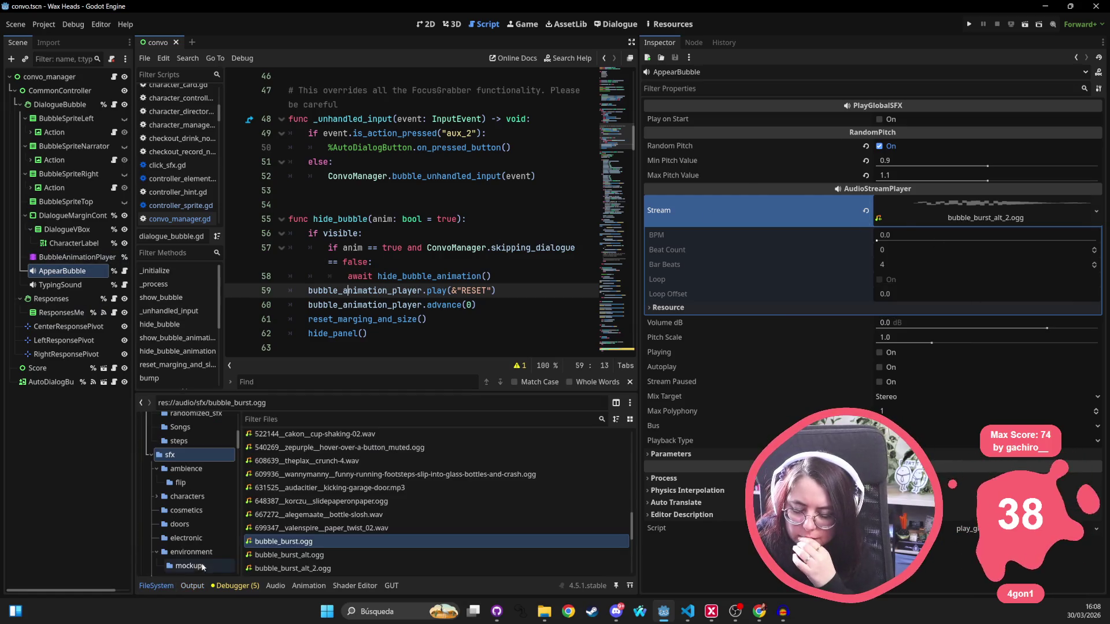
pyautogui.click(67, 256)
pyautogui.click(65, 268)
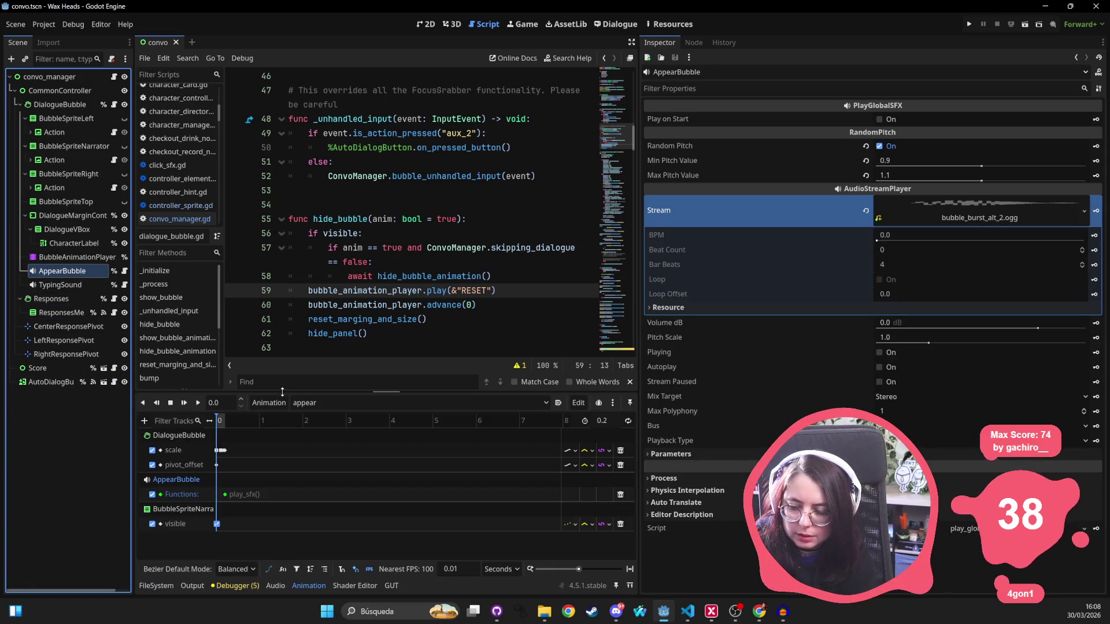
pyautogui.moveTo(283, 393); pyautogui.dragTo(283, 290)
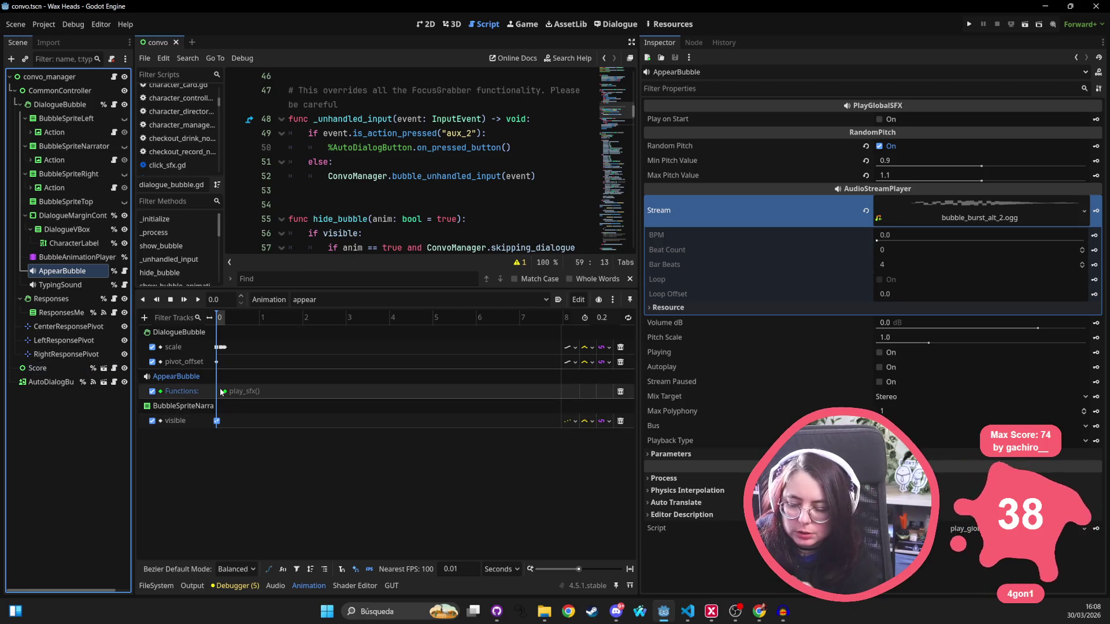
pyautogui.click(225, 392)
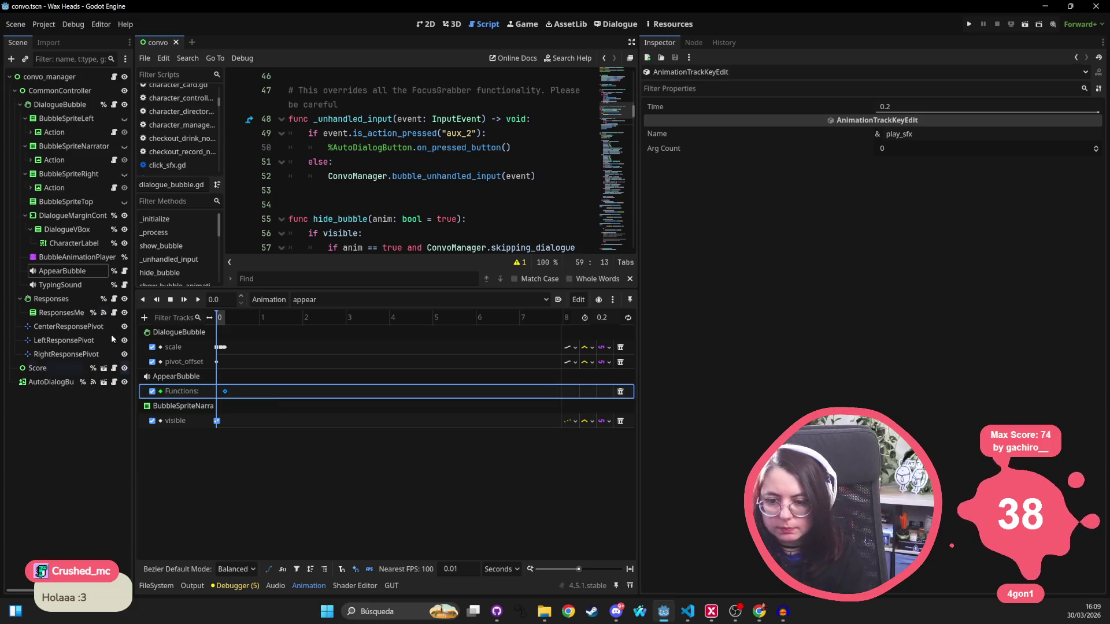
# Check AppearBubble's stream and 0.0 dB volume, then open the convo_manager script
pyautogui.click(62, 271)
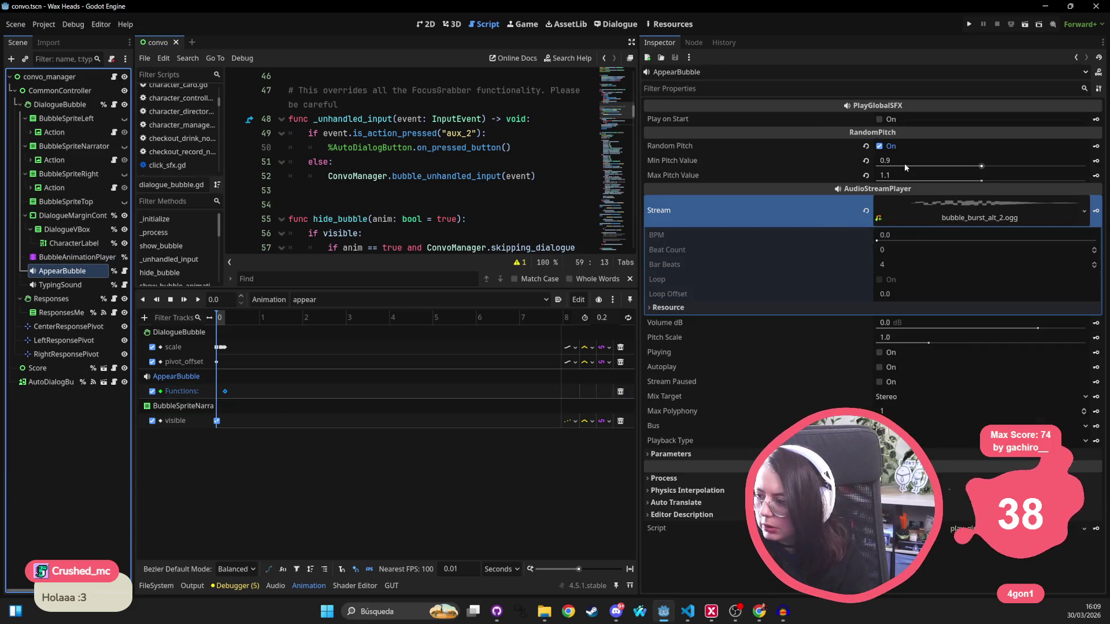
pyautogui.click(930, 206)
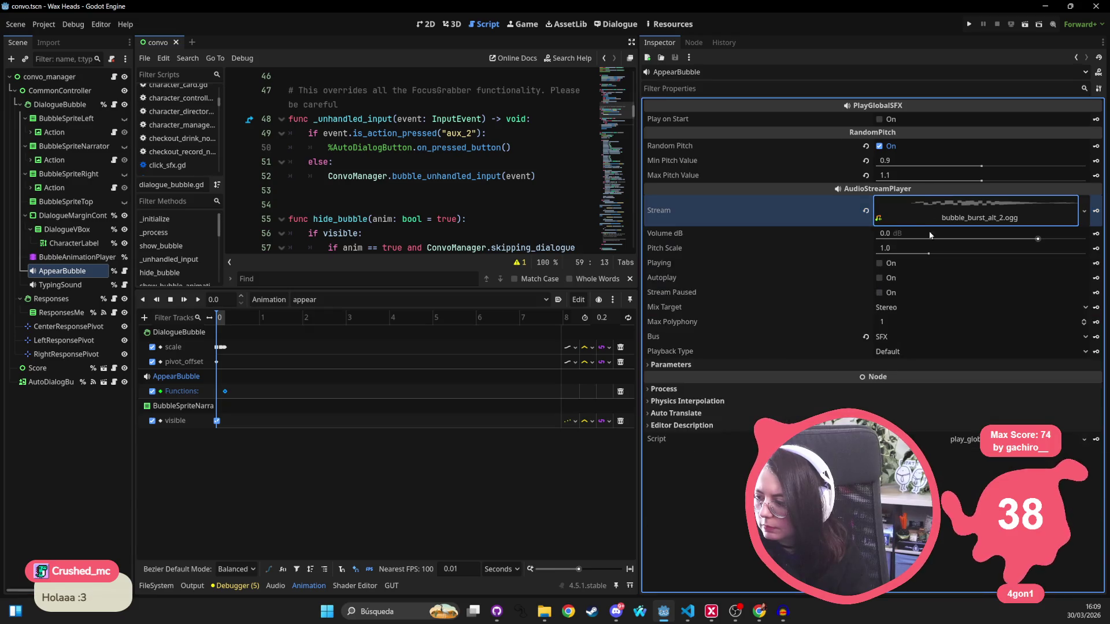
pyautogui.click(917, 237)
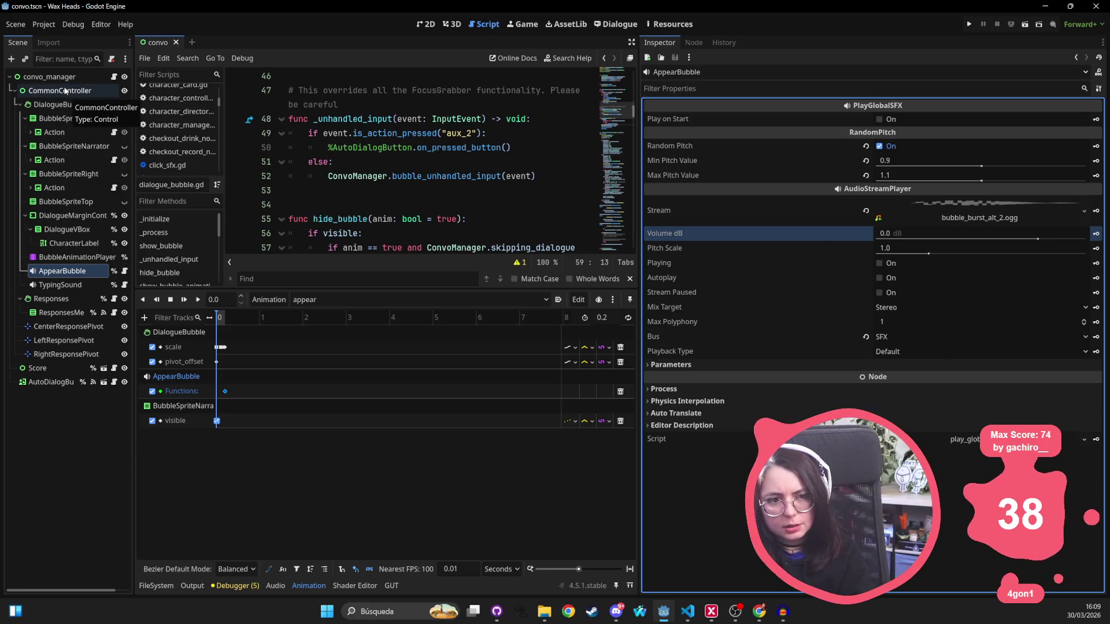
pyautogui.click(72, 81)
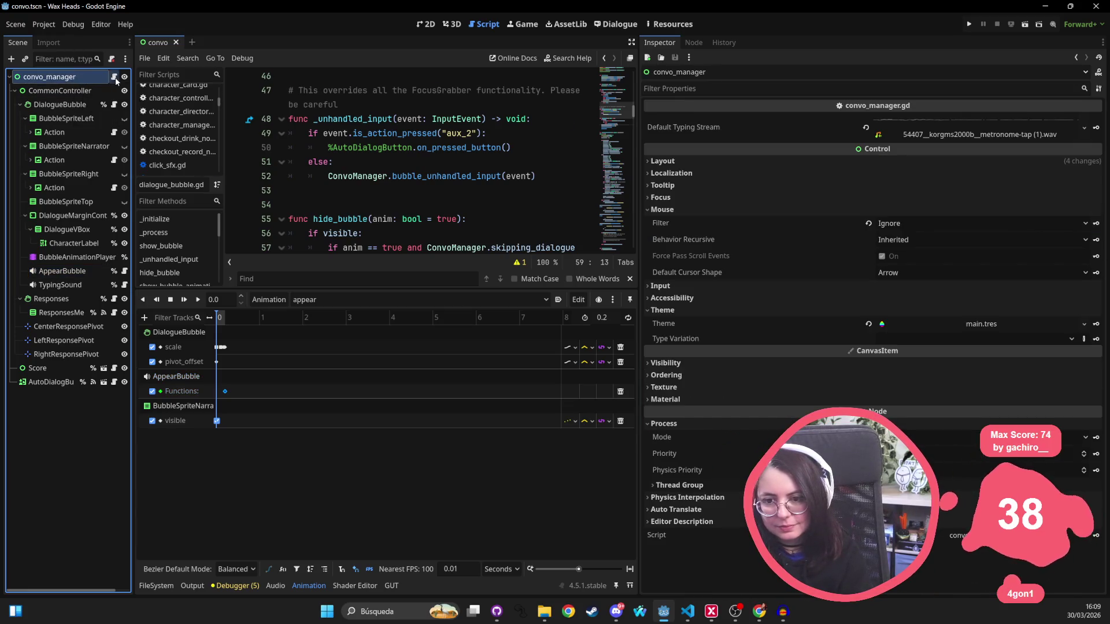
pyautogui.click(115, 78)
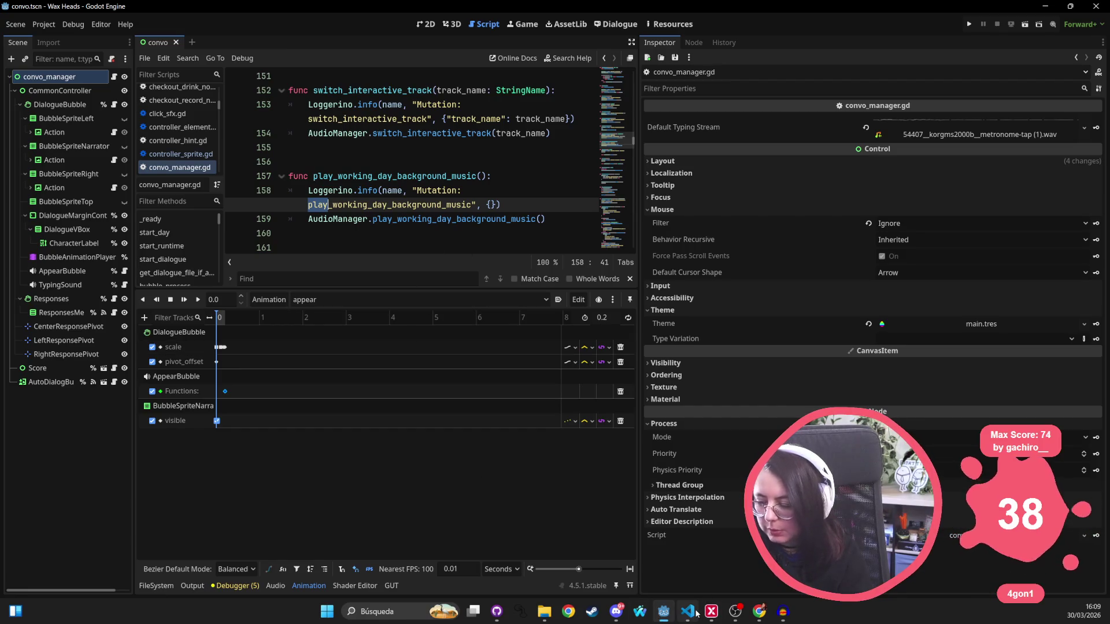
# In VS Code, open convo.tscn and then dialogue_bubble.gd via quick file search
pyautogui.click(687, 612)
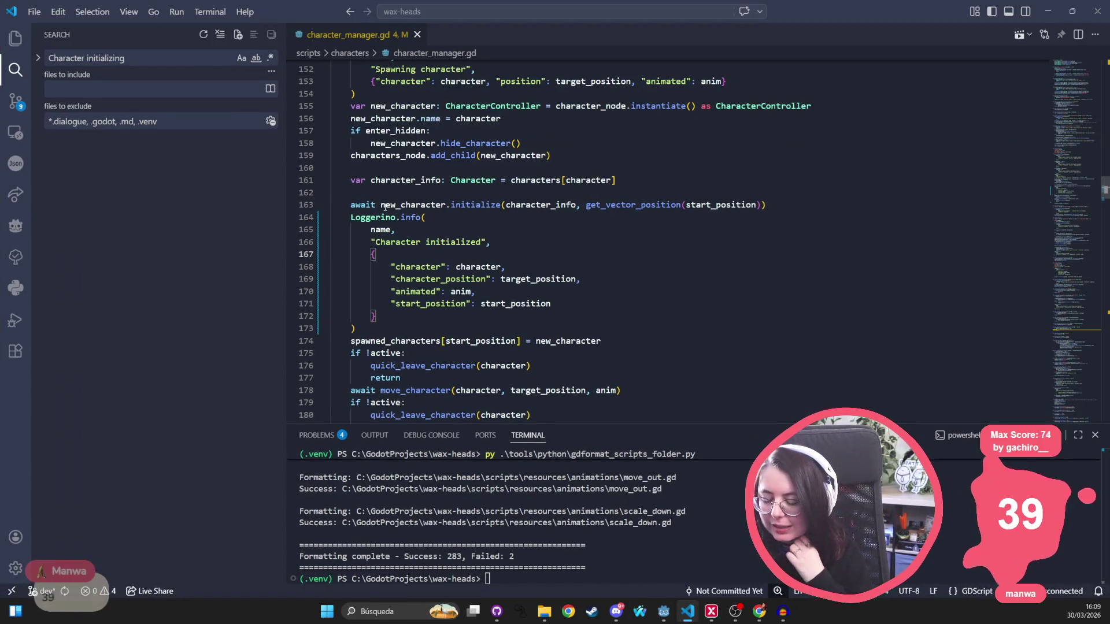
pyautogui.hotkey('ctrl', 'p')
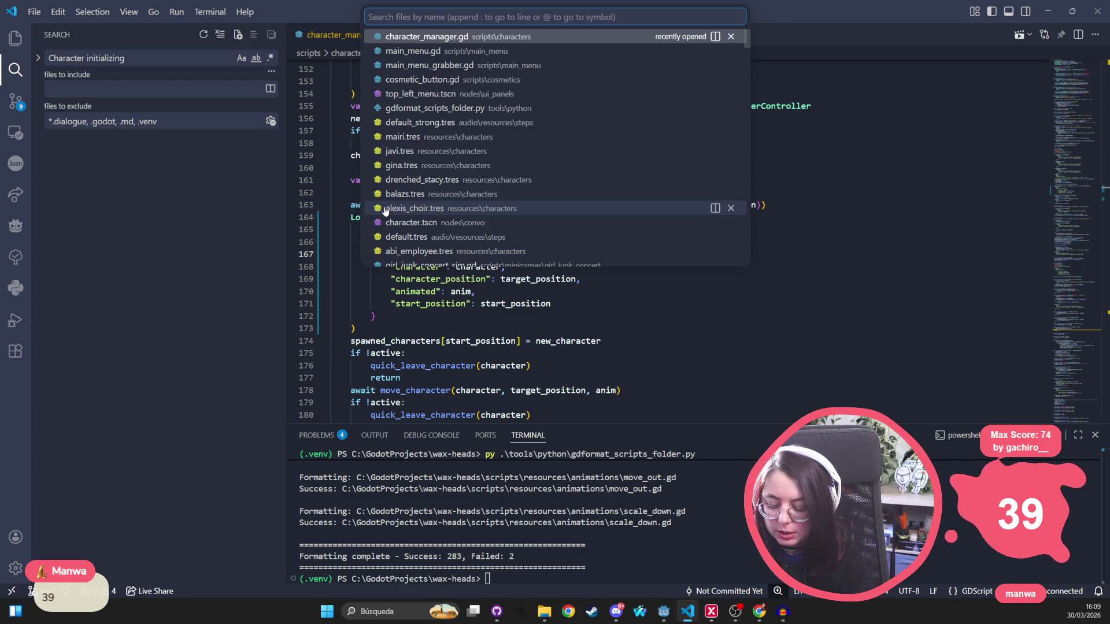
pyautogui.write('convo')
pyautogui.press('Return')
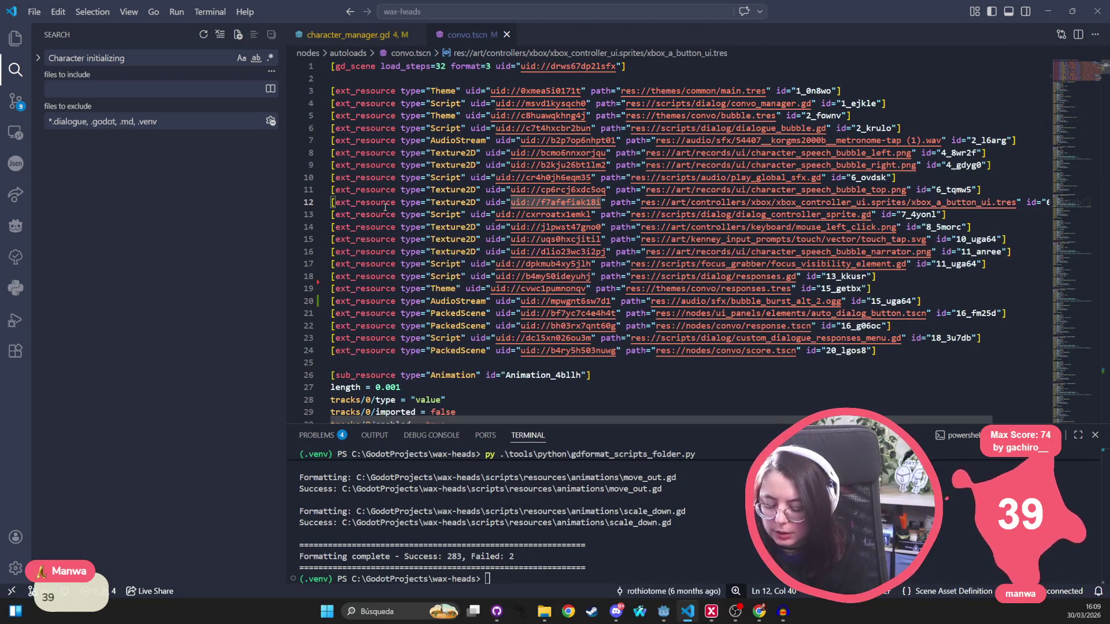
pyautogui.hotkey('ctrl', 'p')
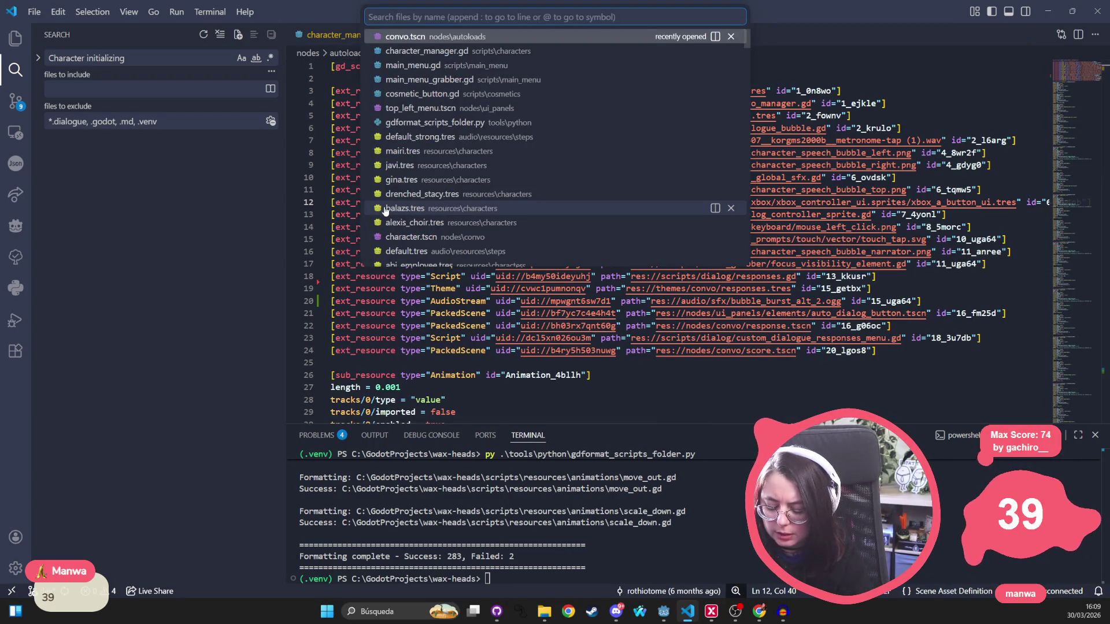
pyautogui.write('dialogue_bu')
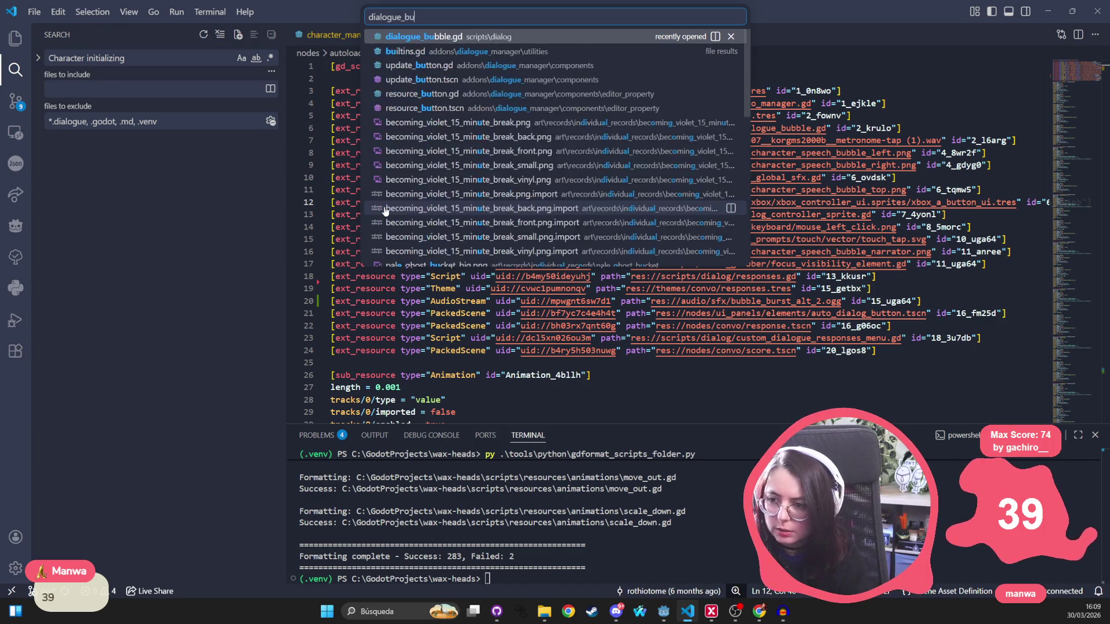
pyautogui.press('Return')
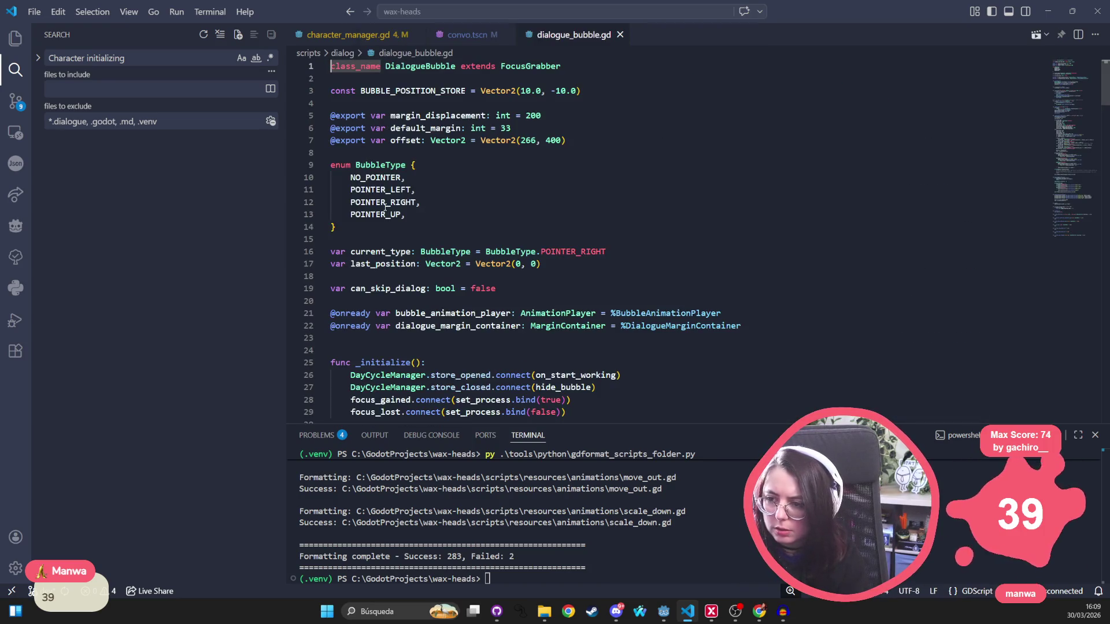
# Search dialogue_bubble.gd for 'play_' to reach the play_backwards lines in hide_bubble_animation
pyautogui.click(563, 153)
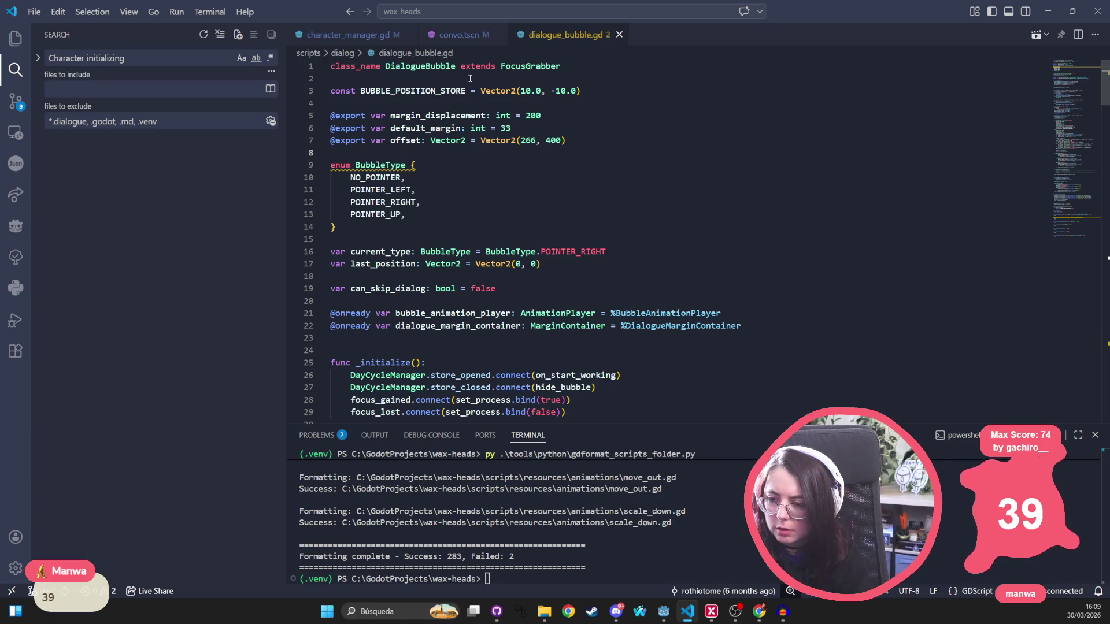
pyautogui.hotkey('ctrl', 'f')
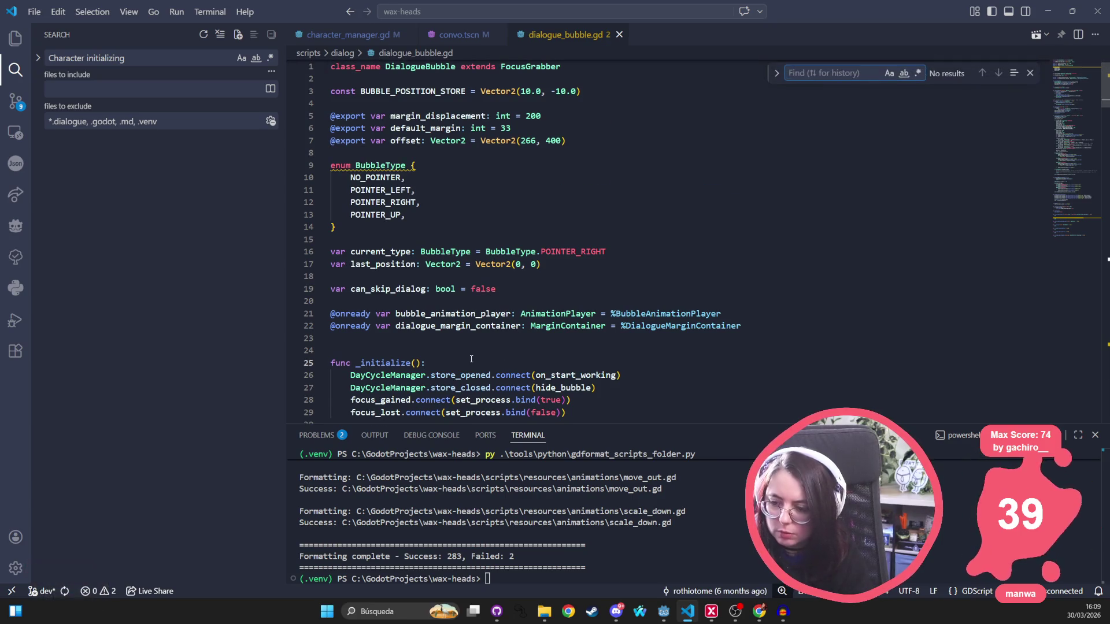
pyautogui.write('play_')
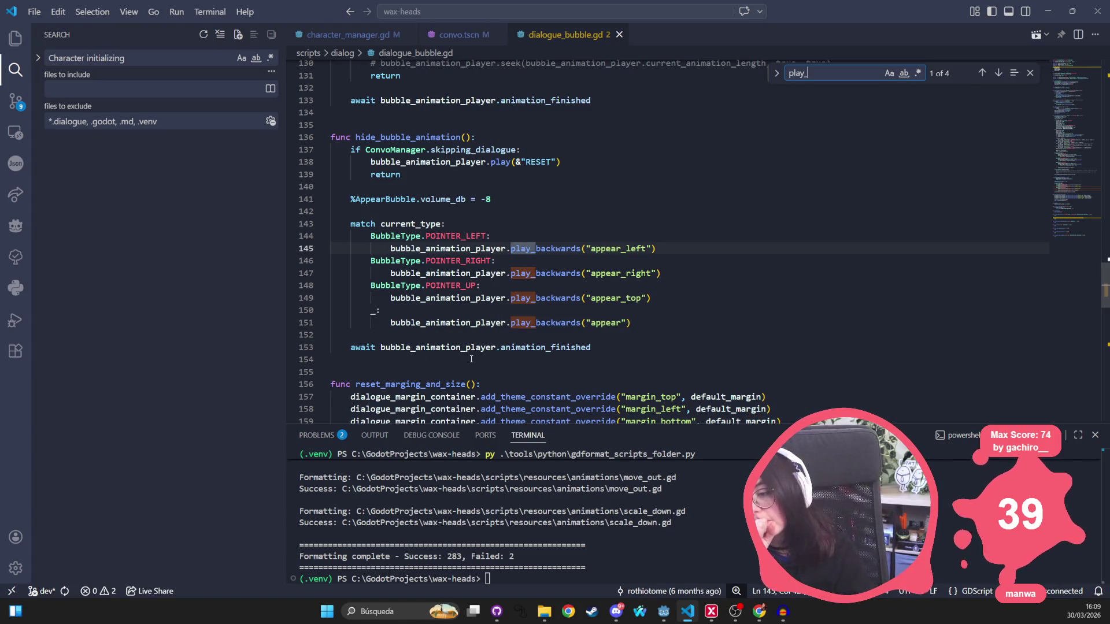
pyautogui.hotkey('alt', 'Tab')
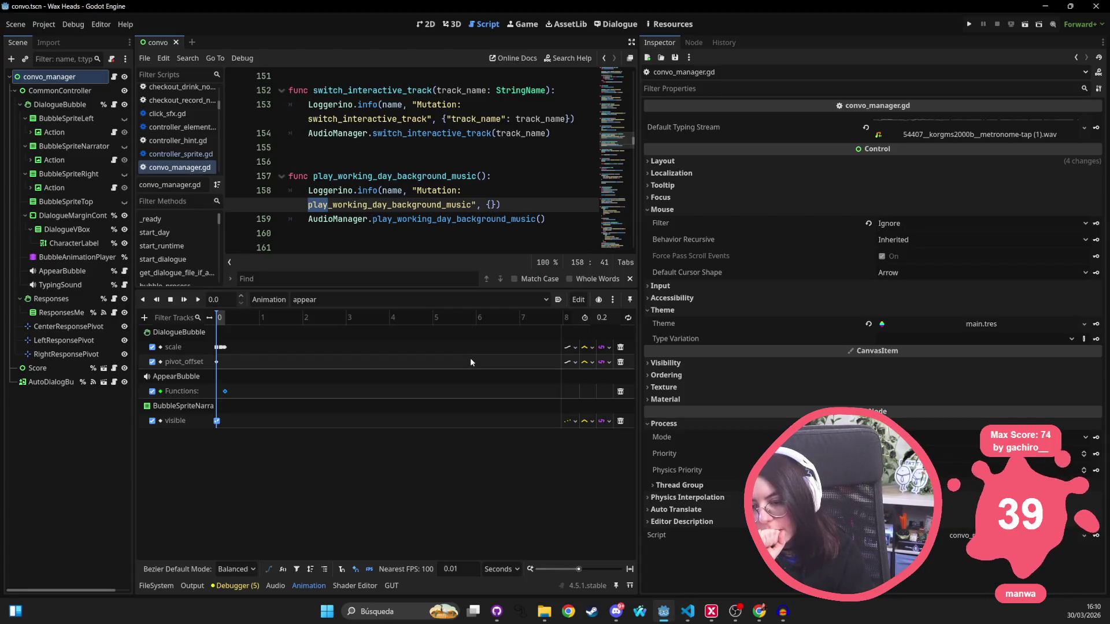
pyautogui.hotkey('alt', 'Tab')
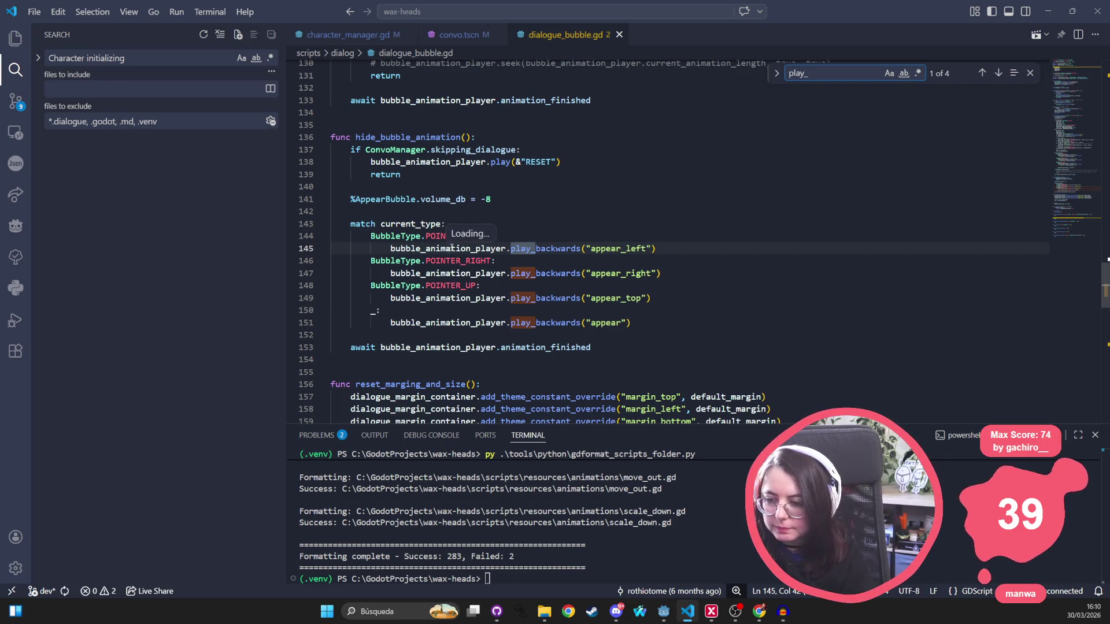
# Change line 141 in hide_bubble_animation to '%AppearBubble.volume_db = -16'
pyautogui.doubleClick(420, 139)
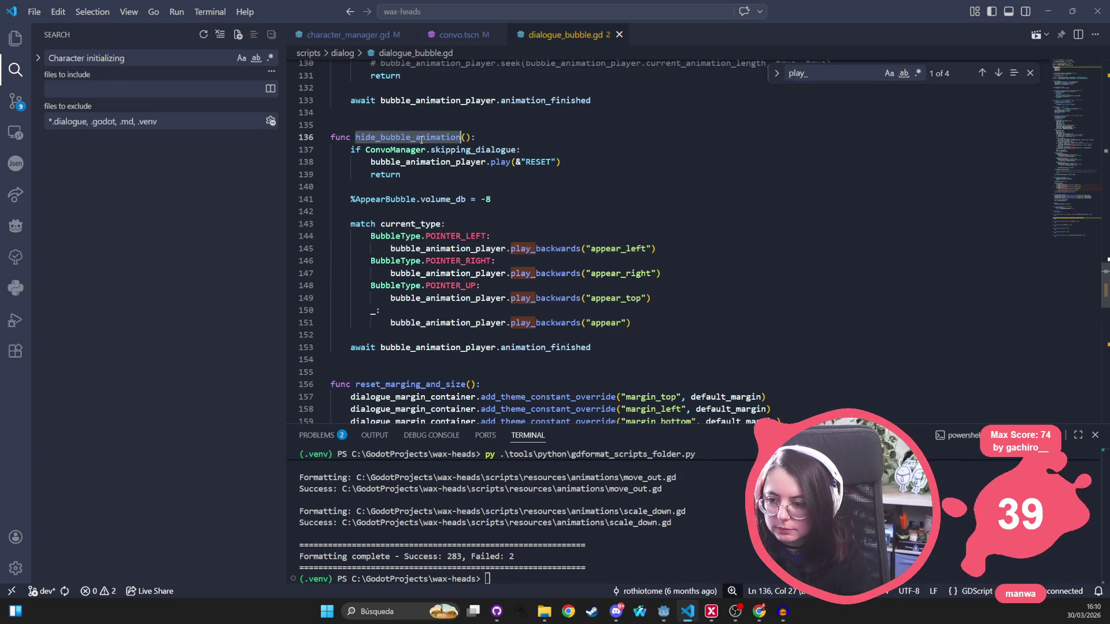
pyautogui.scroll(1, 439, 183)
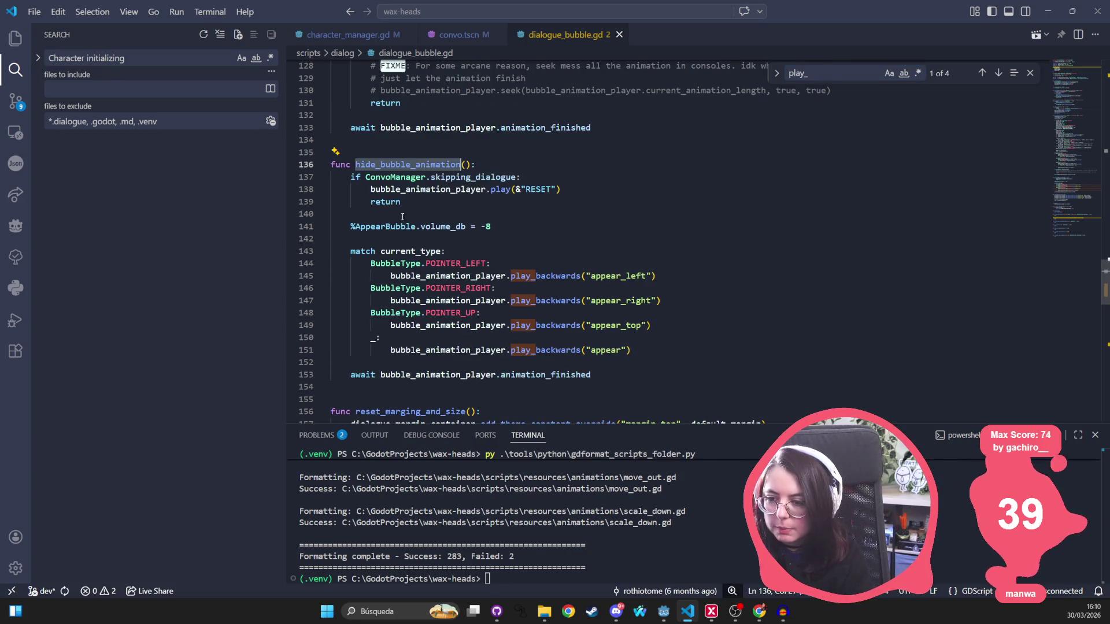
pyautogui.doubleClick(370, 226)
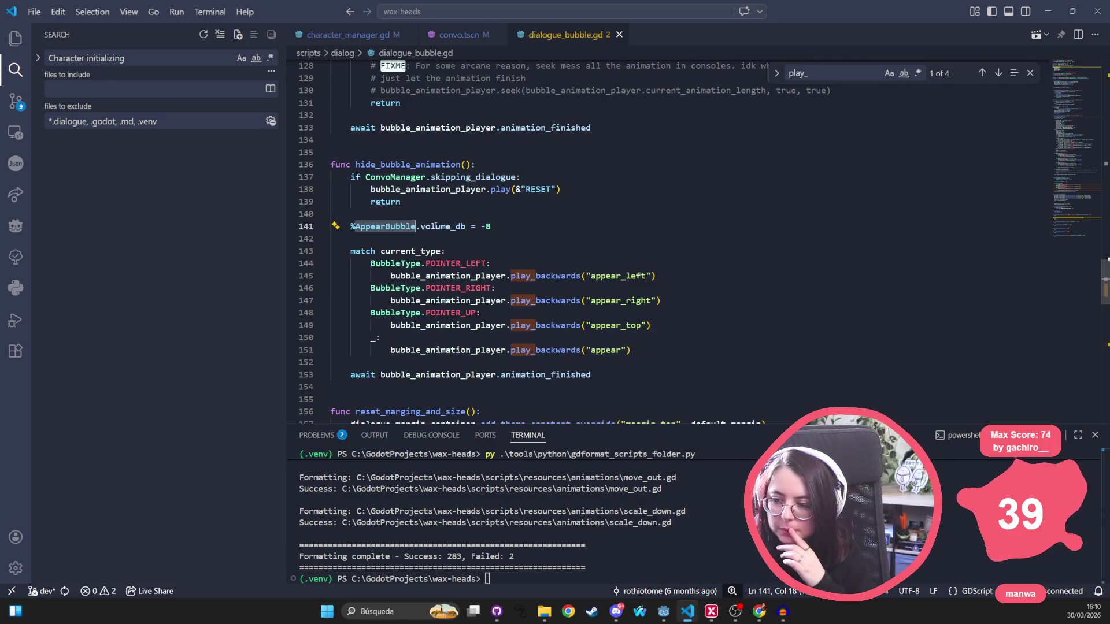
pyautogui.click(488, 226)
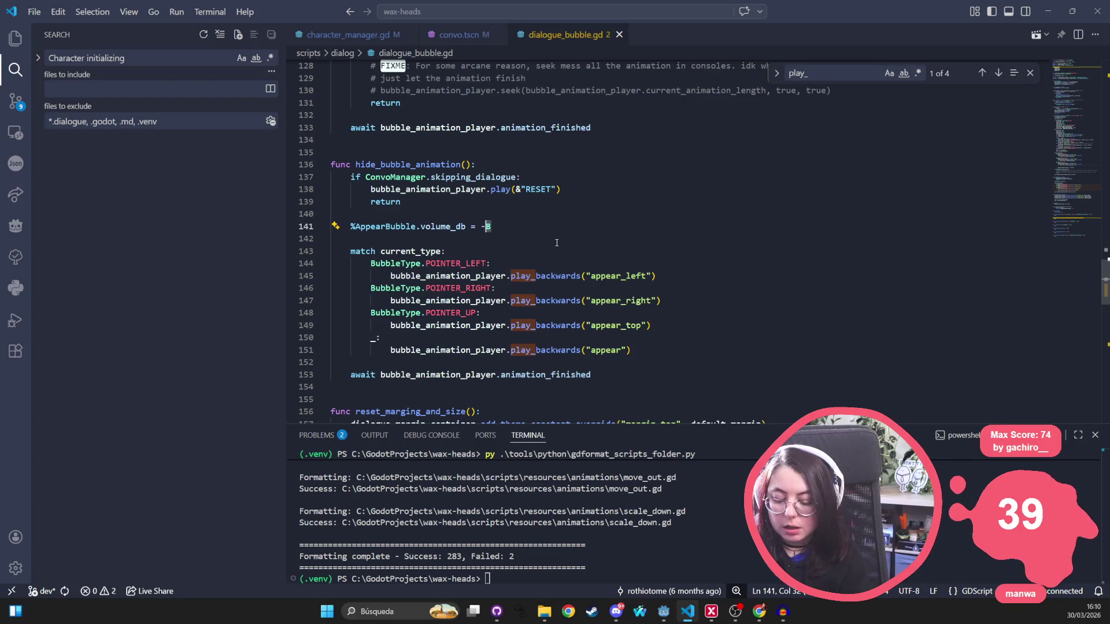
pyautogui.write('12')
pyautogui.hotkey('alt', 'Tab')
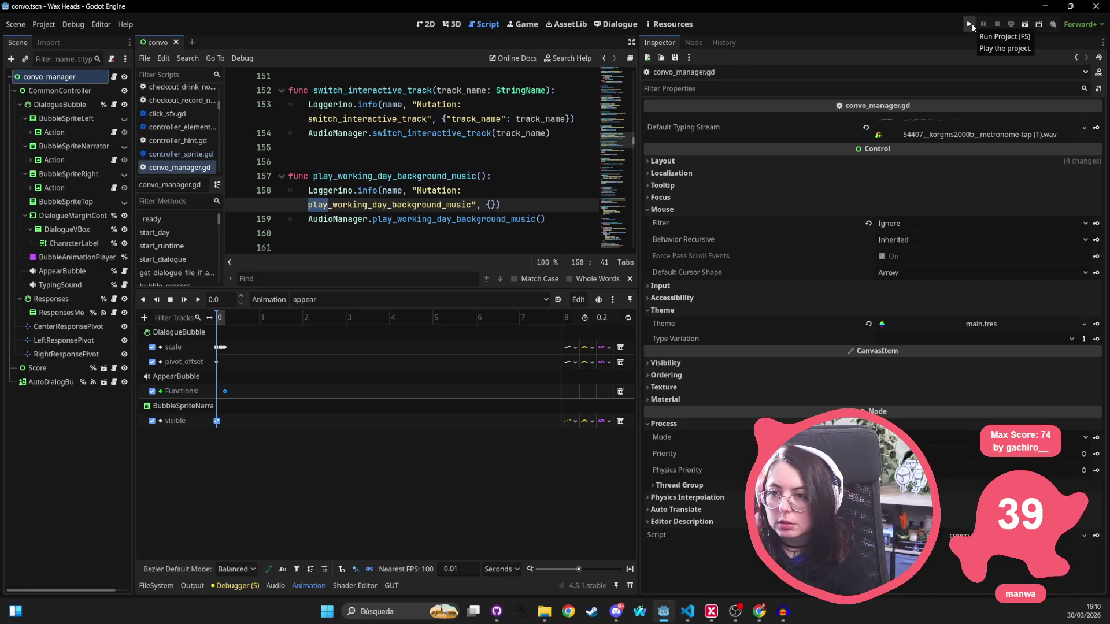
pyautogui.hotkey('alt', 'Tab')
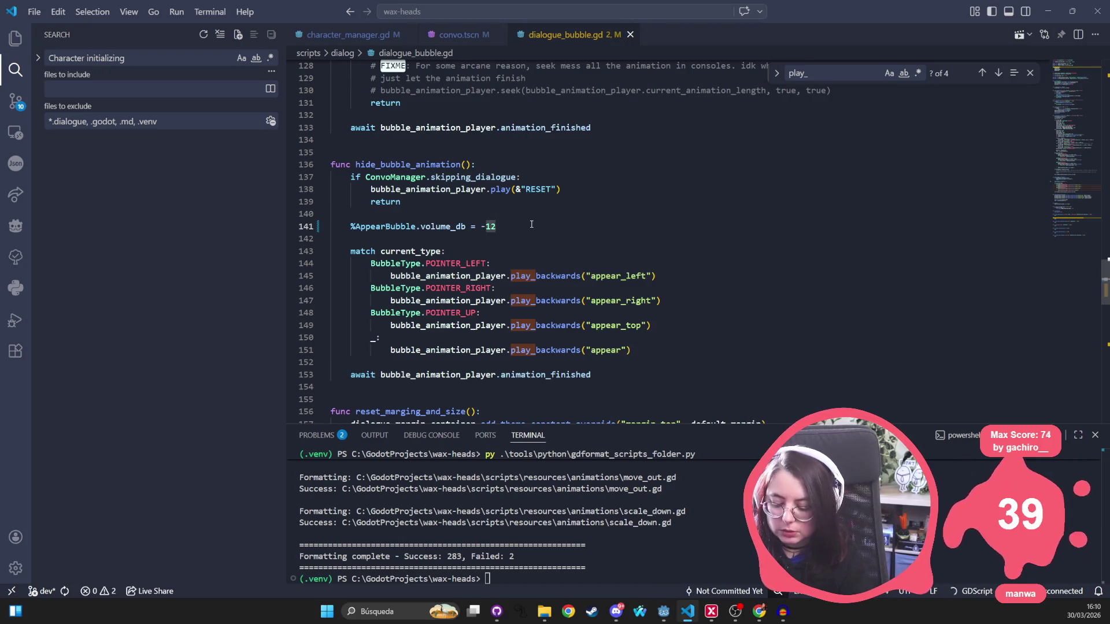
pyautogui.write('16')
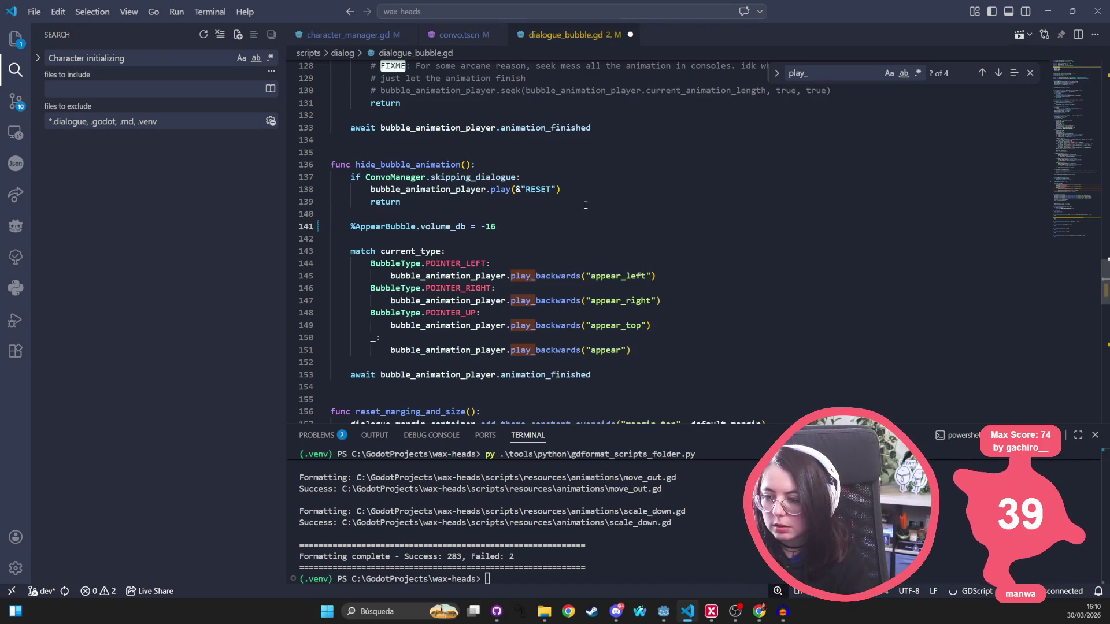
pyautogui.scroll(4, 585, 205)
pyautogui.hotkey('alt', 'Tab')
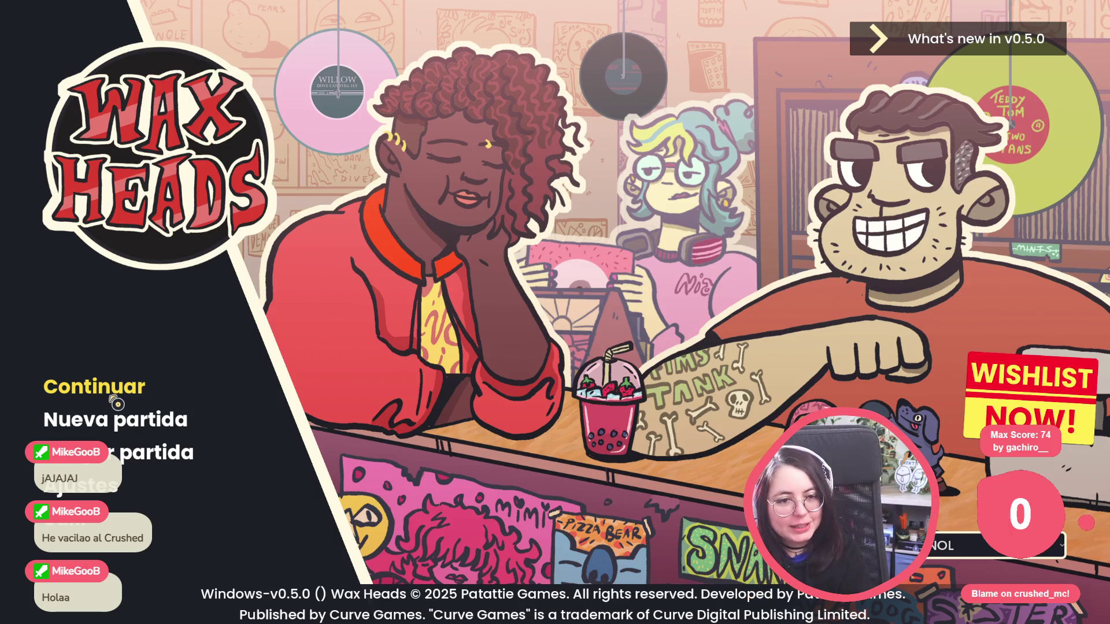
# Continue the saved game and advance the opening lines from Morgan, Hank and Dan
pyautogui.click(103, 389)
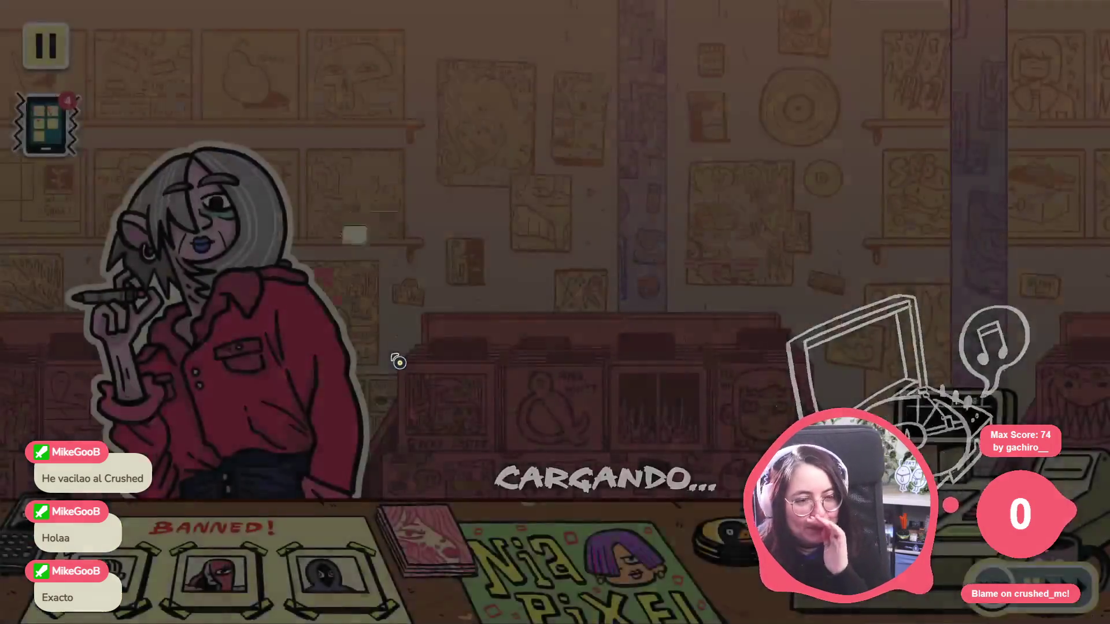
pyautogui.click(389, 322)
pyautogui.click(392, 325)
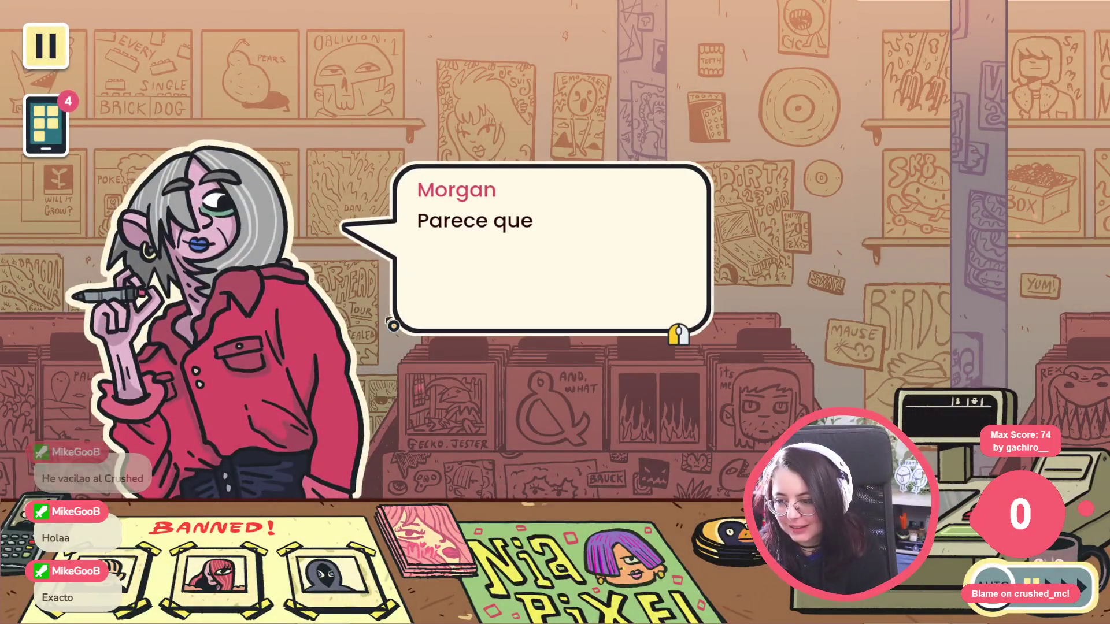
pyautogui.click(392, 326)
pyautogui.click(393, 326)
pyautogui.click(393, 326)
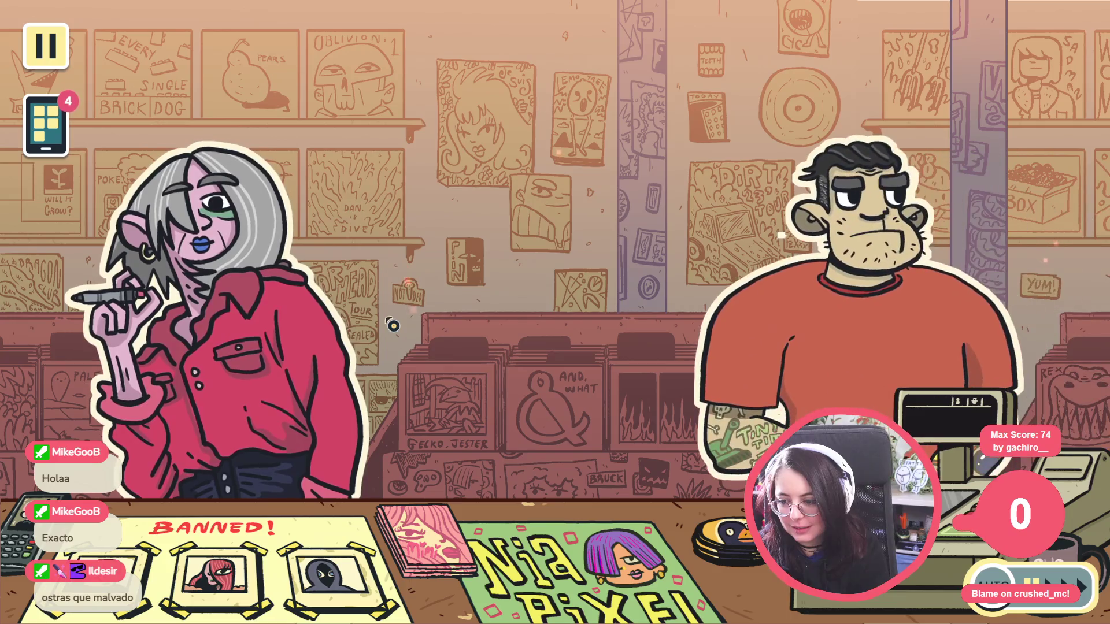
pyautogui.click(393, 325)
pyautogui.click(393, 325)
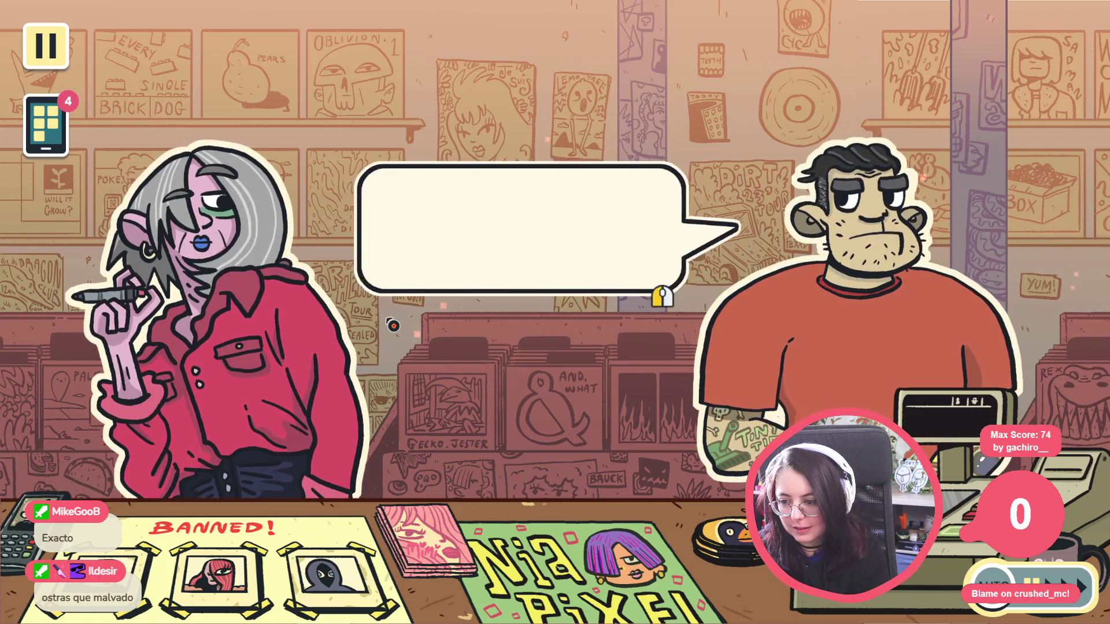
pyautogui.click(393, 325)
pyautogui.click(393, 325)
pyautogui.click(392, 326)
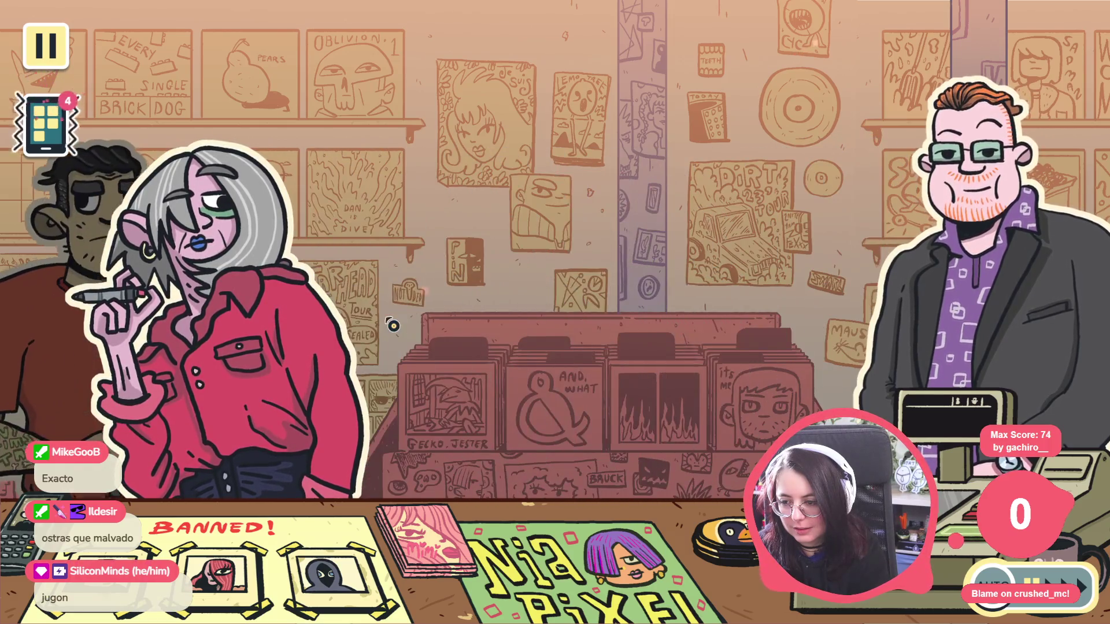
# Advance the rest of the shop conversation up to Dan's turn, then stop the game with F8
pyautogui.click(488, 293)
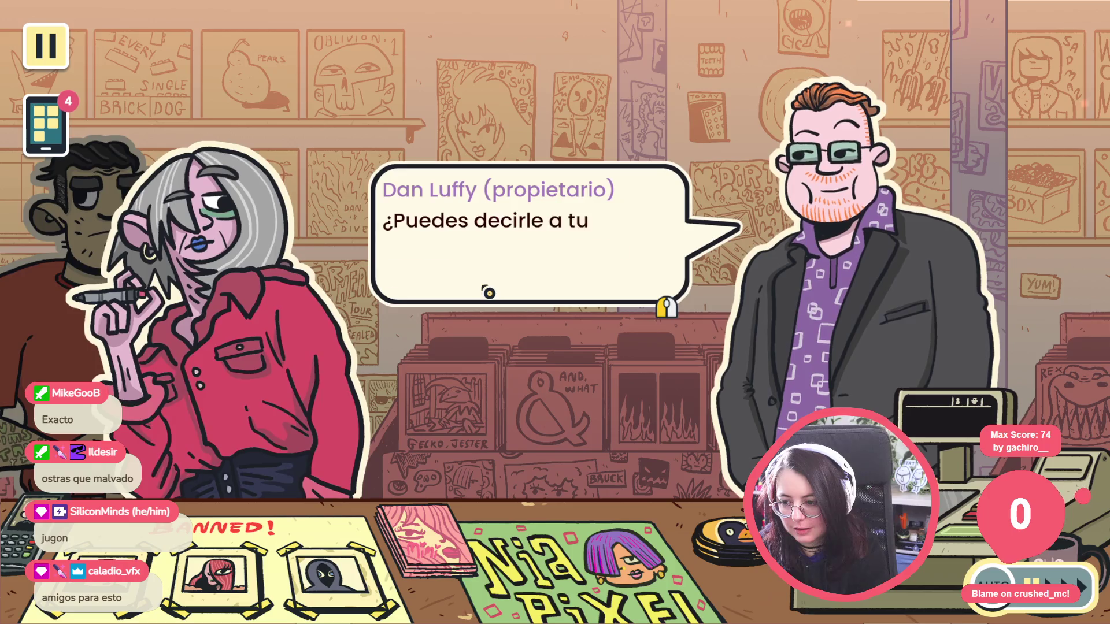
pyautogui.click(489, 293)
pyautogui.click(488, 291)
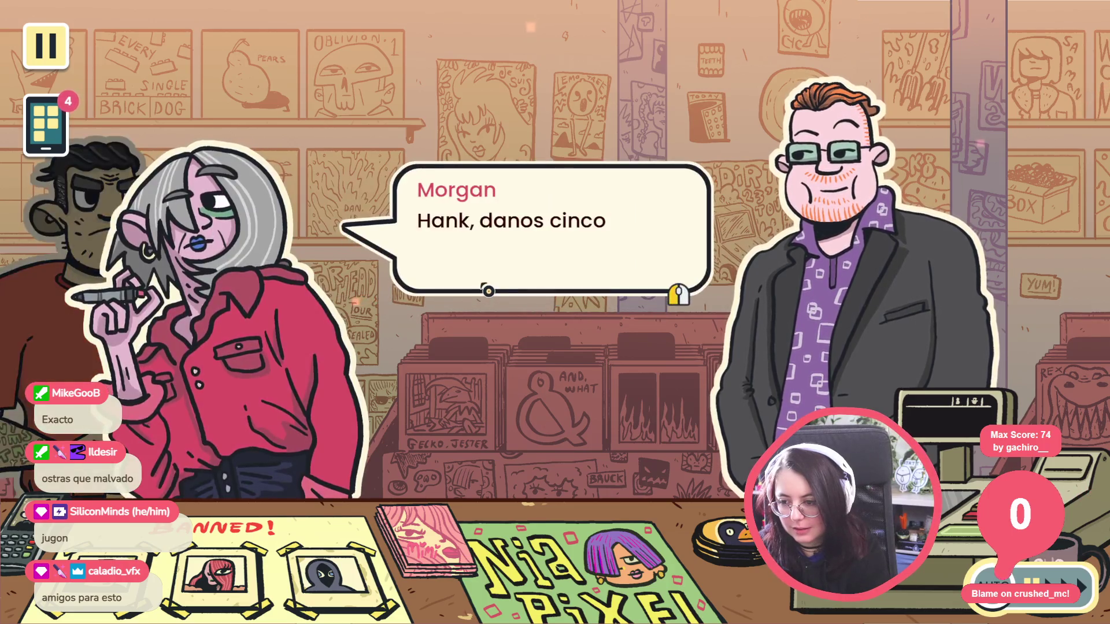
pyautogui.click(488, 290)
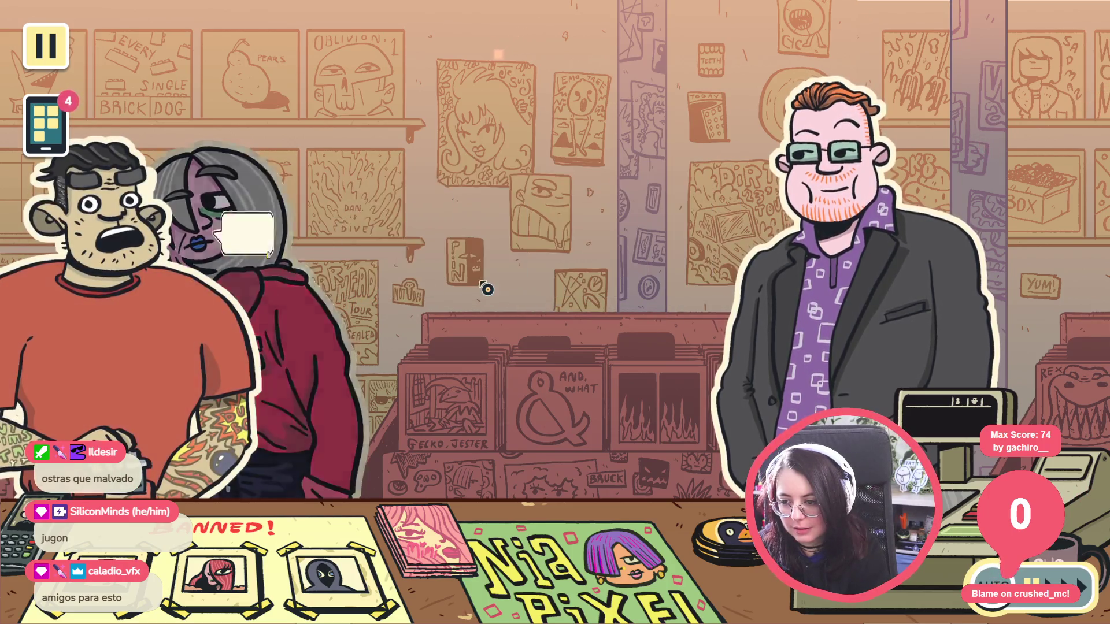
pyautogui.click(487, 289)
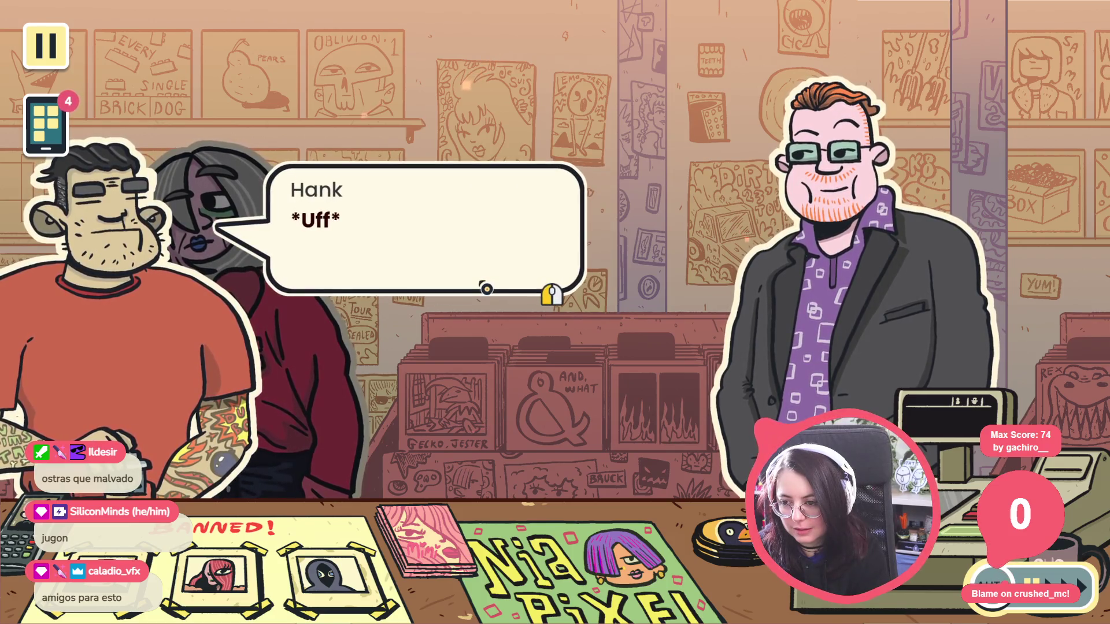
pyautogui.click(484, 287)
pyautogui.click(483, 284)
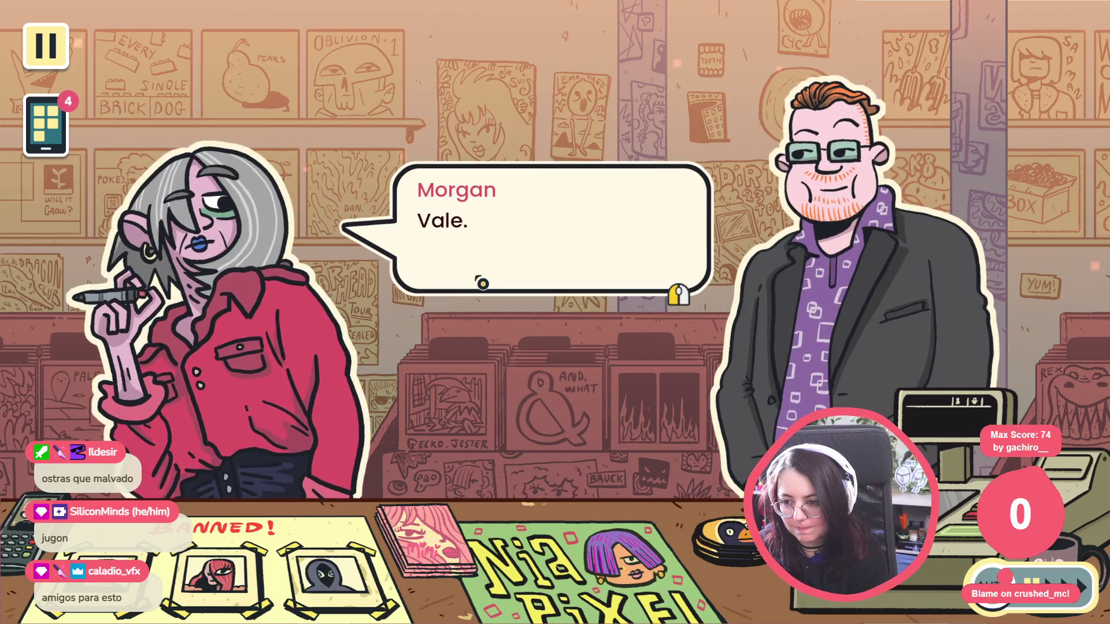
pyautogui.click(482, 283)
pyautogui.click(481, 282)
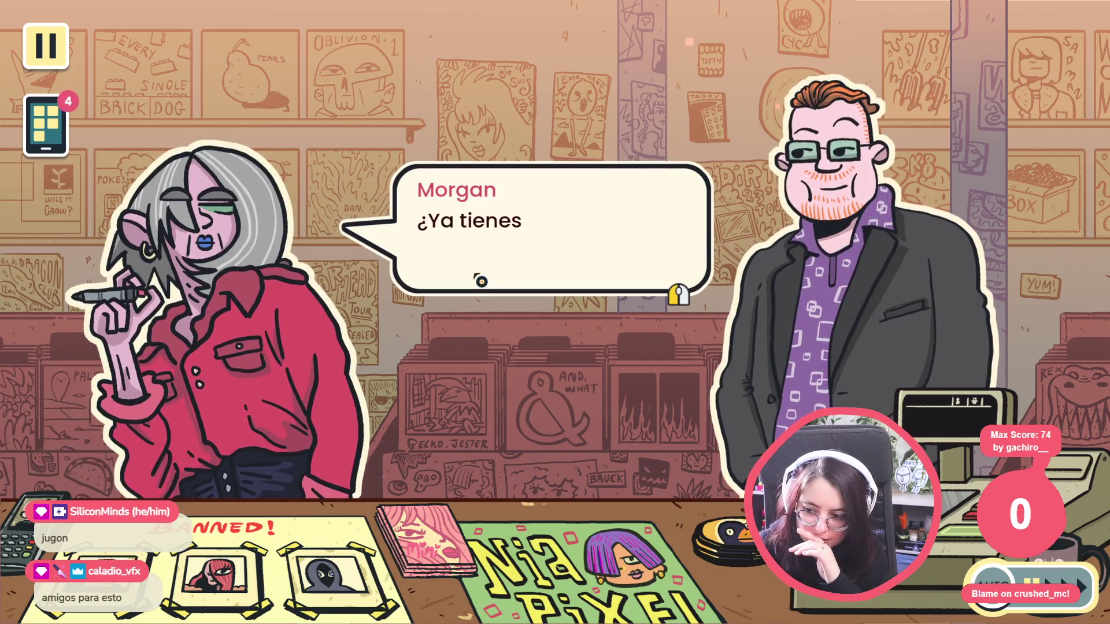
pyautogui.click(481, 282)
pyautogui.click(481, 281)
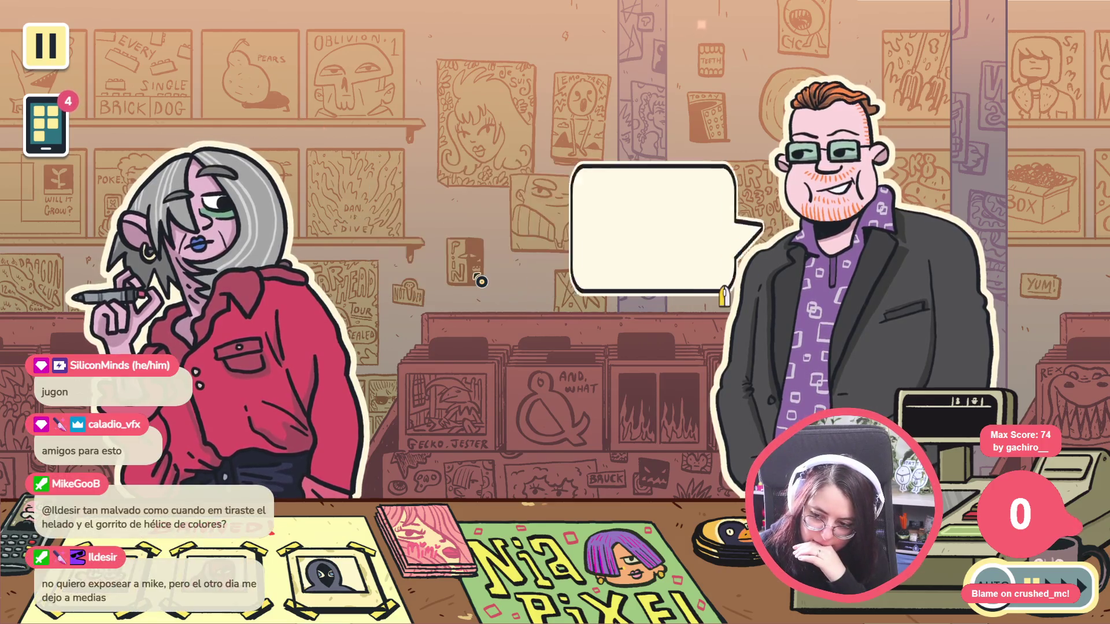
pyautogui.press('F8')
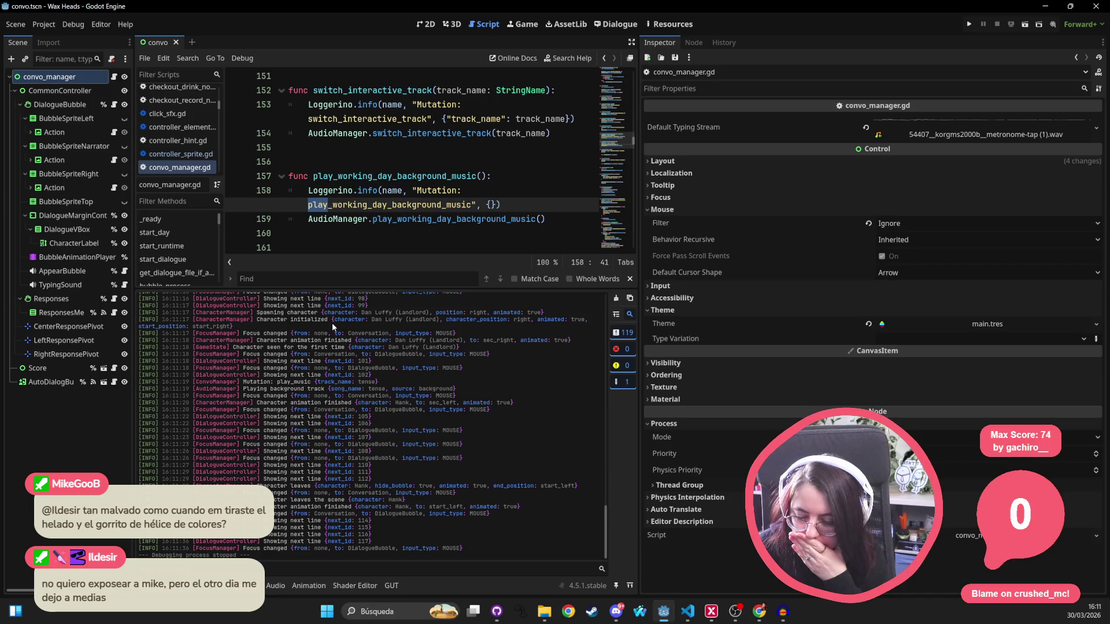
# Preview the Default Typing Stream, then check AppearBubble's random pitch and bubble_burst_alt_2.ogg stream
pyautogui.click(895, 139)
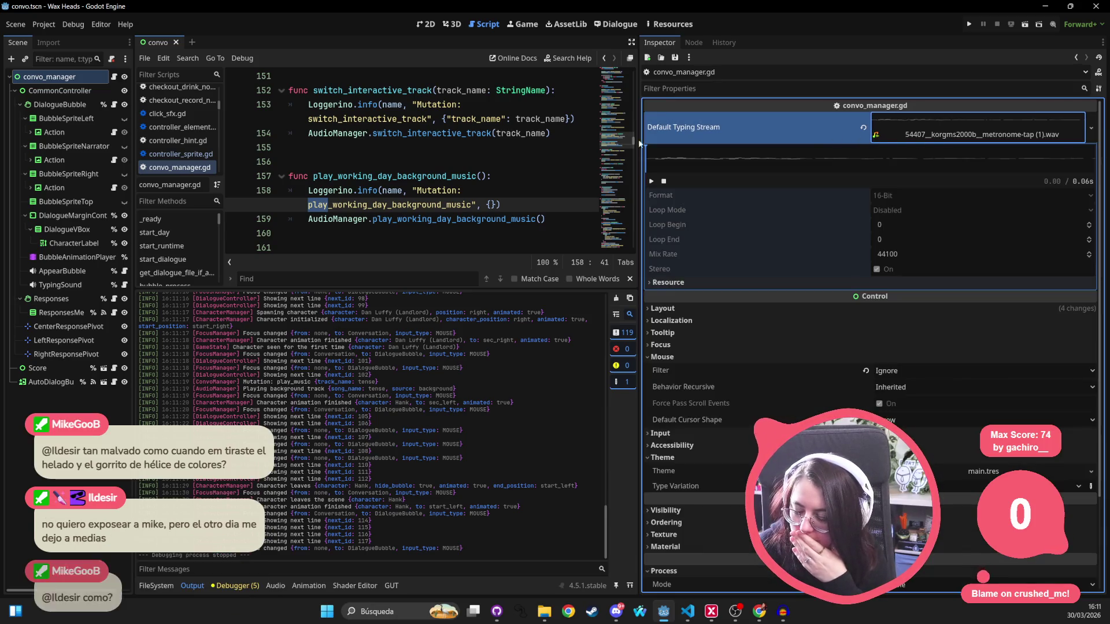
pyautogui.click(64, 270)
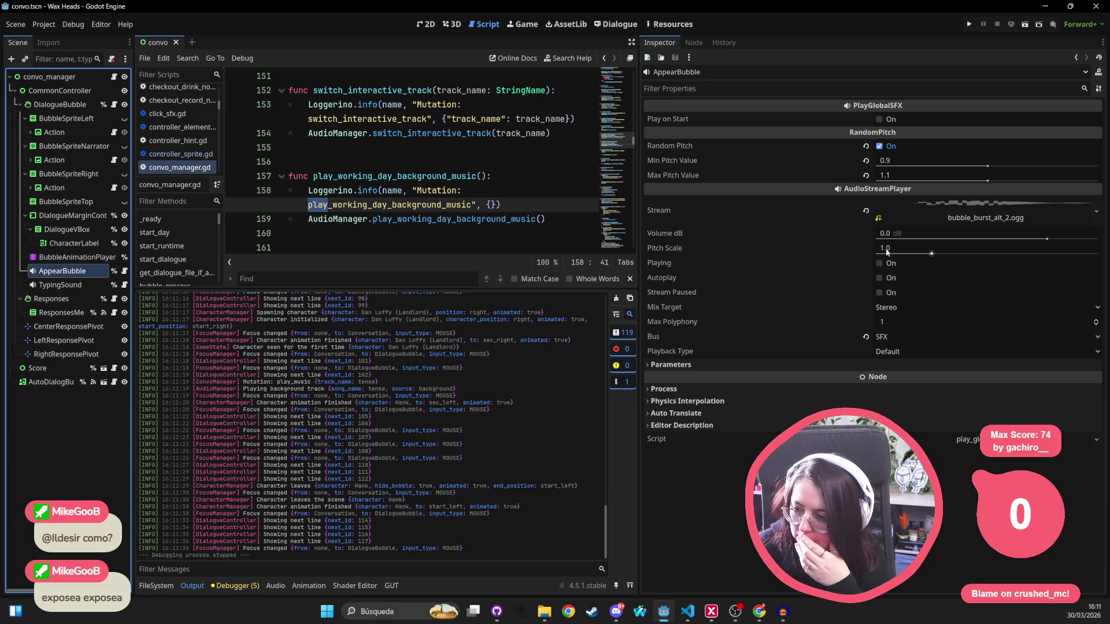
pyautogui.hotkey('alt', 'Tab')
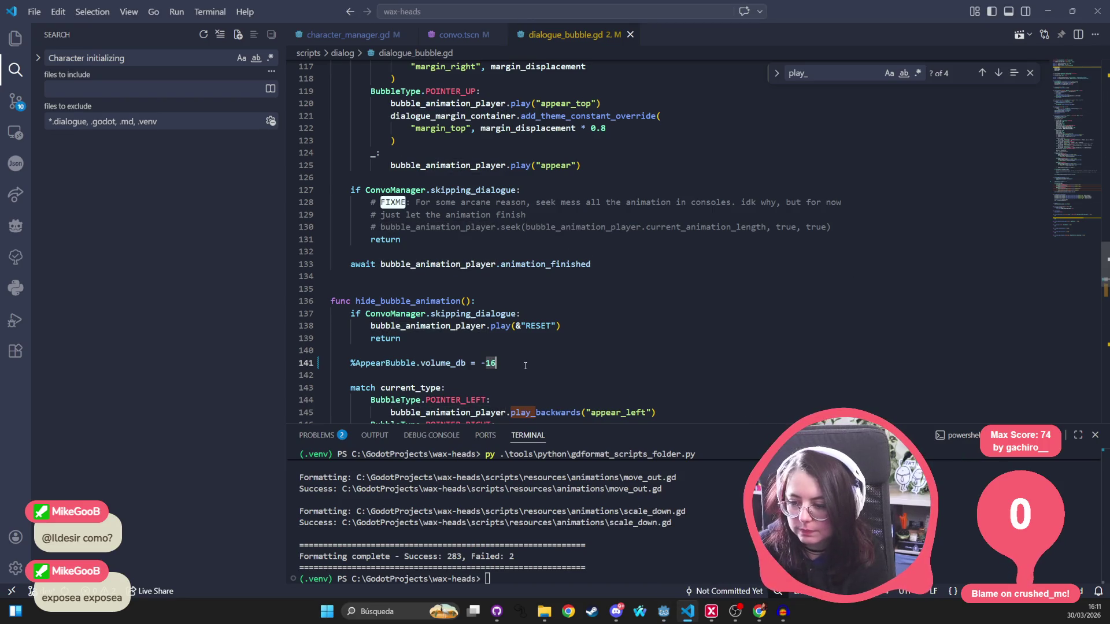
# Add an AppearBubble.pitch_scale line under the volume setting, lowering it from 1.2
pyautogui.press('Return')
pyautogui.write('%Appear')
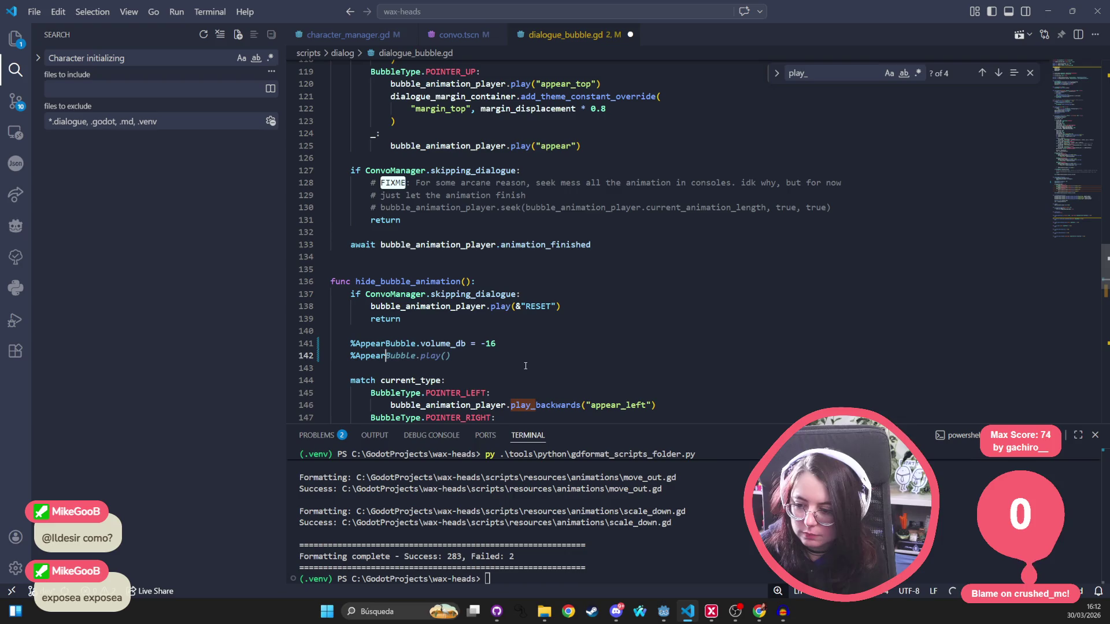
pyautogui.write('Bubble.pitch_scale = 1.2')
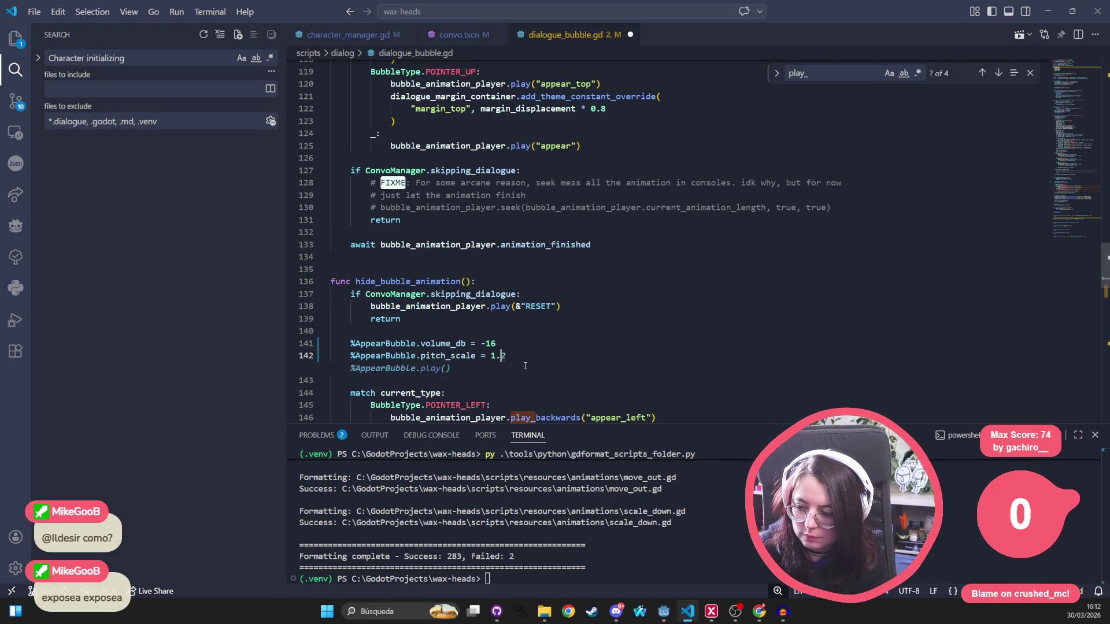
pyautogui.press('BackSpace')
pyautogui.press('BackSpace')
pyautogui.press('BackSpace')
pyautogui.write('0.')
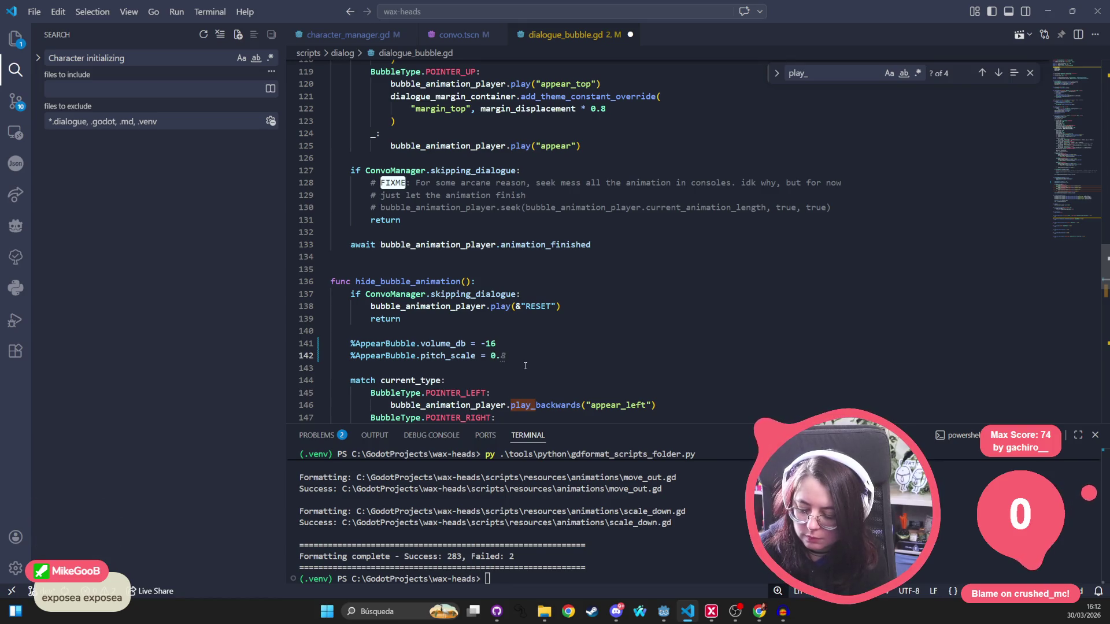
pyautogui.moveTo(509, 356); pyautogui.dragTo(350, 356)
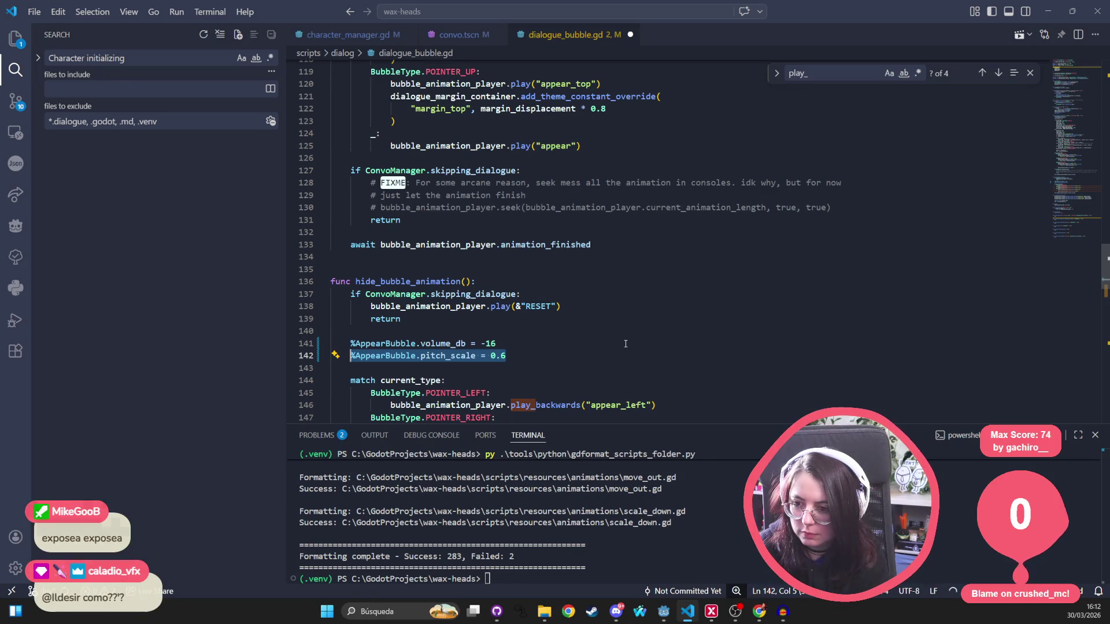
# Add a '%AppearBubble.pitch_scale = 1.0' reset line after the volume reset and save
pyautogui.scroll(15, 625, 344)
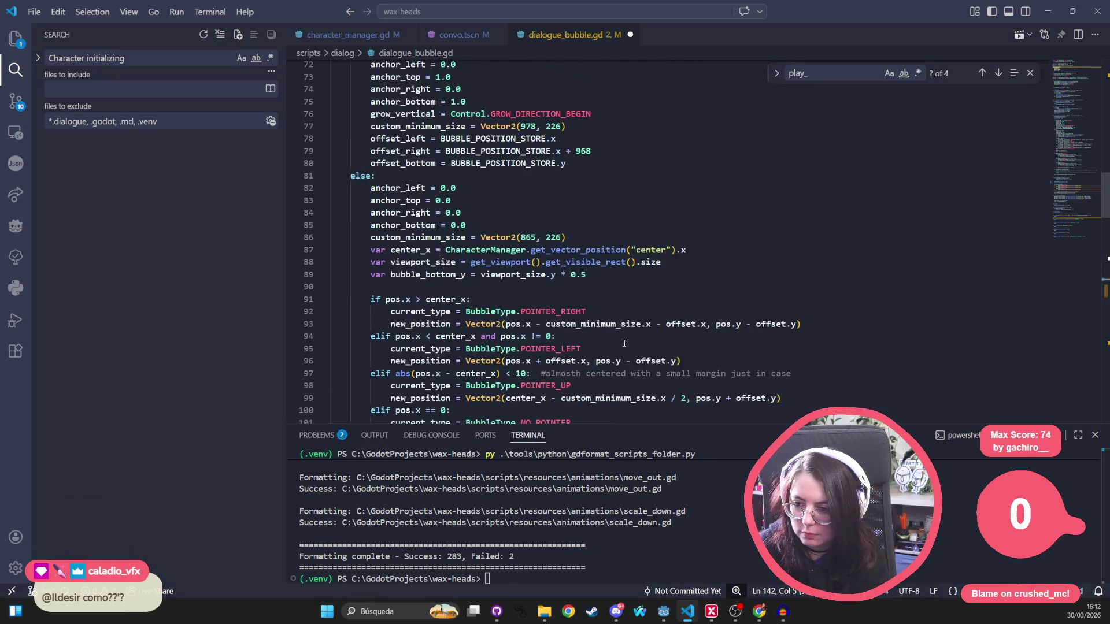
pyautogui.scroll(-15, 624, 343)
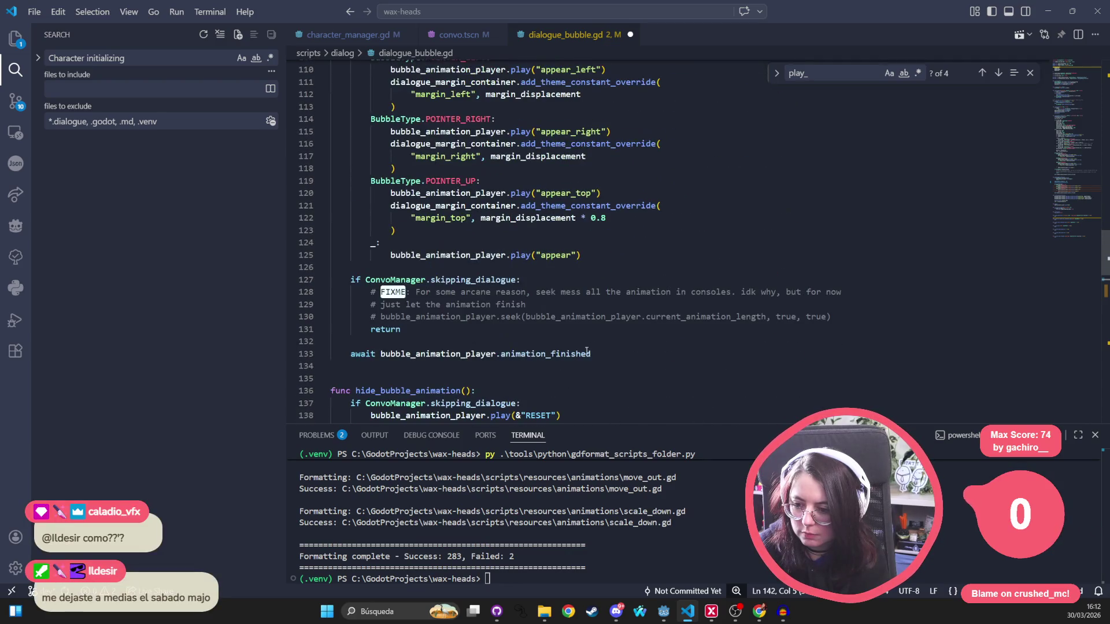
pyautogui.scroll(-2, 587, 351)
pyautogui.scroll(-1, 473, 402)
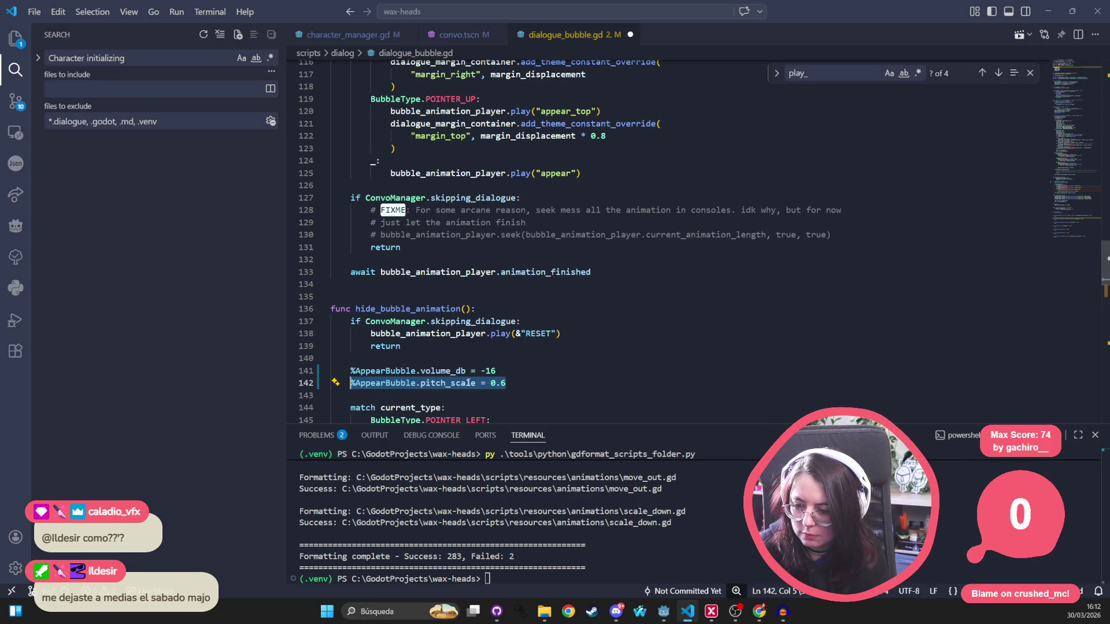
pyautogui.scroll(6, 514, 370)
pyautogui.scroll(15, 514, 370)
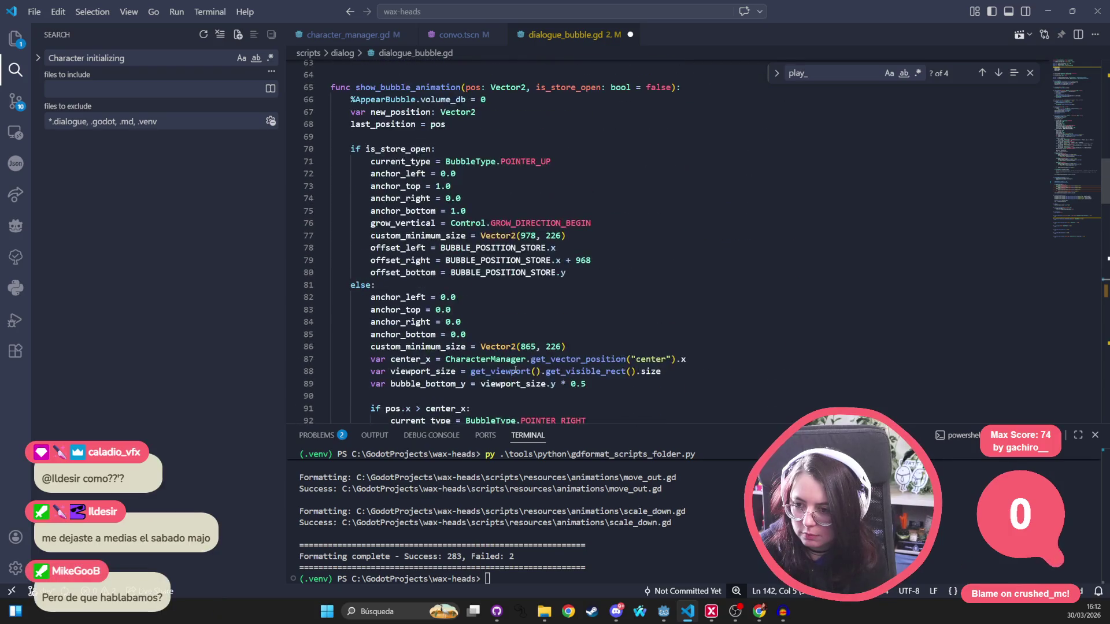
pyautogui.click(504, 204)
pyautogui.press('Return')
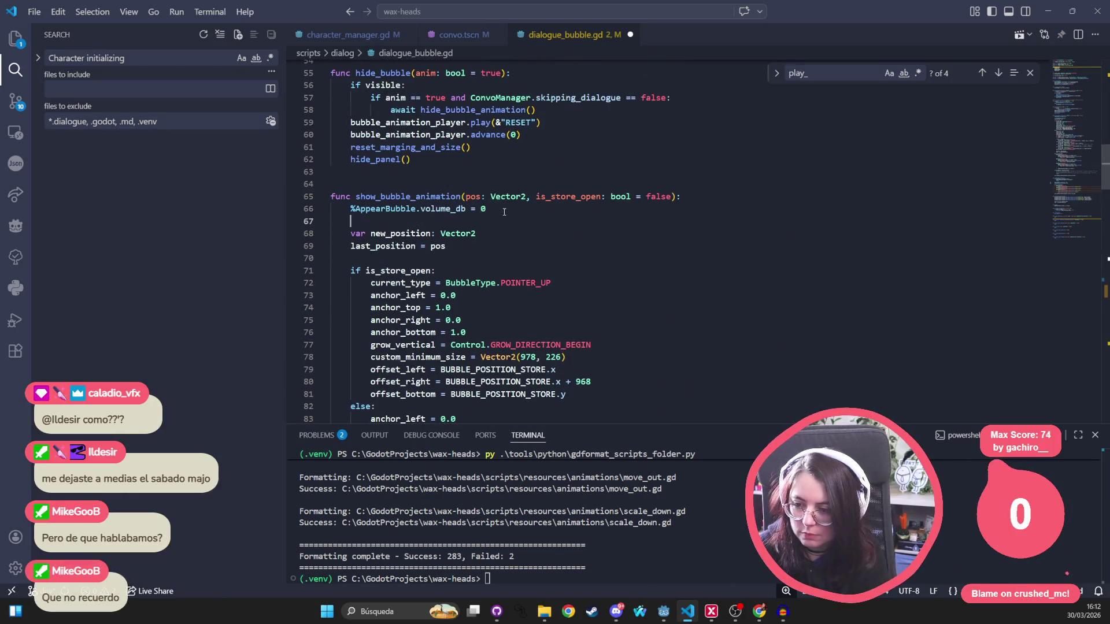
pyautogui.write('%Ap')
pyautogui.press('Tab')
pyautogui.hotkey('ctrl', 's')
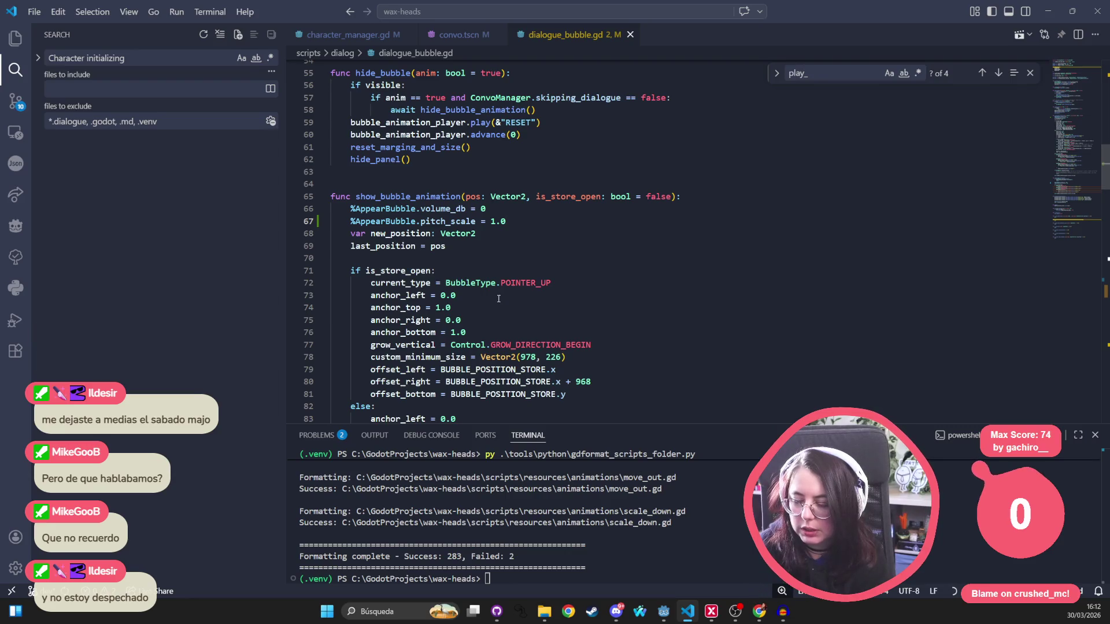
# Delete the pitch reset line and the 'pitch_scale = 0.6' line, then save dialogue_bubble.gd
pyautogui.tripleClick(468, 223)
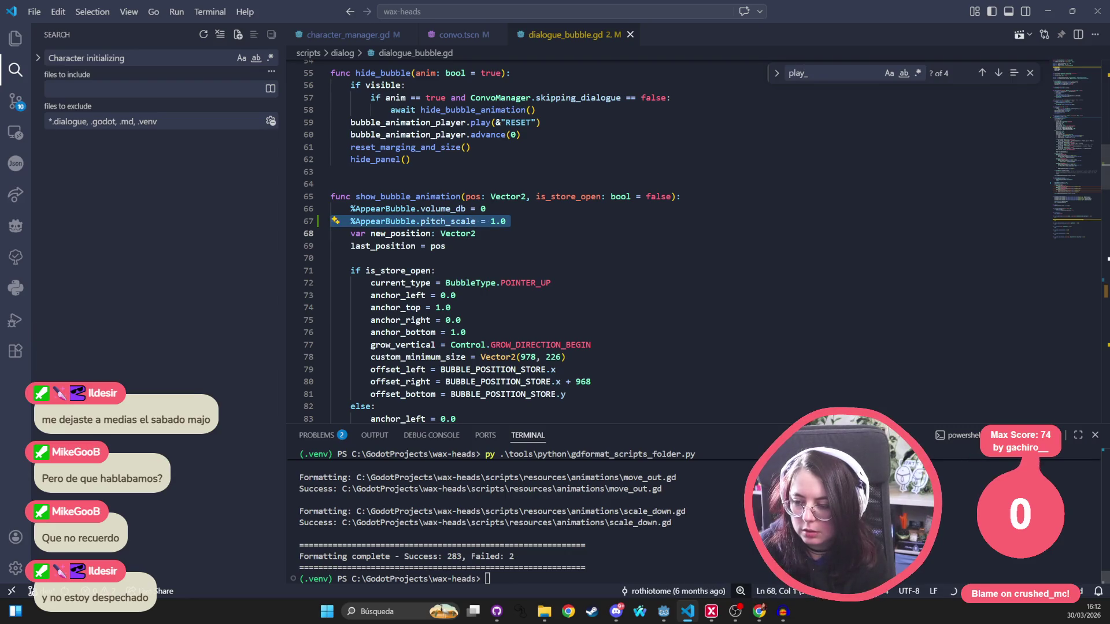
pyautogui.press('BackSpace')
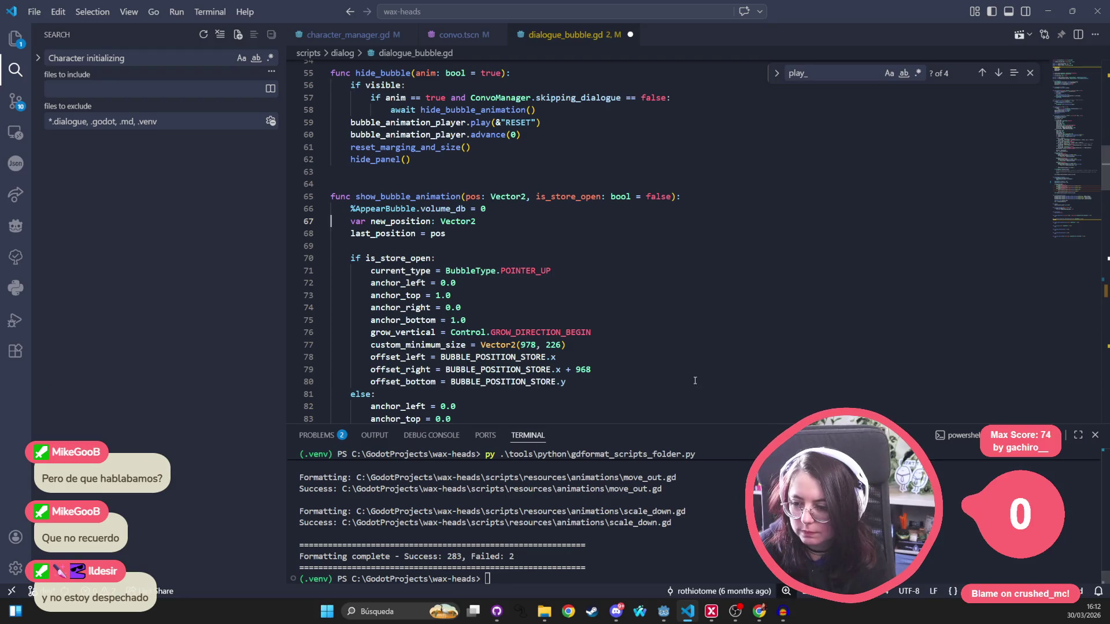
pyautogui.scroll(-9, 685, 383)
pyautogui.scroll(-12, 685, 382)
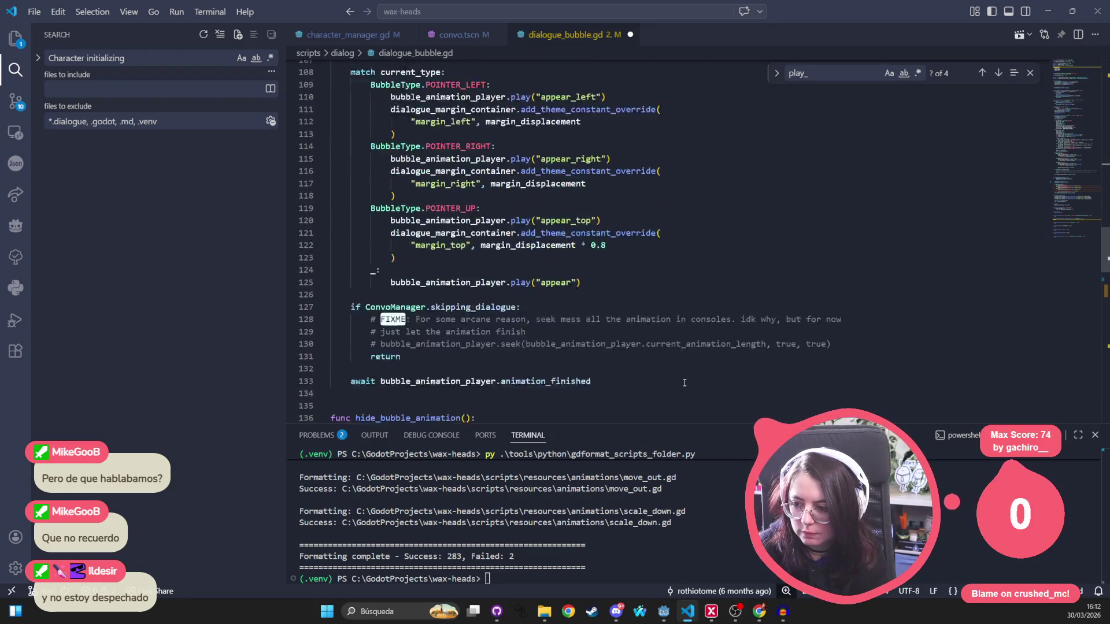
pyautogui.scroll(-3, 508, 377)
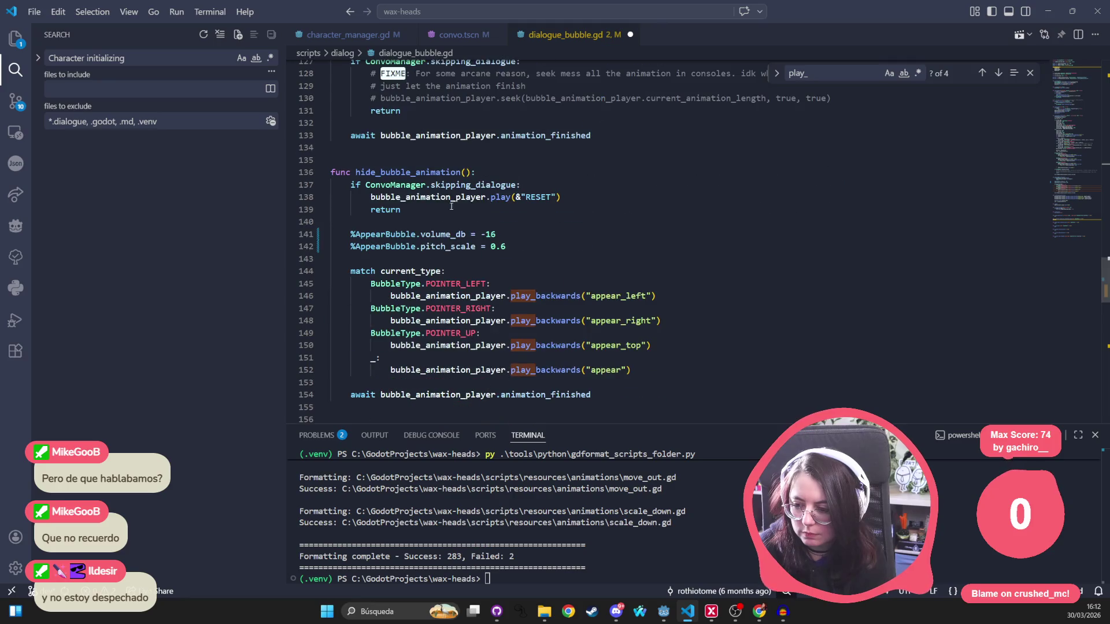
pyautogui.tripleClick(479, 242)
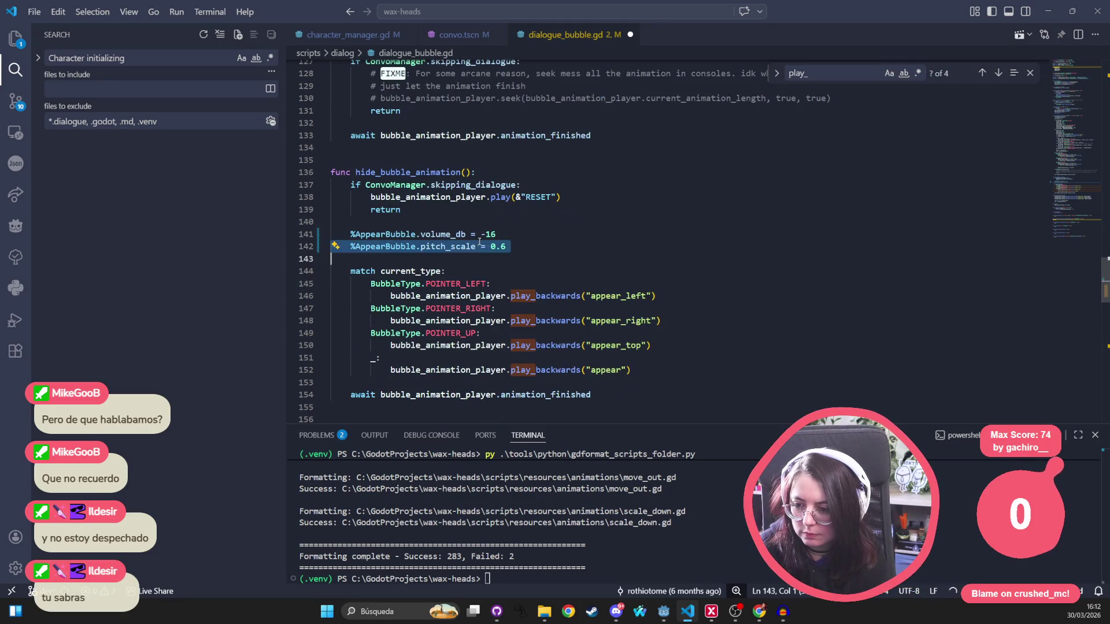
pyautogui.press('BackSpace')
pyautogui.hotkey('ctrl', 's')
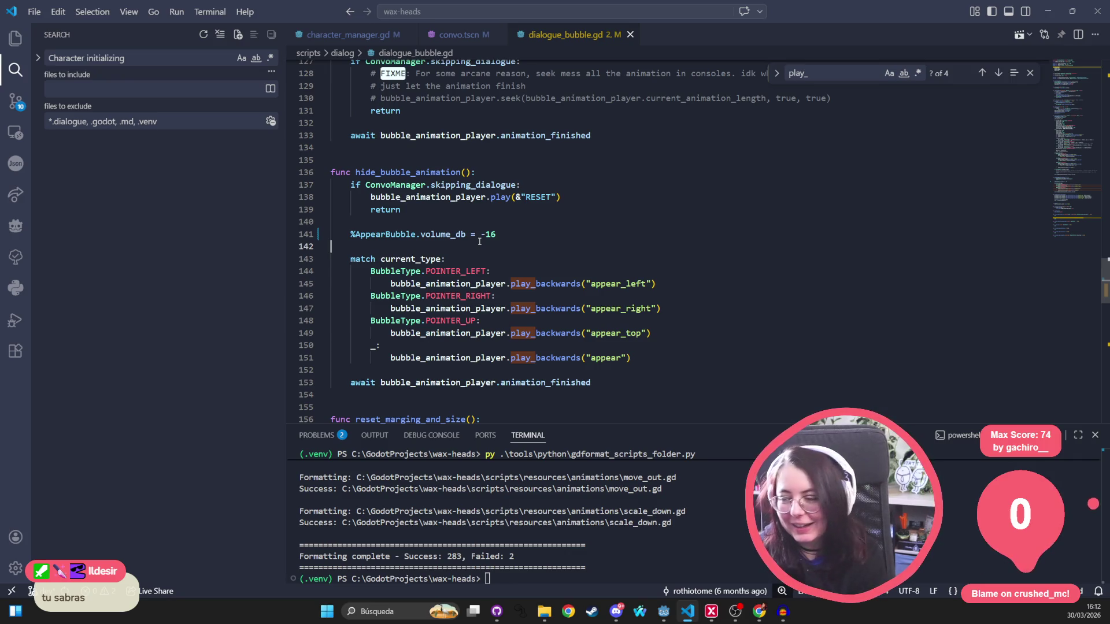
pyautogui.hotkey('alt', 'Tab')
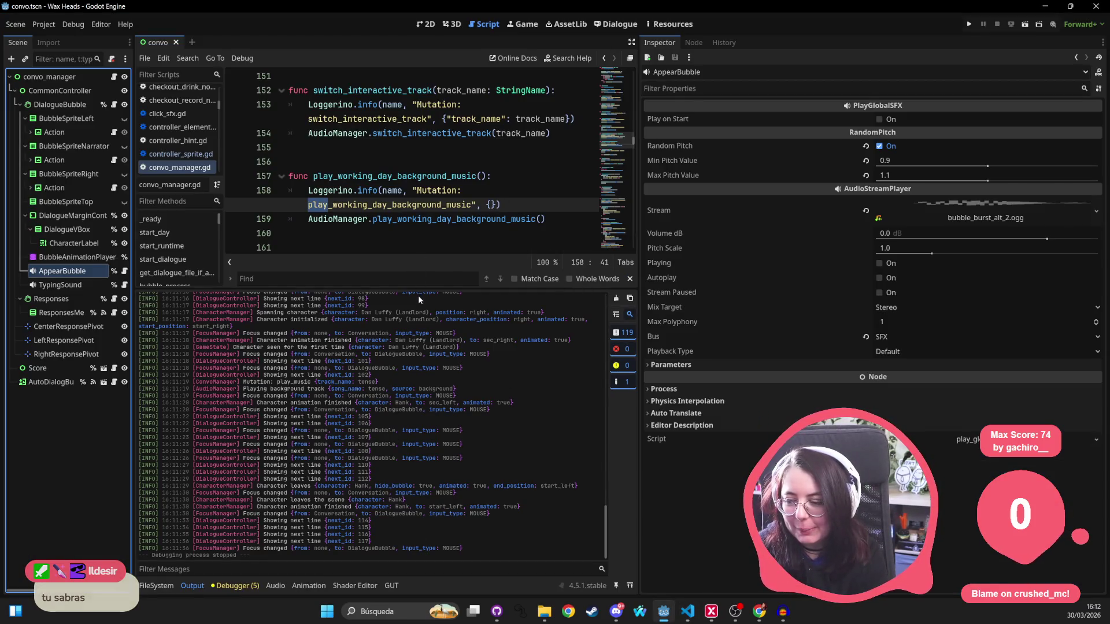
# Enlarge the script editor over the output panel and show TypingSound's pitch range and -7.0 dB volume
pyautogui.moveTo(417, 287); pyautogui.dragTo(415, 463)
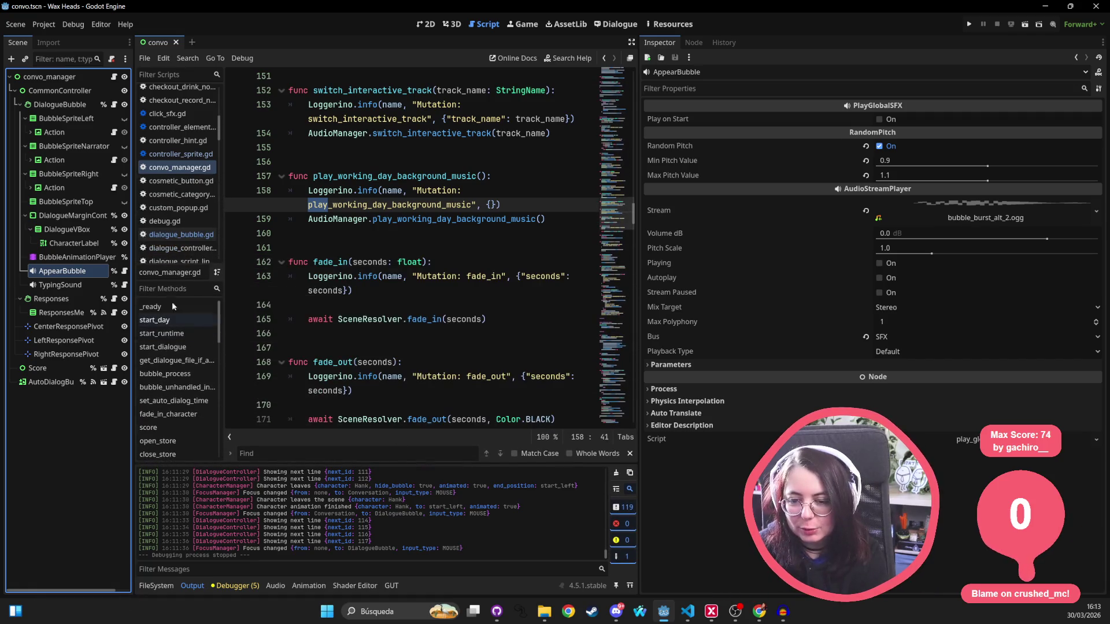
pyautogui.click(60, 284)
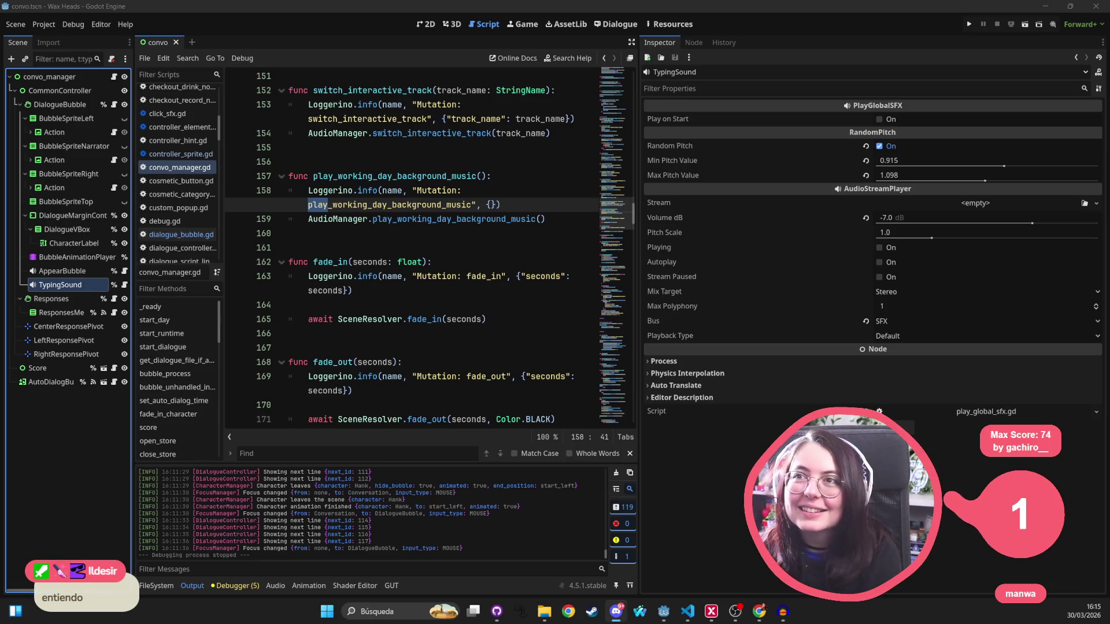
pyautogui.click(398, 207)
pyautogui.doubleClick(438, 205)
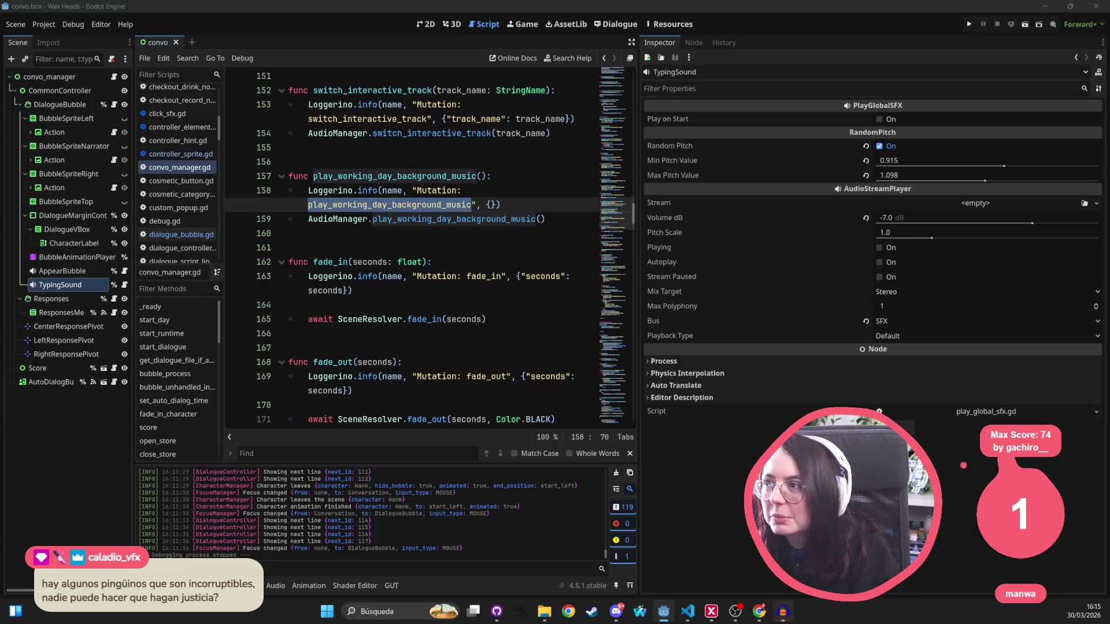
pyautogui.press('Down')
pyautogui.press('Down')
pyautogui.press('Down')
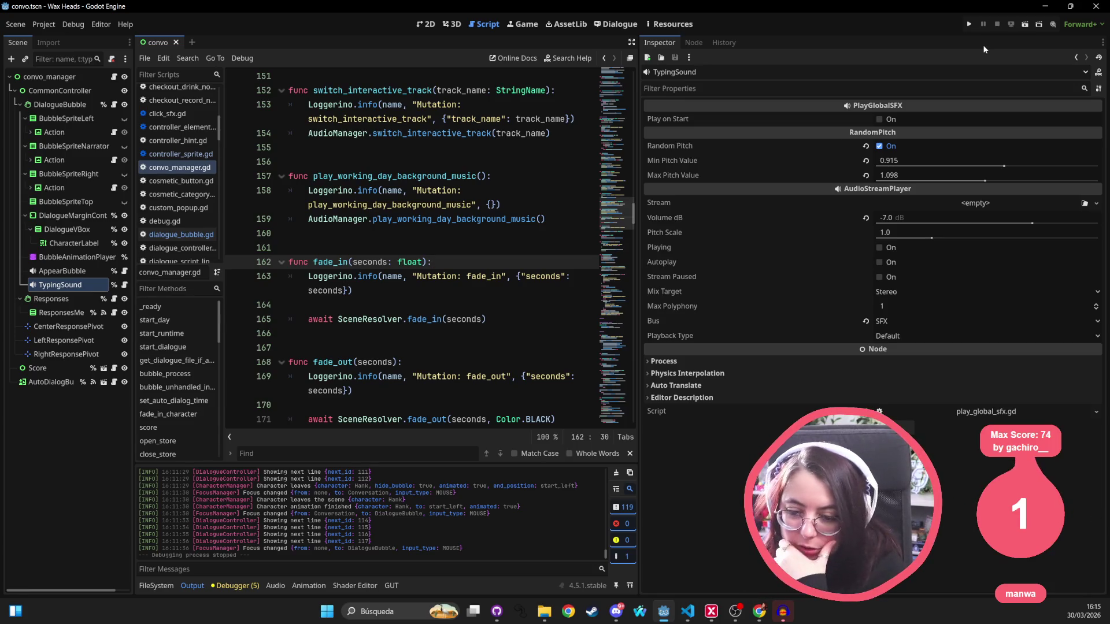
# Inspect the appear animation's play_sfx key at 0.2 s, then preview it in the 2D view
pyautogui.click(75, 257)
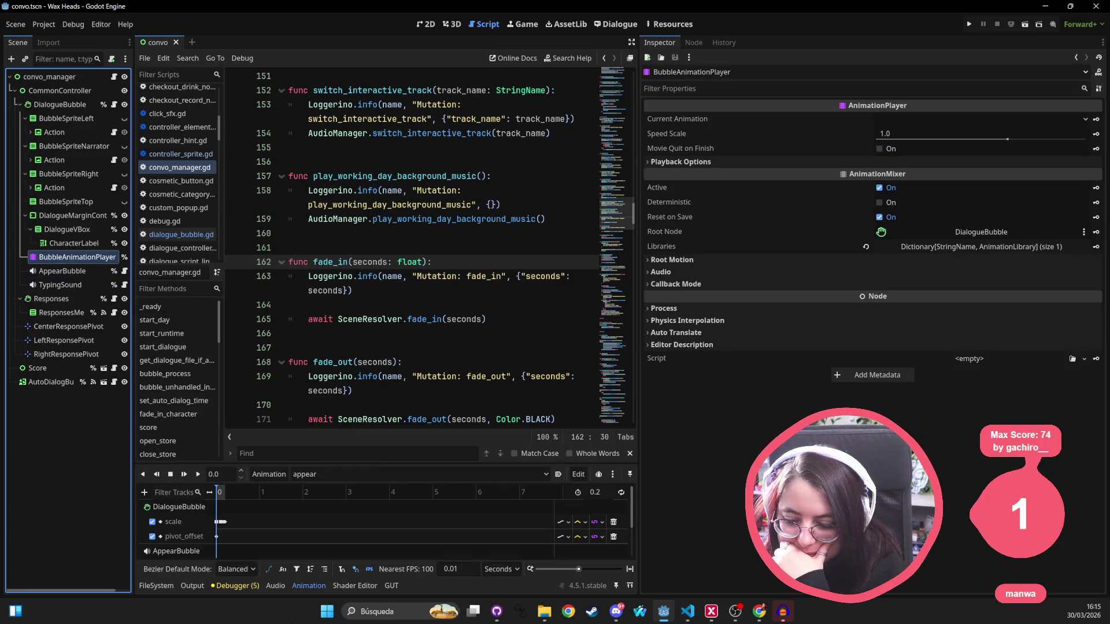
pyautogui.moveTo(308, 460)
pyautogui.mouseDown()
pyautogui.moveTo(289, 266)
pyautogui.moveTo(278, 272)
pyautogui.mouseUp()
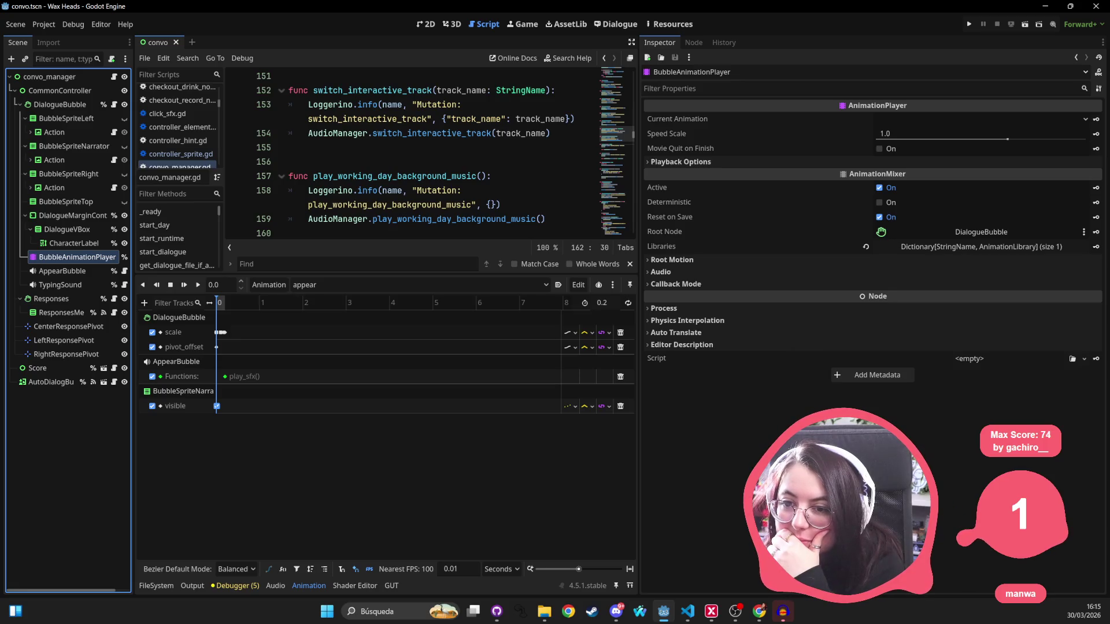
pyautogui.hotkey('alt', 'Tab')
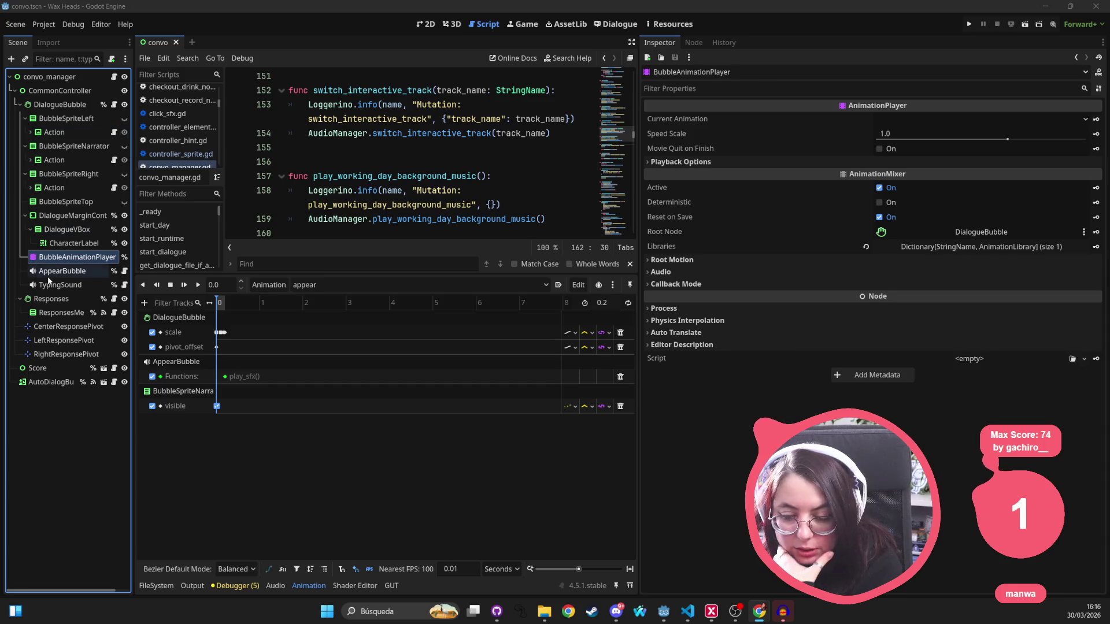
pyautogui.click(226, 378)
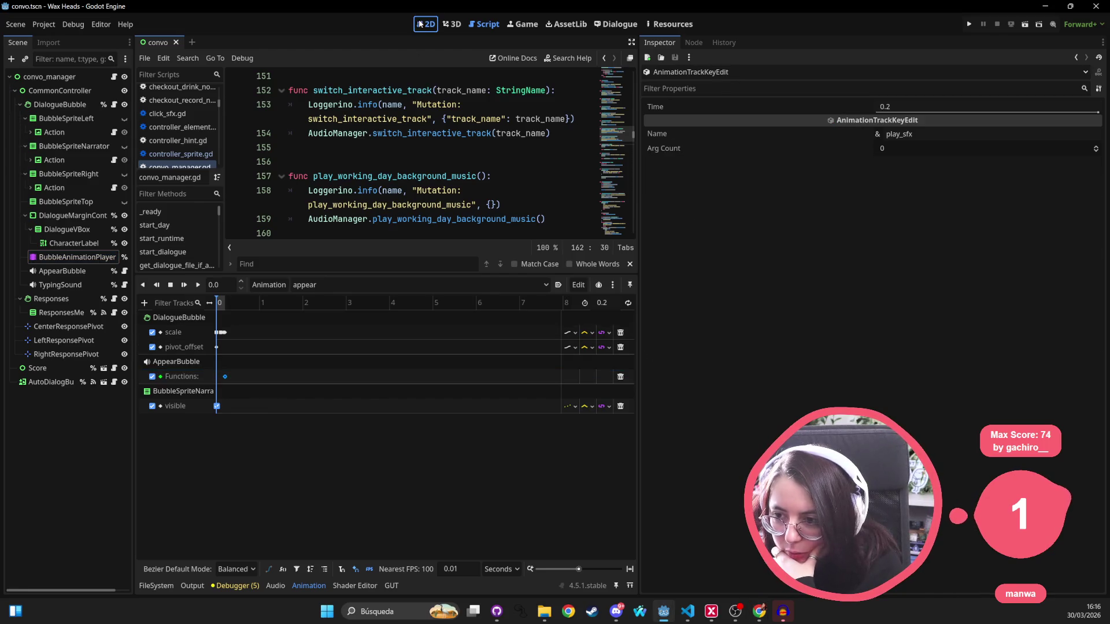
pyautogui.click(426, 24)
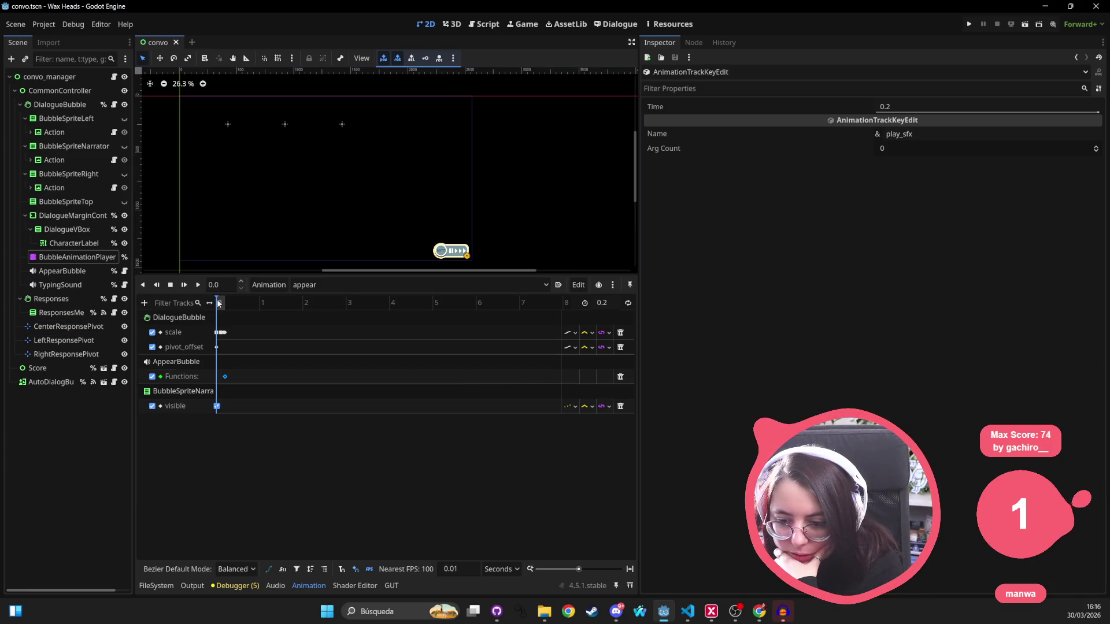
pyautogui.moveTo(226, 303)
pyautogui.mouseDown()
pyautogui.moveTo(240, 310)
pyautogui.moveTo(220, 305)
pyautogui.moveTo(230, 305)
pyautogui.mouseUp()
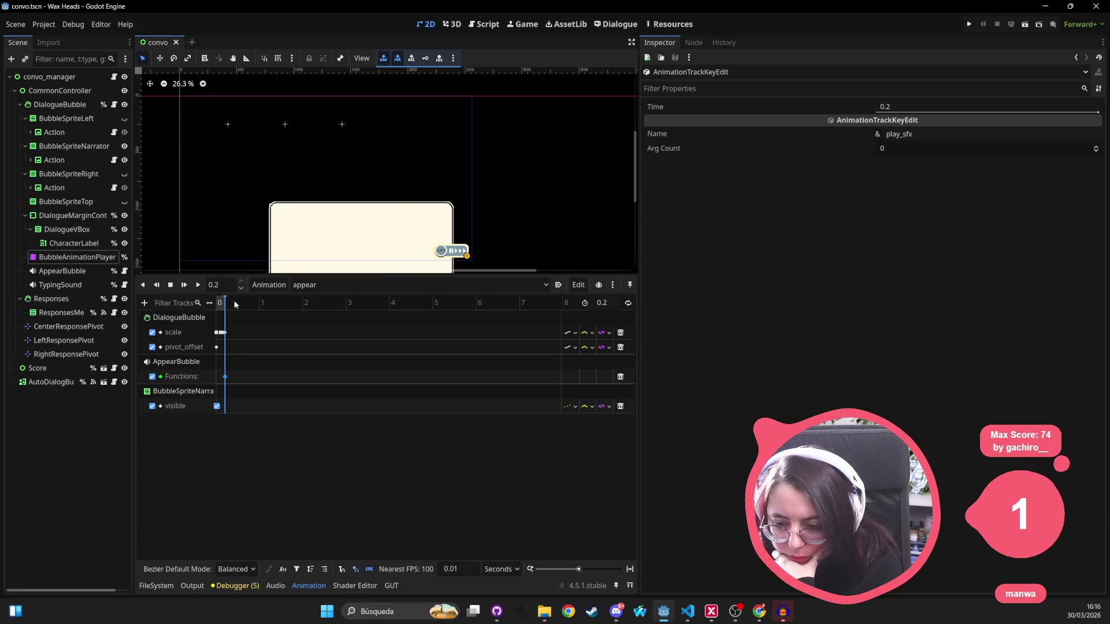
# Preview the appear_center_left, appear_center_right and appear_right animations up to 0.2 s
pyautogui.click(419, 284)
pyautogui.click(324, 324)
pyautogui.moveTo(220, 305); pyautogui.dragTo(227, 306)
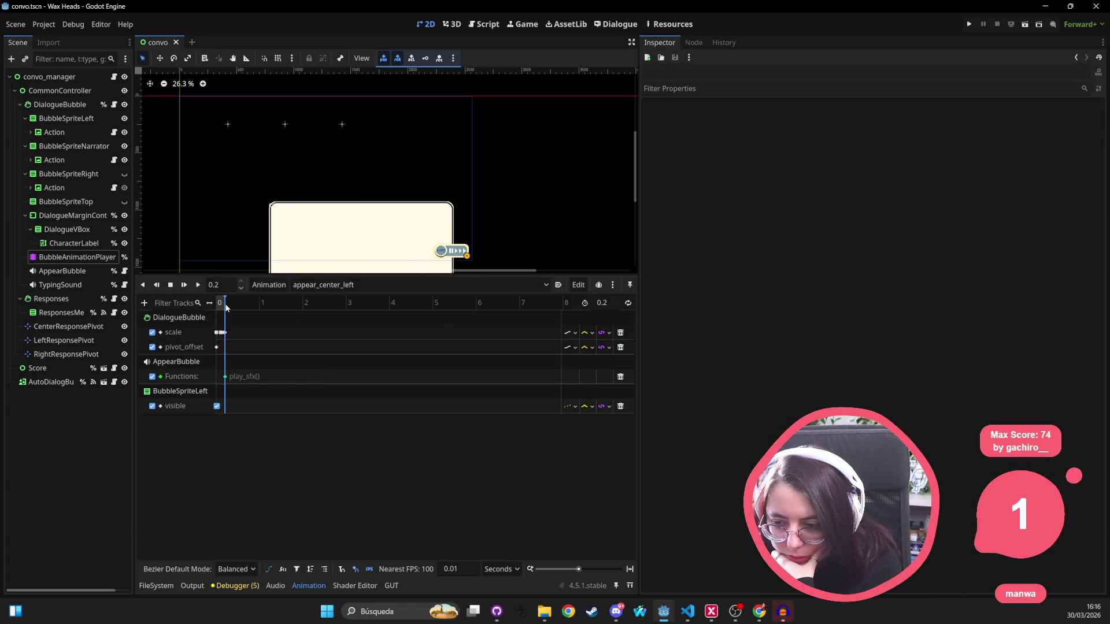
pyautogui.click(217, 304)
pyautogui.click(319, 284)
pyautogui.click(318, 340)
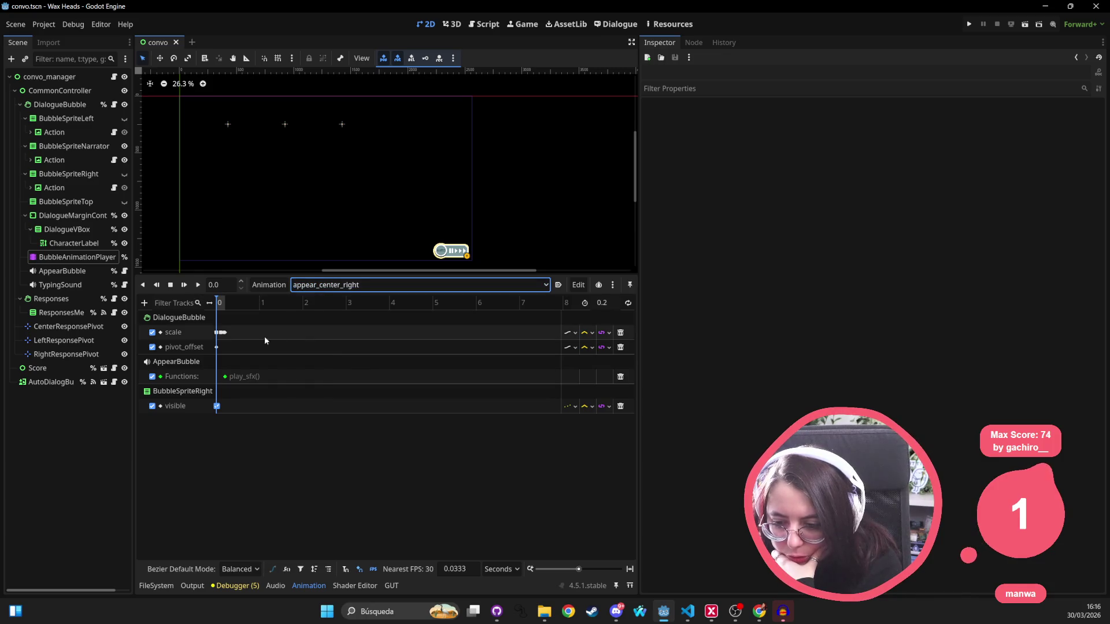
pyautogui.moveTo(220, 304); pyautogui.dragTo(235, 303)
pyautogui.click(217, 304)
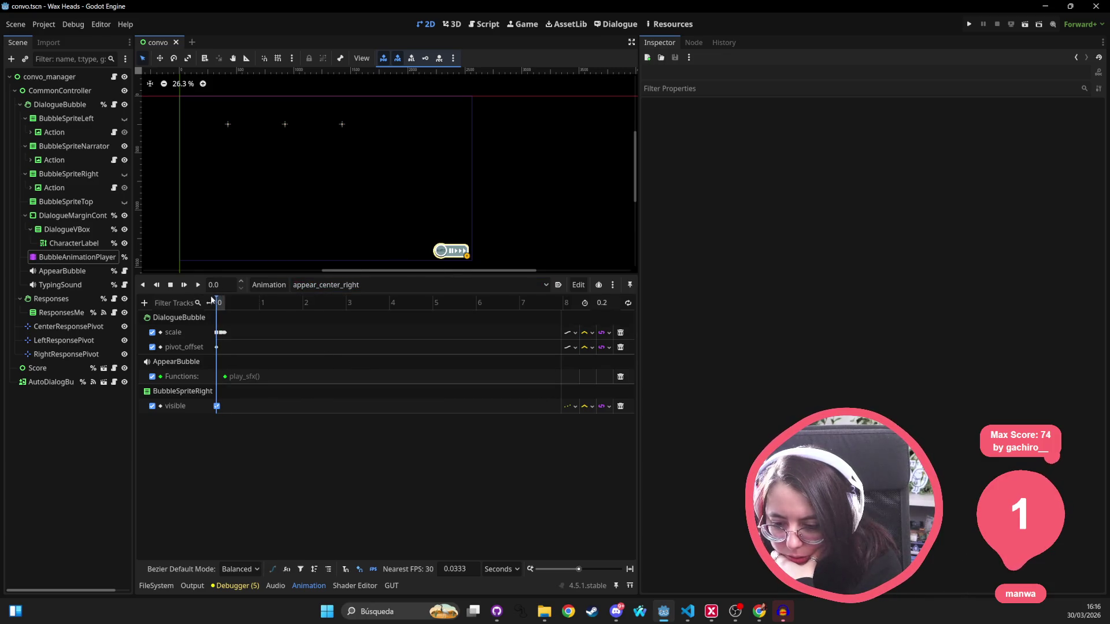
pyautogui.click(319, 285)
pyautogui.click(323, 358)
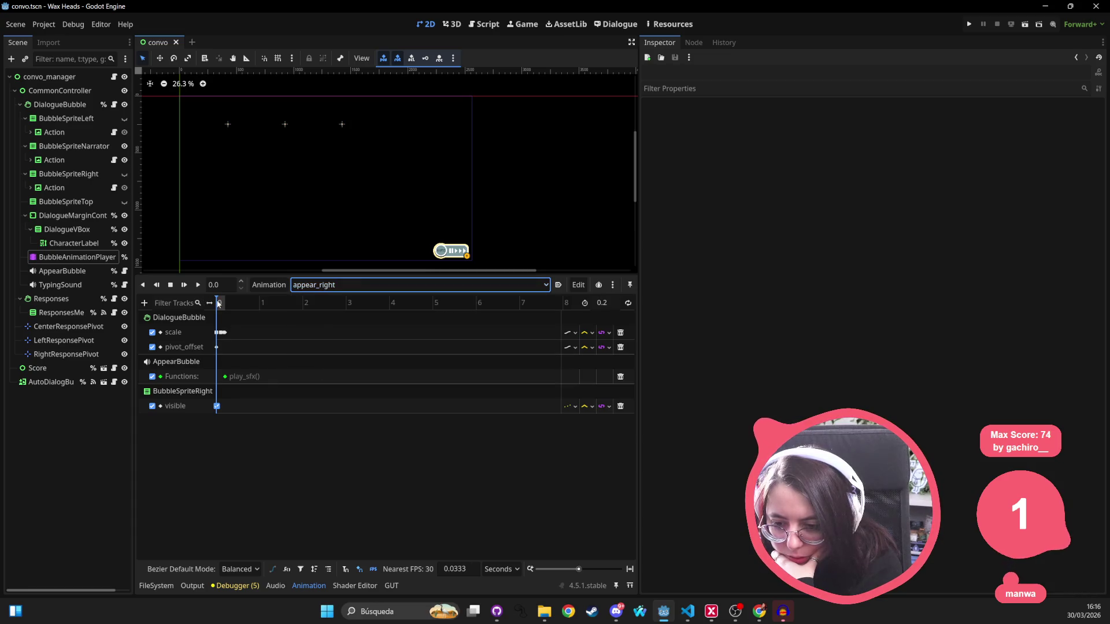
pyautogui.click(242, 302)
pyautogui.click(217, 303)
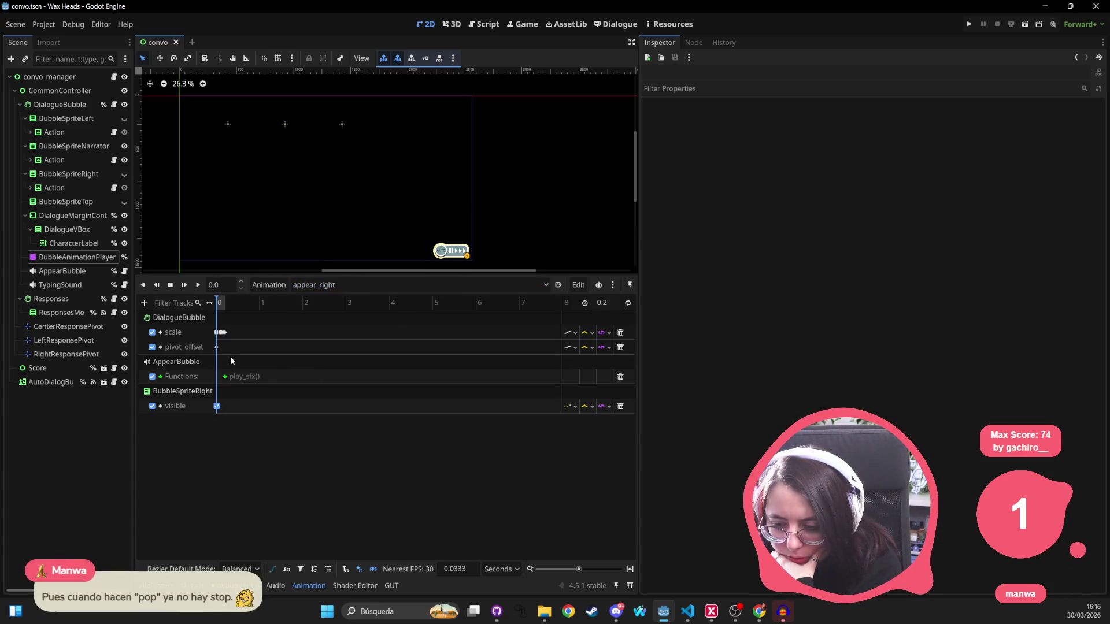
# Return to the appear animation and delete its AppearBubble play_sfx function track
pyautogui.click(307, 285)
pyautogui.click(306, 300)
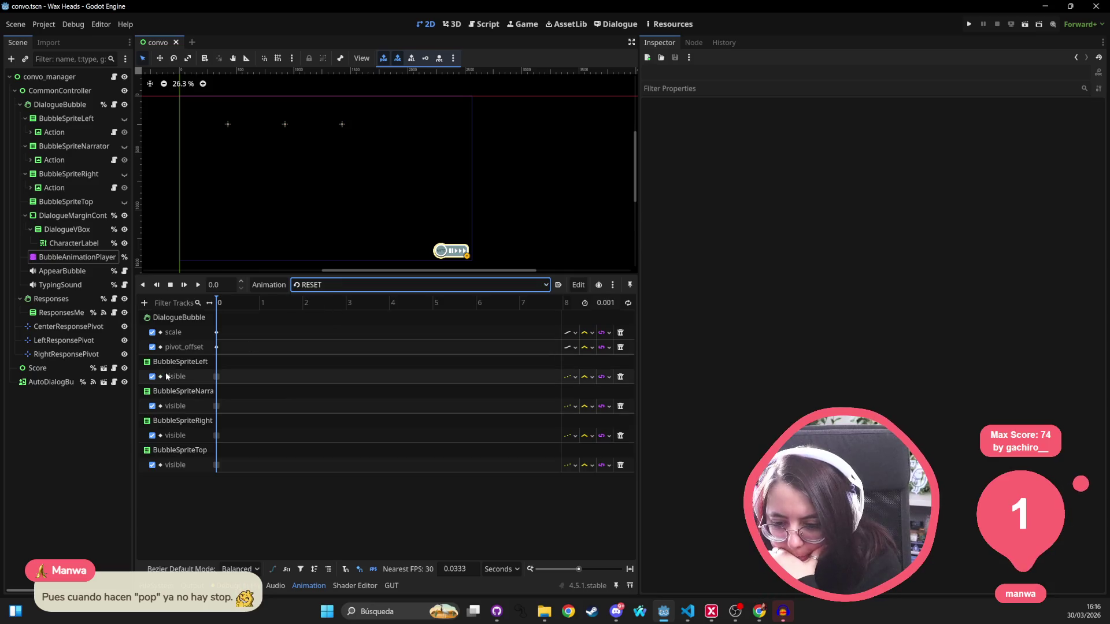
pyautogui.click(318, 285)
pyautogui.click(321, 300)
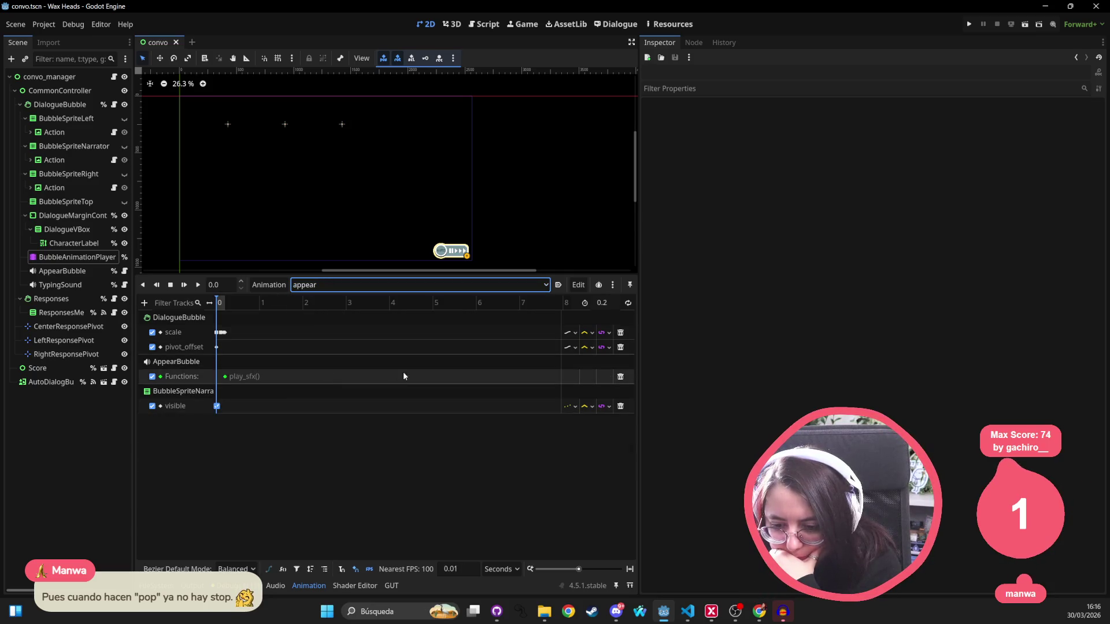
pyautogui.click(621, 376)
# Delete the AppearBubble play_sfx function track from the appear_center_right animation
pyautogui.click(338, 285)
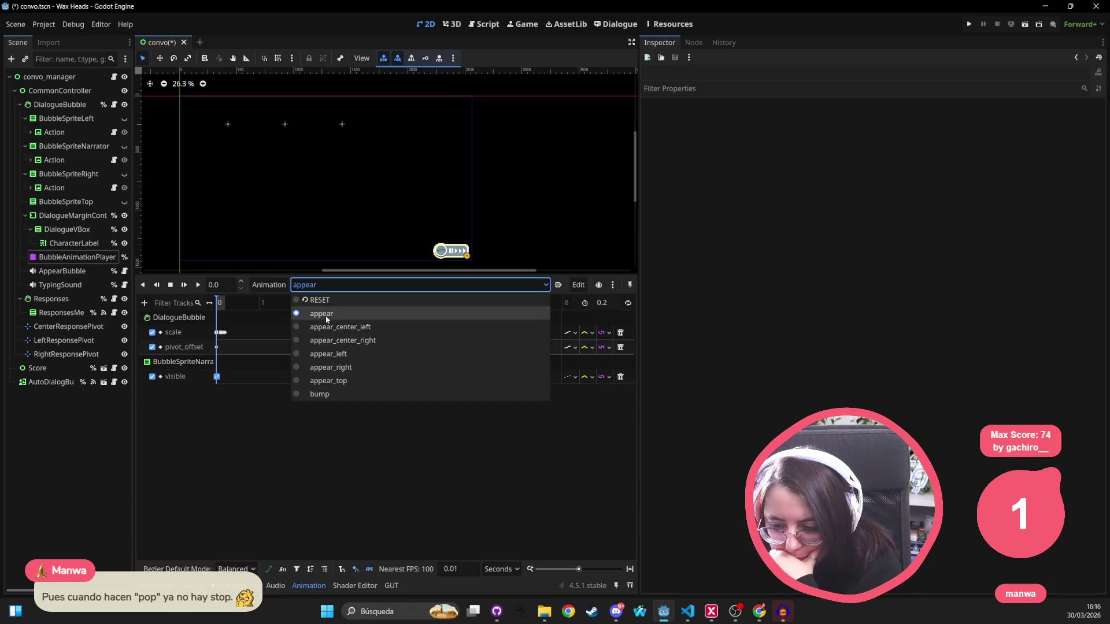
pyautogui.click(329, 327)
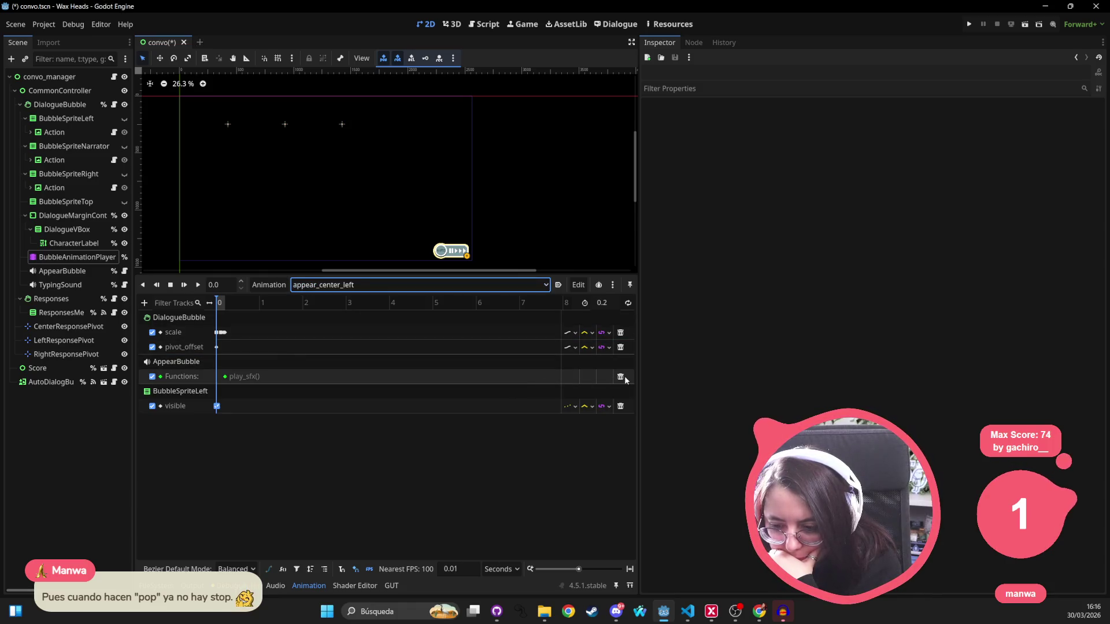
pyautogui.click(330, 284)
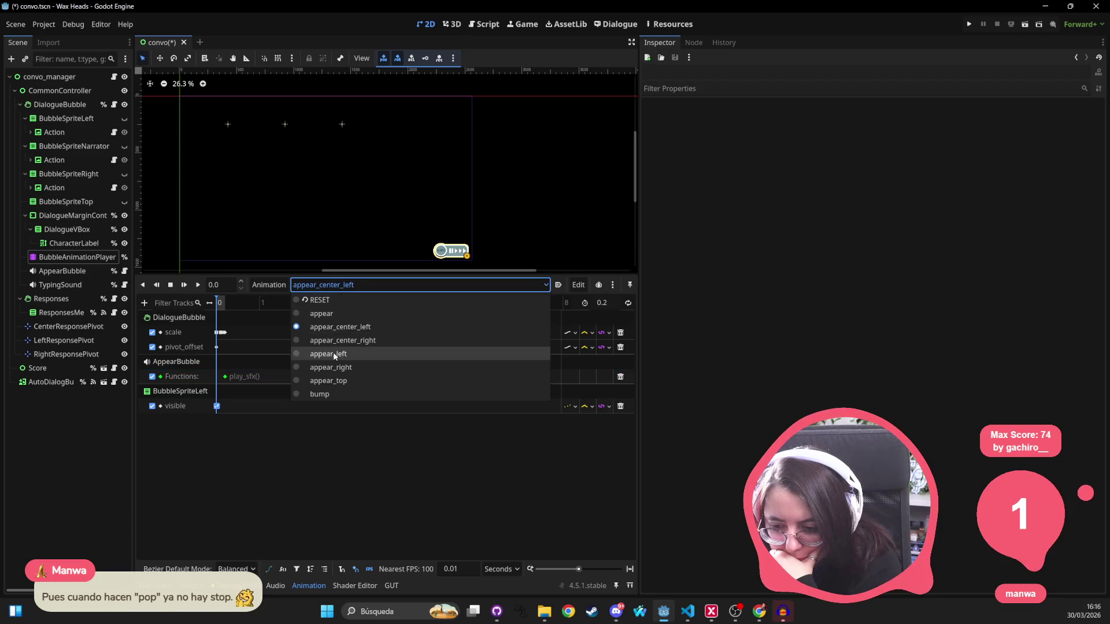
pyautogui.click(341, 341)
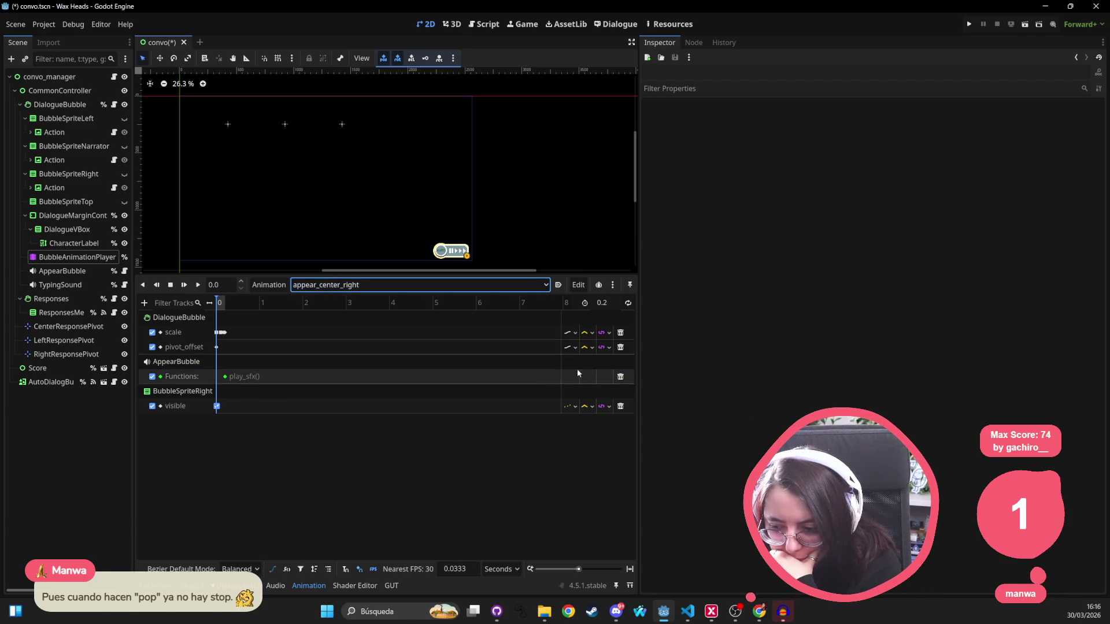
pyautogui.click(620, 377)
# Review the appear_left, appear_right and appear_top animations
pyautogui.click(384, 288)
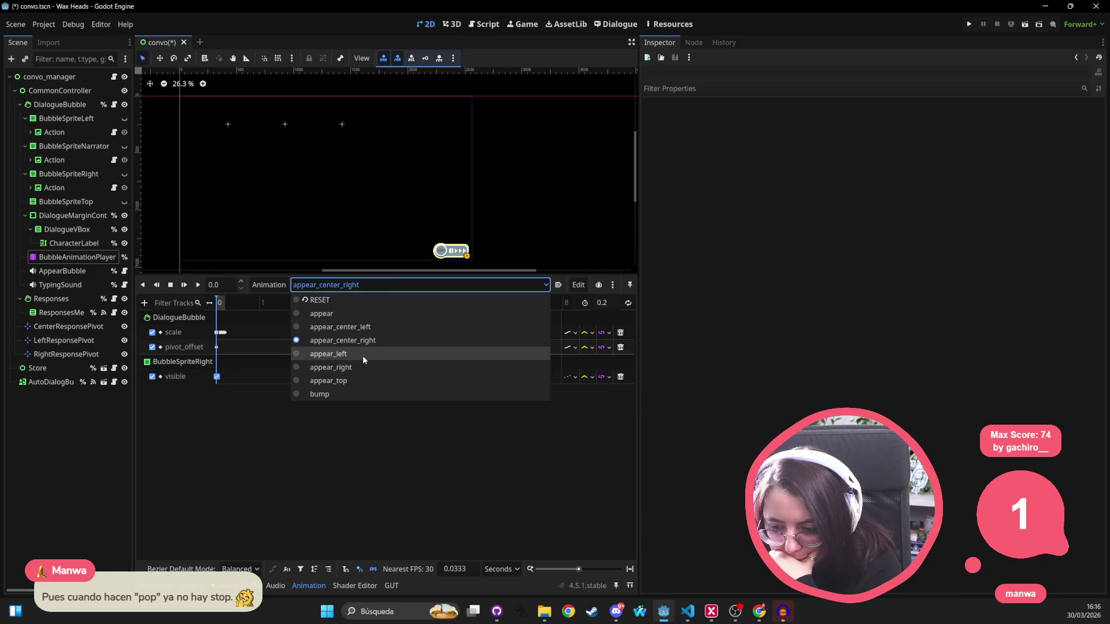
pyautogui.click(363, 354)
pyautogui.click(347, 285)
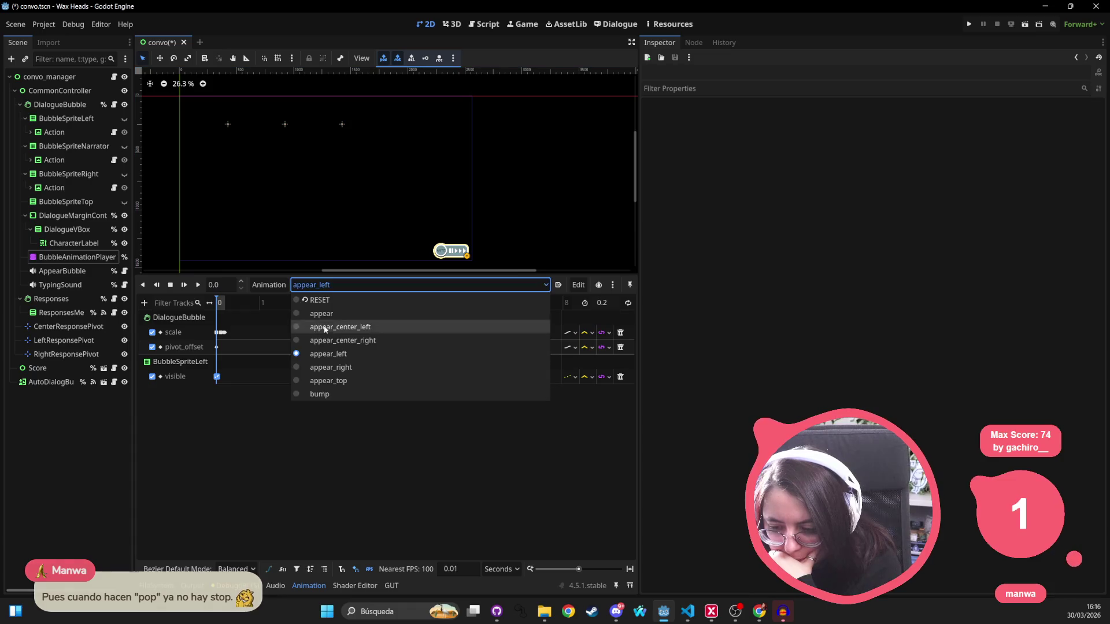
pyautogui.click(330, 368)
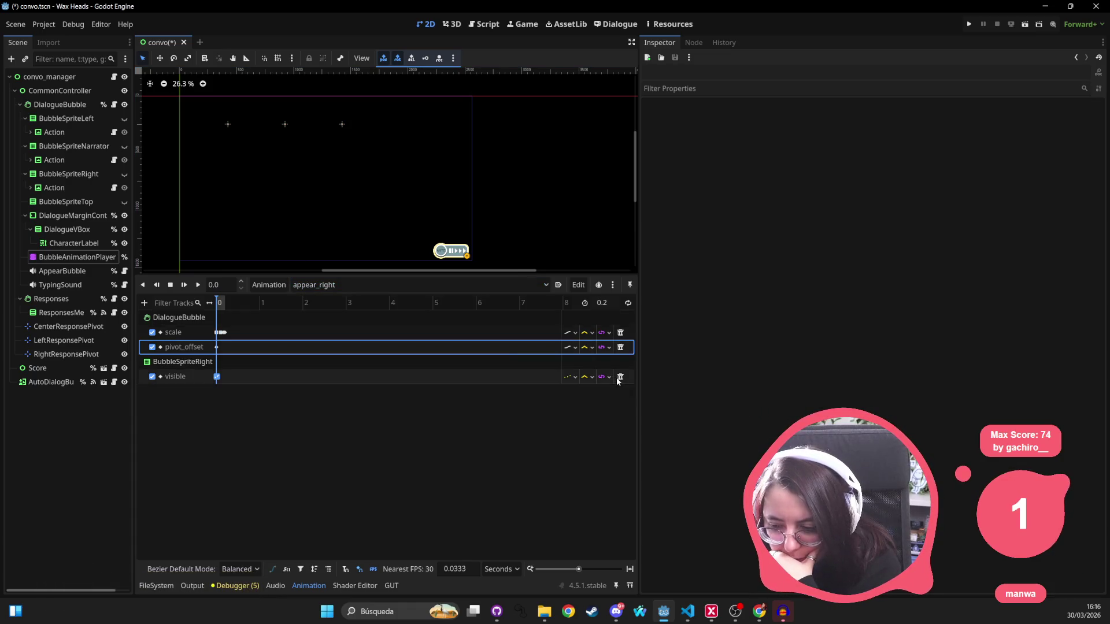
pyautogui.click(399, 286)
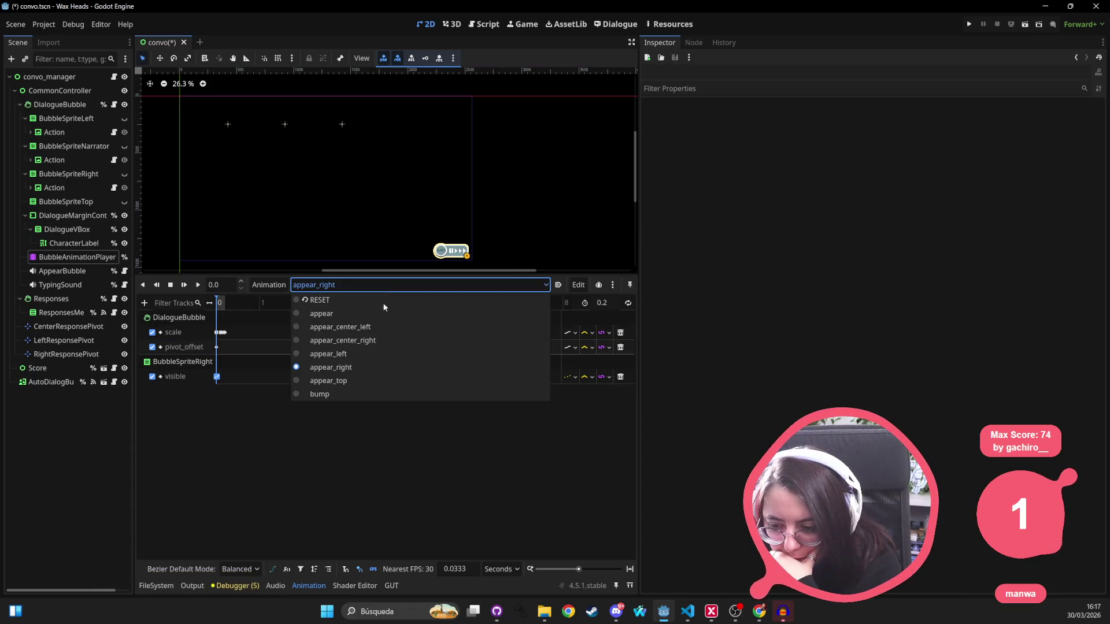
pyautogui.click(345, 381)
# Load the bump animation and save the convo scene
pyautogui.click(445, 285)
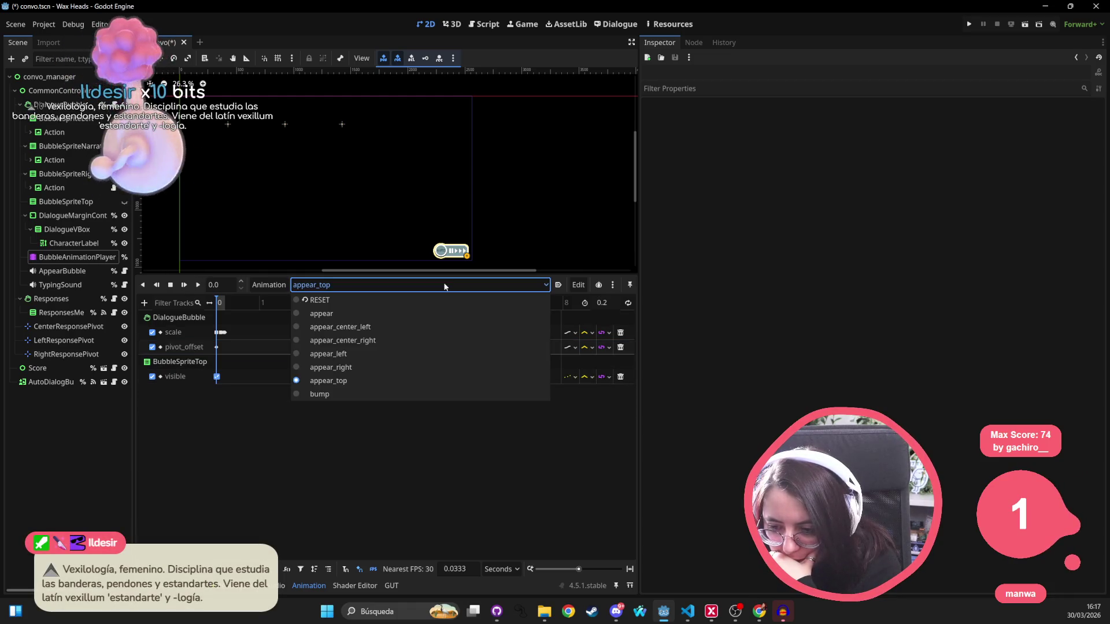
pyautogui.click(396, 392)
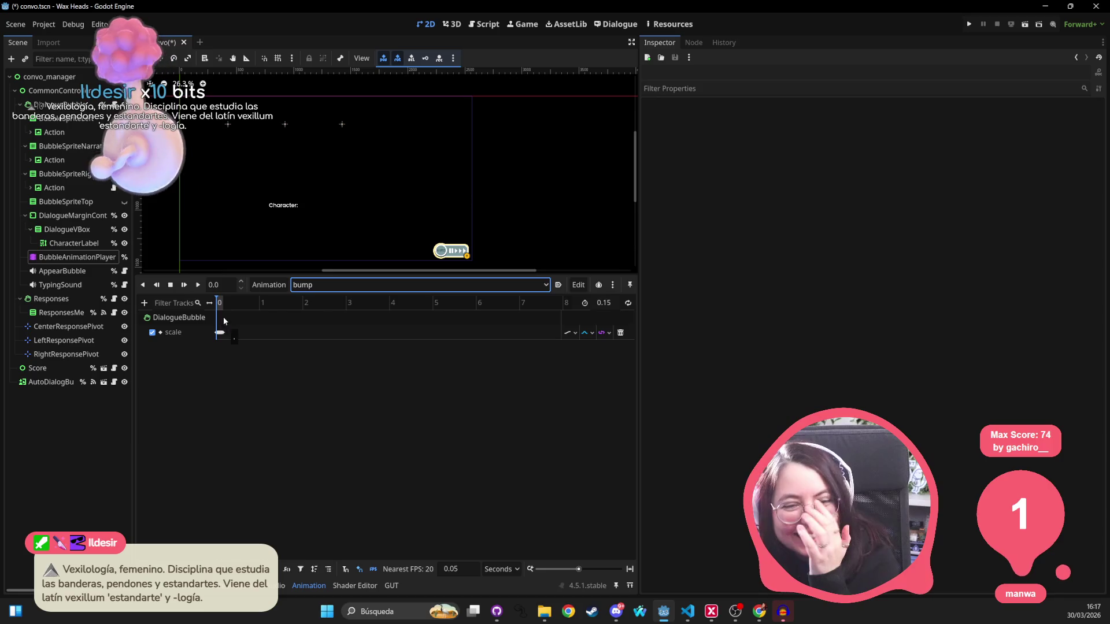
pyautogui.moveTo(342, 221); pyautogui.dragTo(400, 207)
pyautogui.hotkey('ctrl', 's')
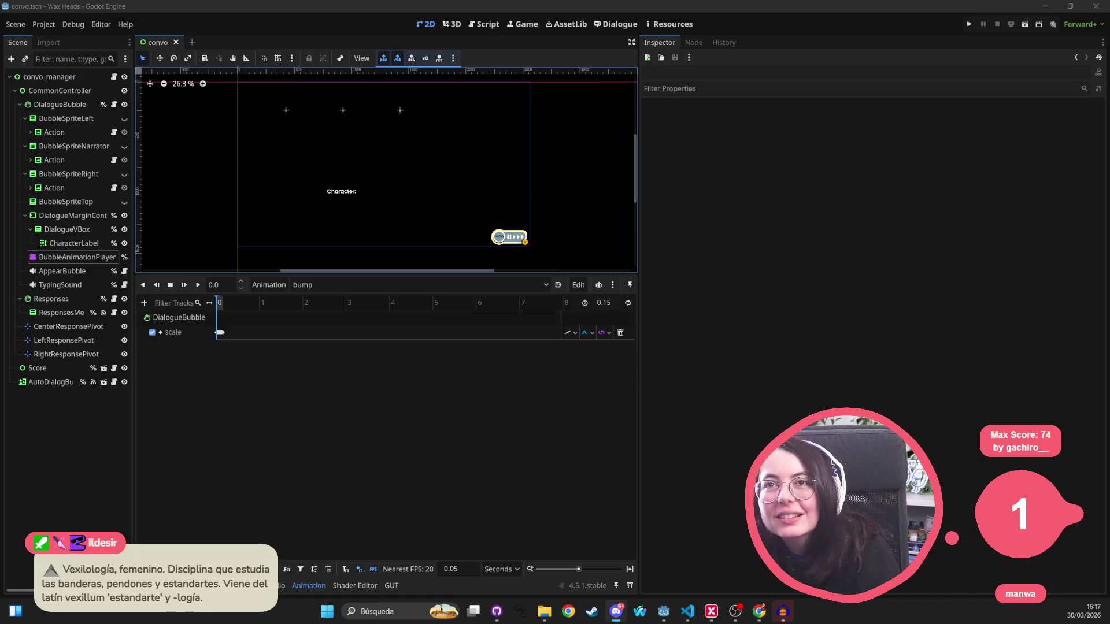
# Dismiss Audacity's save-changes prompt and minimize Audacity
pyautogui.click(114, 77)
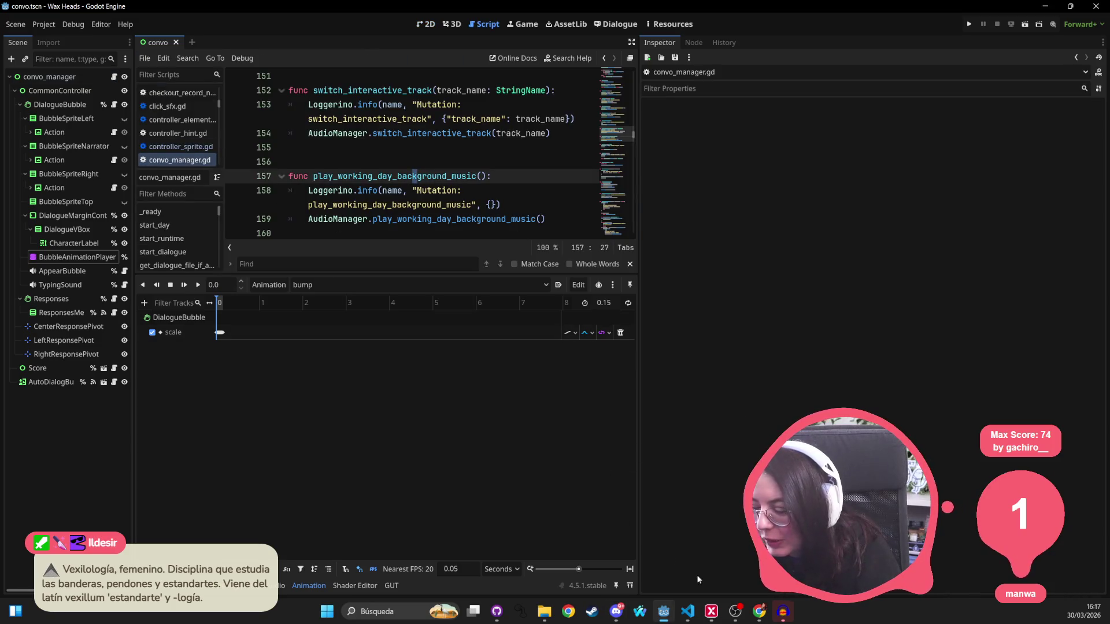
pyautogui.click(775, 604)
pyautogui.click(620, 300)
pyautogui.click(1041, 8)
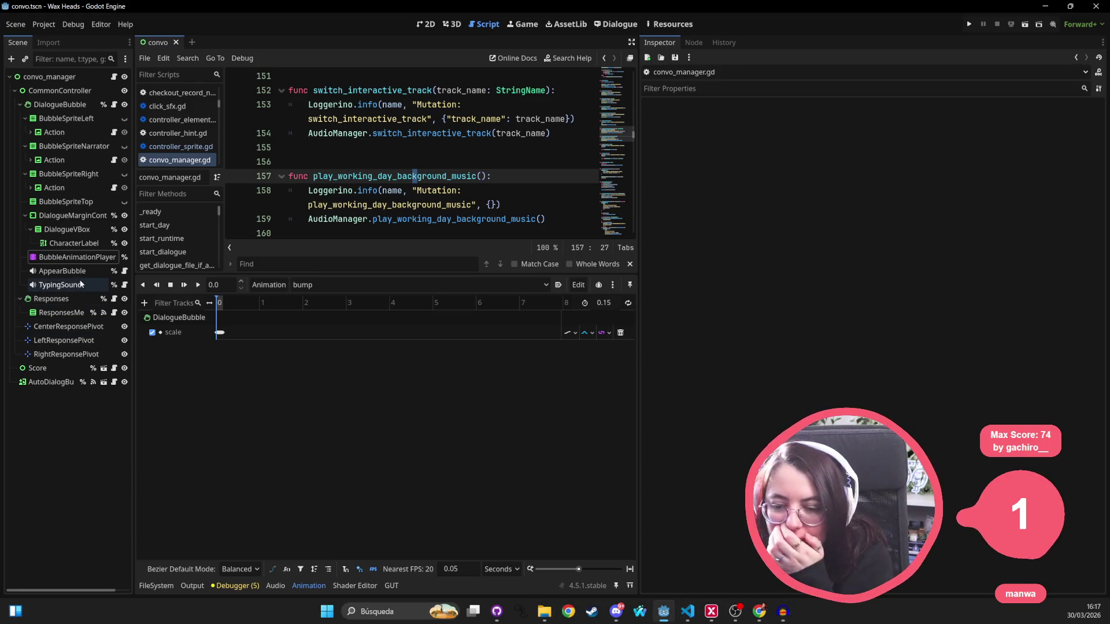
# Detach the script from AppearBubble, save the scene, and reselect AppearBubble
pyautogui.click(109, 271)
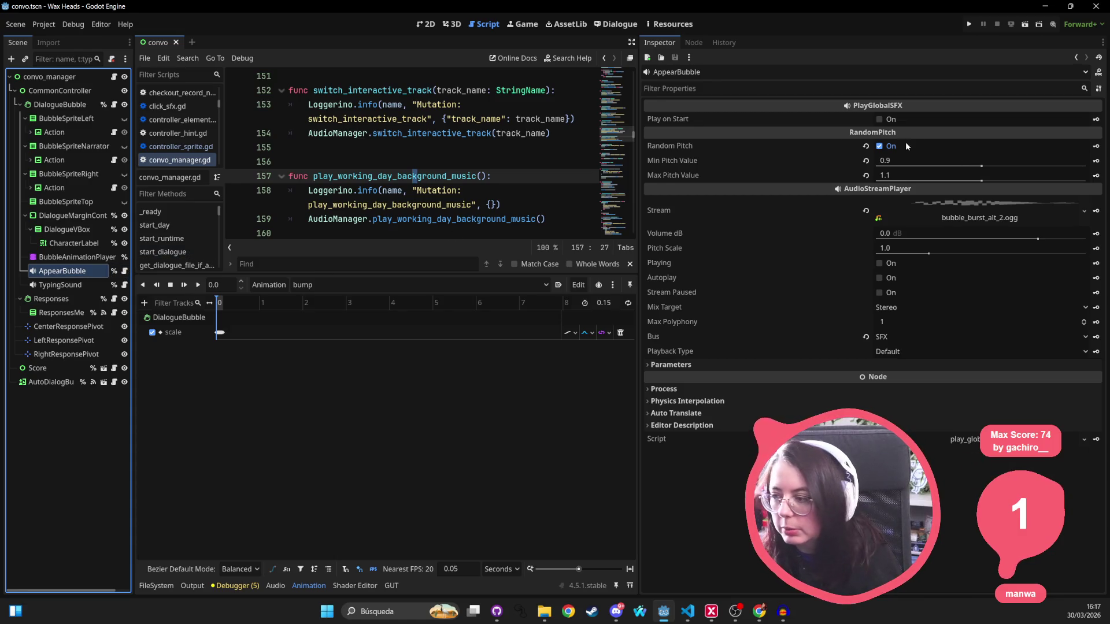
pyautogui.click(112, 59)
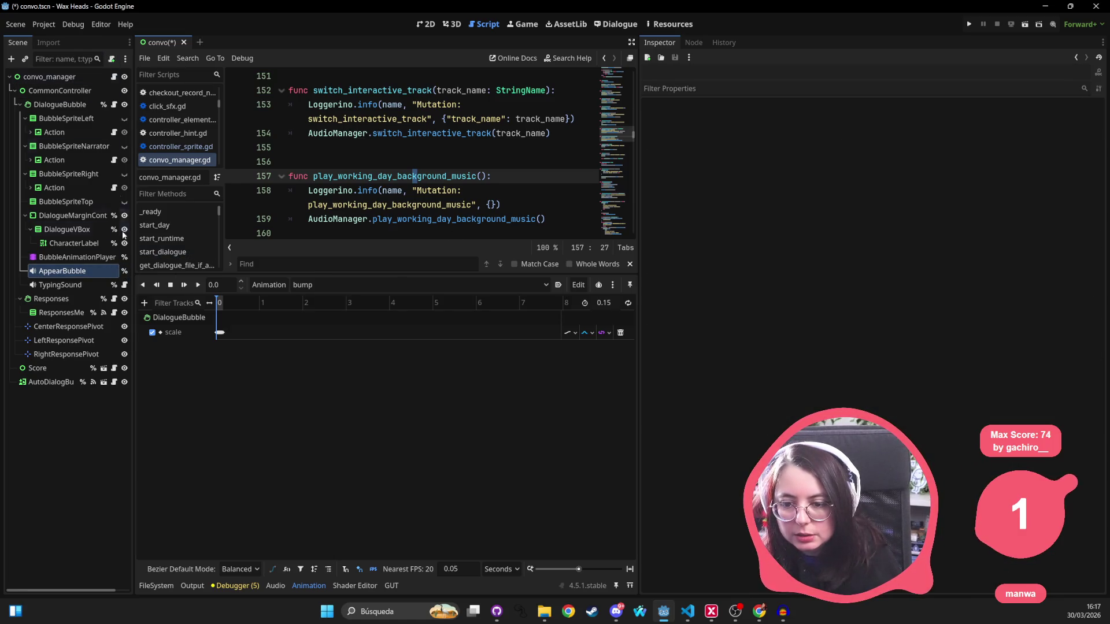
pyautogui.hotkey('ctrl', 's')
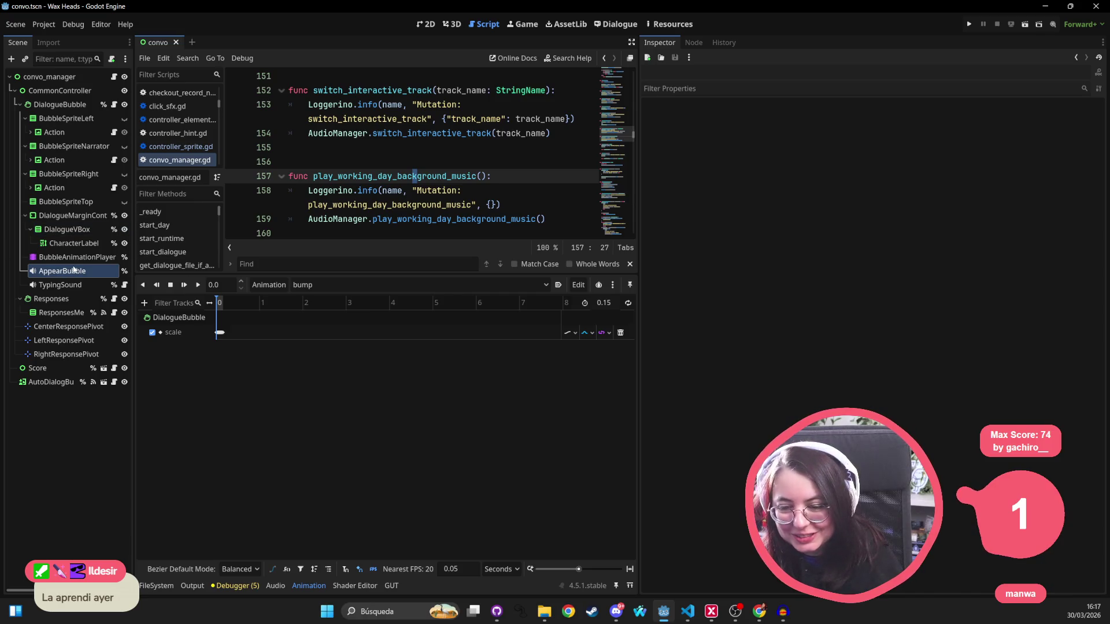
pyautogui.click(82, 271)
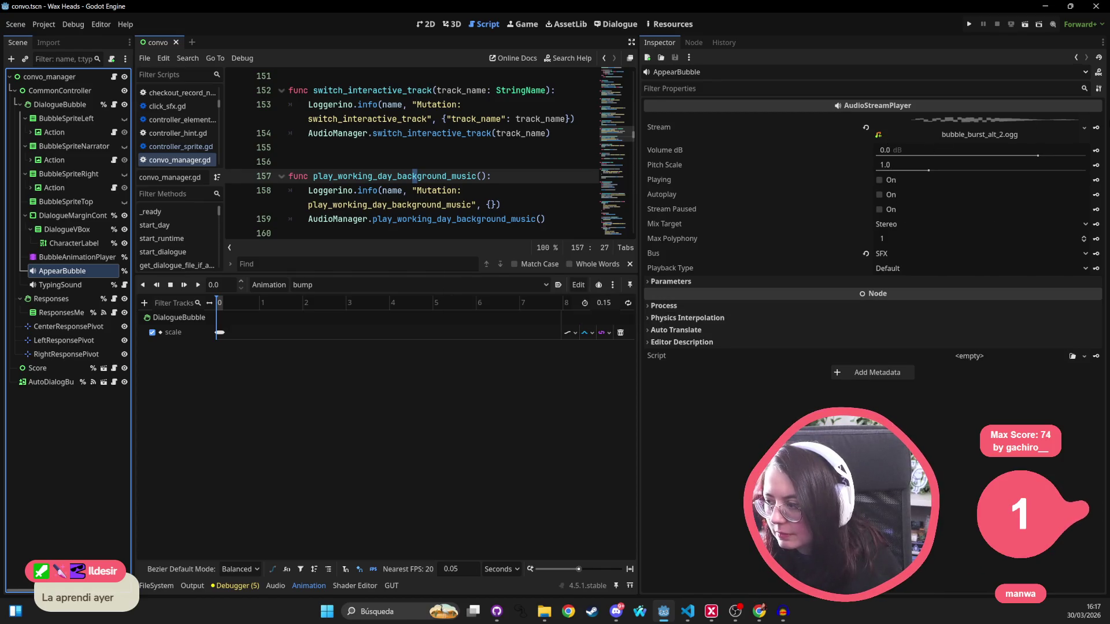
# Replace AppearBubble's stream with a new AudioStreamRandomizer and set Random Pitch to 1.1
pyautogui.click(1074, 123)
pyautogui.click(1084, 128)
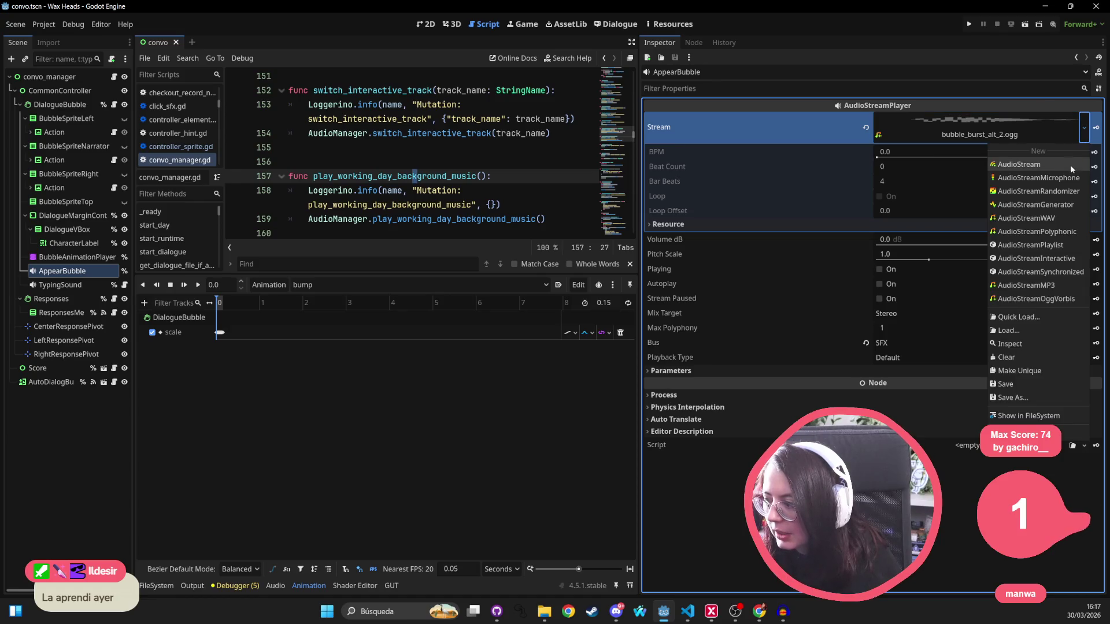
pyautogui.click(1035, 192)
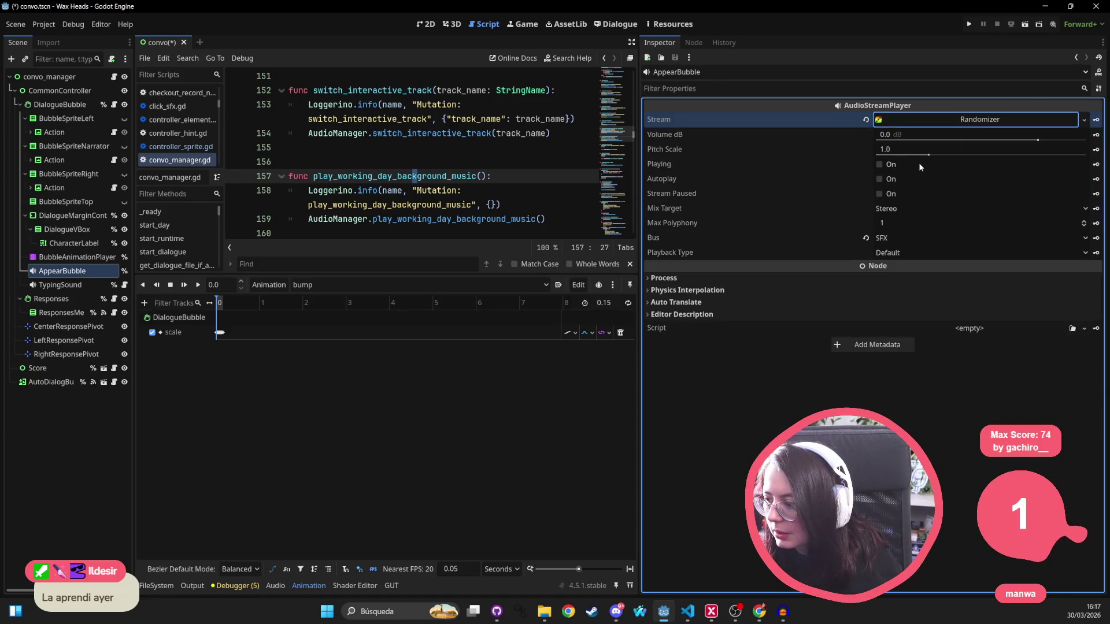
pyautogui.click(931, 120)
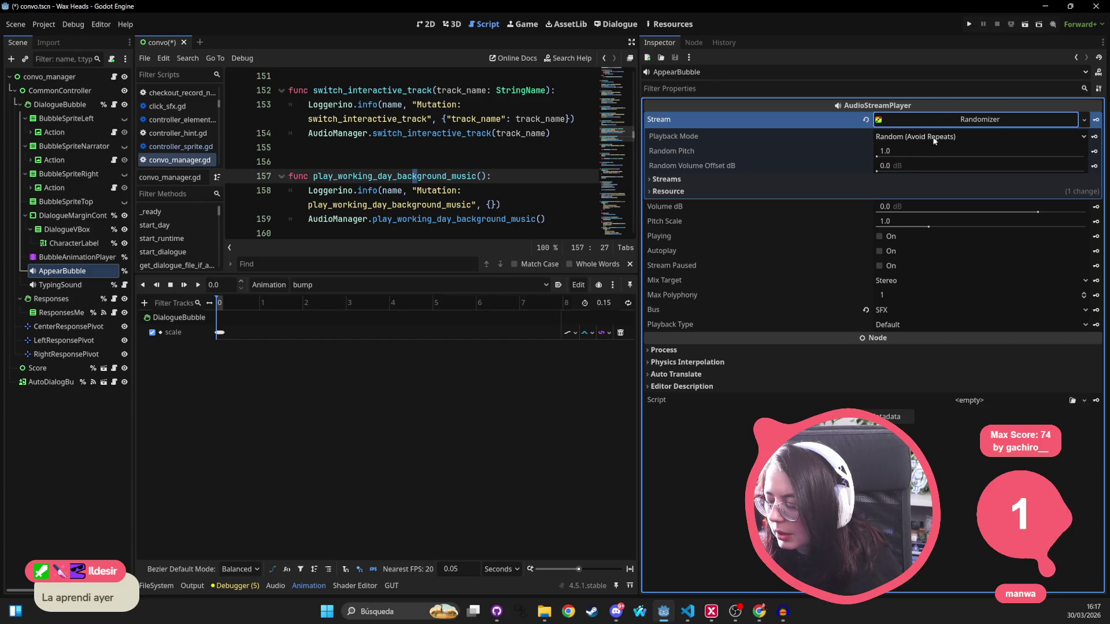
pyautogui.click(893, 148)
pyautogui.write('1.')
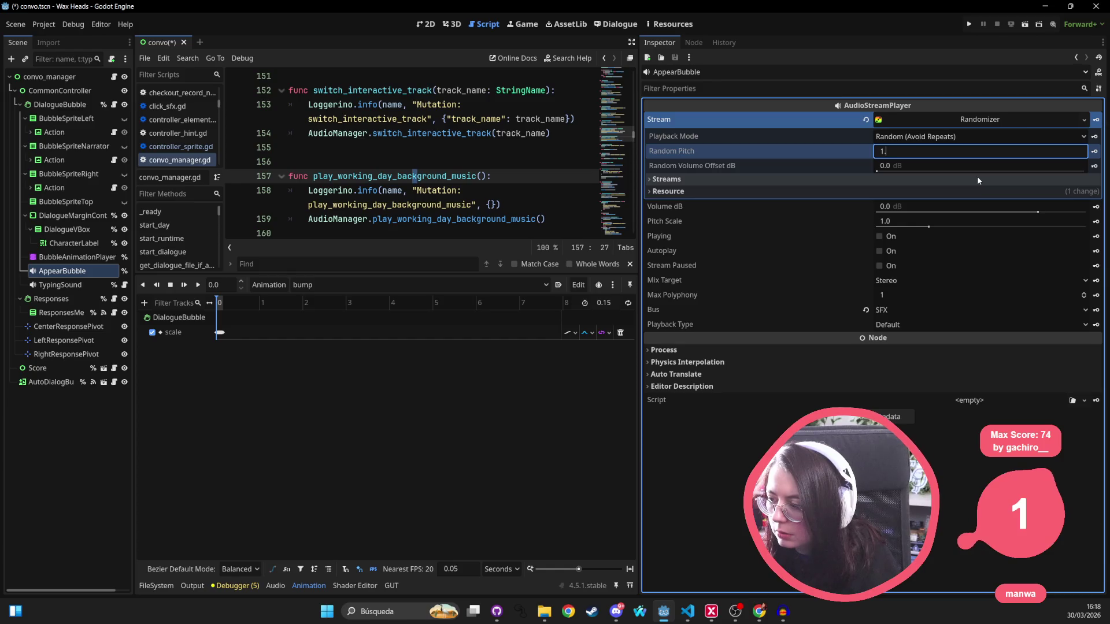
pyautogui.write('1')
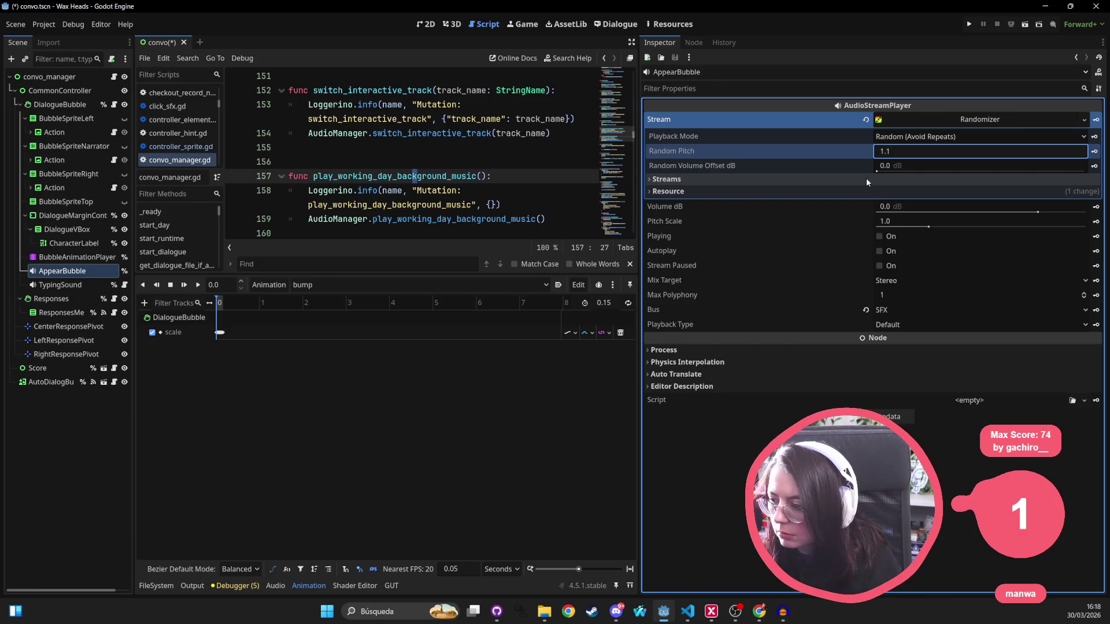
pyautogui.click(822, 166)
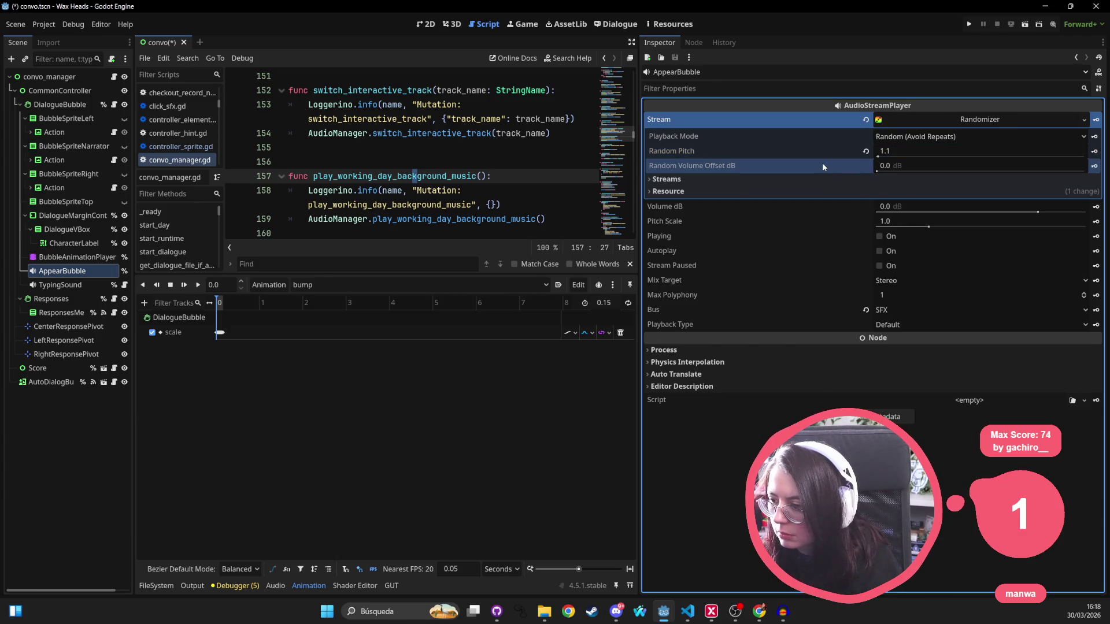
# Add bubble_burst_alt_2.ogg as the Randomizer's stream element and save the scene
pyautogui.click(870, 178)
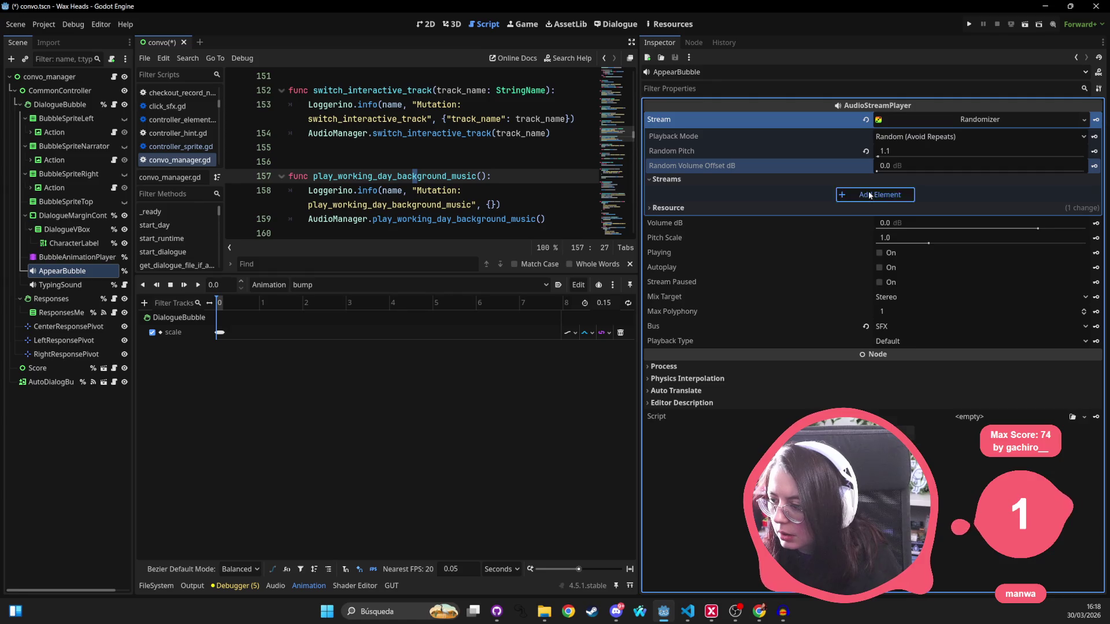
pyautogui.click(870, 195)
pyautogui.click(987, 194)
pyautogui.click(1016, 377)
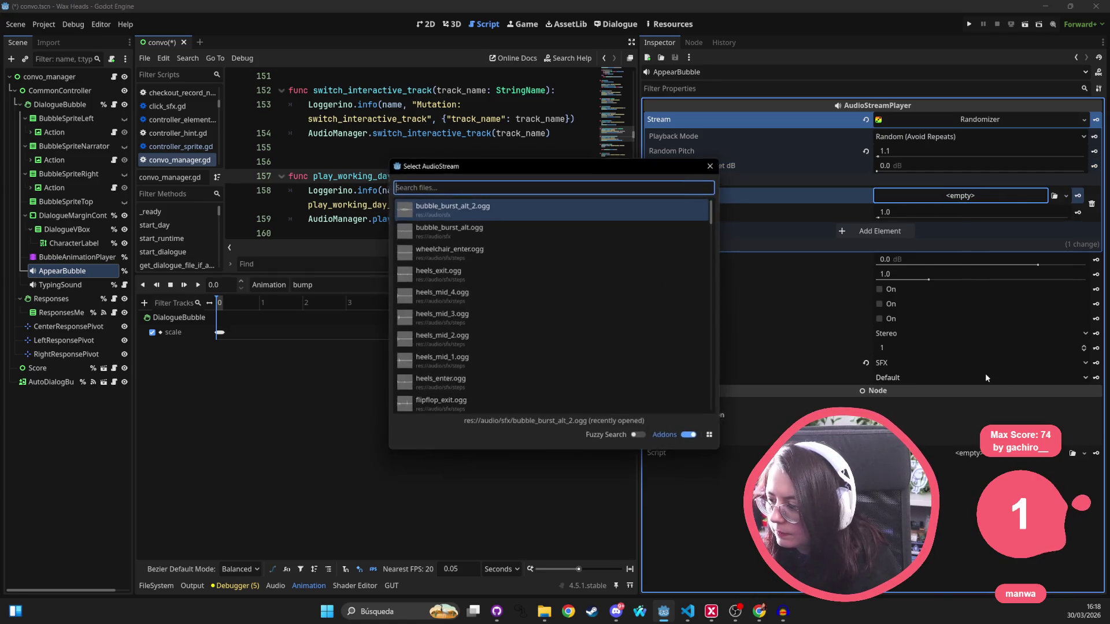
pyautogui.write('a')
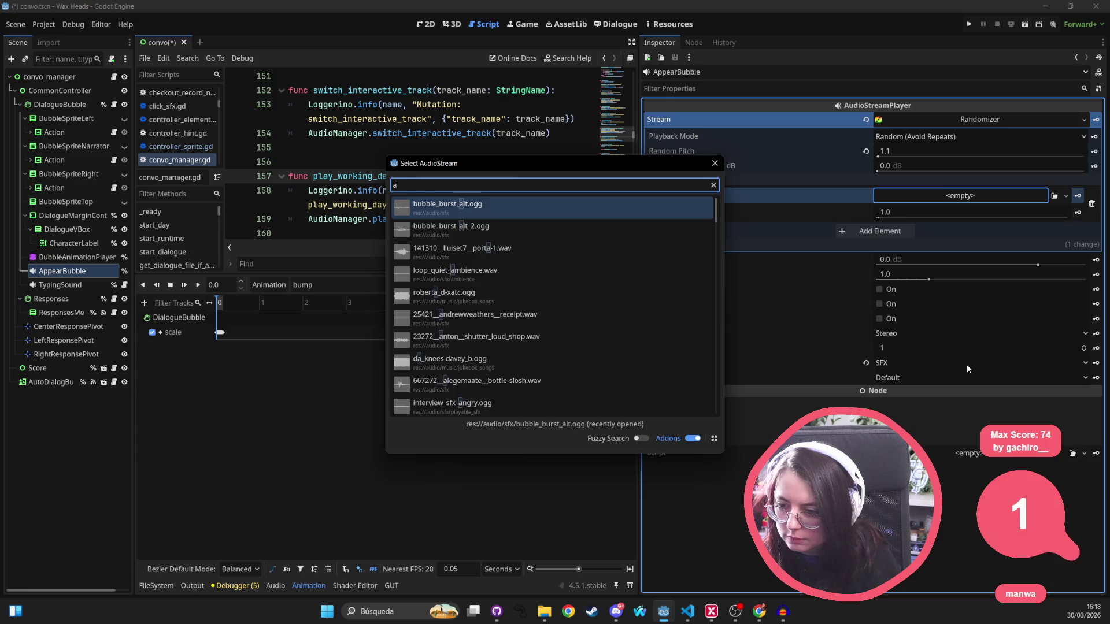
pyautogui.write('lt_2')
pyautogui.press('Return')
pyautogui.hotkey('ctrl', 's')
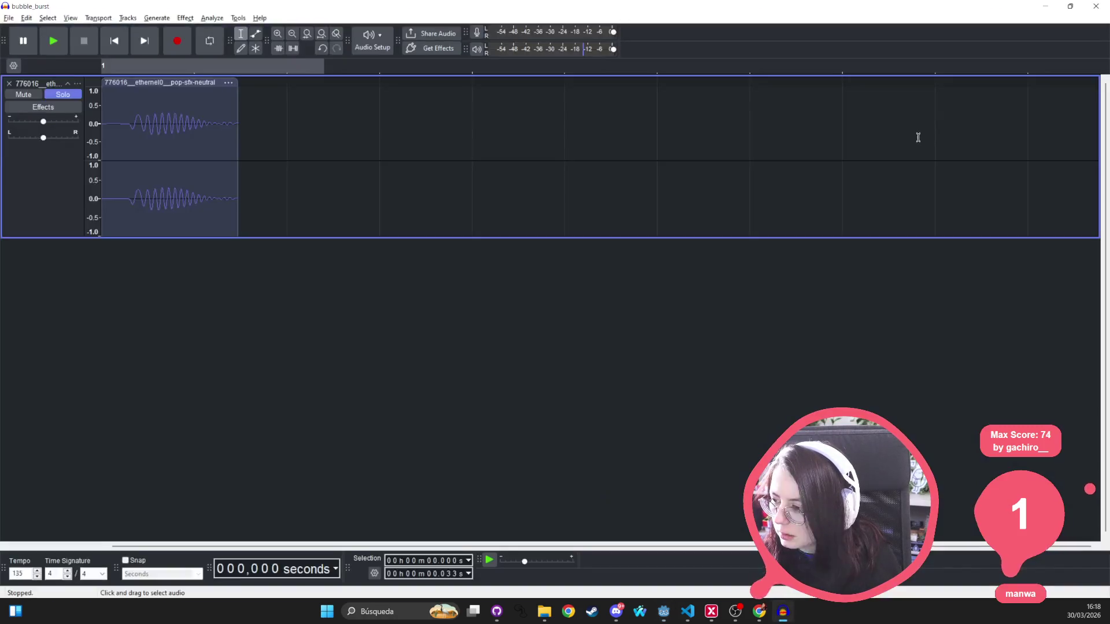
# Set the Randomizer's playback mode to Random and save the scene
pyautogui.click(916, 140)
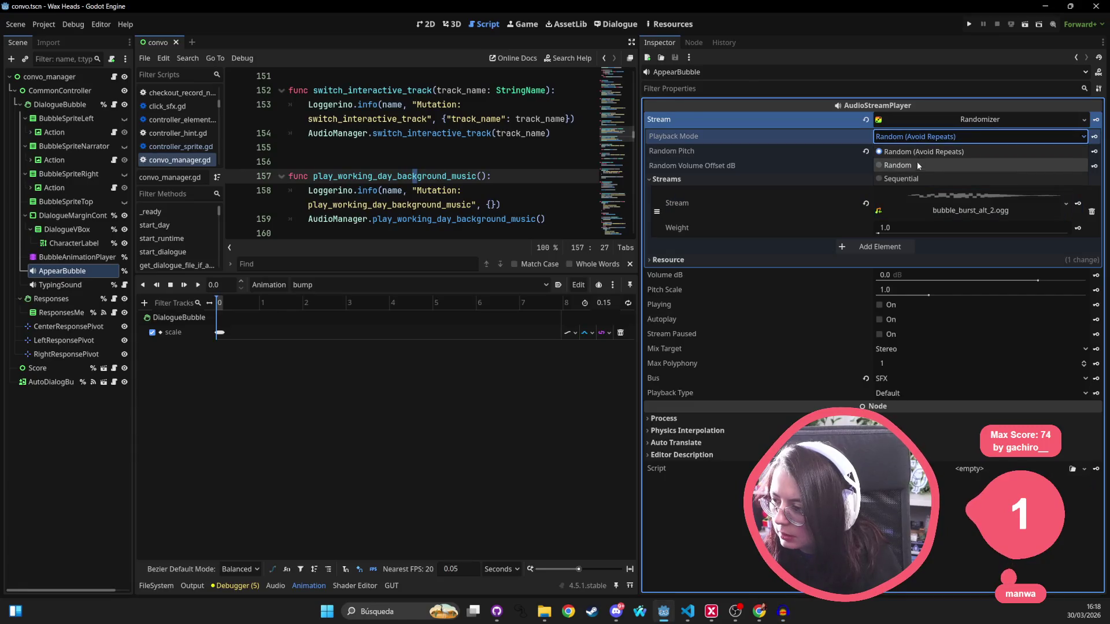
pyautogui.hotkey('alt', 'Tab')
pyautogui.hotkey('ctrl', 's')
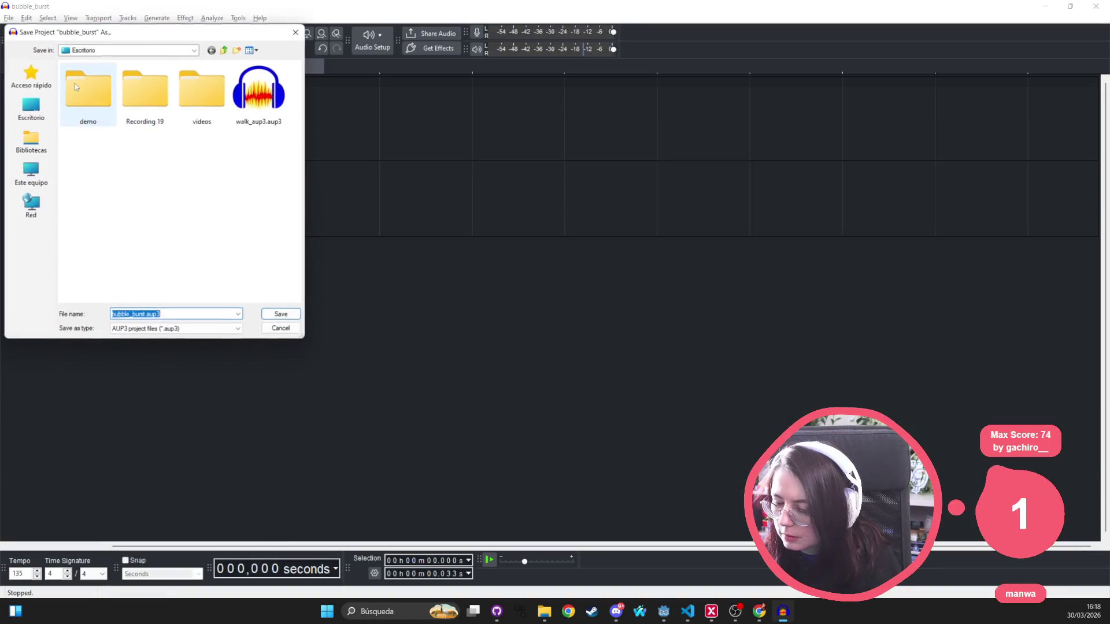
pyautogui.hotkey('alt', 'Tab')
pyautogui.hotkey('ctrl', 's')
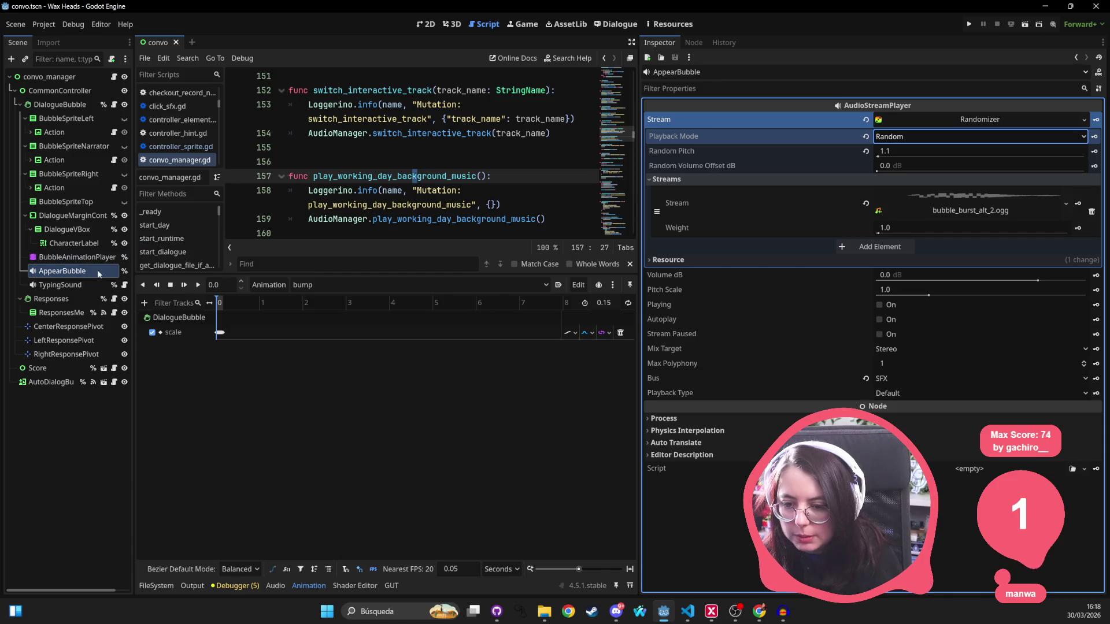
pyautogui.hotkey('alt', 'Tab')
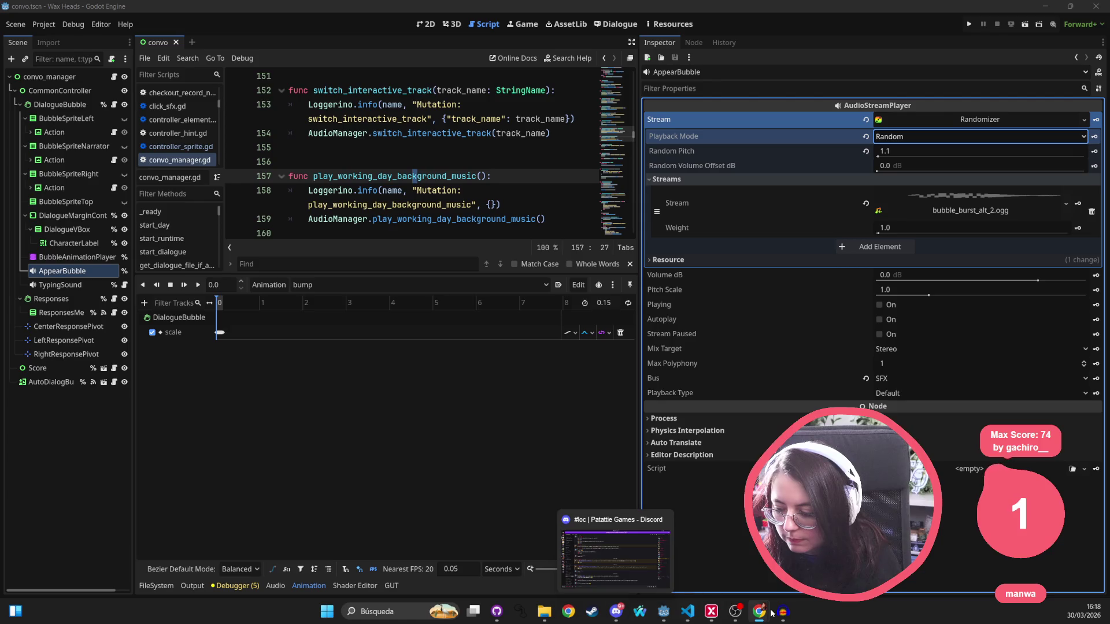
pyautogui.moveTo(761, 613)
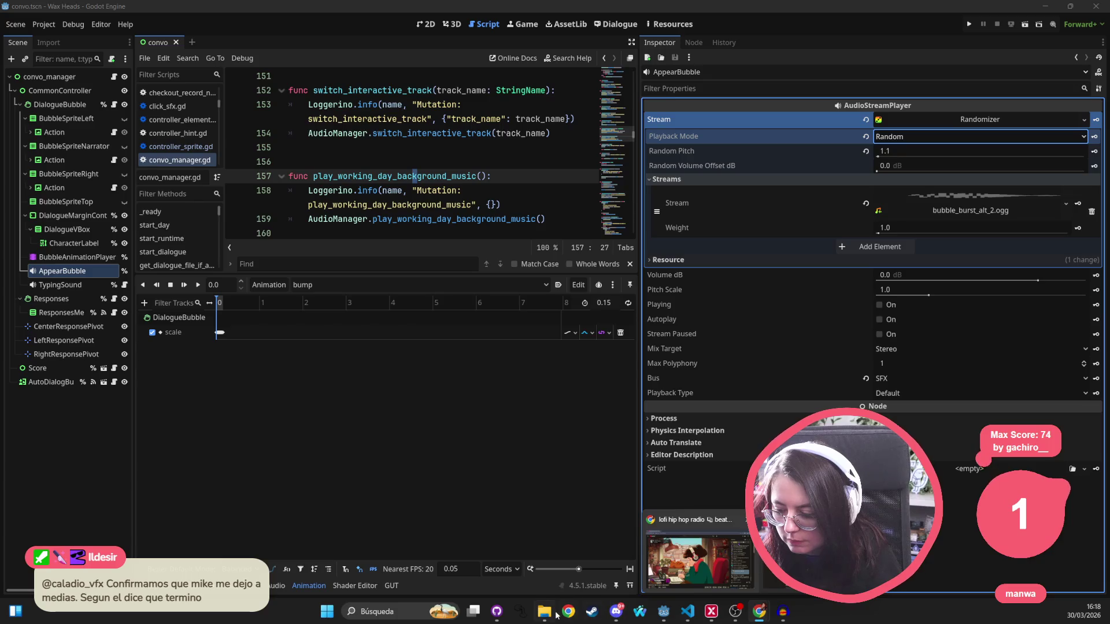
pyautogui.moveTo(552, 617)
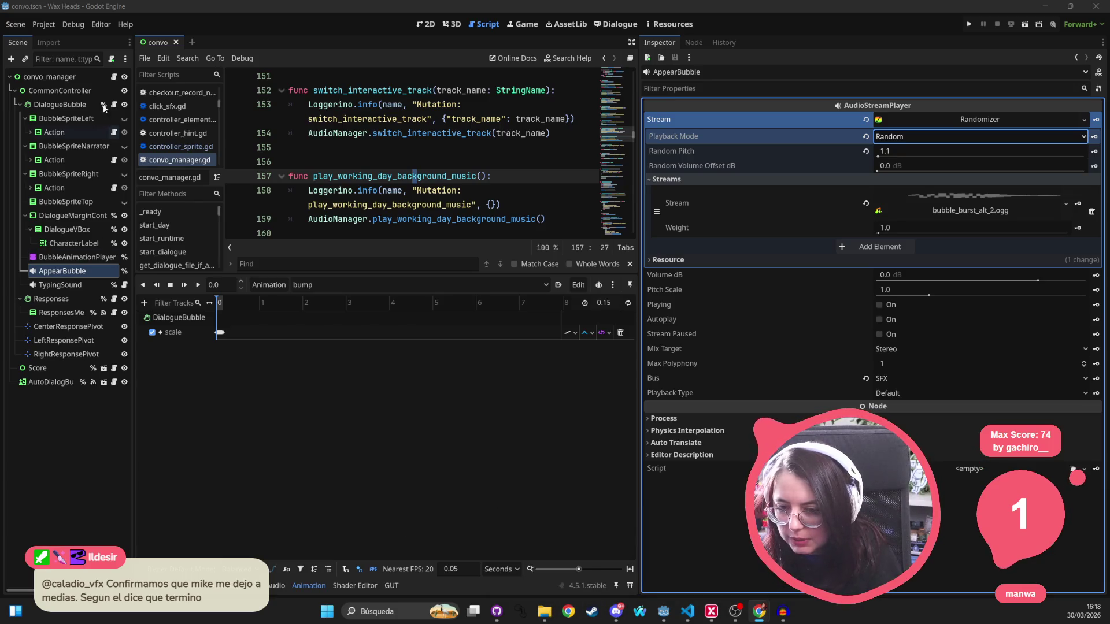
pyautogui.click(114, 76)
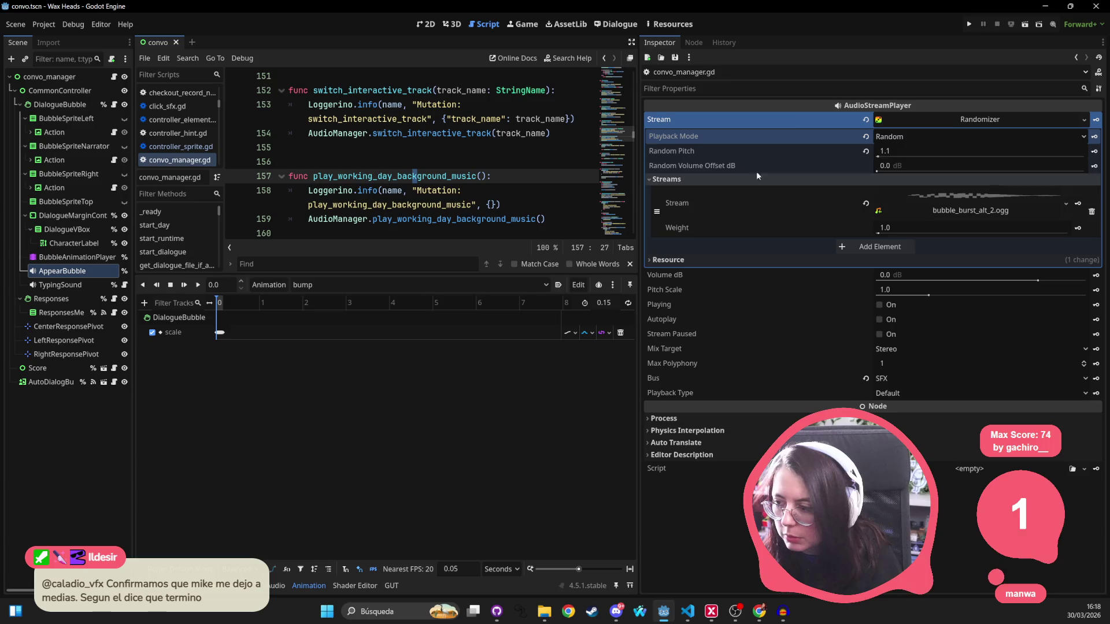
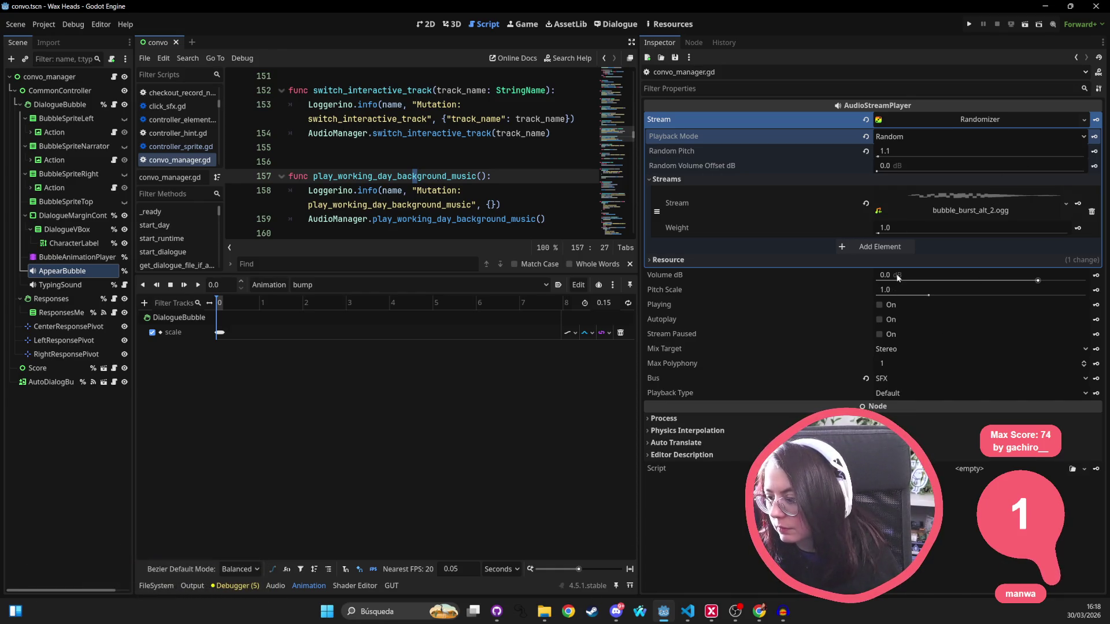
# Try a Random Pitch value of 0, then set it back to 1.1
pyautogui.moveTo(697, 152)
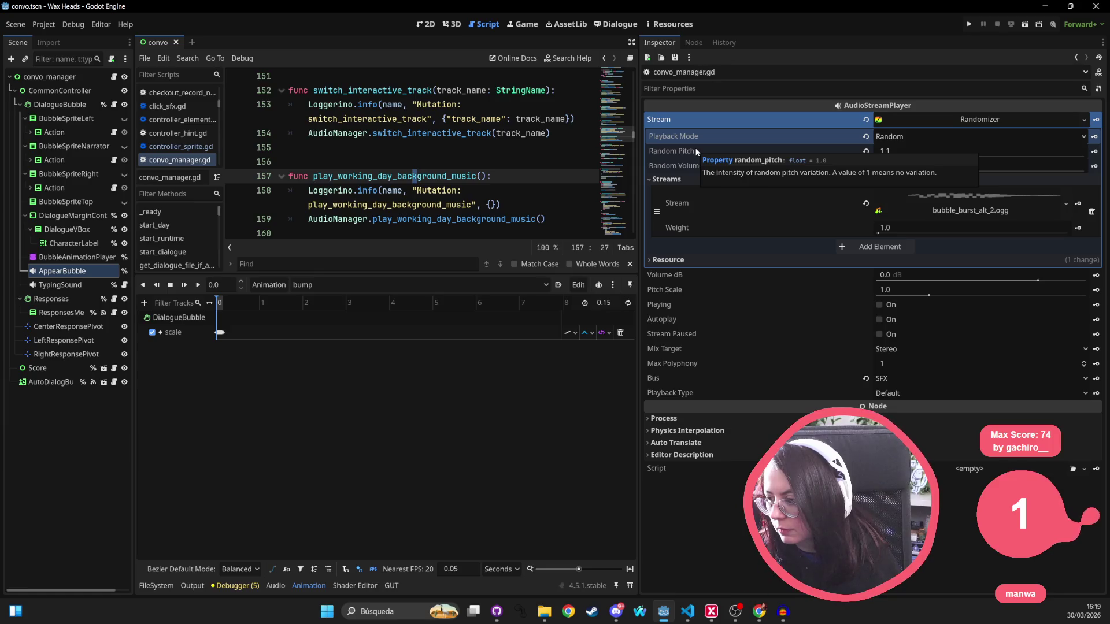
pyautogui.click(901, 149)
pyautogui.write('0')
pyautogui.press('Return')
pyautogui.click(893, 151)
pyautogui.press('Return')
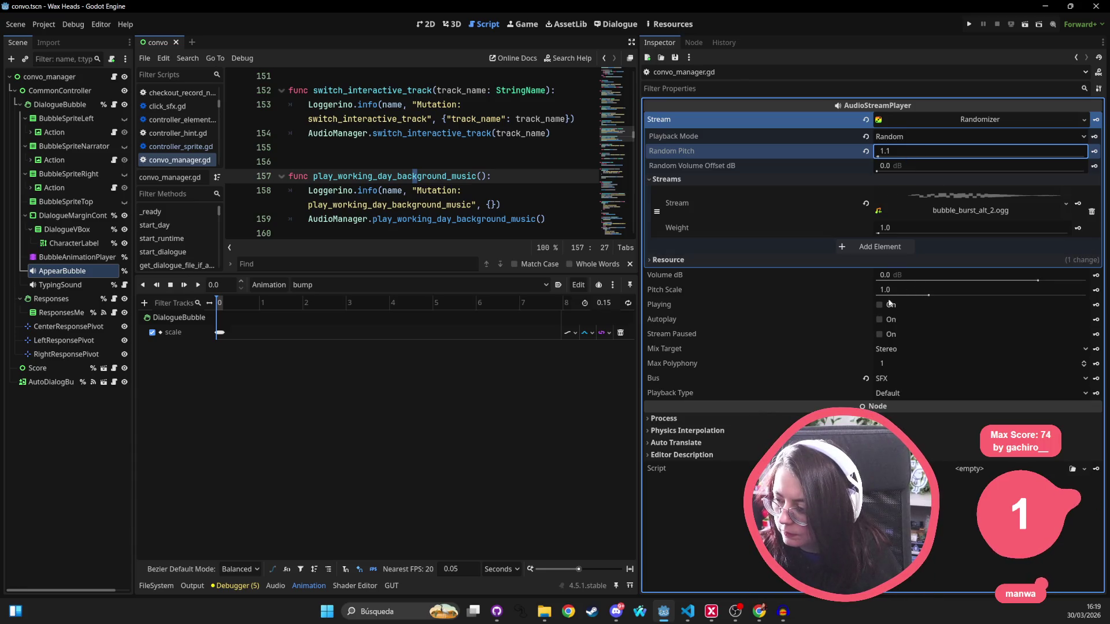
pyautogui.click(702, 276)
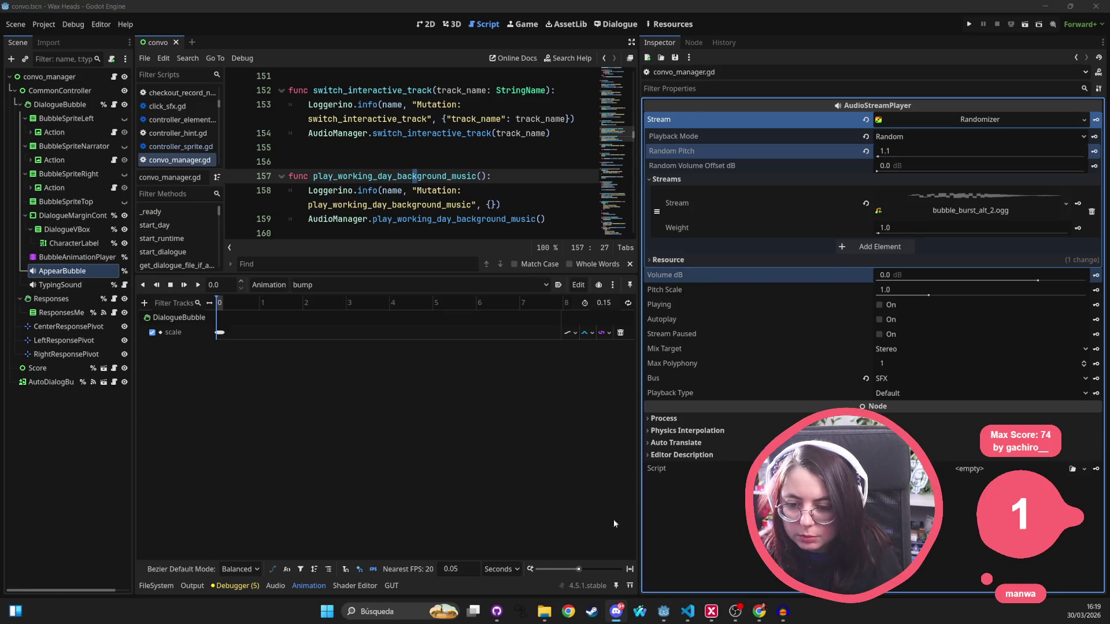
# In dialogue_bubble.gd, add a blank line after the await on line 153
pyautogui.moveTo(498, 612)
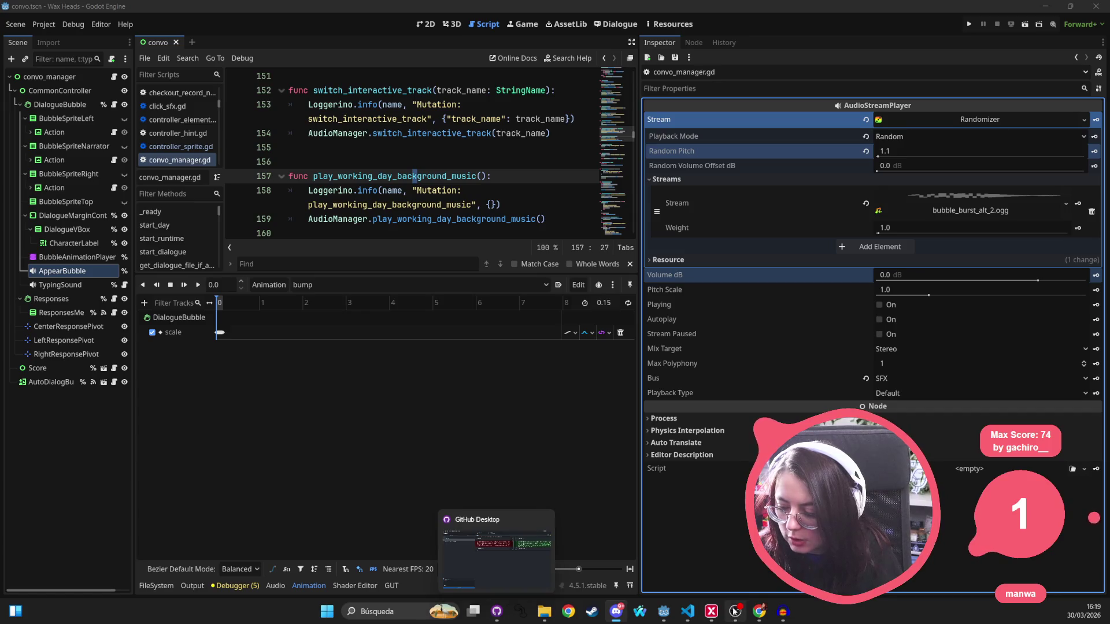
pyautogui.moveTo(669, 619)
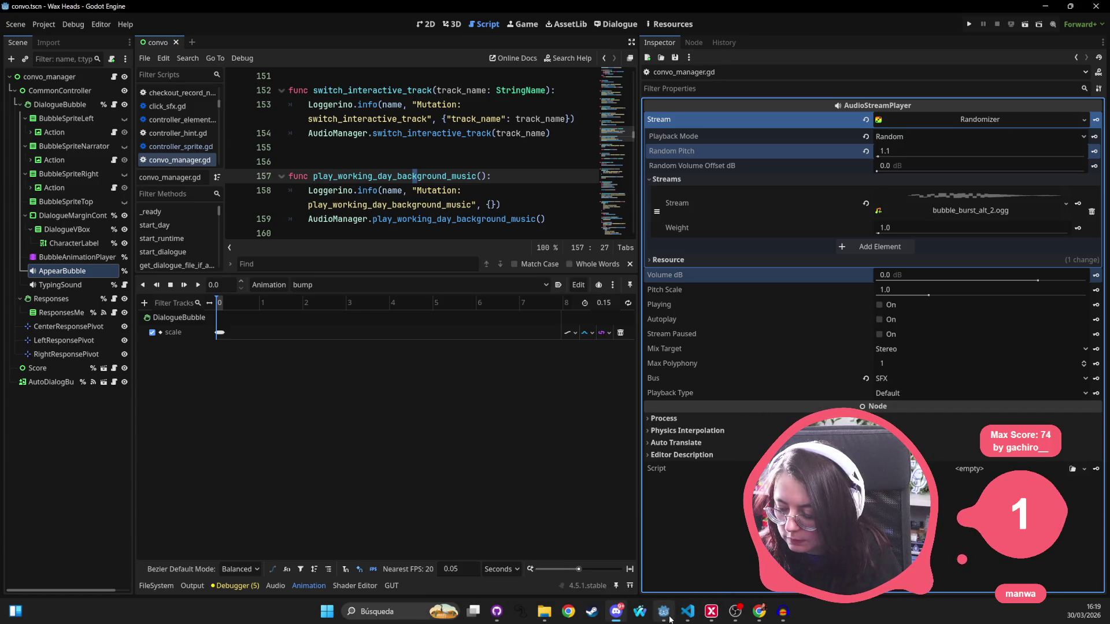
pyautogui.click(687, 612)
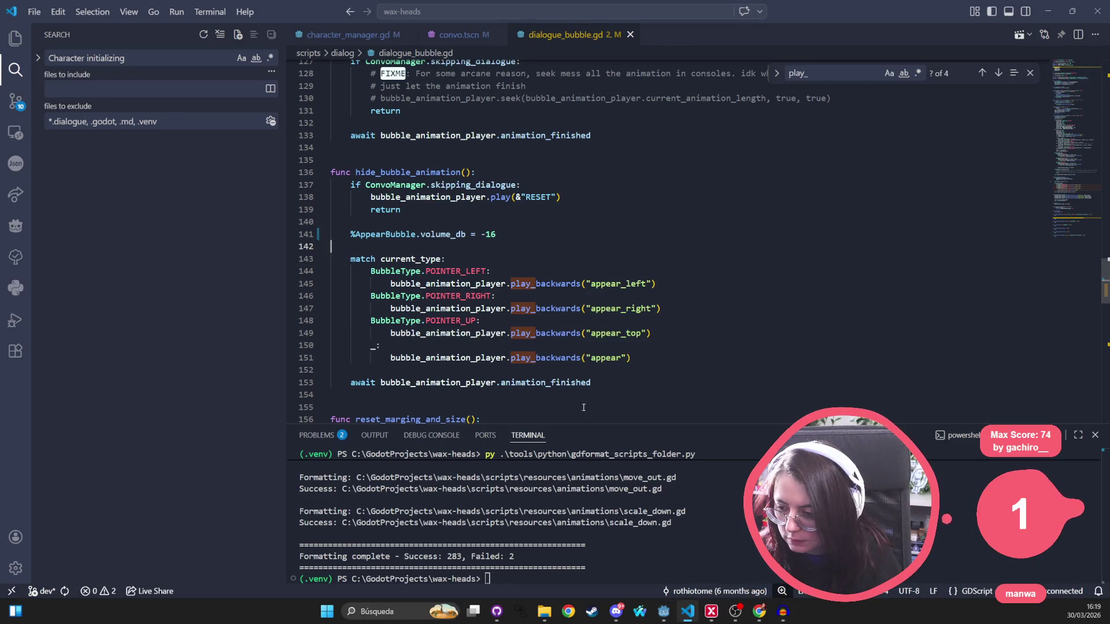
pyautogui.moveTo(572, 431); pyautogui.dragTo(570, 544)
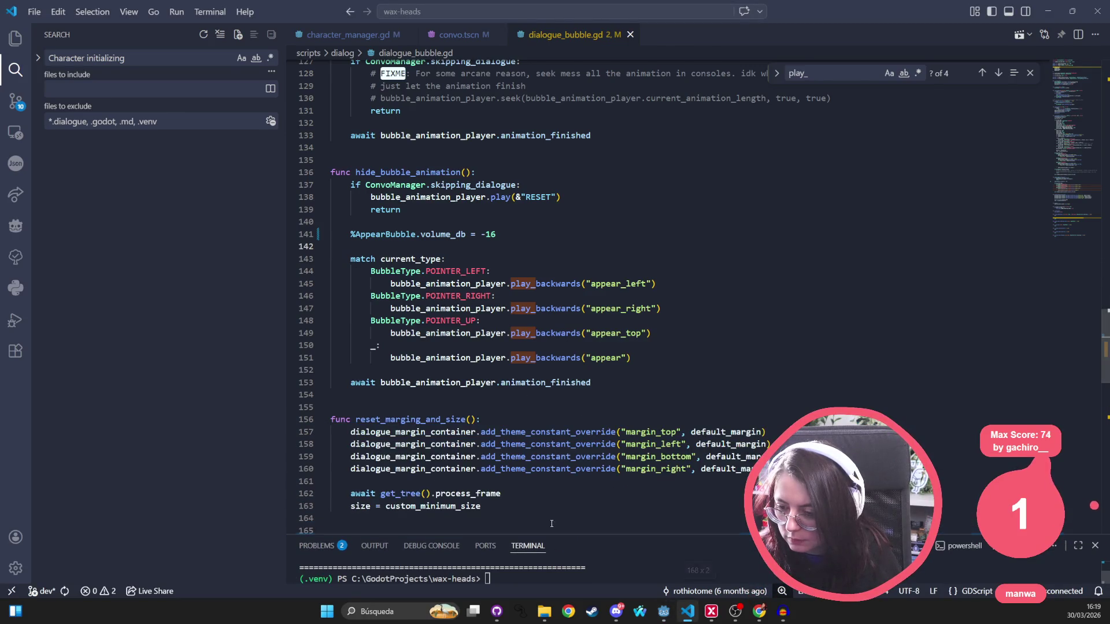
pyautogui.click(387, 380)
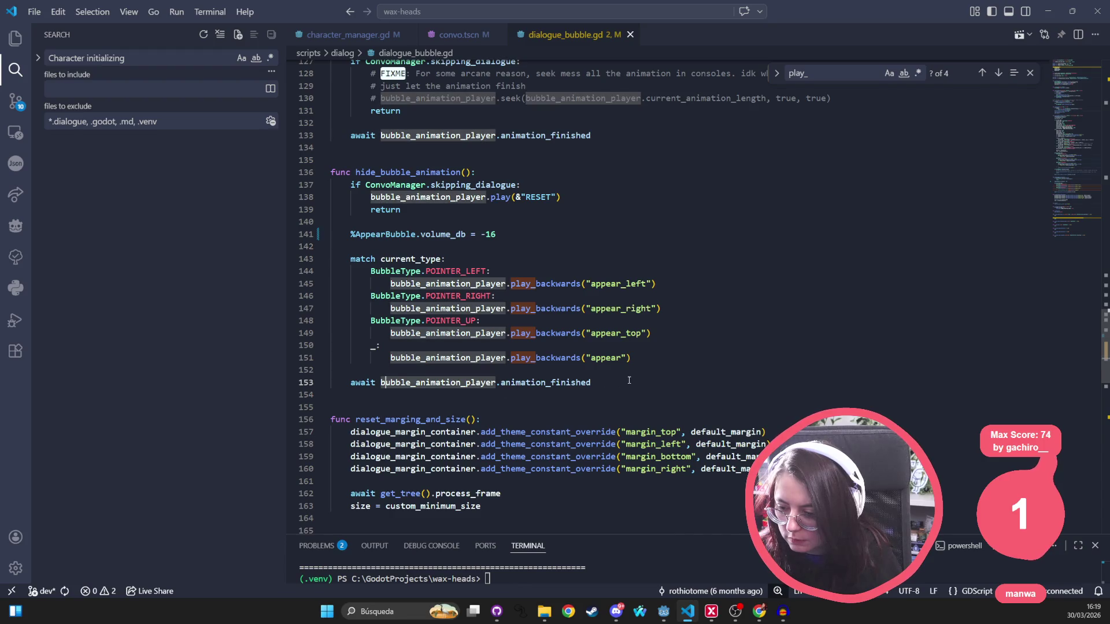
pyautogui.click(630, 379)
pyautogui.press('Return')
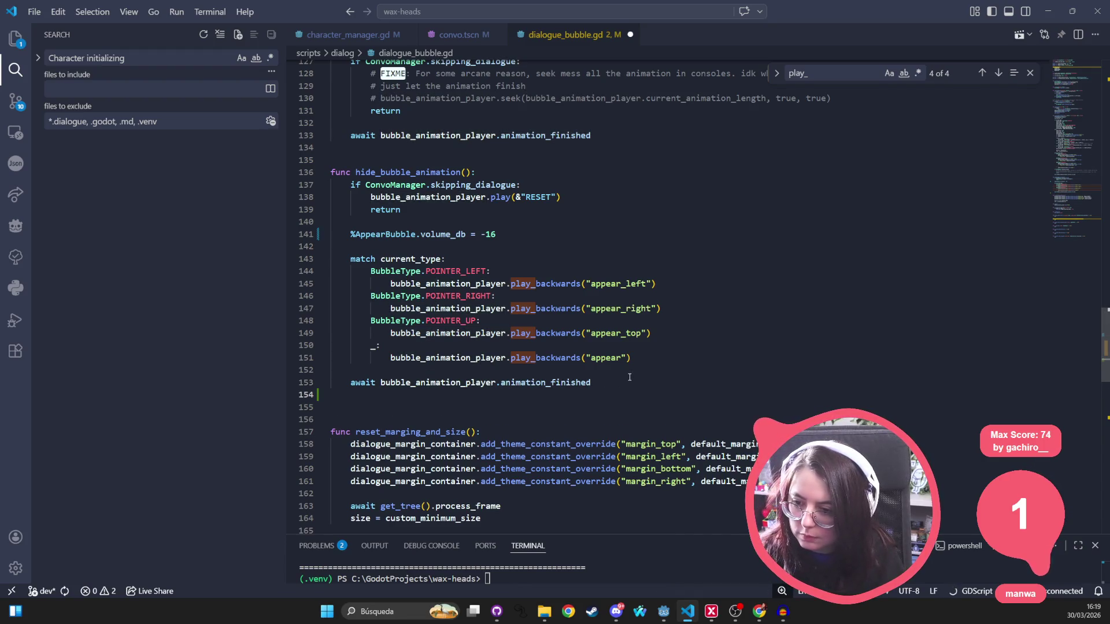
# Move the volume_db = -16 line from line 141 to below the await, indented
pyautogui.moveTo(496, 236); pyautogui.dragTo(351, 235)
pyautogui.hotkey('ctrl', 'x')
pyautogui.click(379, 398)
pyautogui.hotkey('ctrl', 'v')
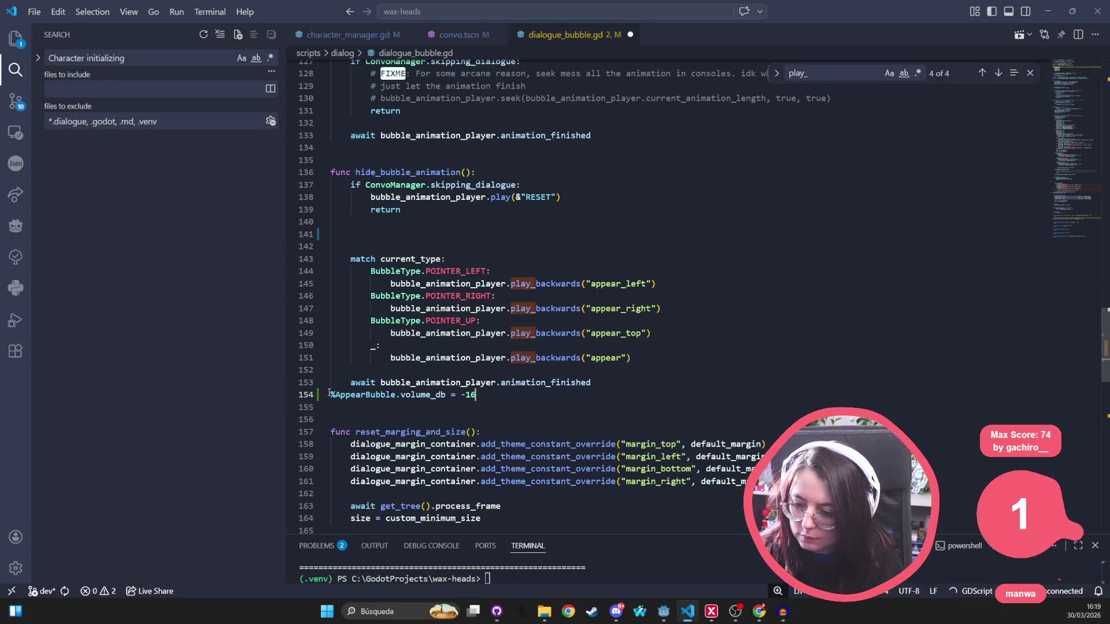
pyautogui.press('Home')
pyautogui.press('Tab')
pyautogui.doubleClick(456, 400)
pyautogui.moveTo(496, 398); pyautogui.dragTo(420, 397)
# Insert an AppearBubble.pitch_scale = 0.7 line above the volume_db line and save
pyautogui.click(601, 387)
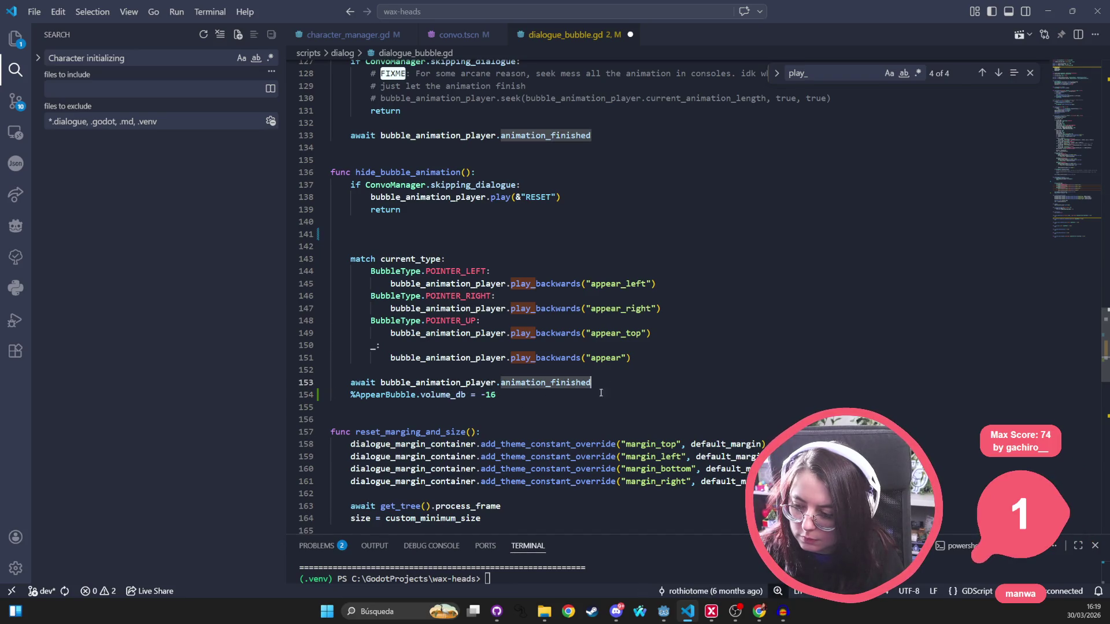
pyautogui.press('Return')
pyautogui.write('%A')
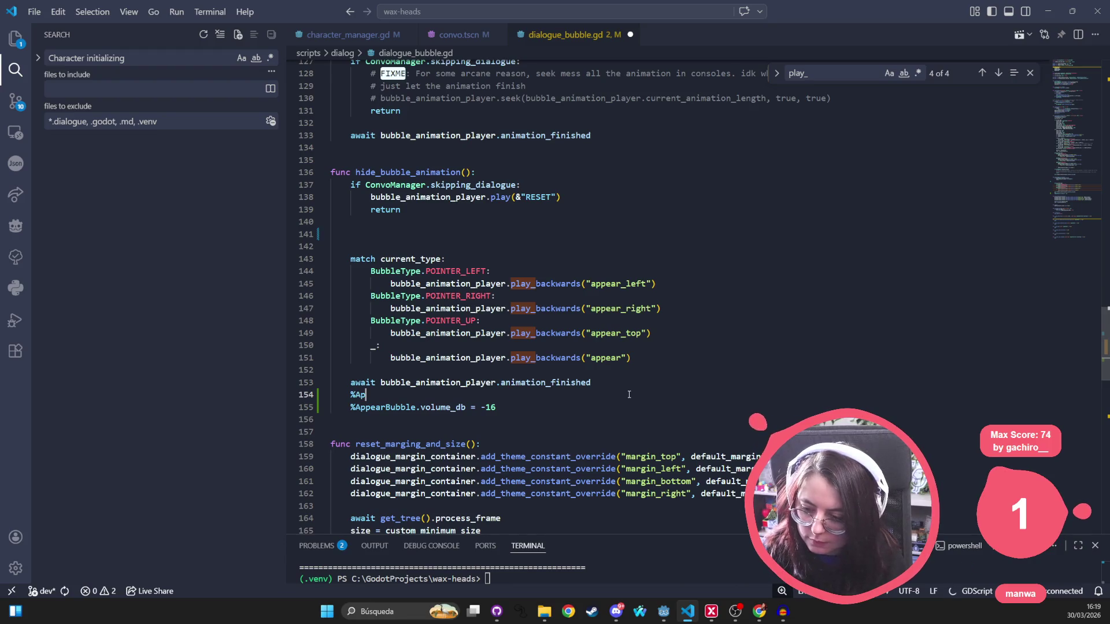
pyautogui.write('pearBubbkl')
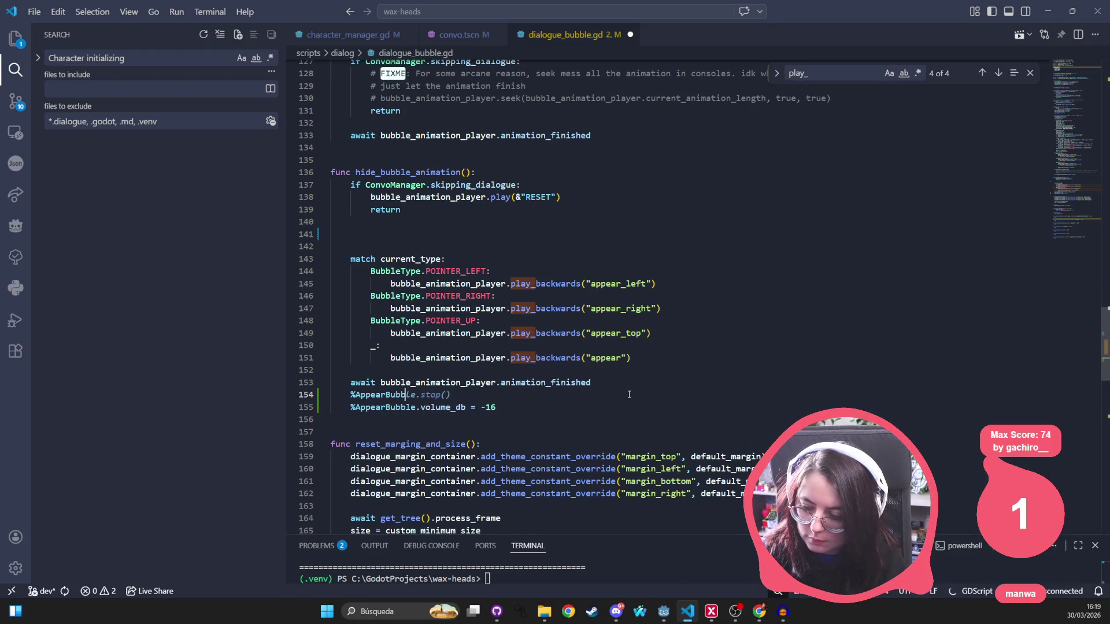
pyautogui.press('BackSpace')
pyautogui.press('BackSpace')
pyautogui.press('BackSpace')
pyautogui.write('le.pit')
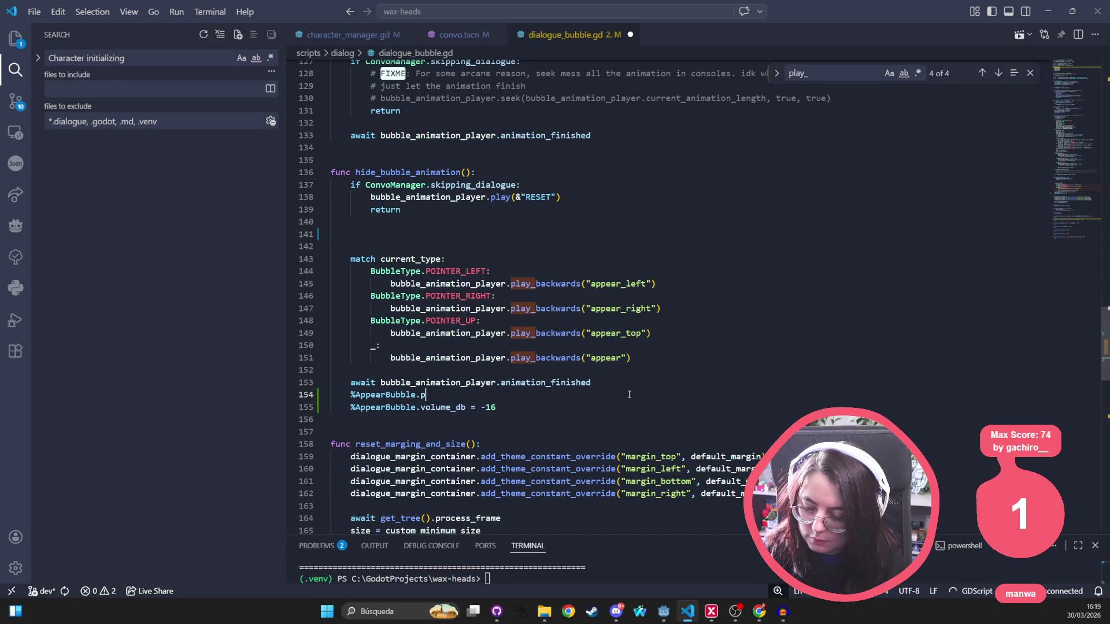
pyautogui.press('Tab')
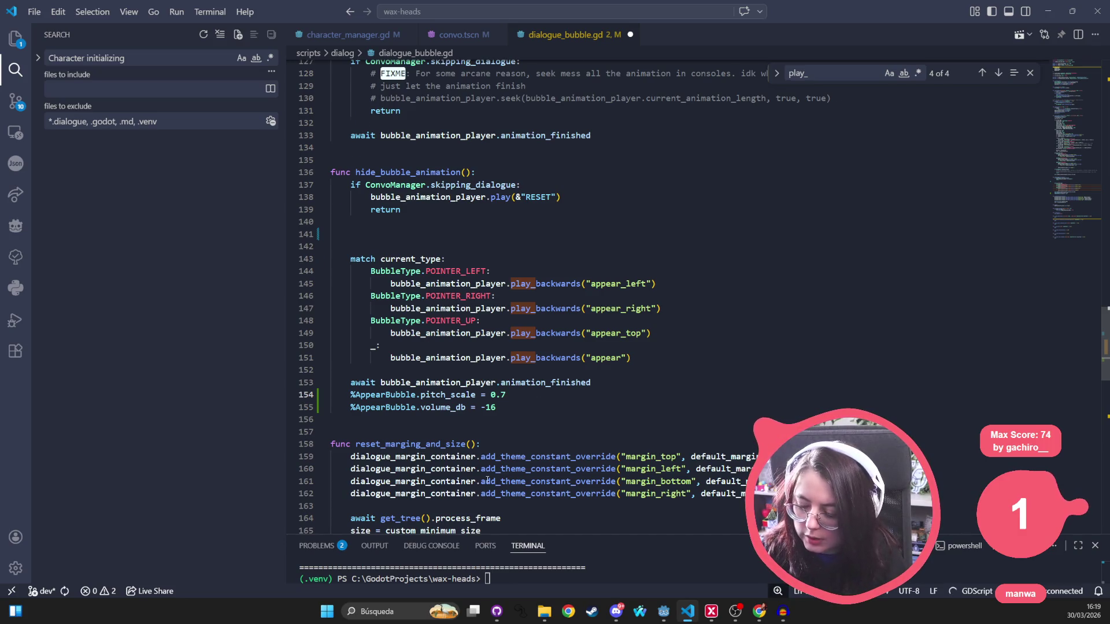
pyautogui.hotkey('ctrl', 's')
# Add %AppearBubble.play() after the volume_db line, save, and select the three lines
pyautogui.click(507, 405)
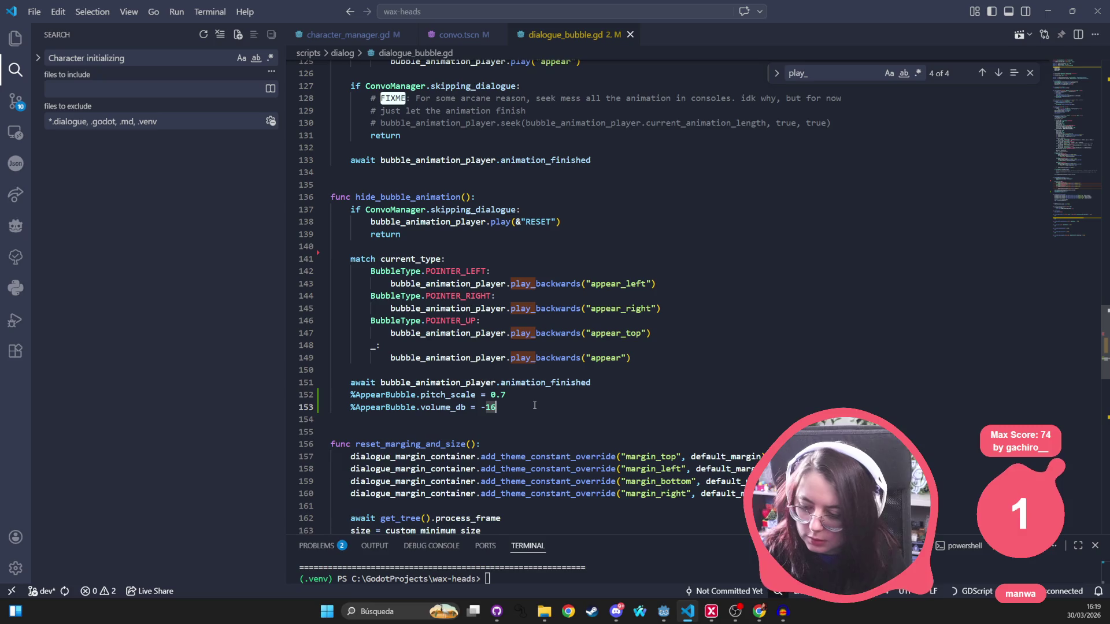
pyautogui.press('Return')
pyautogui.write('%AppearBubble.play()')
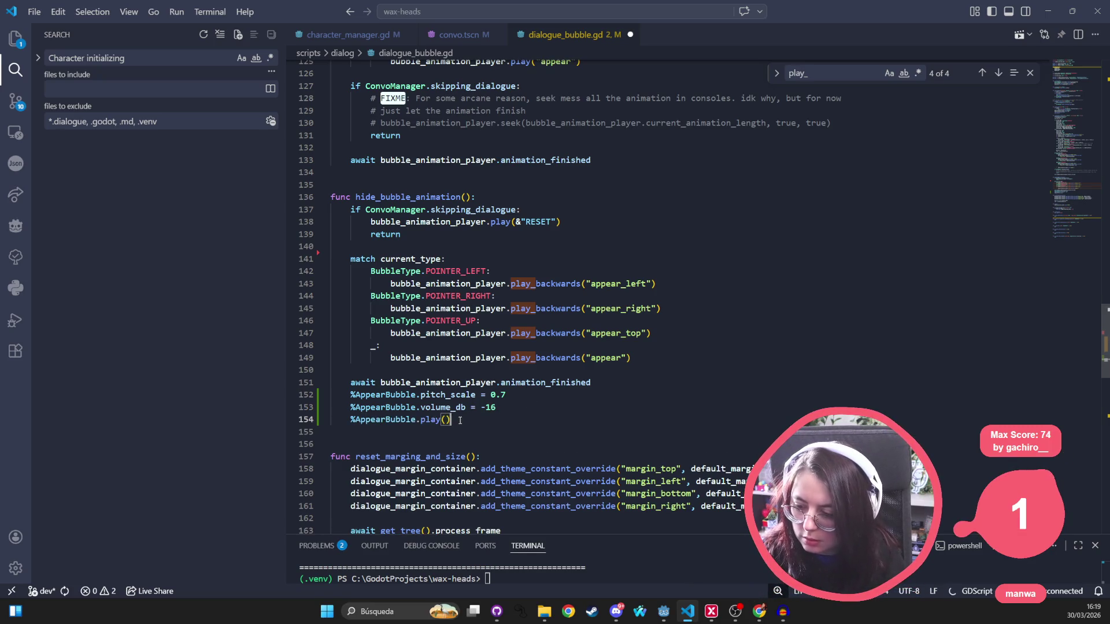
pyautogui.hotkey('ctrl', 's')
pyautogui.moveTo(460, 420); pyautogui.dragTo(319, 397)
pyautogui.hotkey('ctrl', 'c')
pyautogui.scroll(12, 598, 242)
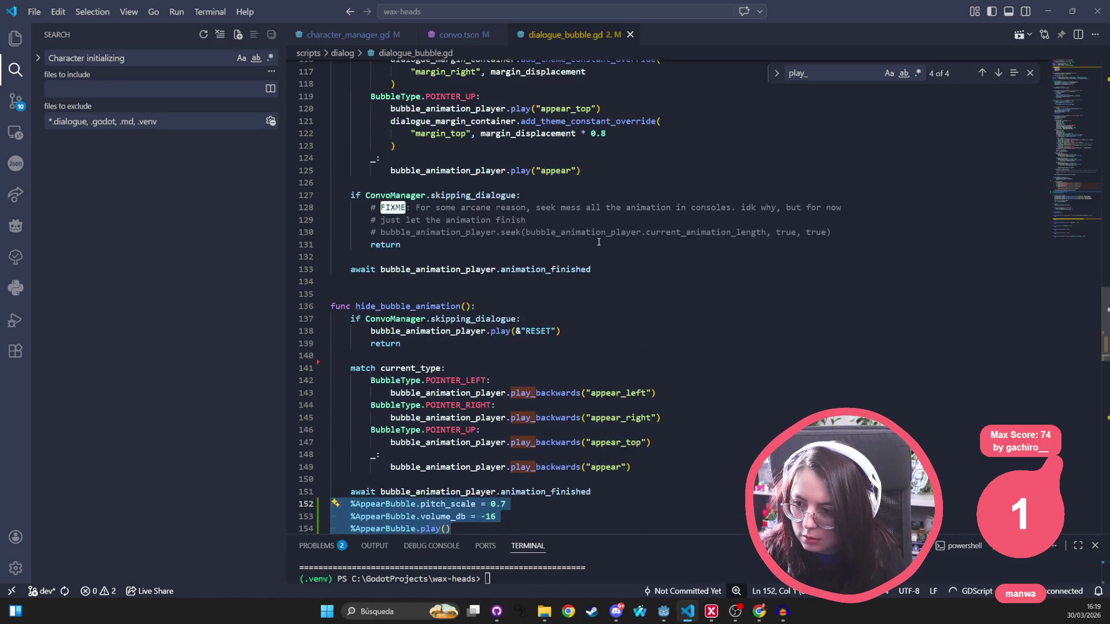
# Try replacing show_bubble_animation's volume_db = 0 line with the sound lines, then undo
pyautogui.scroll(10, 598, 242)
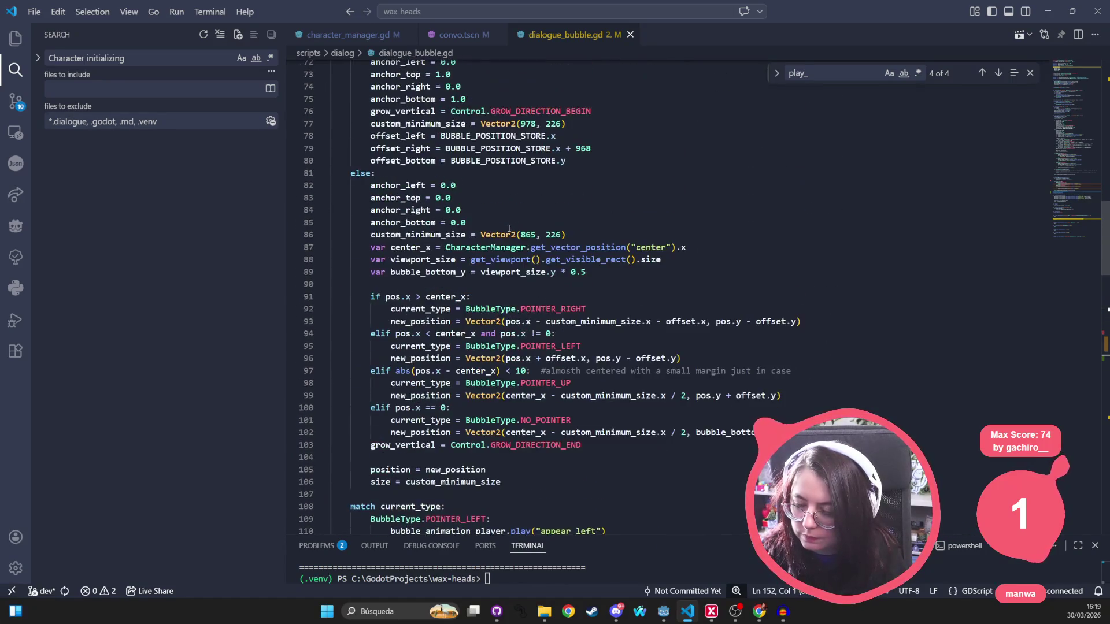
pyautogui.moveTo(486, 151); pyautogui.dragTo(350, 151)
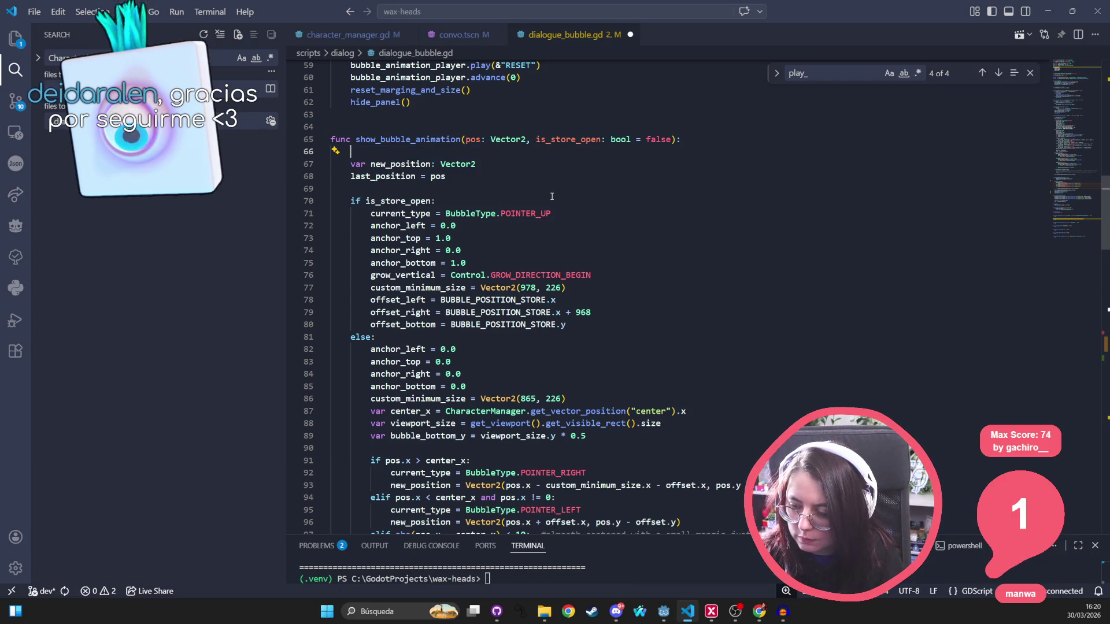
pyautogui.hotkey('ctrl', 'v')
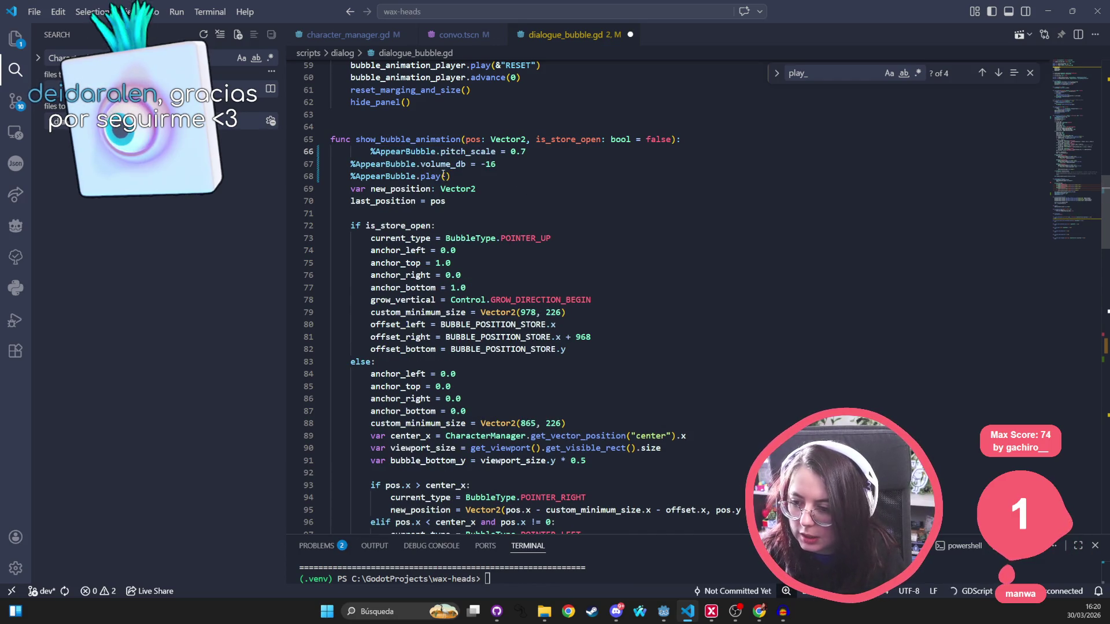
pyautogui.hotkey('ctrl', 'z')
# Paste the three AppearBubble lines after the await on line 133 and align them
pyautogui.scroll(-4, 572, 308)
pyautogui.scroll(-5, 572, 308)
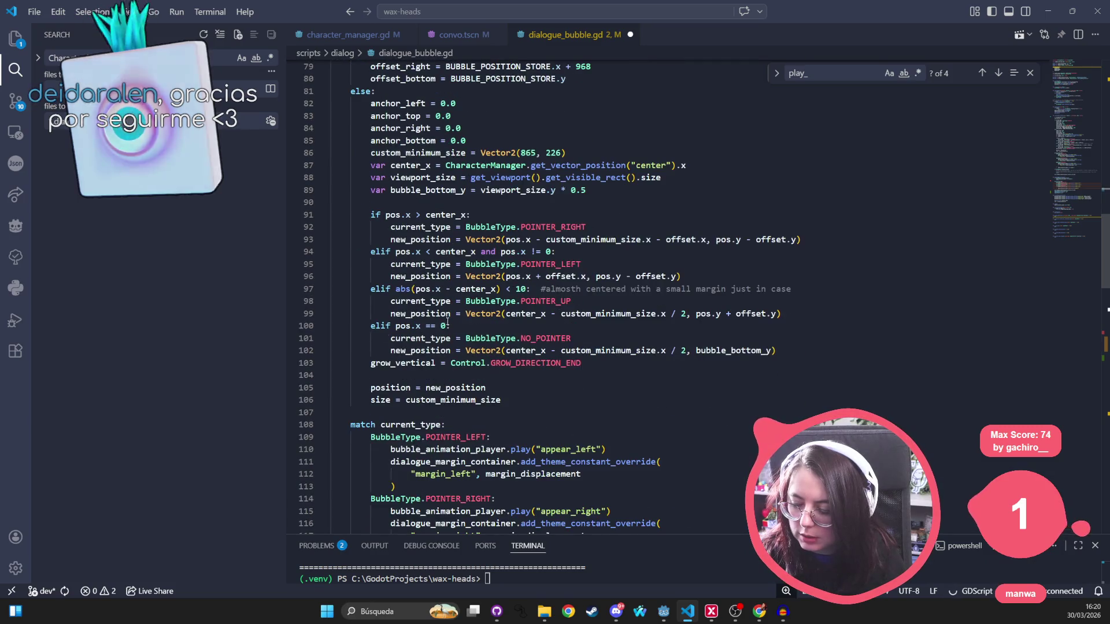
pyautogui.scroll(-4, 432, 388)
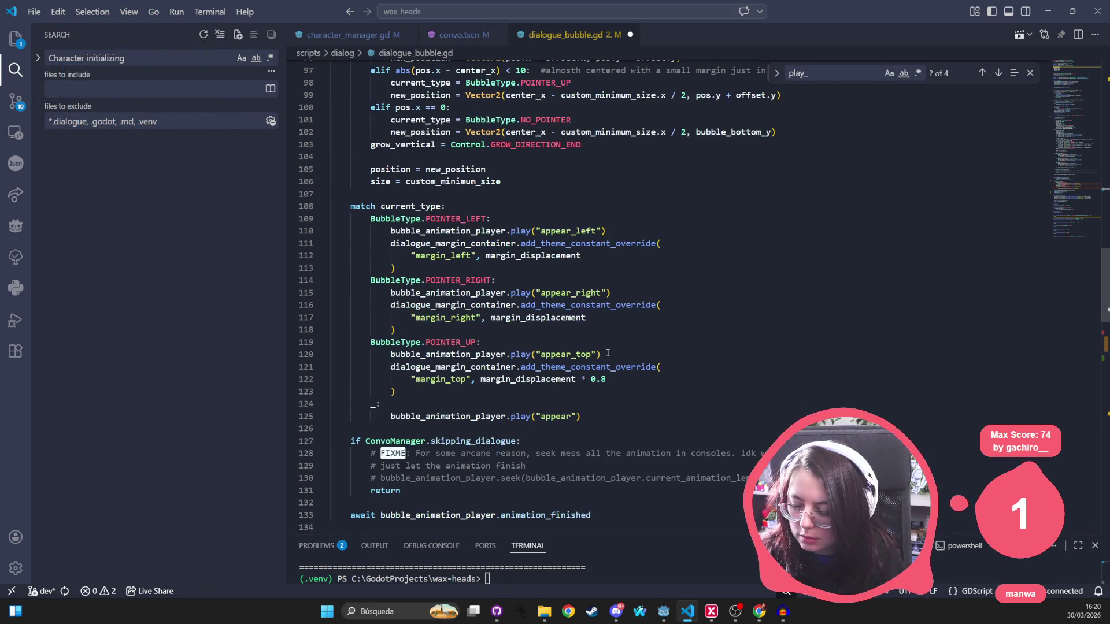
pyautogui.scroll(-2, 454, 418)
pyautogui.click(567, 440)
pyautogui.press('Return')
pyautogui.hotkey('ctrl', 'v')
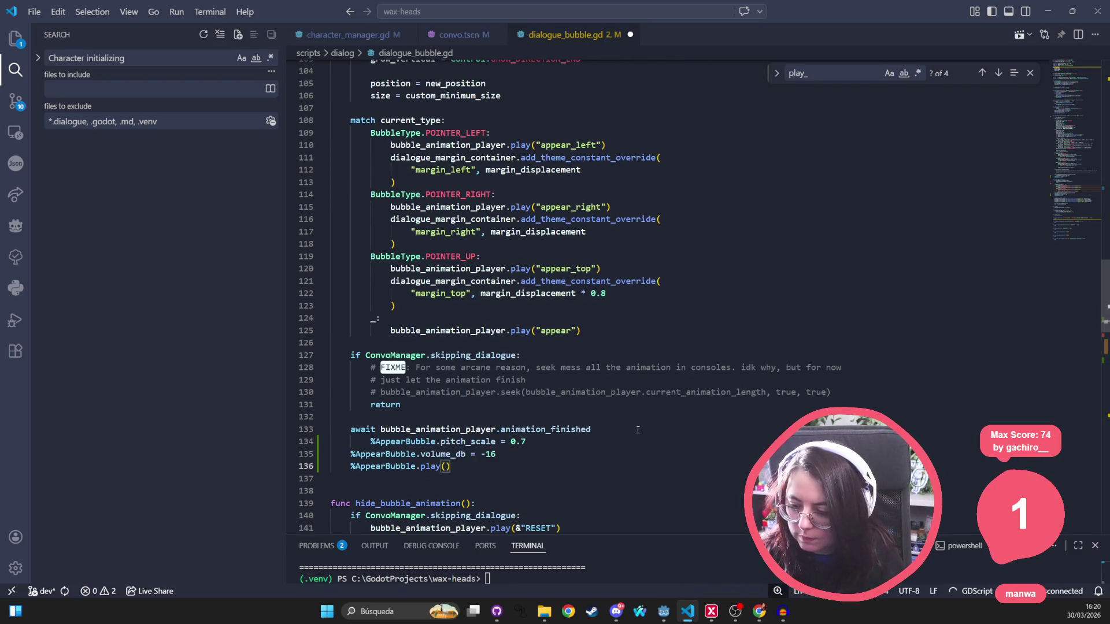
pyautogui.keyDown('shift'); pyautogui.click(370, 442); pyautogui.keyUp('shift')
pyautogui.click(371, 442)
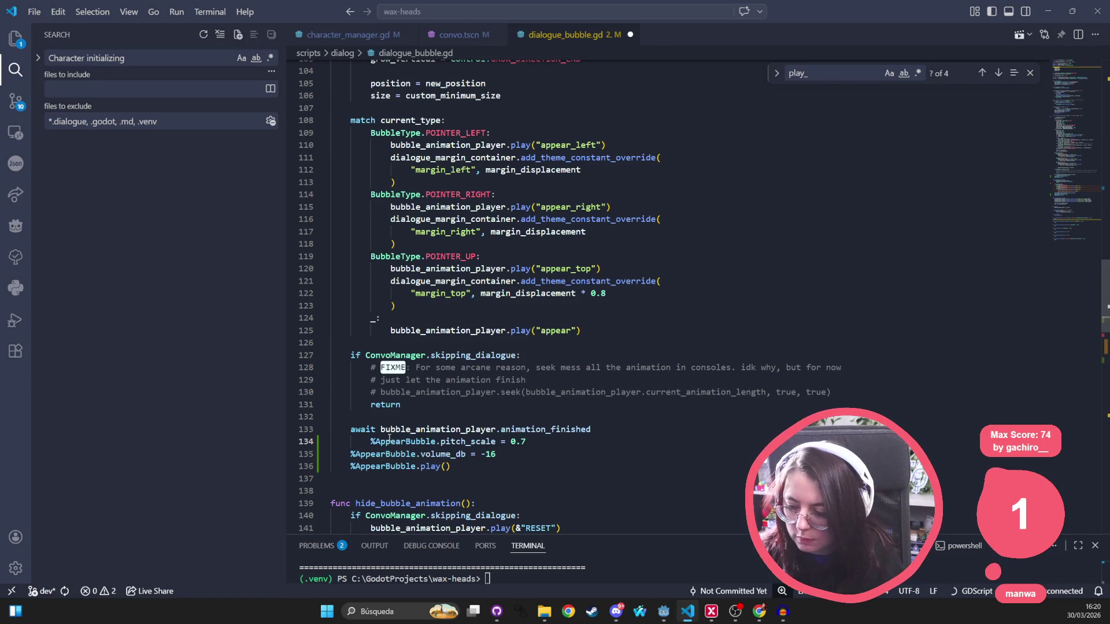
pyautogui.press('BackSpace')
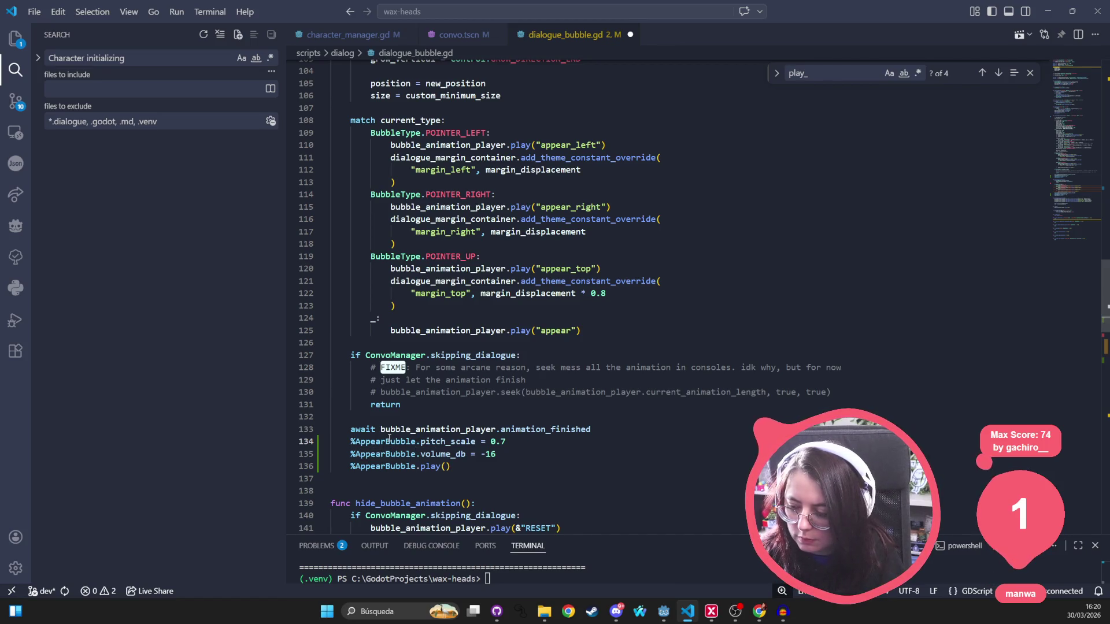
# Paste the AppearBubble lines at line 66 in show_bubble_animation, fix indentation, and save
pyautogui.scroll(12, 500, 217)
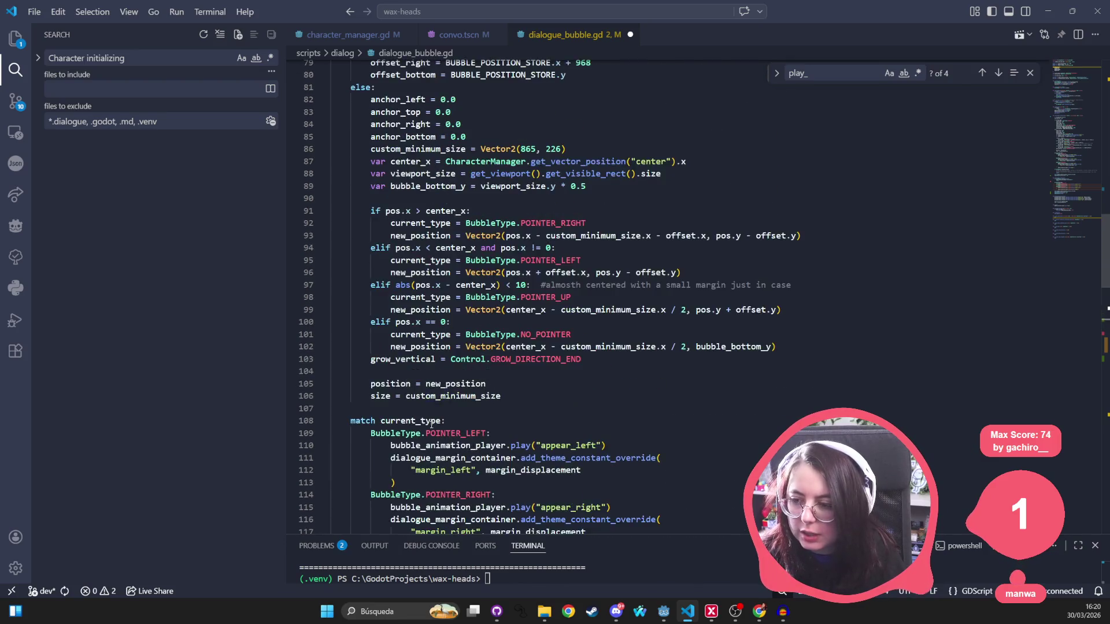
pyautogui.scroll(6, 500, 217)
pyautogui.click(513, 257)
pyautogui.hotkey('ctrl', 'v')
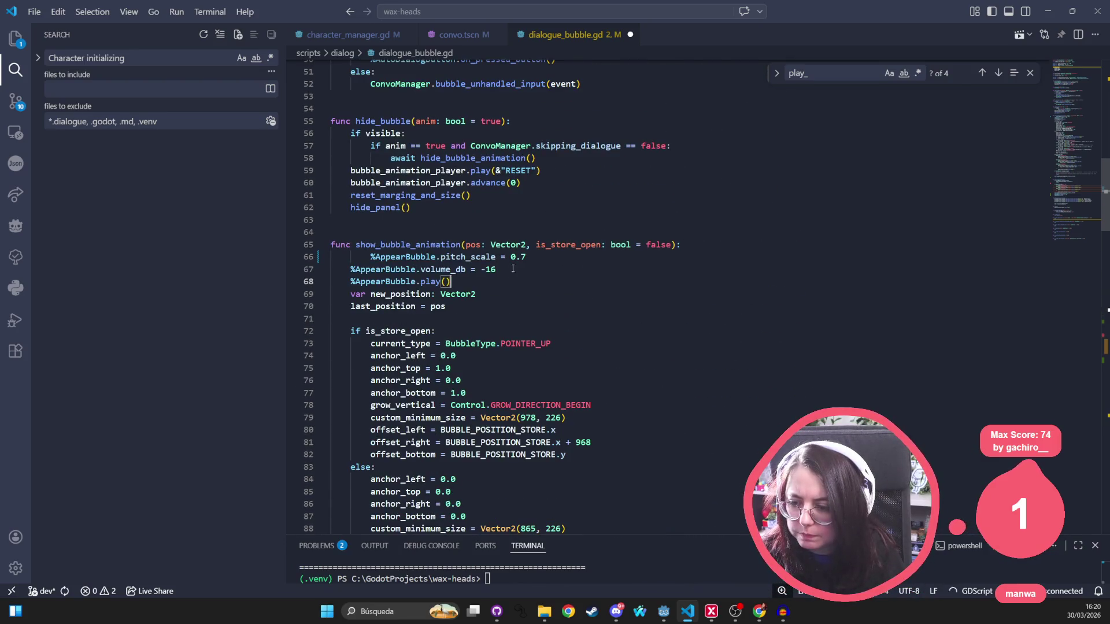
pyautogui.click(371, 257)
pyautogui.press('BackSpace')
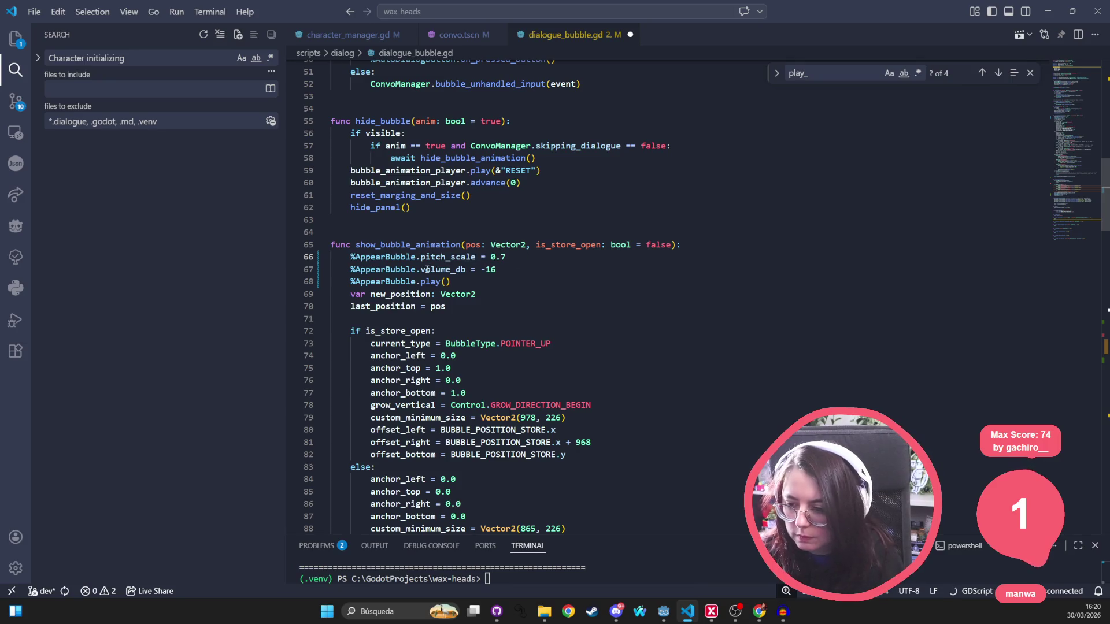
pyautogui.hotkey('ctrl', 's')
# Delete the three AppearBubble lines that follow the await
pyautogui.scroll(-20, 427, 269)
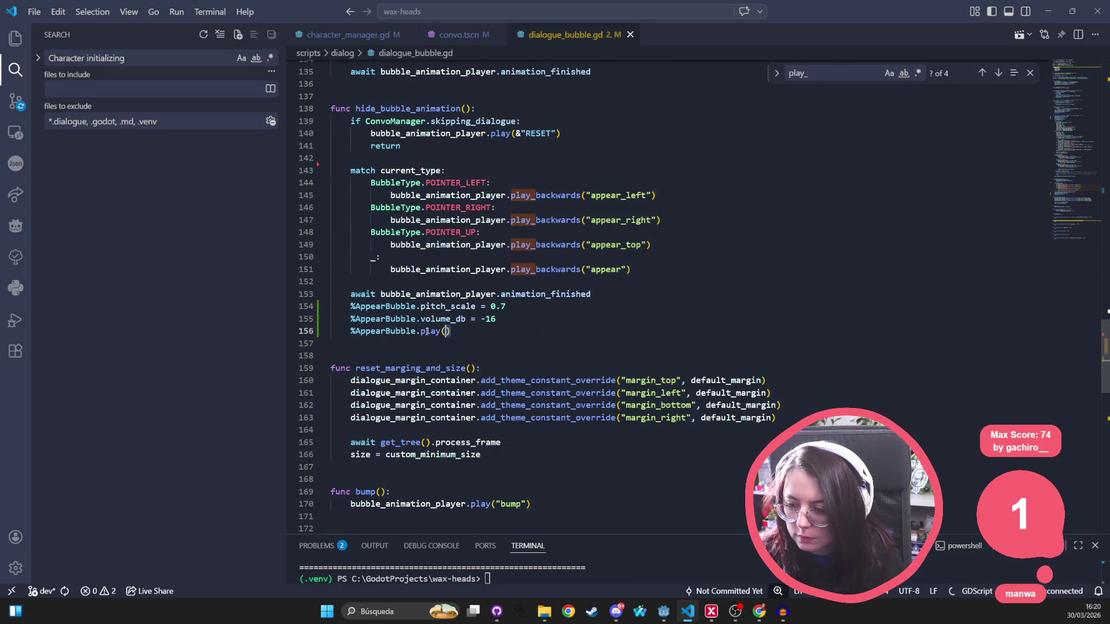
pyautogui.moveTo(451, 331); pyautogui.dragTo(330, 306)
pyautogui.hotkey('ctrl', 'c')
pyautogui.press('BackSpace')
pyautogui.scroll(18, 642, 306)
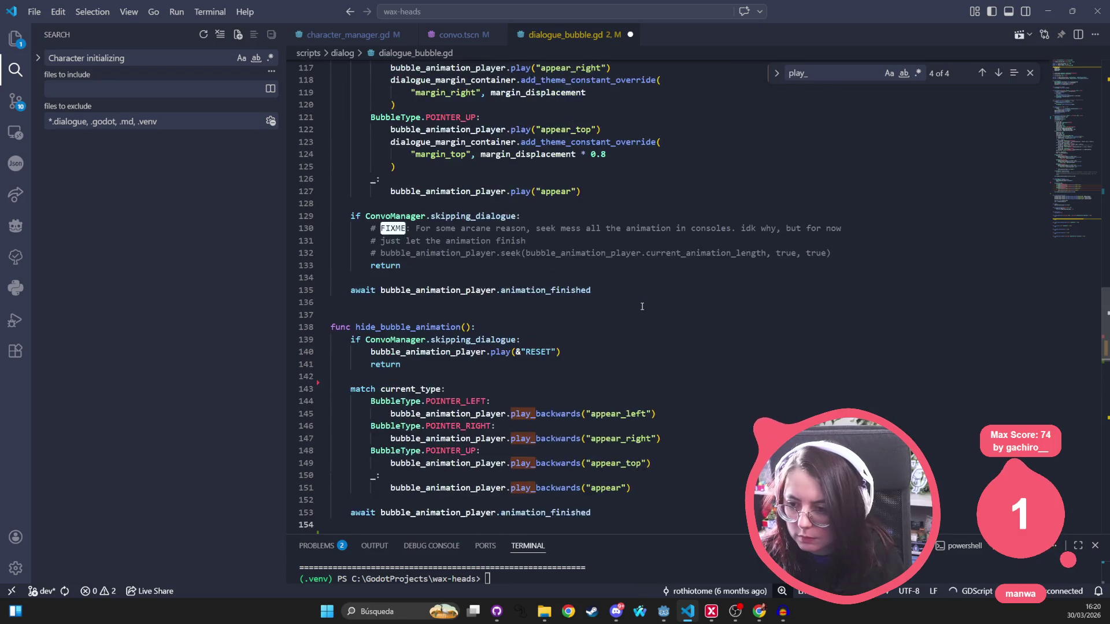
pyautogui.scroll(10, 527, 285)
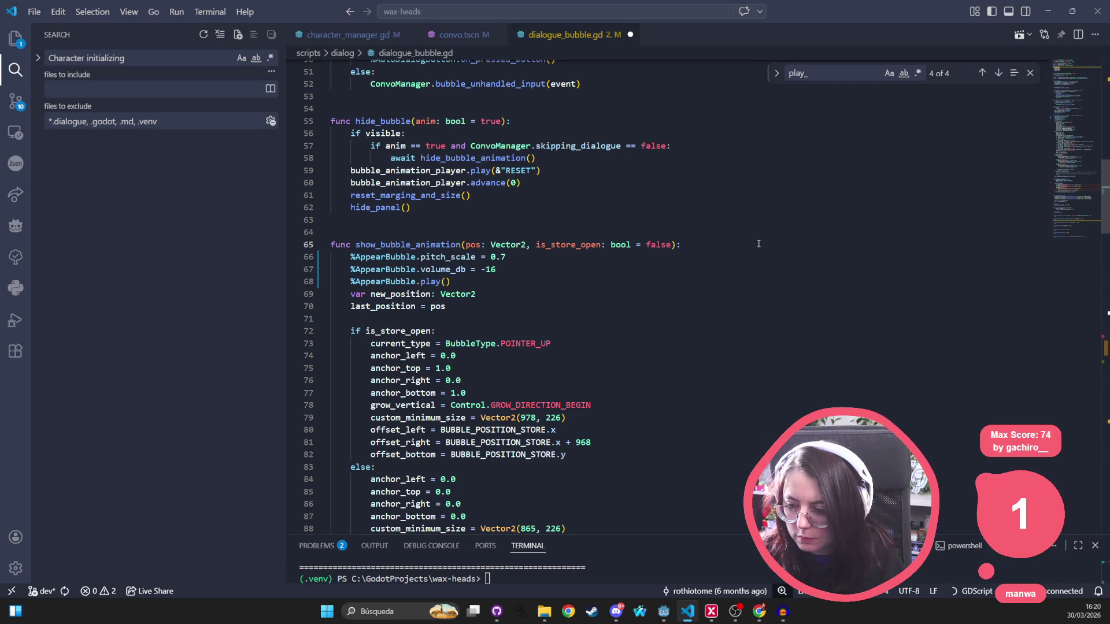
pyautogui.scroll(-13, 451, 231)
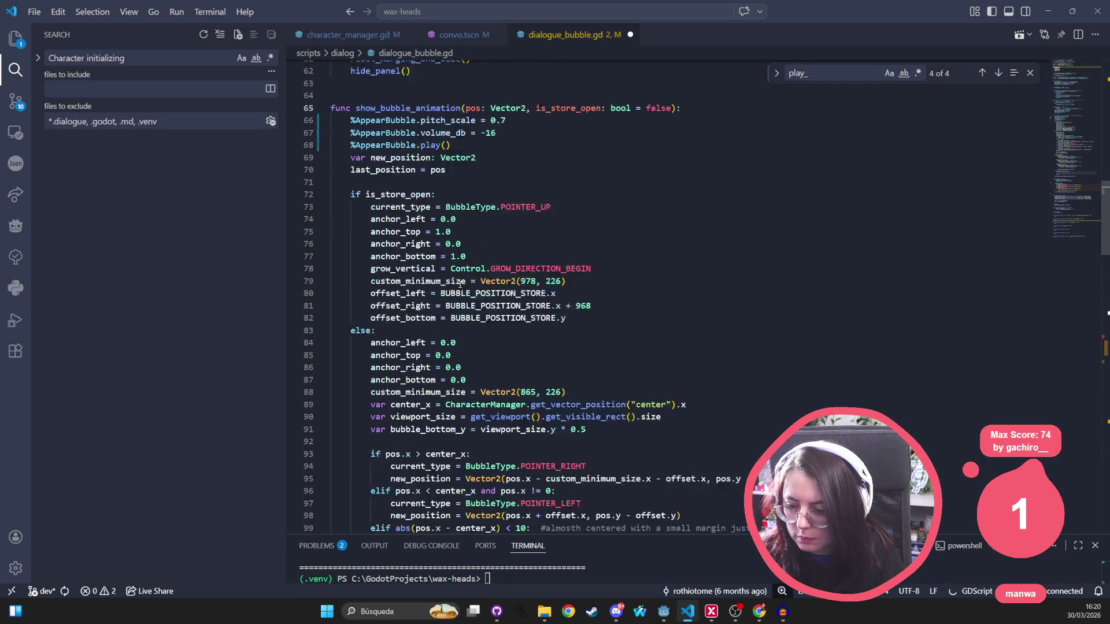
pyautogui.scroll(-6, 470, 294)
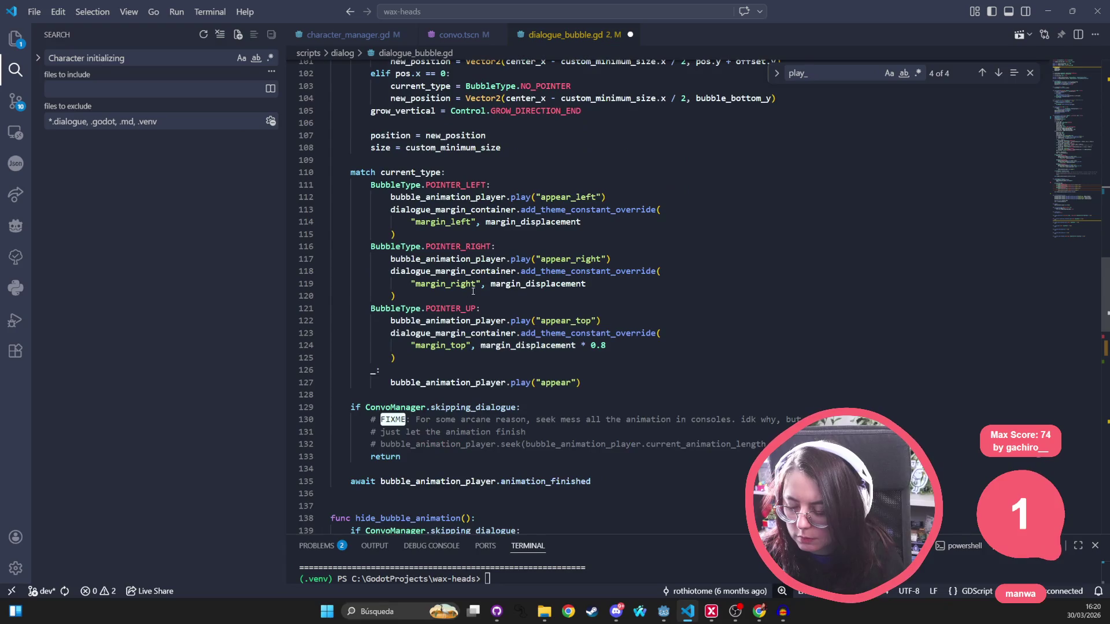
pyautogui.scroll(-8, 472, 291)
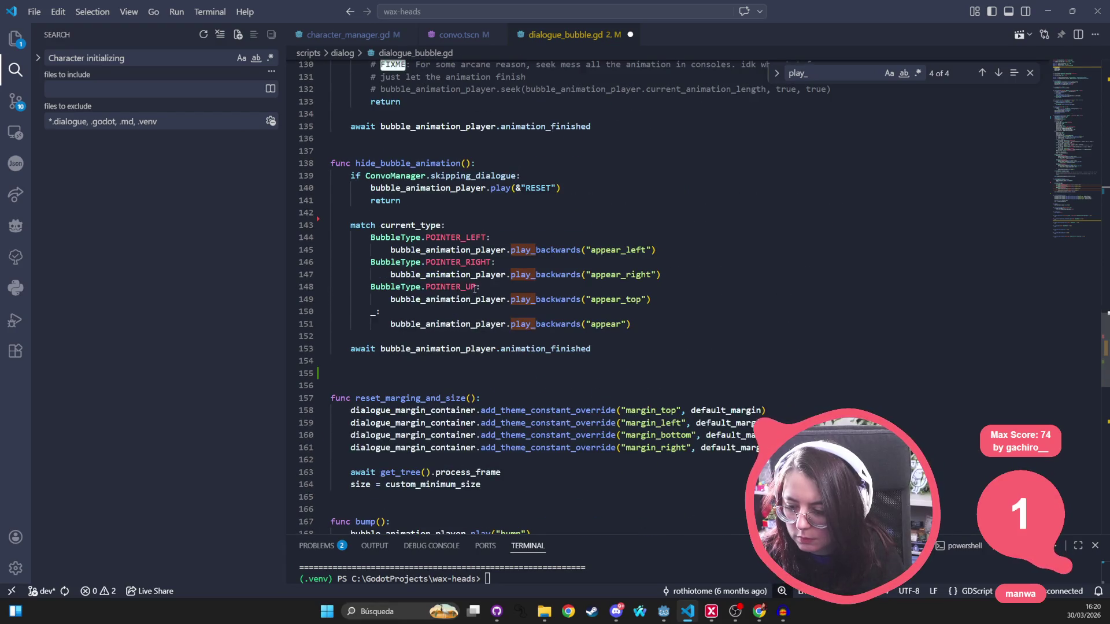
# Paste the three sound lines just above match current_type in hide_bubble_animation
pyautogui.click(624, 343)
pyautogui.click(519, 166)
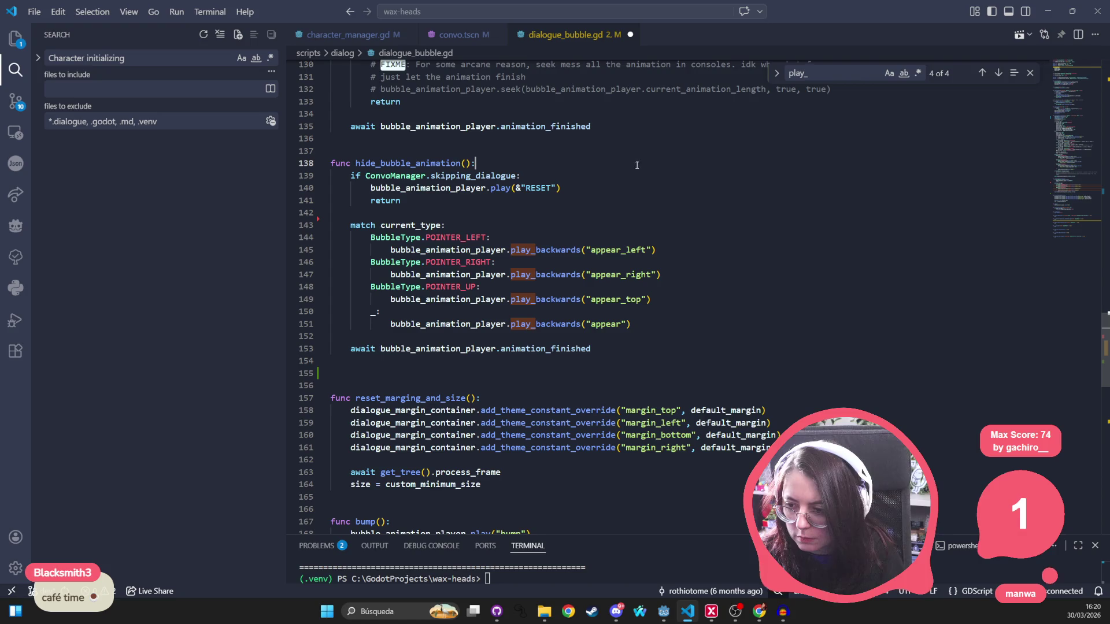
pyautogui.click(349, 211)
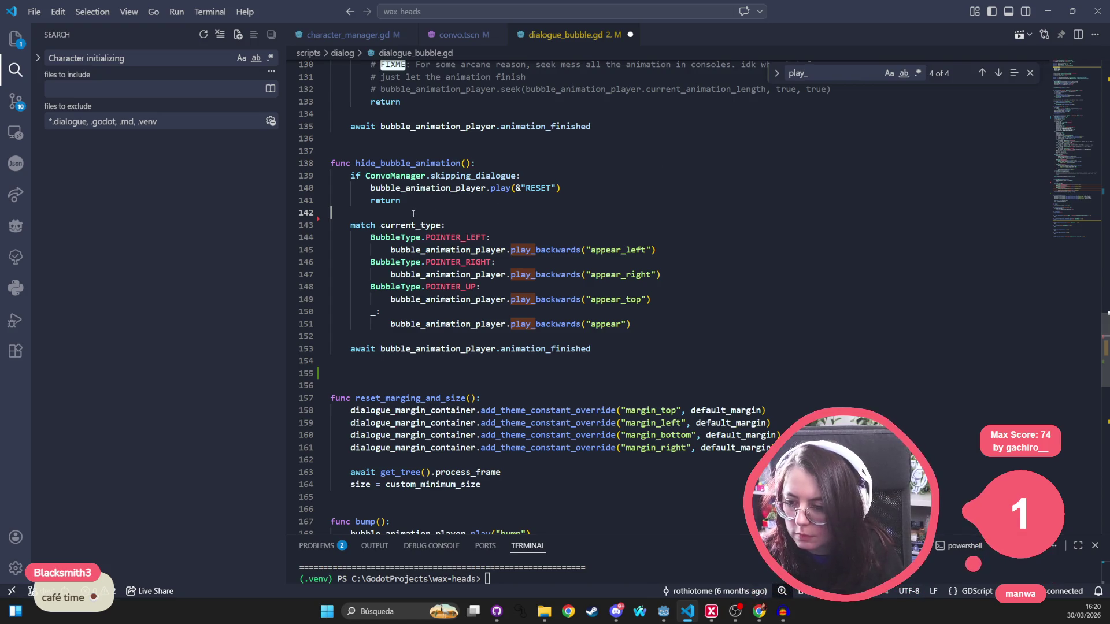
pyautogui.hotkey('ctrl', 'v')
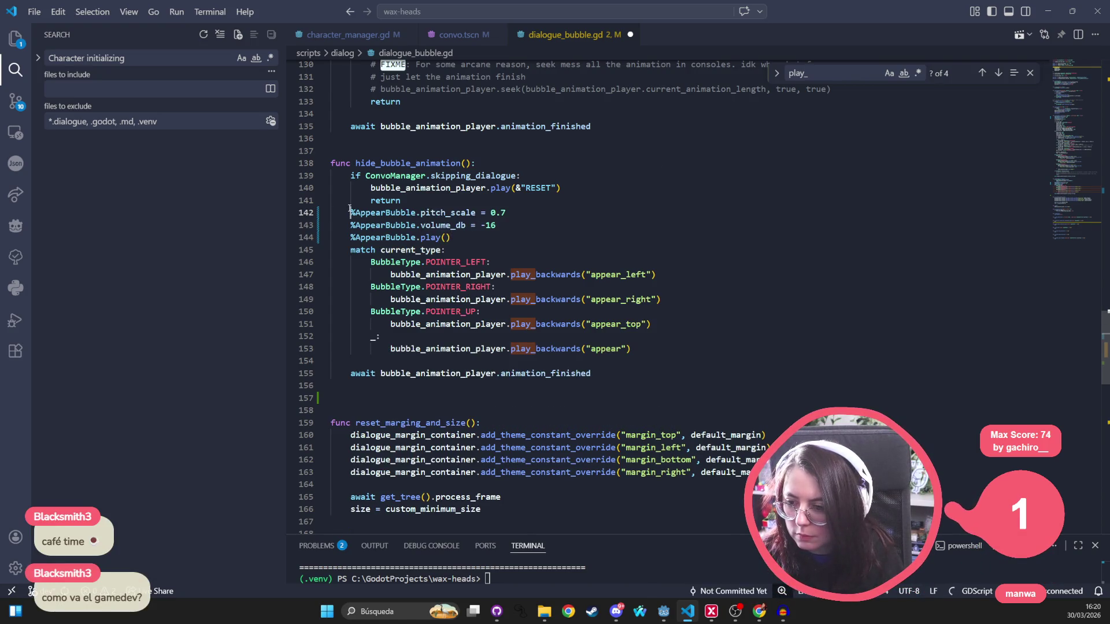
# Indent the pasted sound lines to the function body level and save the script
pyautogui.moveTo(349, 210); pyautogui.dragTo(508, 237)
pyautogui.press('Tab')
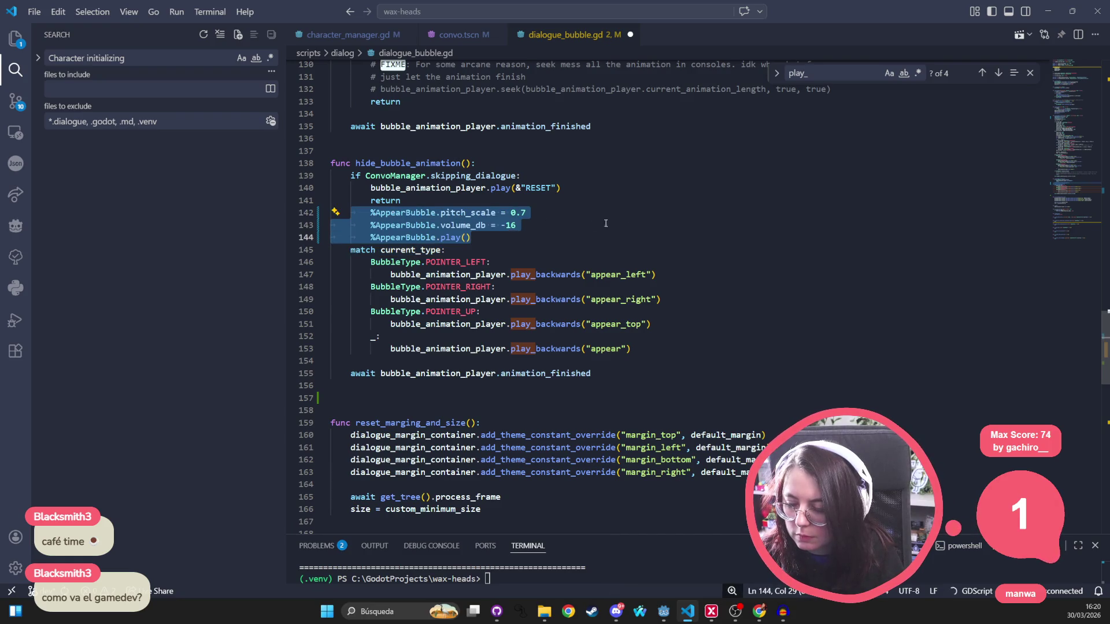
pyautogui.click(520, 225)
pyautogui.moveTo(371, 213)
pyautogui.mouseDown()
pyautogui.moveTo(509, 249)
pyautogui.moveTo(518, 234)
pyautogui.mouseUp()
pyautogui.hotkey('shift', 'Tab')
pyautogui.hotkey('ctrl', 'a')
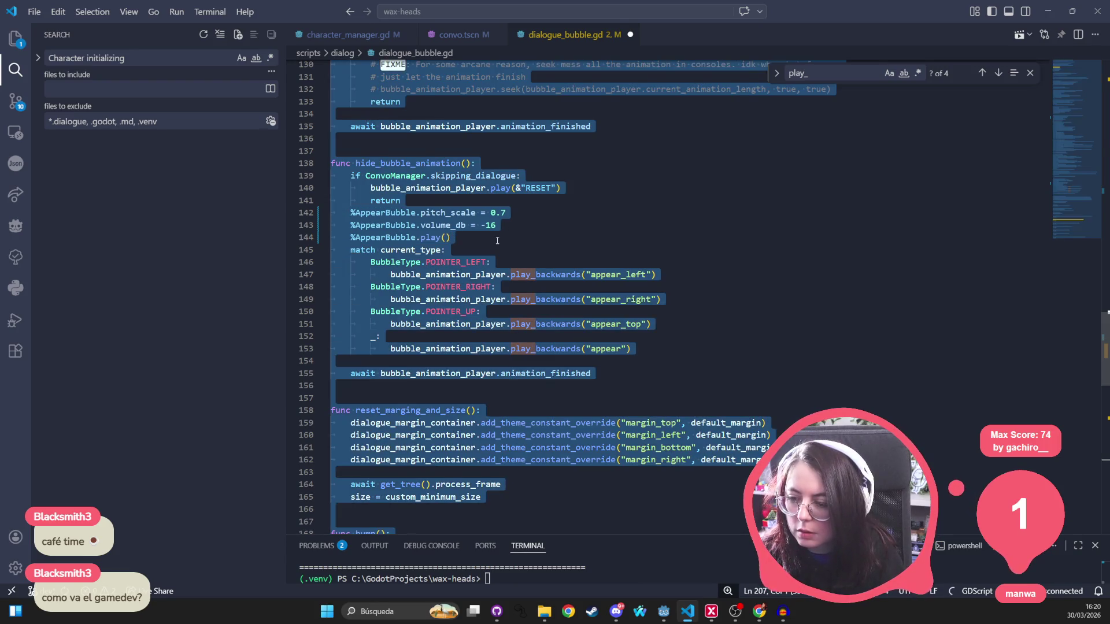
pyautogui.hotkey('ctrl', 's')
pyautogui.scroll(10, 521, 241)
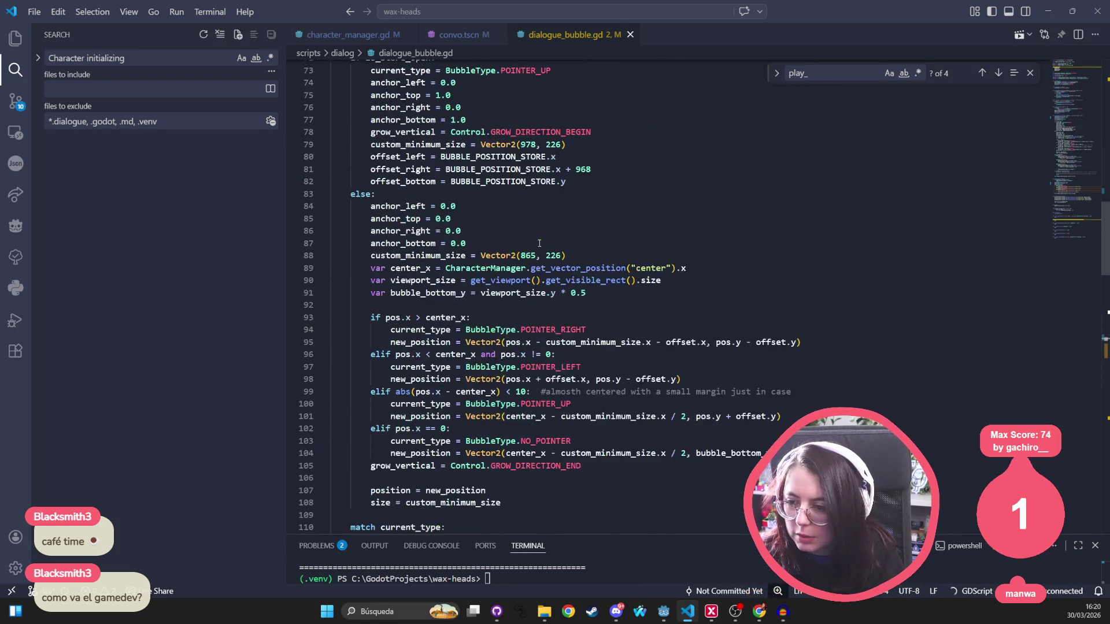
pyautogui.scroll(6, 543, 240)
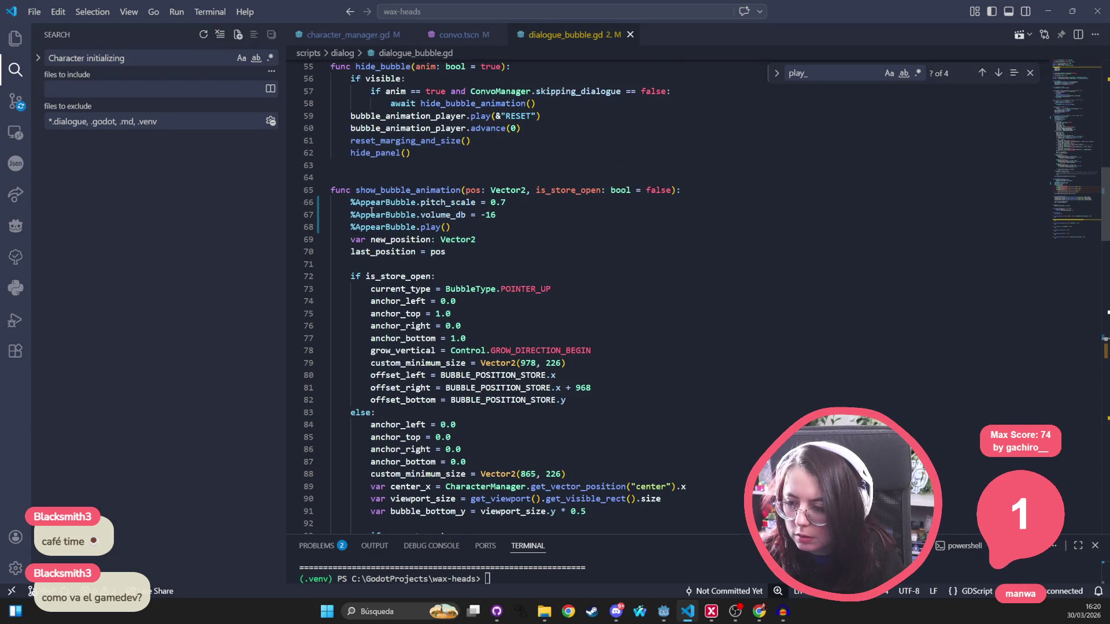
# Change show_bubble_animation's AppearBubble pitch_scale from 0.7 to 1 and volume_db from -16 to 0
pyautogui.doubleClick(495, 202)
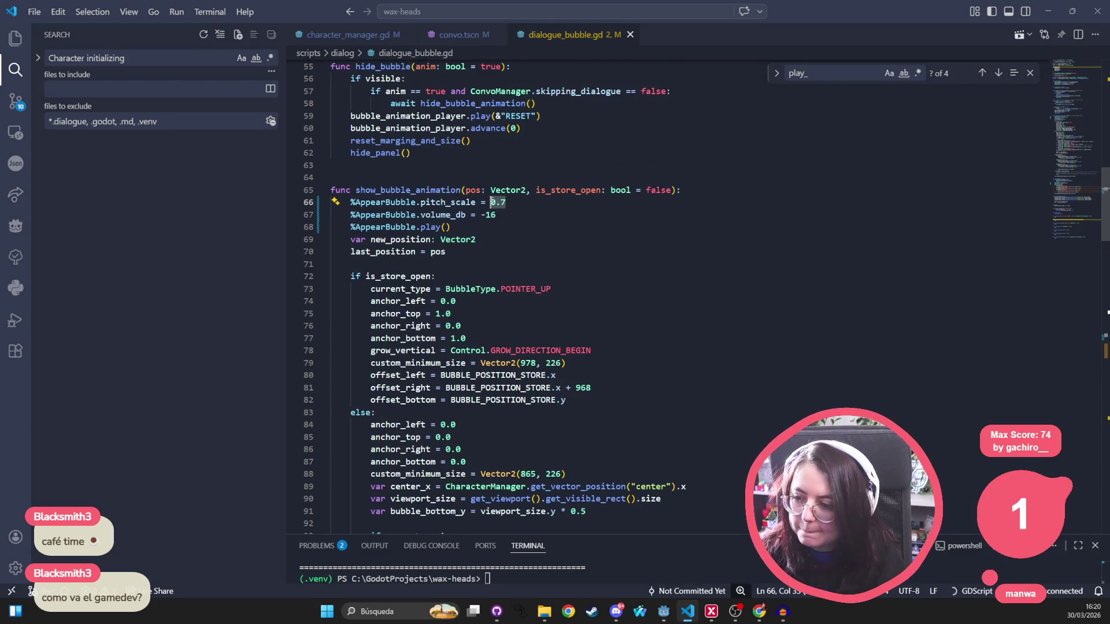
pyautogui.write('1')
pyautogui.moveTo(496, 215); pyautogui.dragTo(485, 216)
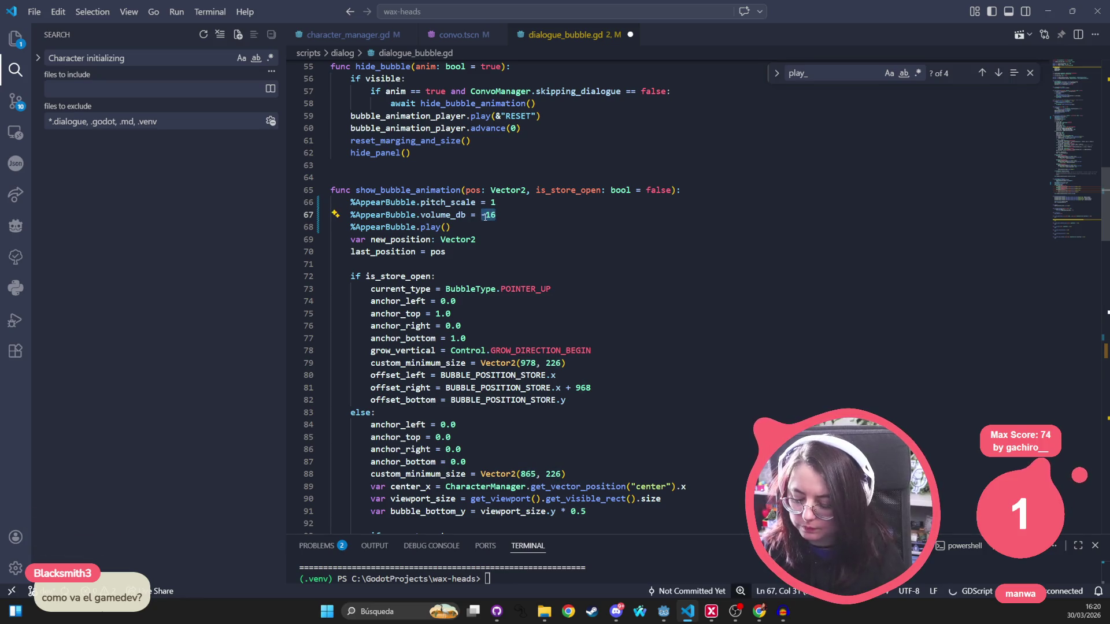
pyautogui.write('0')
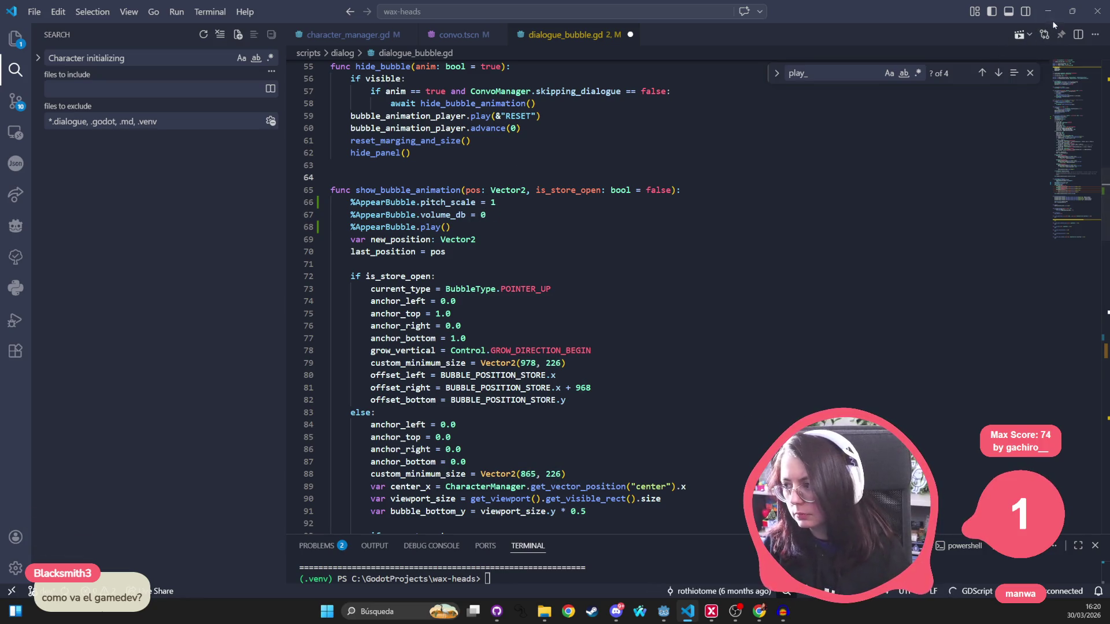
pyautogui.click(1050, 16)
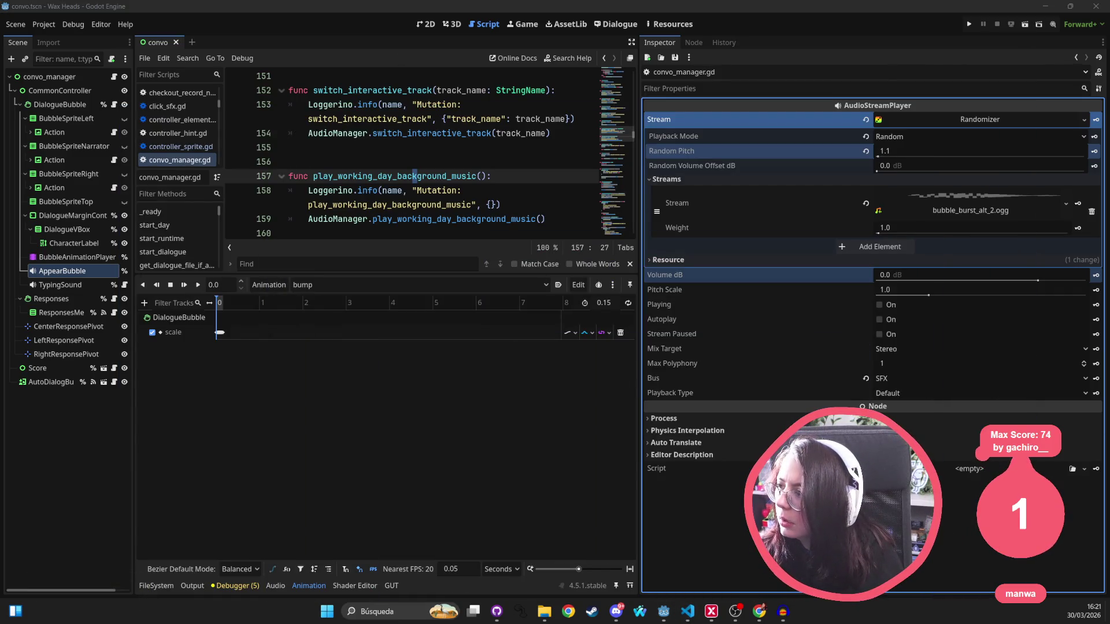
# Run Wax Heads from Godot, continue the saved game, and step through Morgan's opening lines
pyautogui.click(407, 121)
pyautogui.click(969, 24)
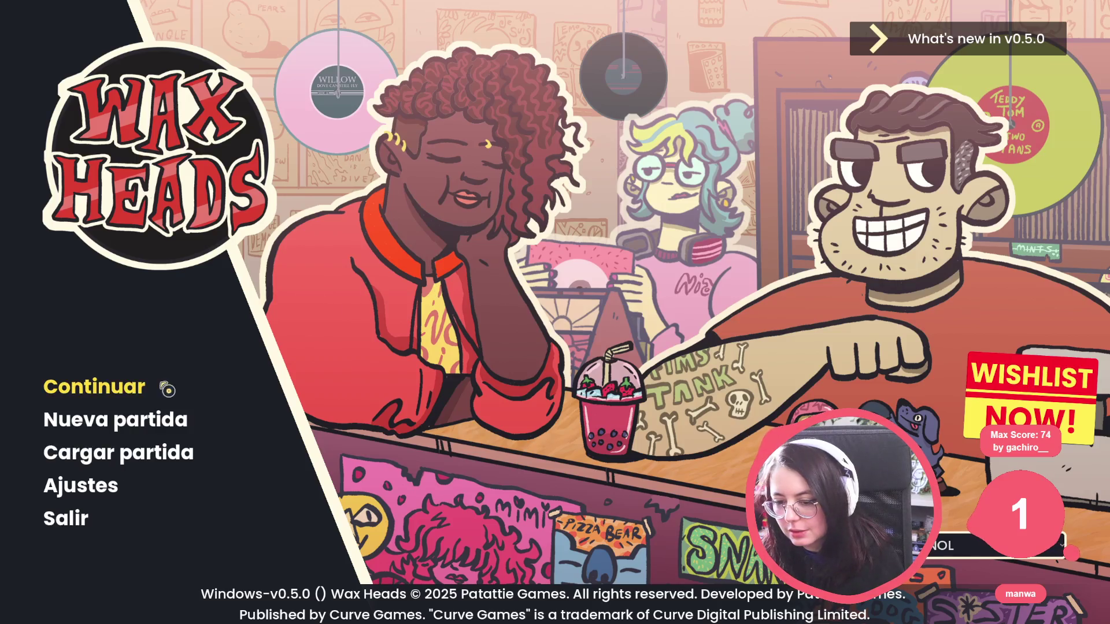
pyautogui.click(125, 386)
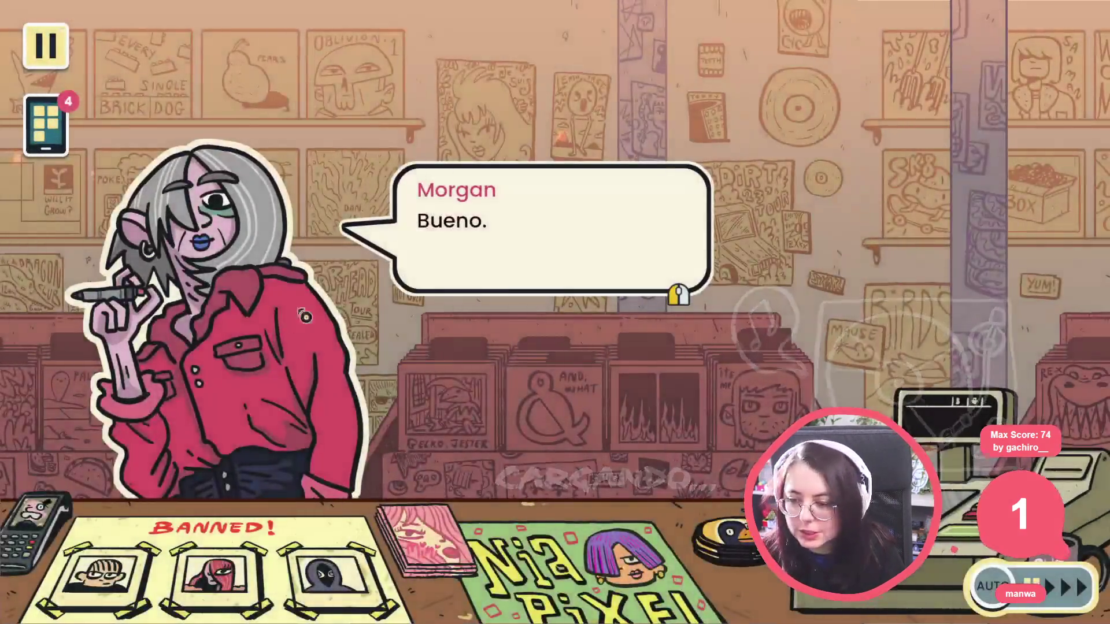
pyautogui.click(460, 301)
pyautogui.click(460, 301)
pyautogui.click(460, 301)
pyautogui.click(461, 301)
# Click through Hank's and Dan Luffy's exchanges until Hank leaves
pyautogui.click(460, 301)
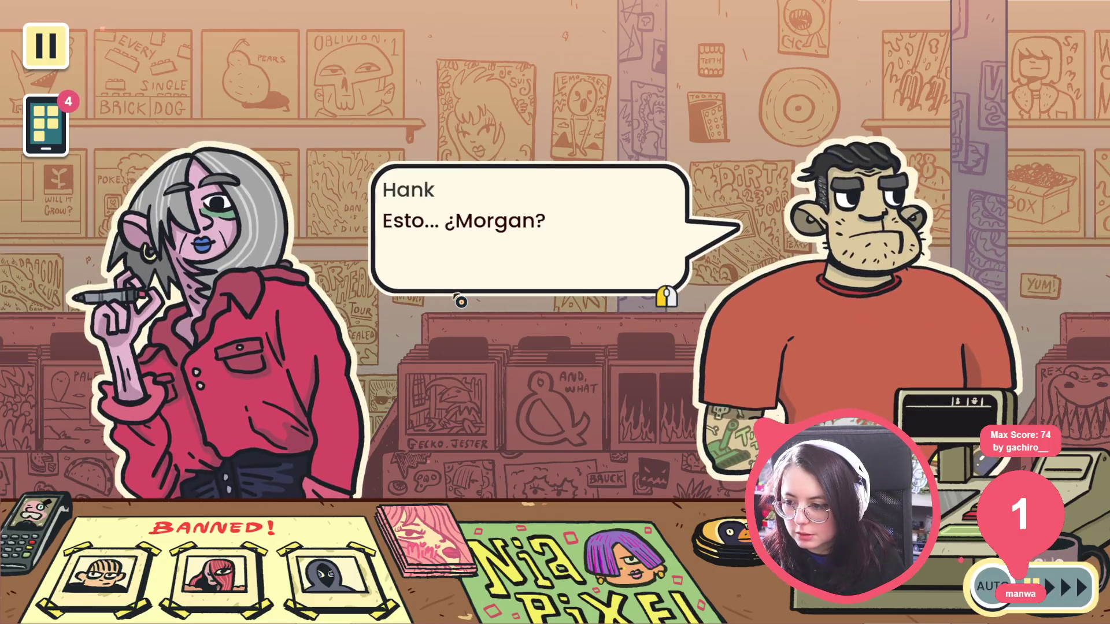
pyautogui.click(461, 301)
pyautogui.click(460, 301)
pyautogui.click(461, 301)
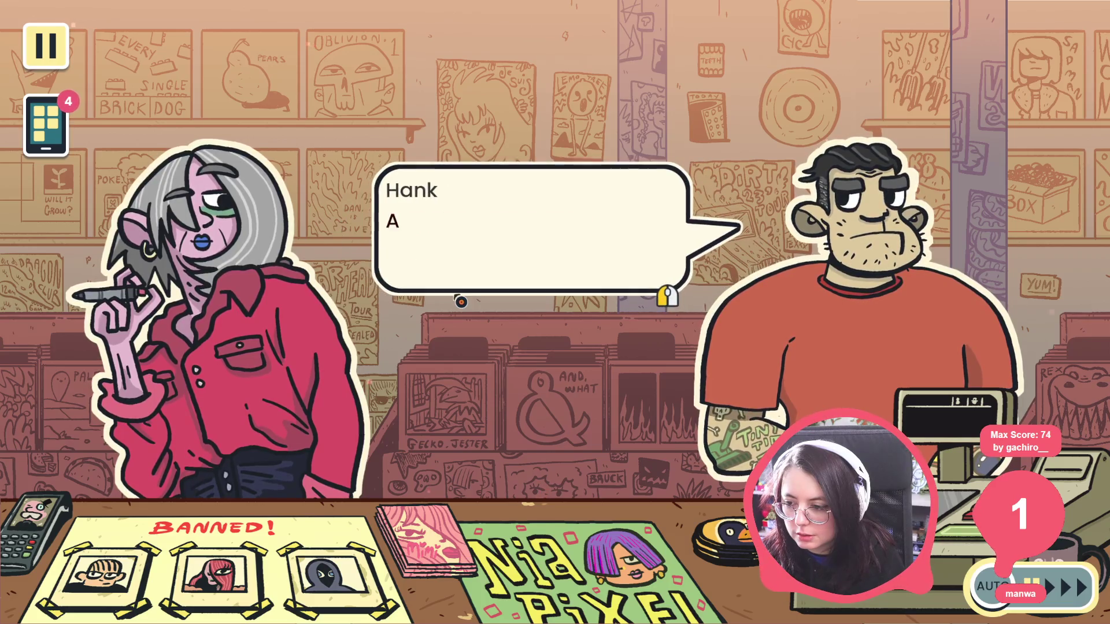
pyautogui.click(461, 301)
pyautogui.click(461, 301)
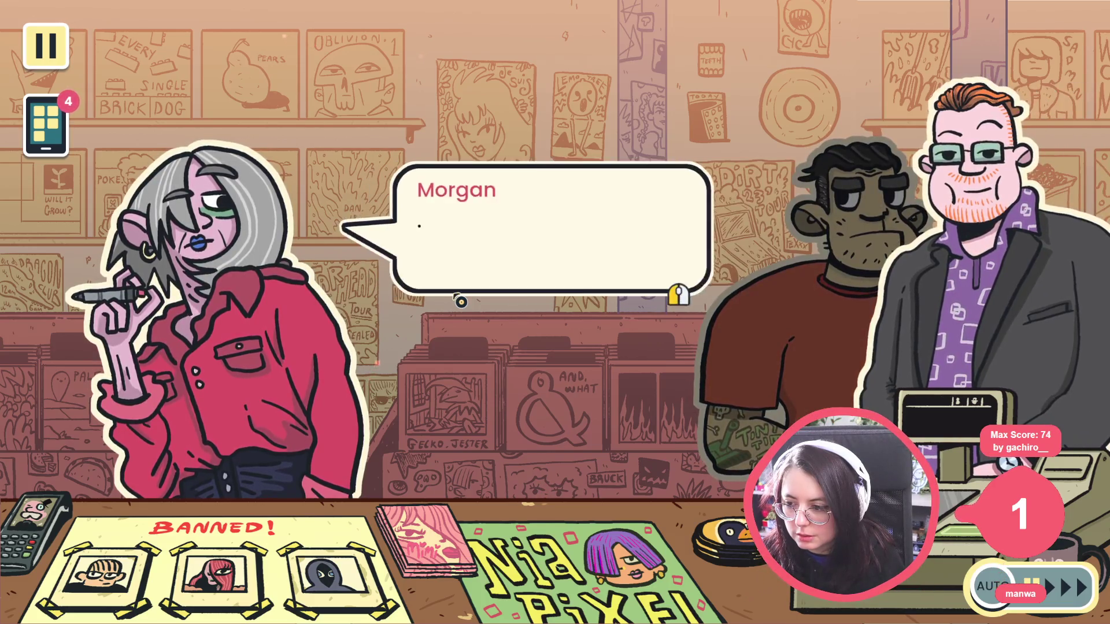
pyautogui.click(460, 301)
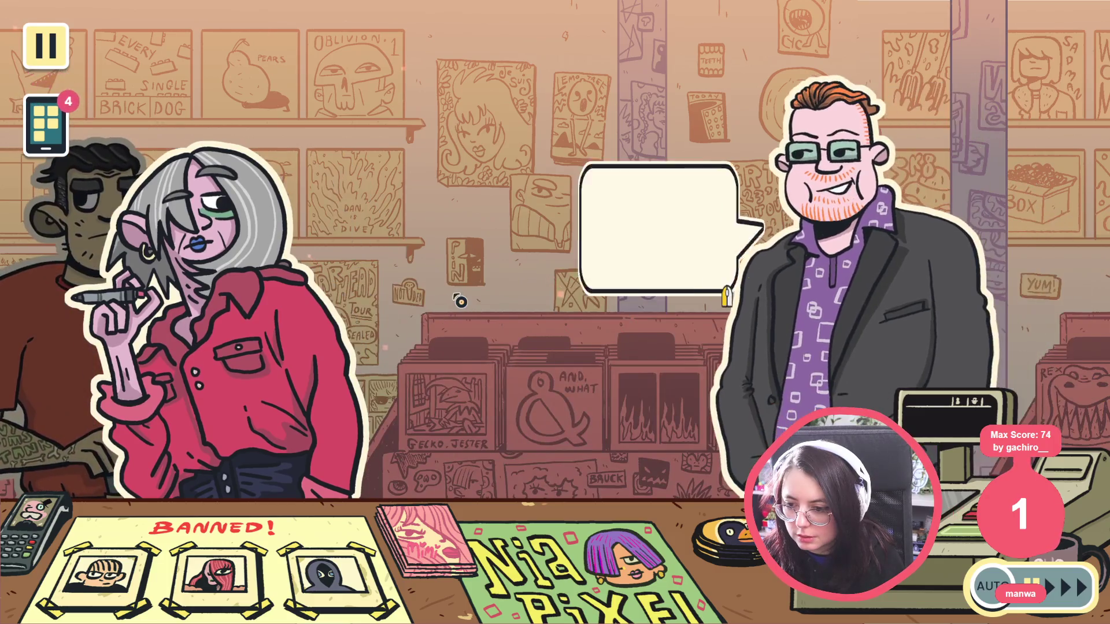
pyautogui.click(461, 302)
pyautogui.click(461, 301)
pyautogui.click(461, 302)
pyautogui.click(460, 302)
pyautogui.click(460, 301)
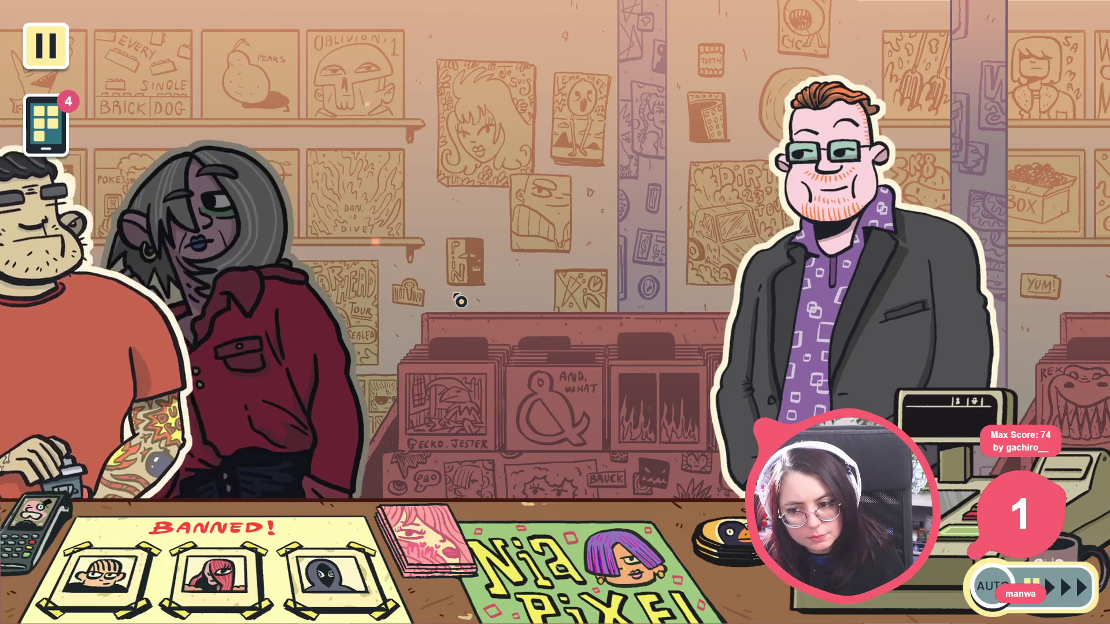
# Advance through Morgan and Dan's final dialogue, then stop the game with F8
pyautogui.click(461, 301)
pyautogui.click(461, 301)
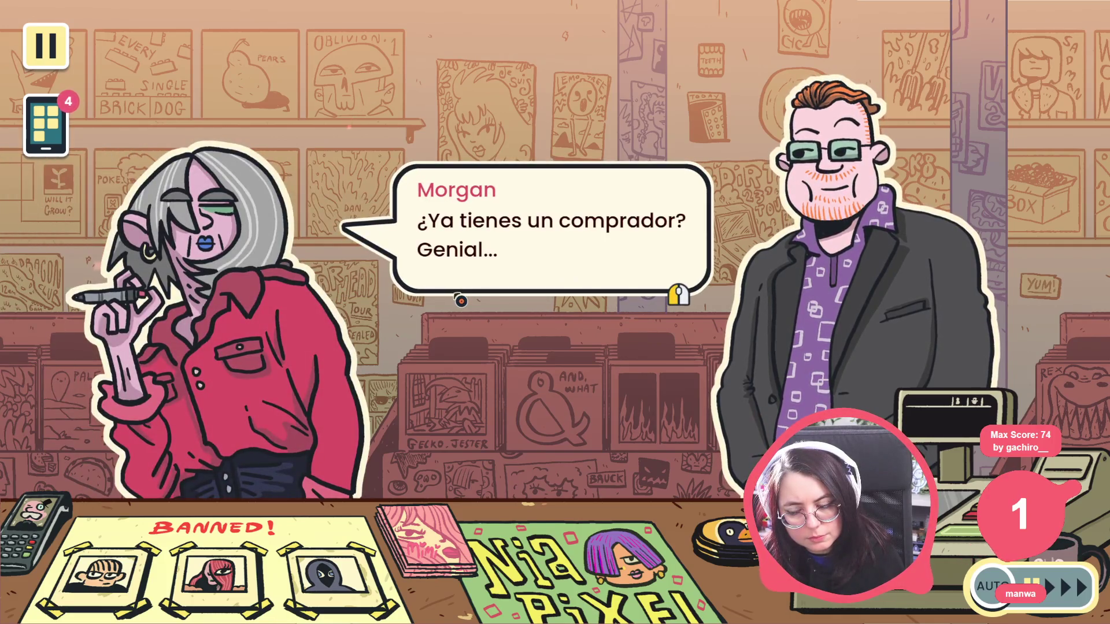
pyautogui.click(460, 301)
pyautogui.click(460, 300)
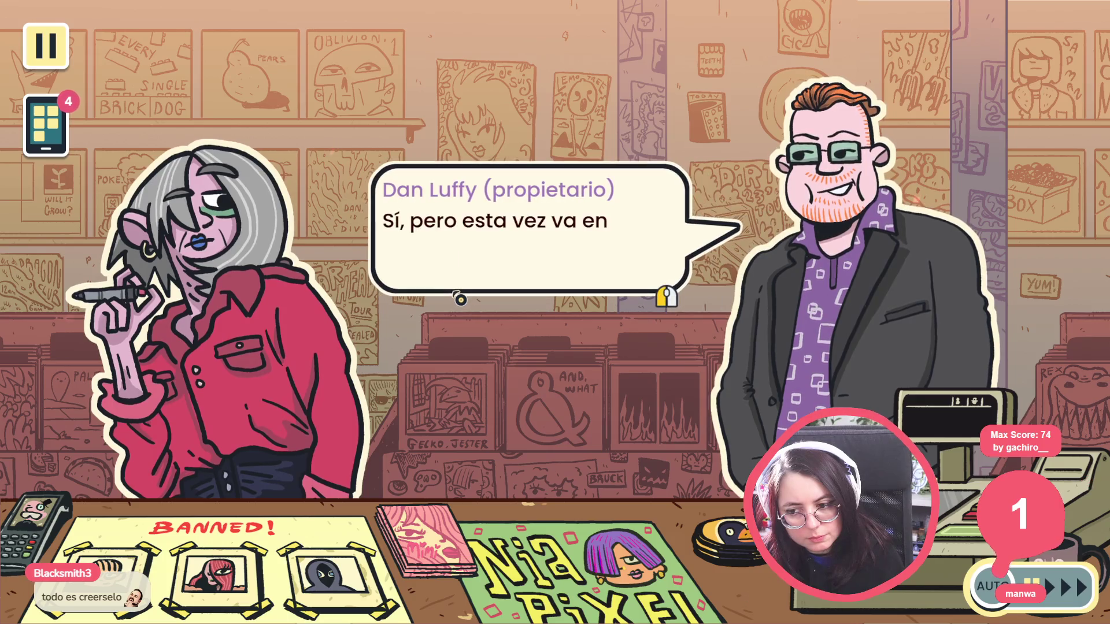
pyautogui.click(460, 298)
pyautogui.click(458, 298)
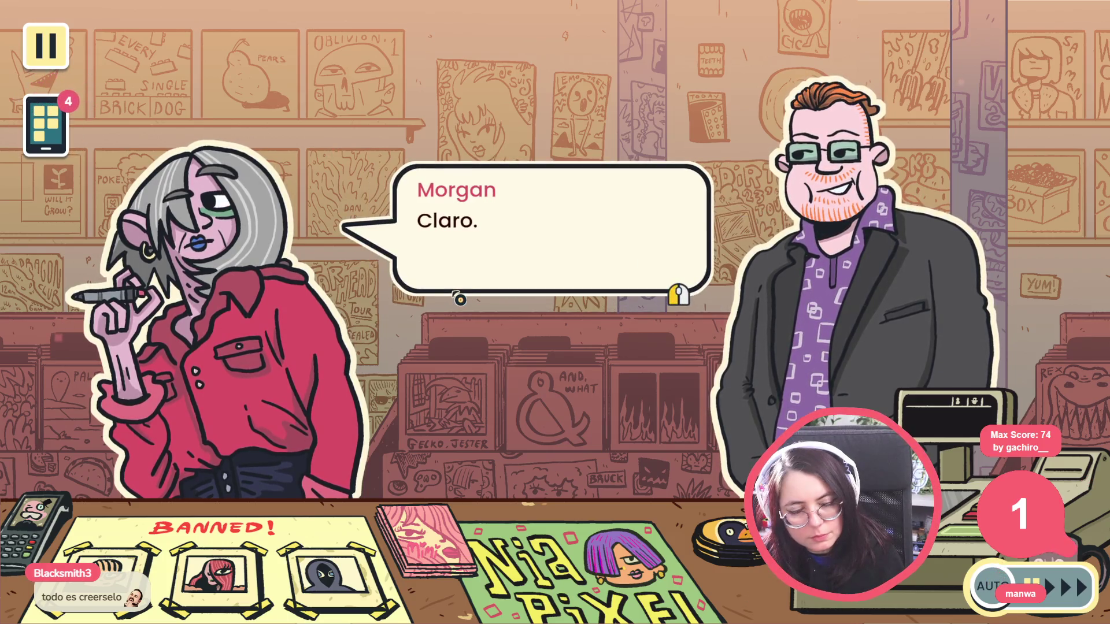
pyautogui.click(456, 297)
pyautogui.click(456, 297)
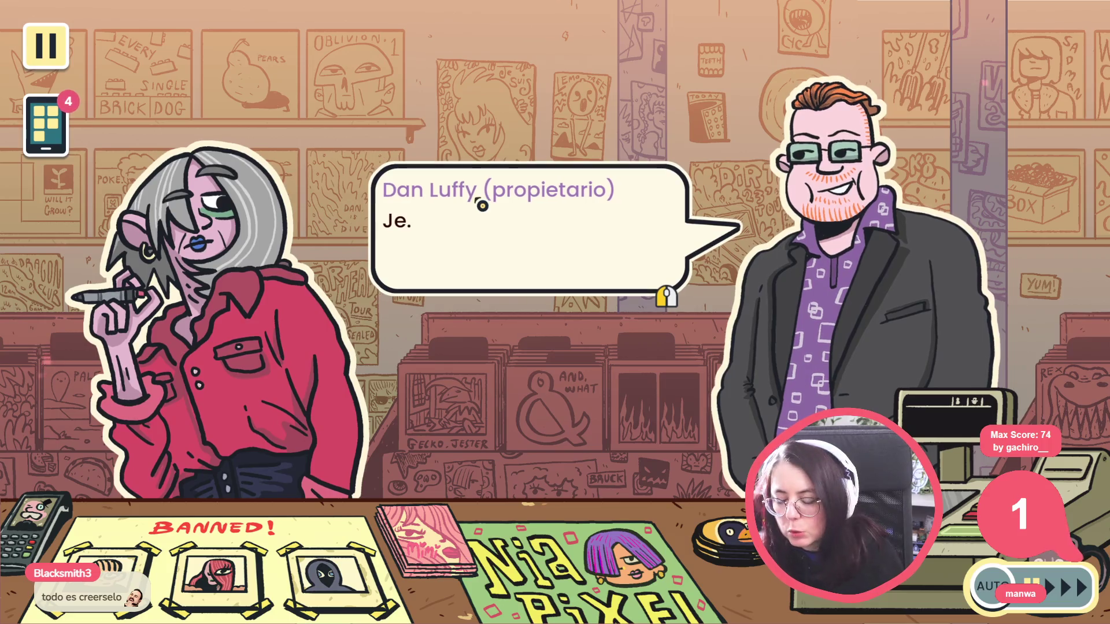
pyautogui.press('F8')
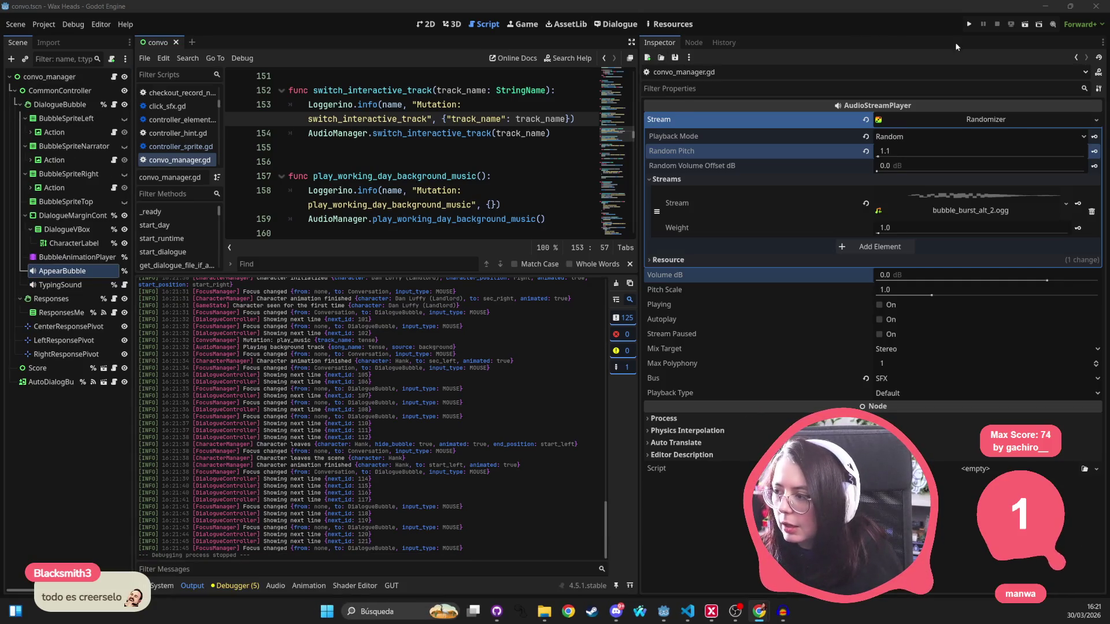
pyautogui.click(970, 26)
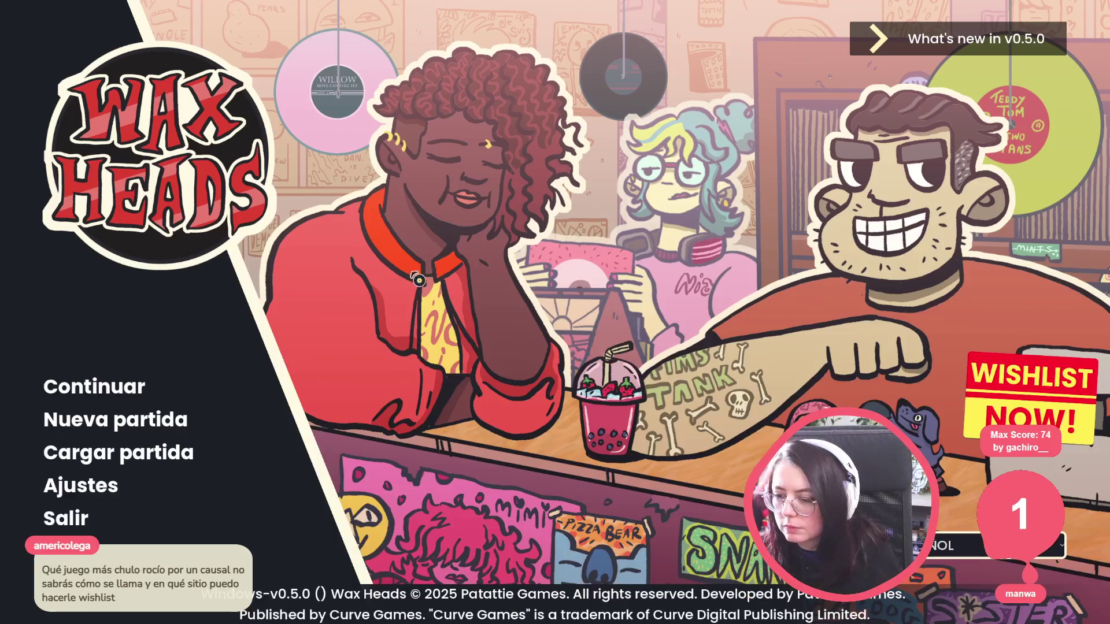
pyautogui.click(99, 386)
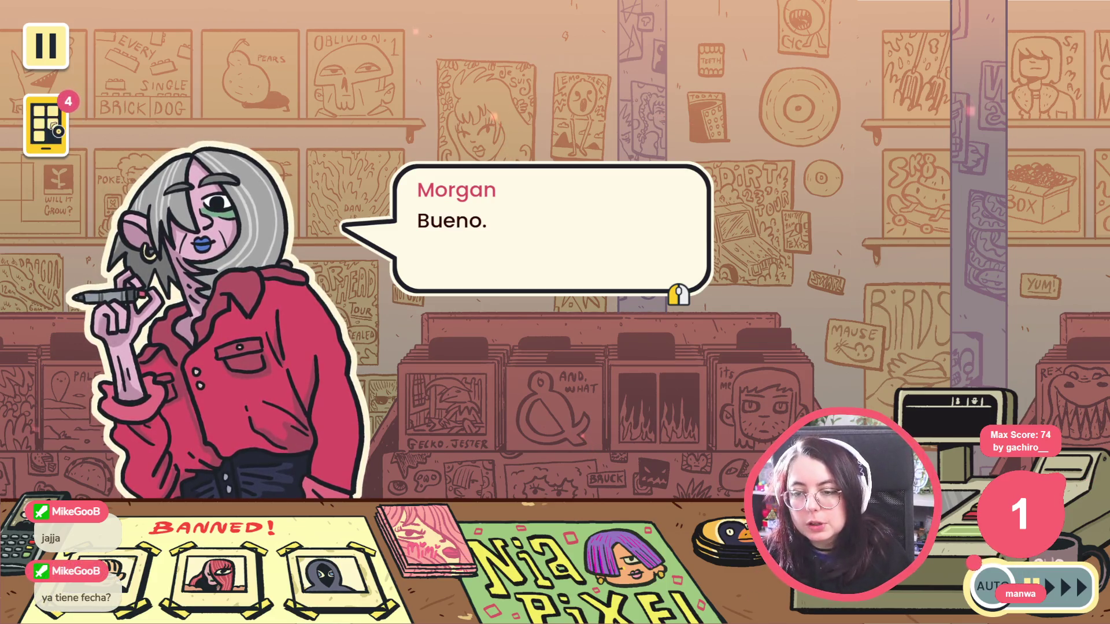
pyautogui.click(56, 126)
pyautogui.click(347, 177)
pyautogui.click(173, 428)
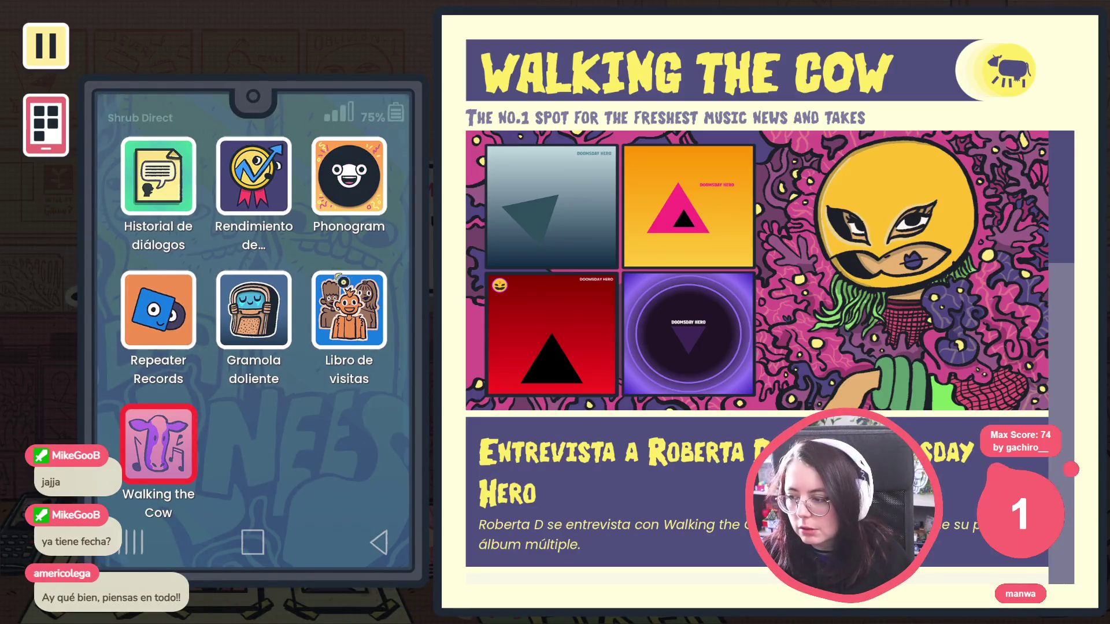
pyautogui.click(733, 365)
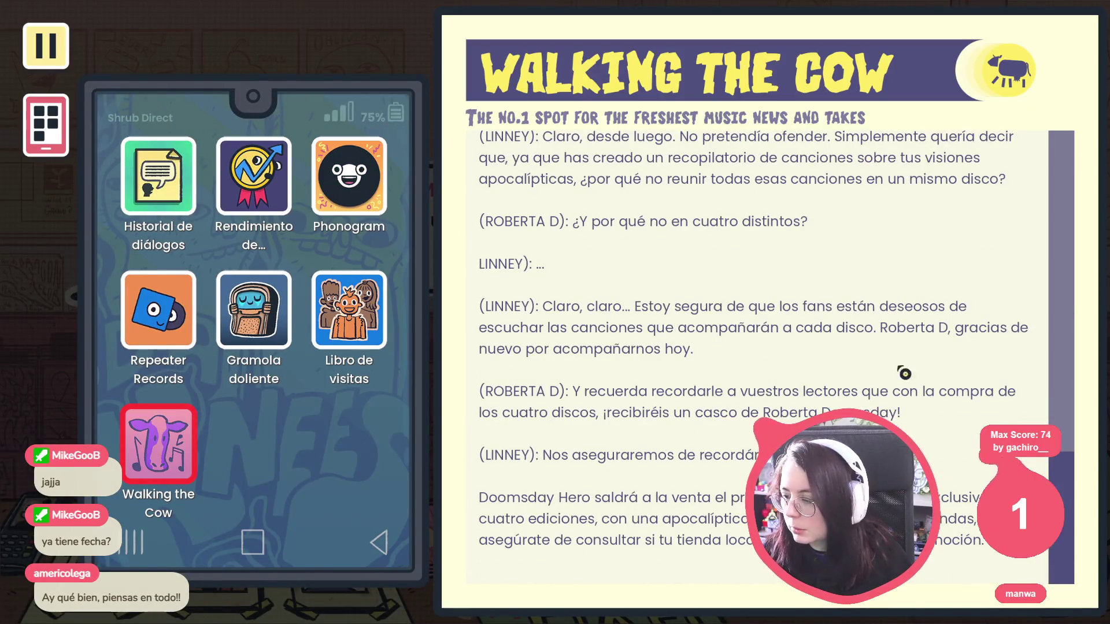
pyautogui.scroll(10, 905, 373)
pyautogui.moveTo(1045, 215); pyautogui.dragTo(1046, 593)
pyautogui.moveTo(1064, 467); pyautogui.dragTo(1063, 146)
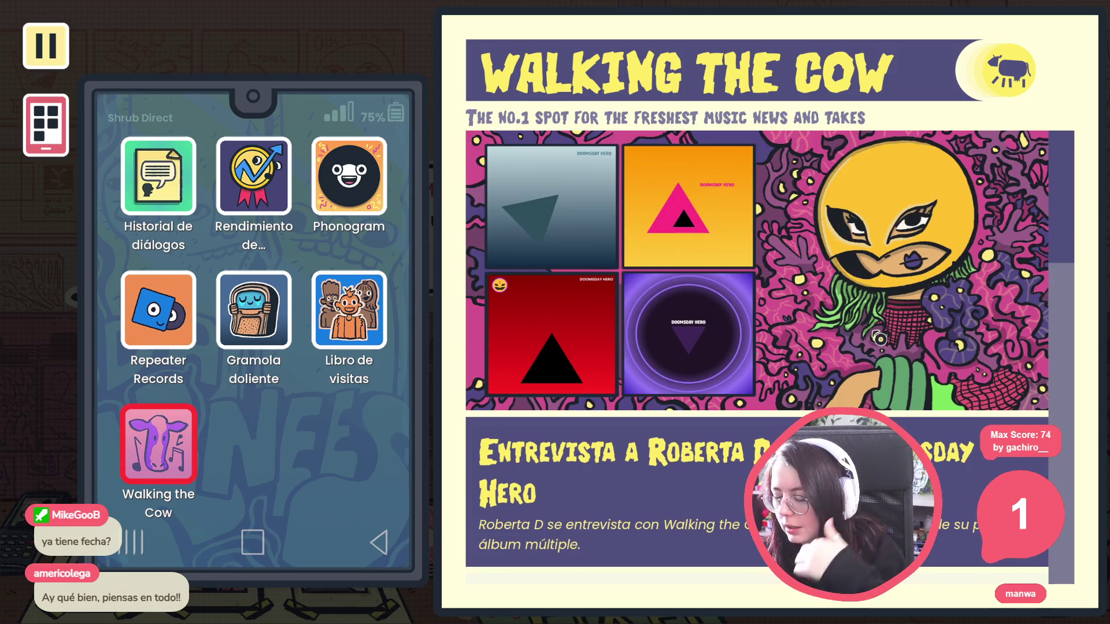
pyautogui.moveTo(1073, 233)
pyautogui.mouseDown()
pyautogui.moveTo(1073, 468)
pyautogui.moveTo(1069, 174)
pyautogui.mouseUp()
pyautogui.press('Escape')
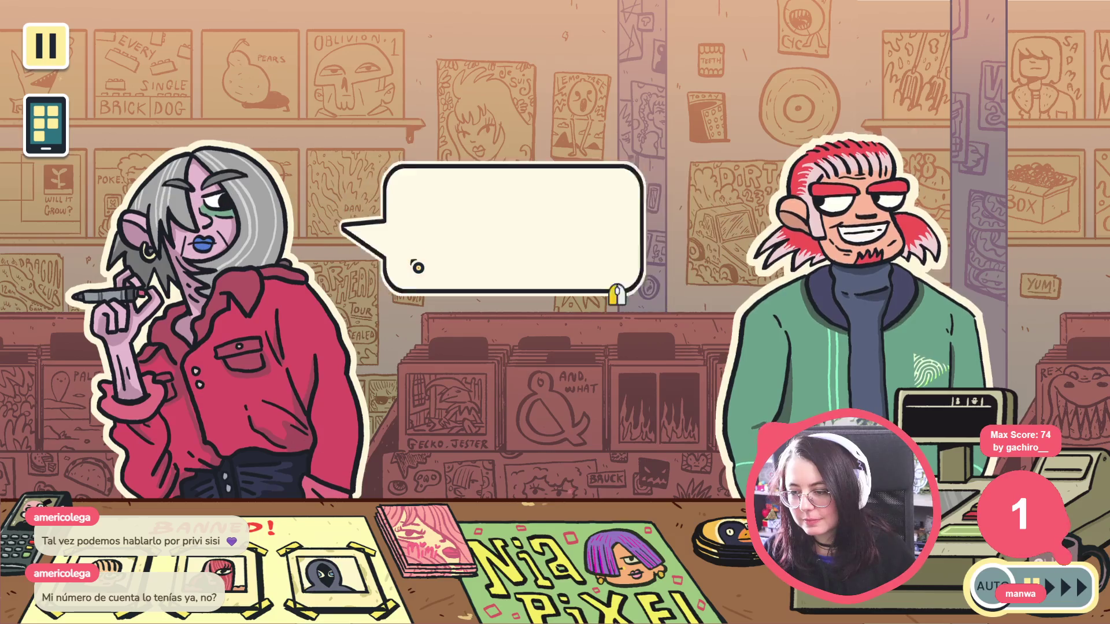
pyautogui.click(415, 263)
pyautogui.click(418, 267)
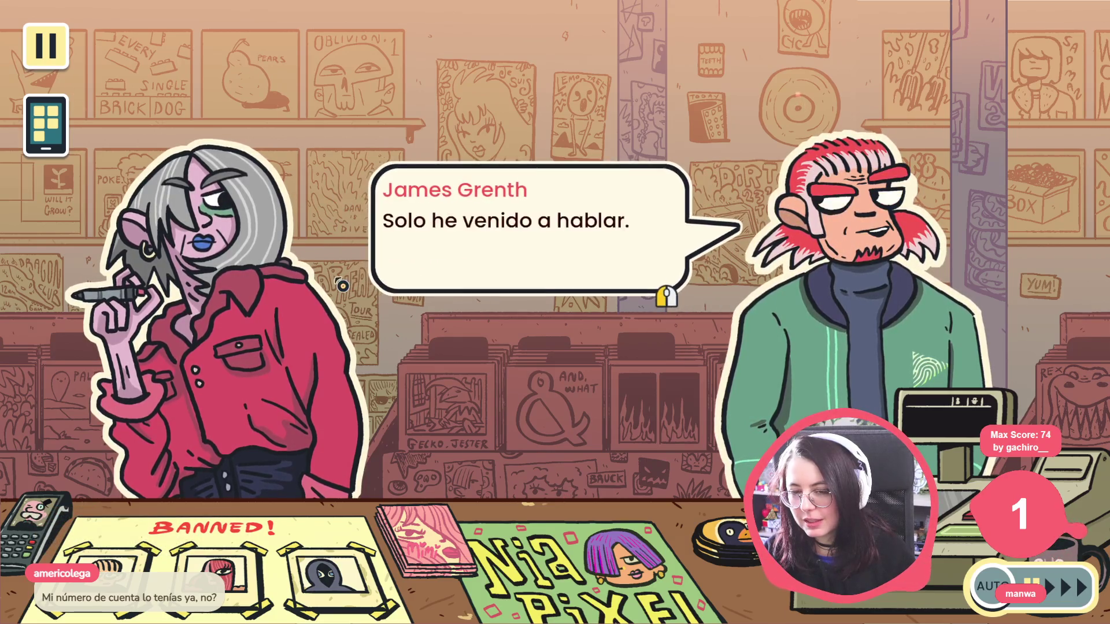
pyautogui.click(417, 269)
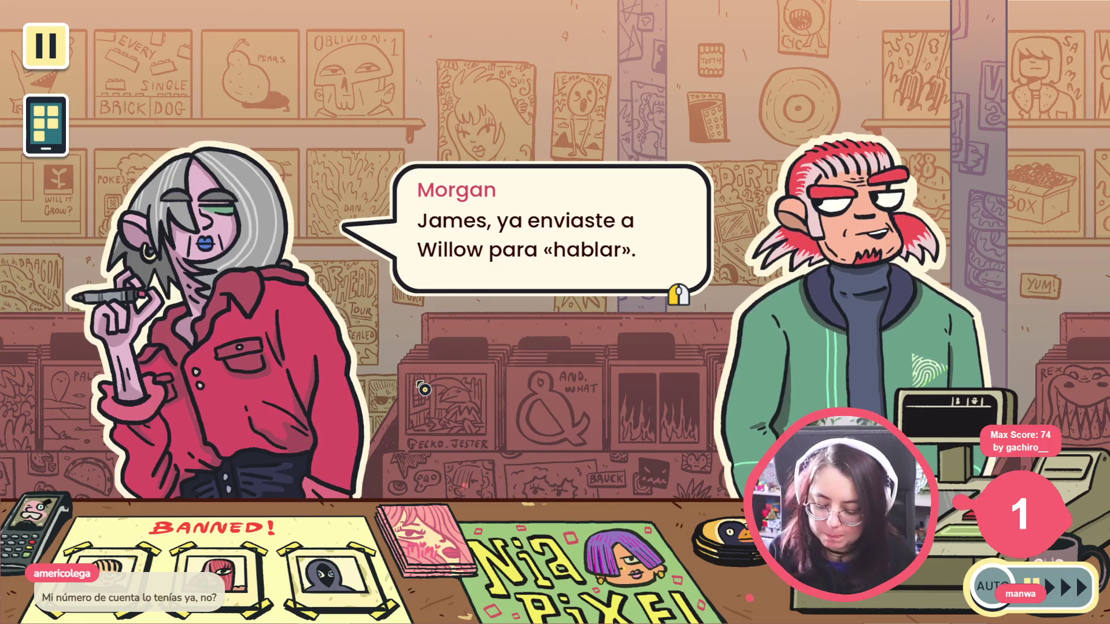
pyautogui.press('F8')
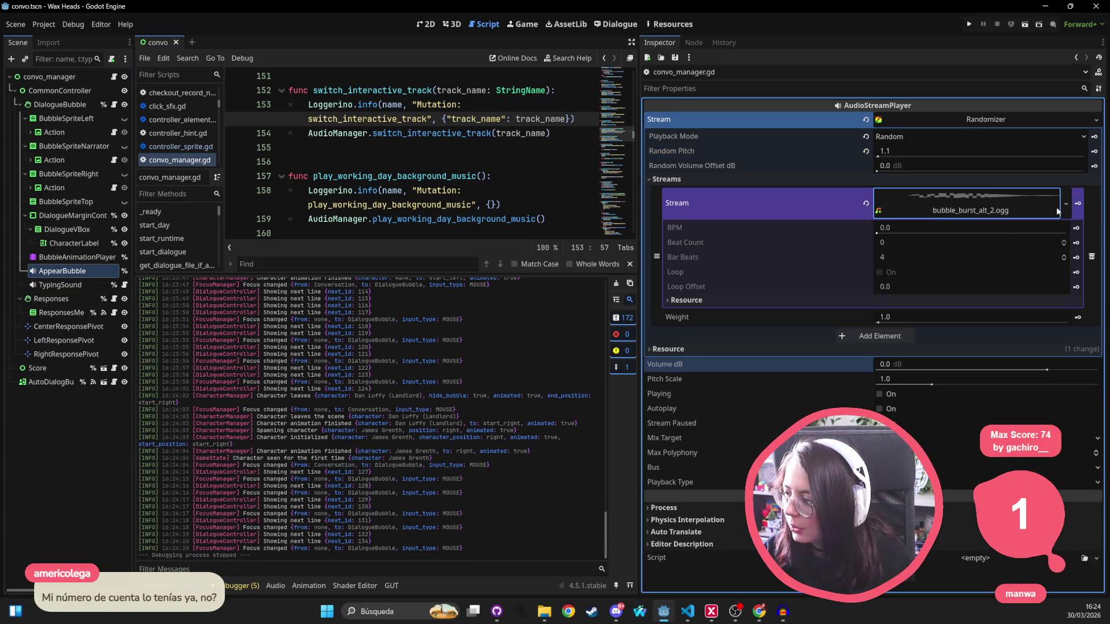
# Quick Load bubble_burst_alt.ogg as the Randomizer stream, save convo.tscn, and run the game
pyautogui.click(1066, 204)
pyautogui.click(1004, 393)
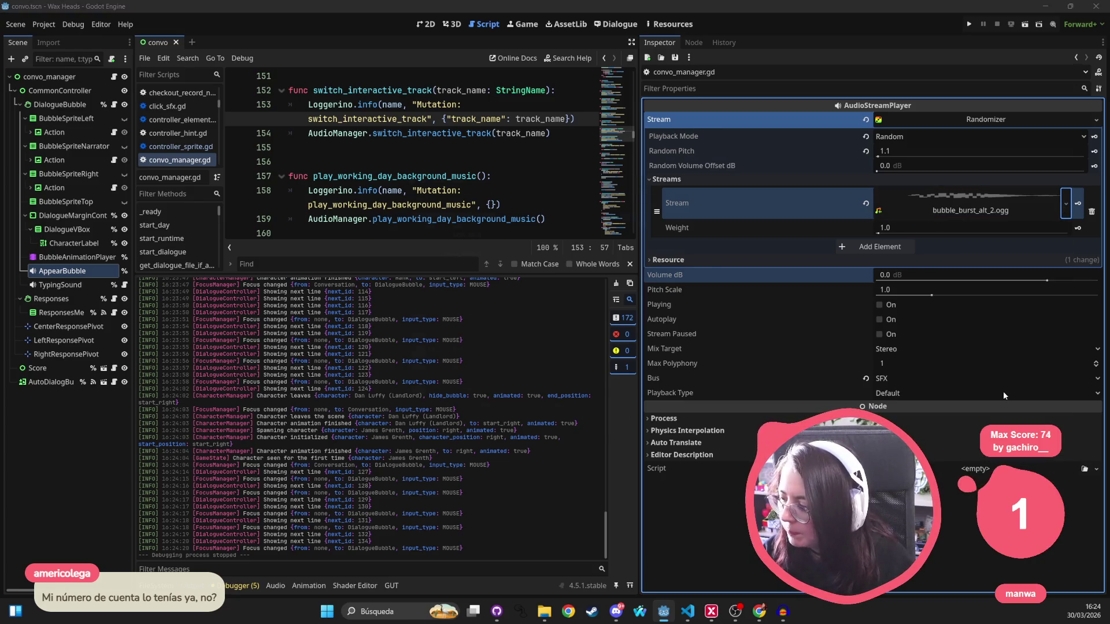
pyautogui.press('Down')
pyautogui.press('Return')
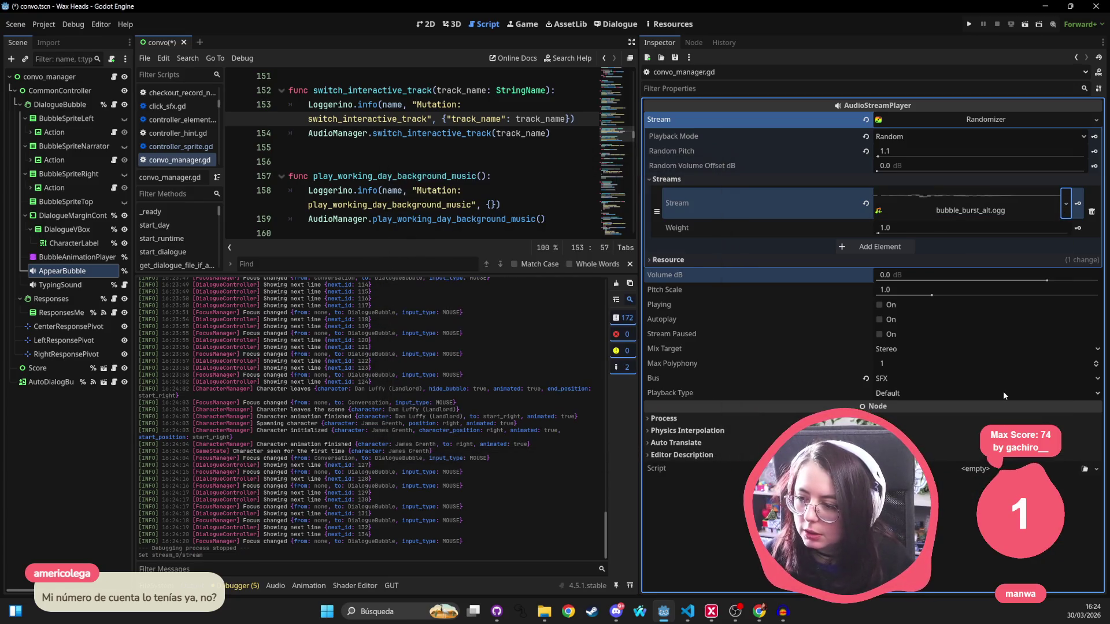
pyautogui.hotkey('ctrl', 's')
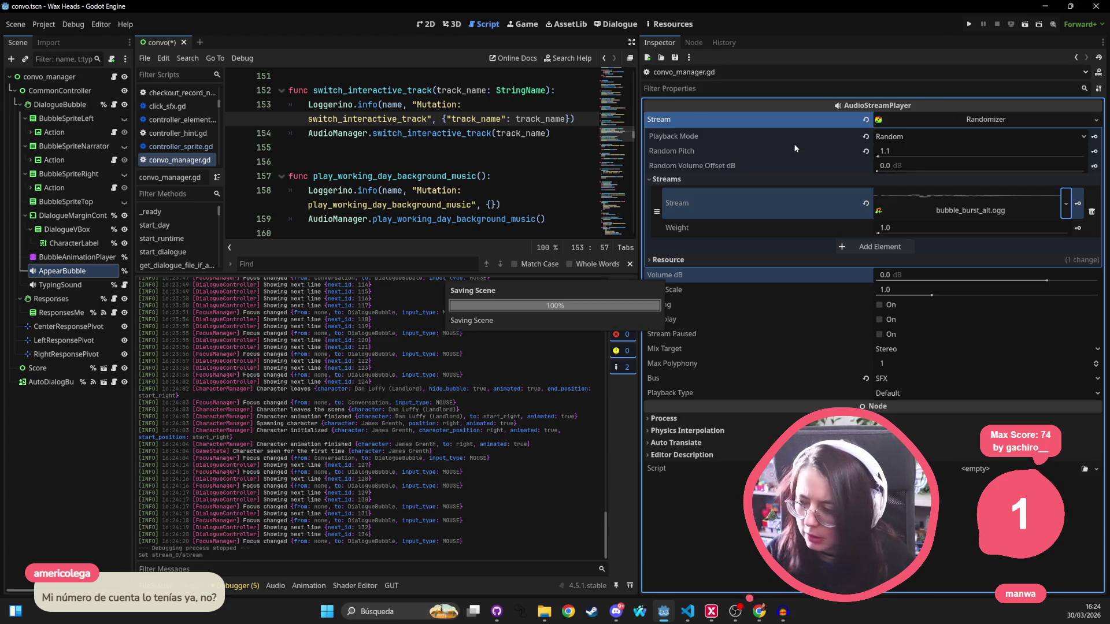
pyautogui.click(969, 24)
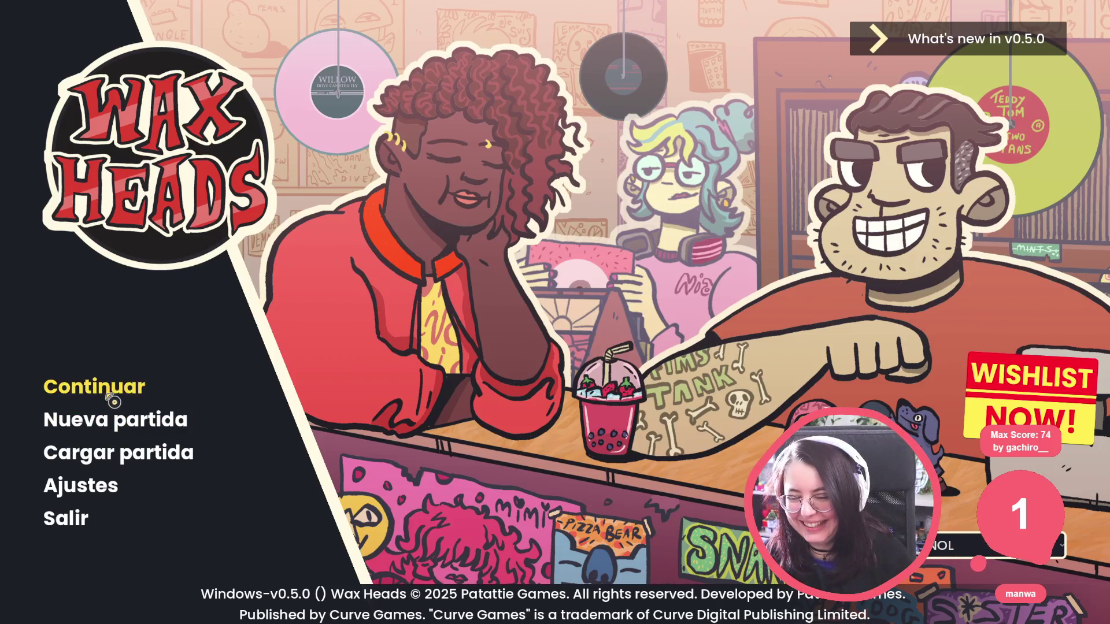
# Continue the saved game and click through Morgan's and Hank's dialogue lines
pyautogui.click(112, 396)
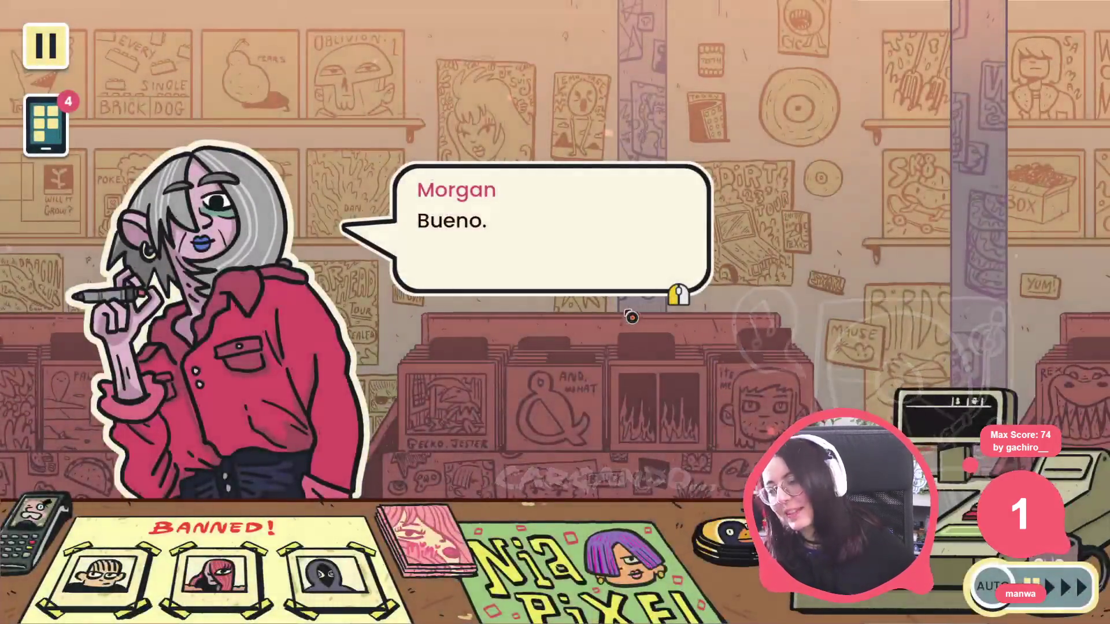
pyautogui.click(628, 316)
pyautogui.click(579, 298)
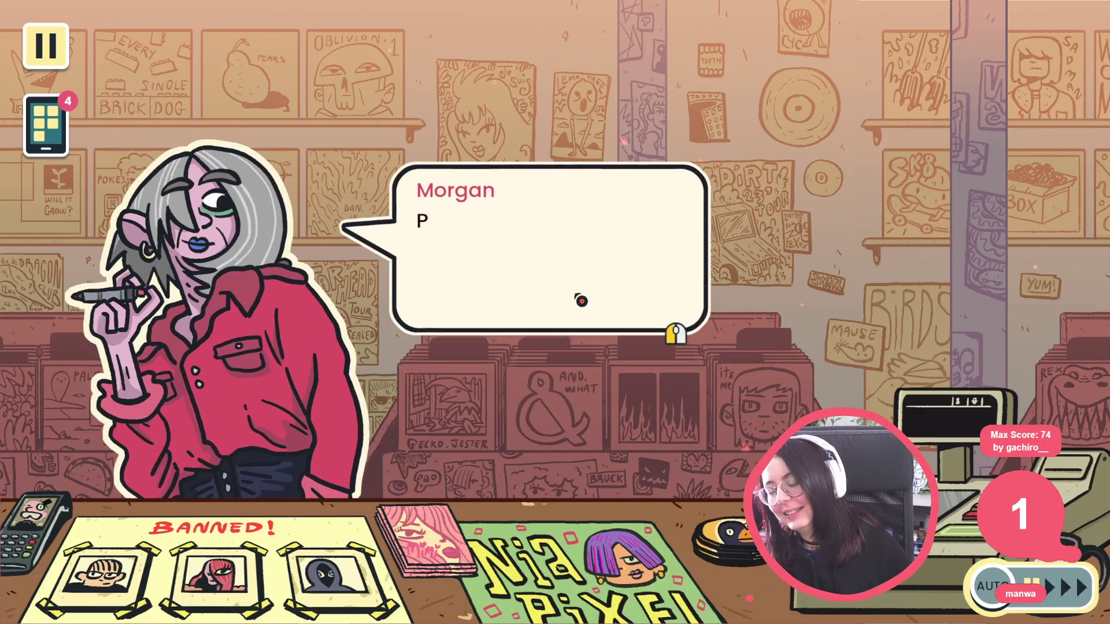
pyautogui.click(579, 299)
pyautogui.click(577, 305)
pyautogui.click(577, 305)
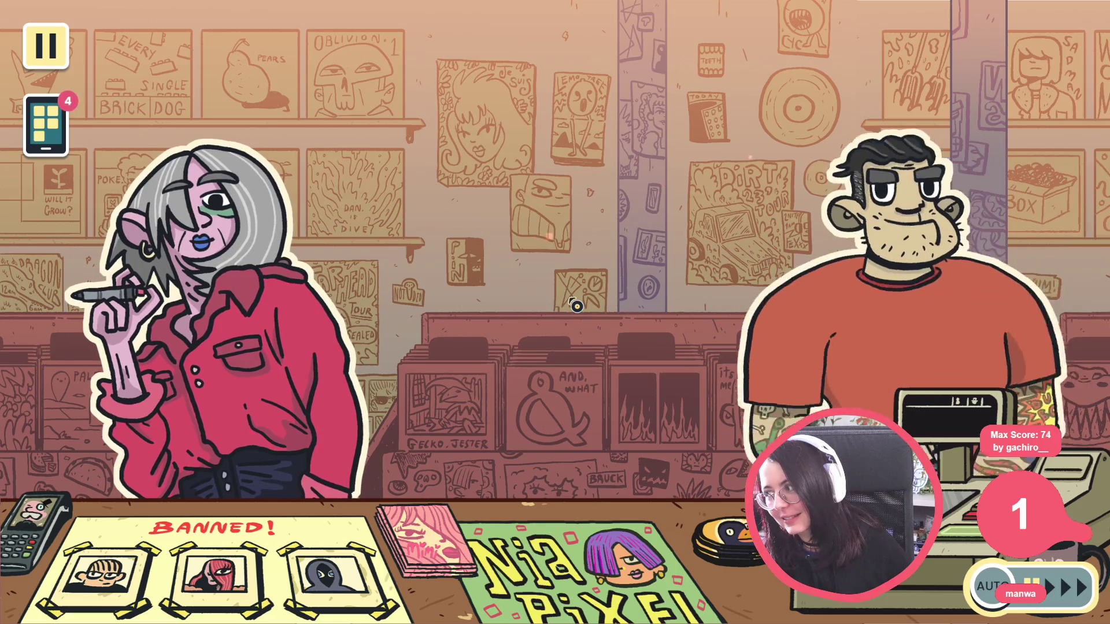
pyautogui.click(577, 306)
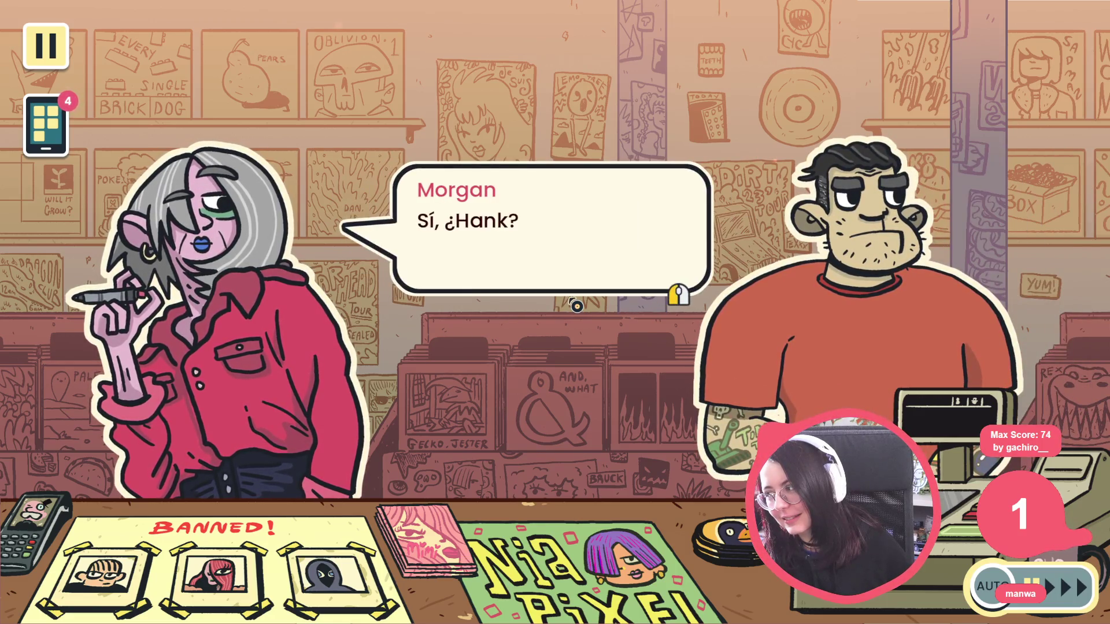
pyautogui.click(577, 306)
pyautogui.click(577, 305)
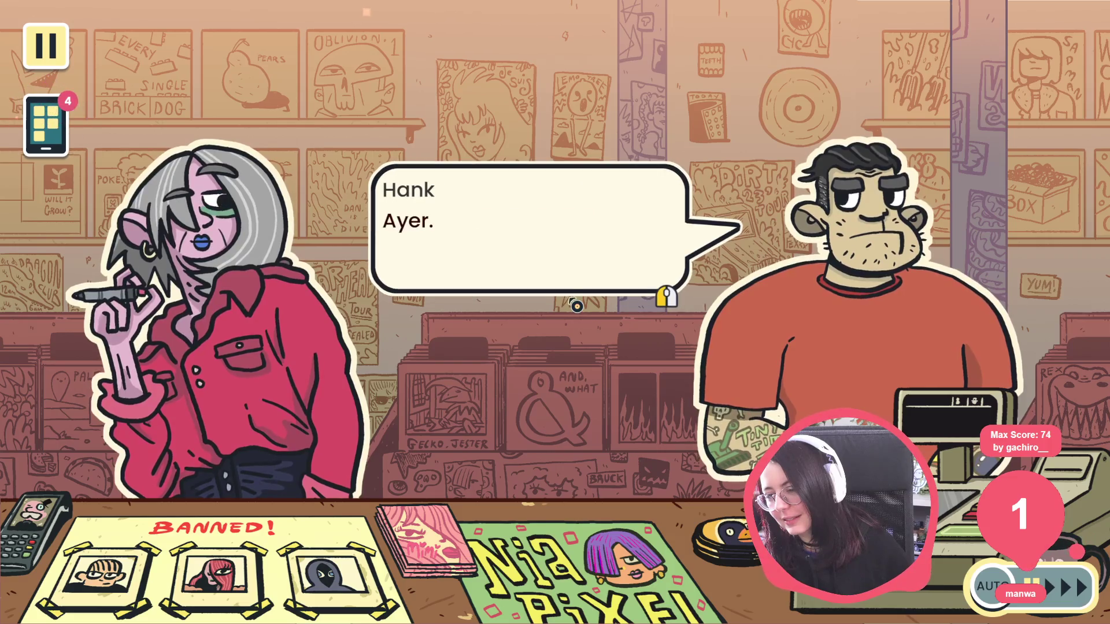
pyautogui.click(577, 305)
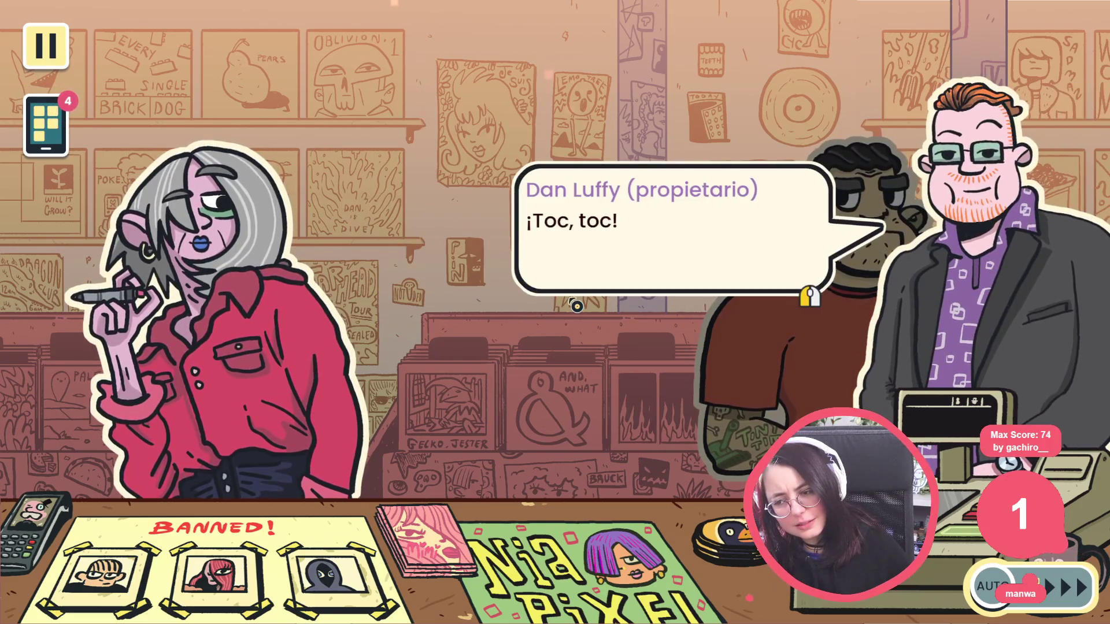
# Advance through Dan Luffy's lines to Hank's reply, then stop the game from Godot with F8
pyautogui.click(577, 305)
pyautogui.click(577, 306)
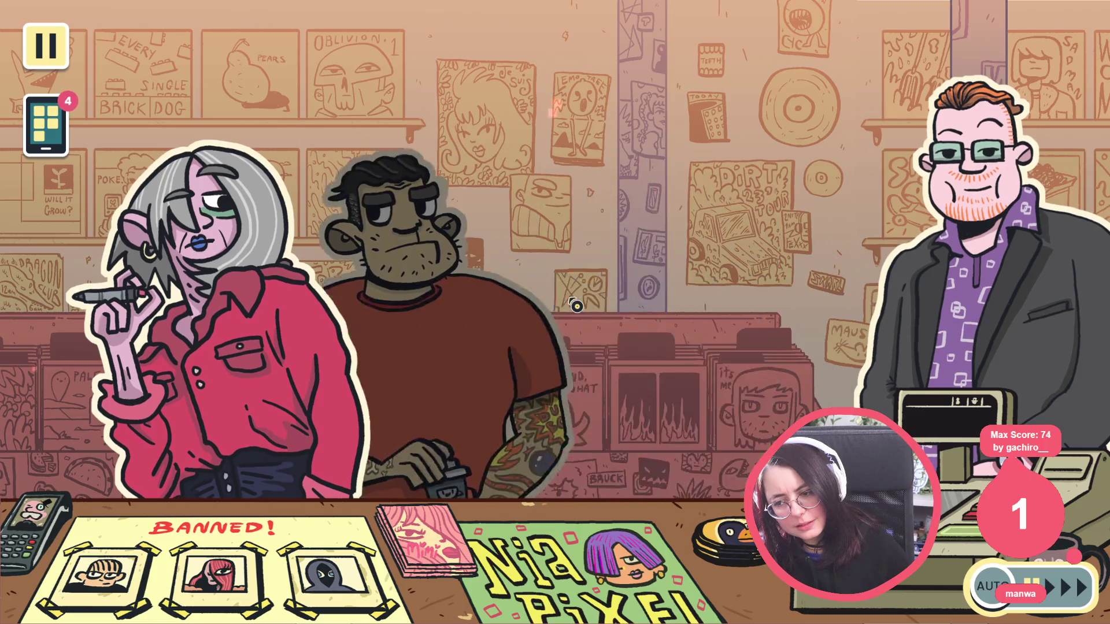
pyautogui.click(577, 306)
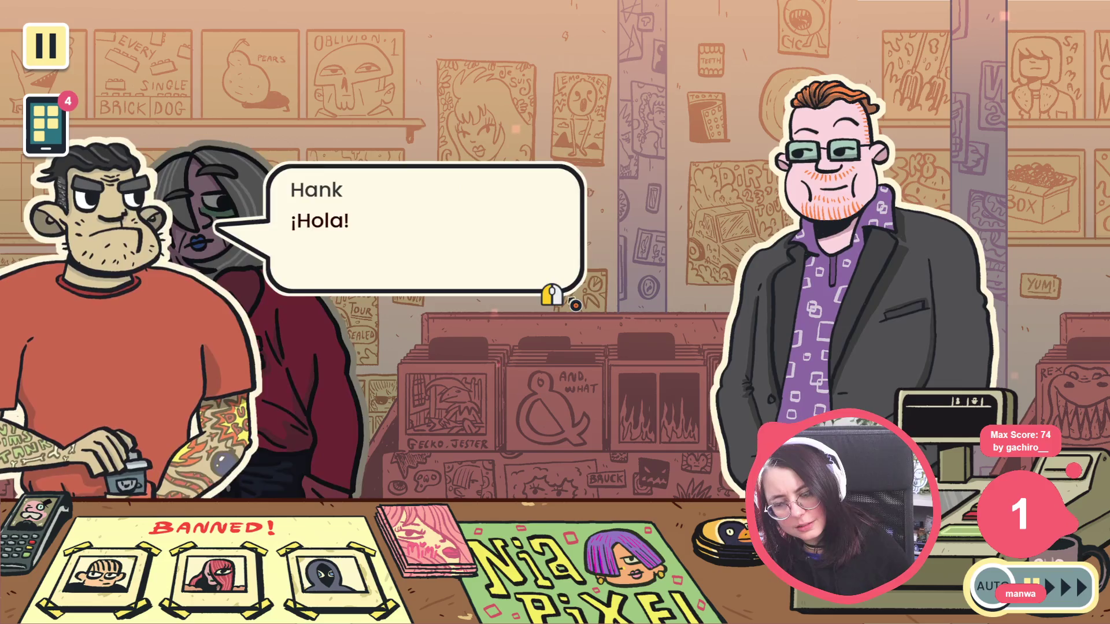
pyautogui.click(576, 305)
pyautogui.click(575, 305)
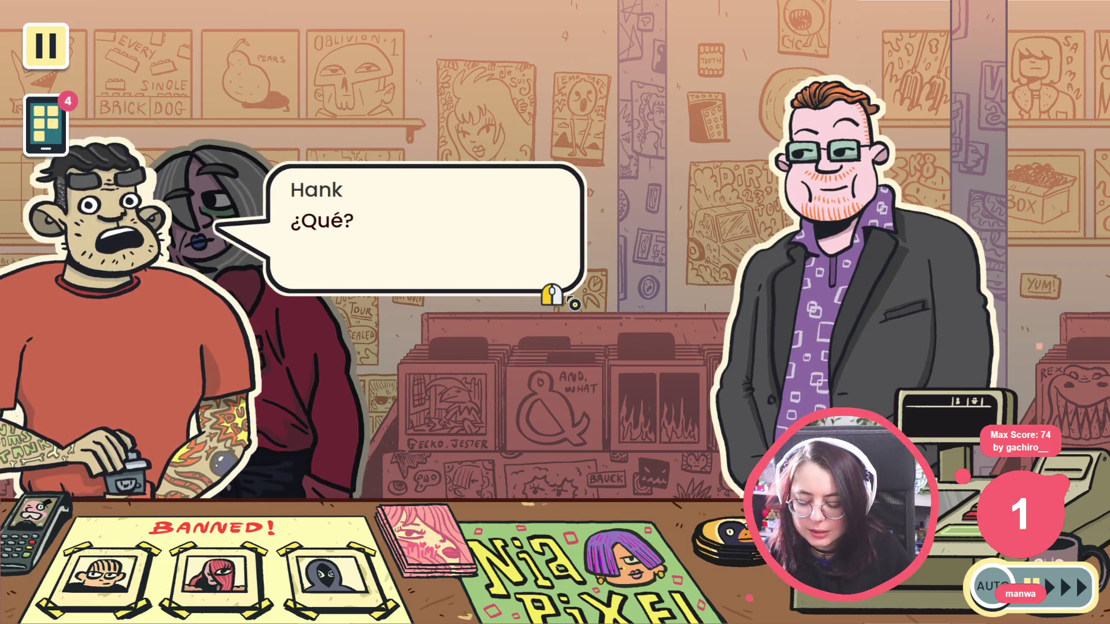
pyautogui.hotkey('alt', 'Tab')
pyautogui.press('F8')
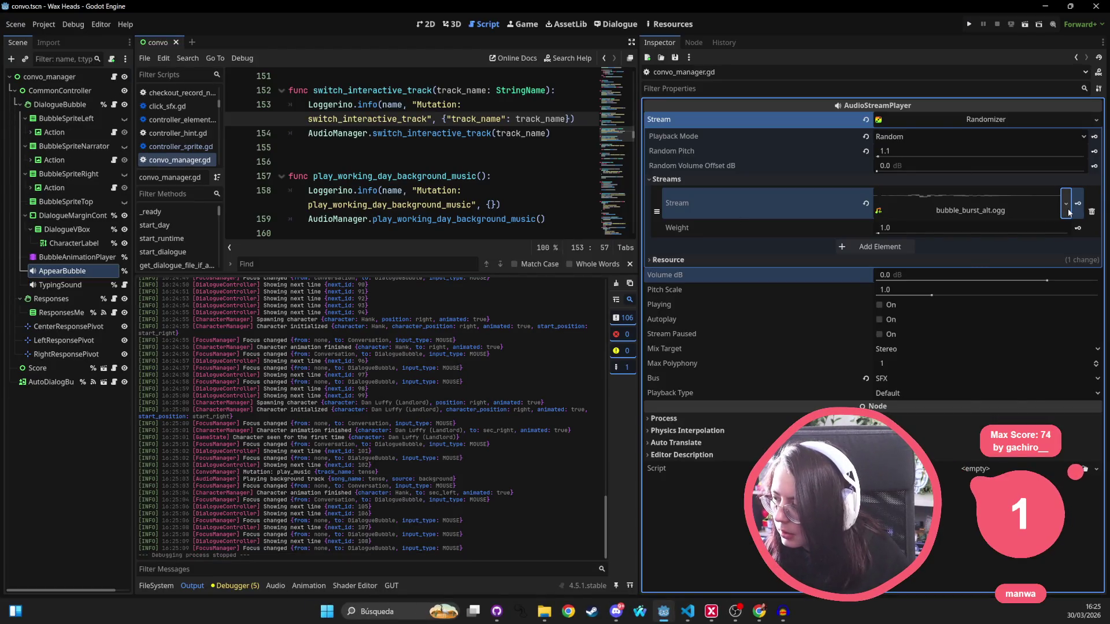
# Quick Load bubble_burst.ogg (searching 'bub') as the Randomizer stream, then duplicate AppearBubble with Ctrl+D
pyautogui.click(1066, 203)
pyautogui.click(1031, 403)
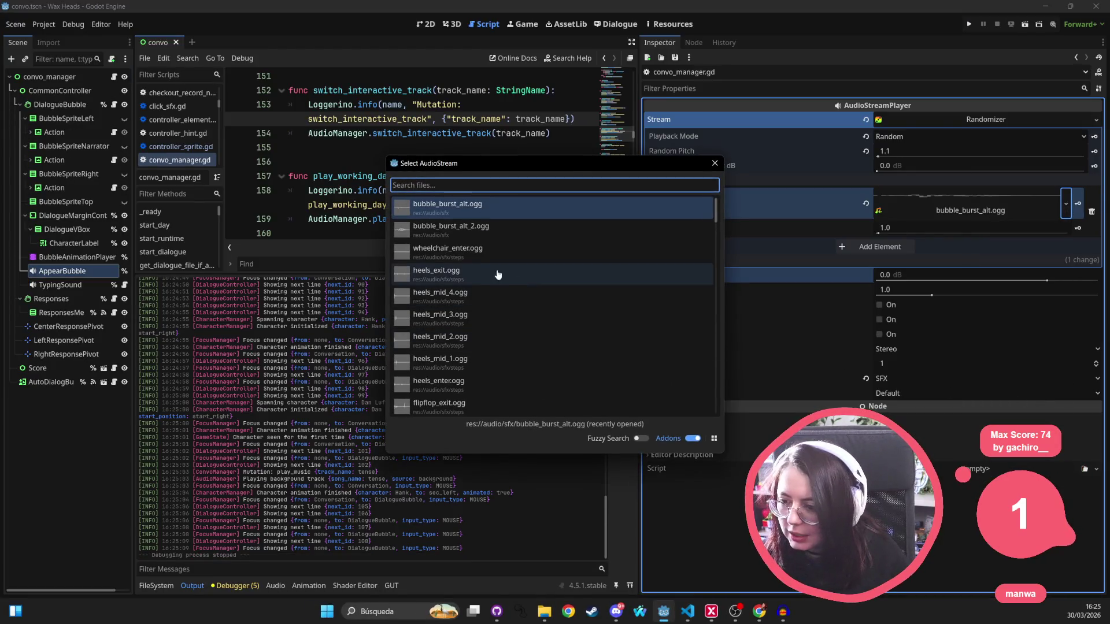
pyautogui.write('bub')
pyautogui.press('Return')
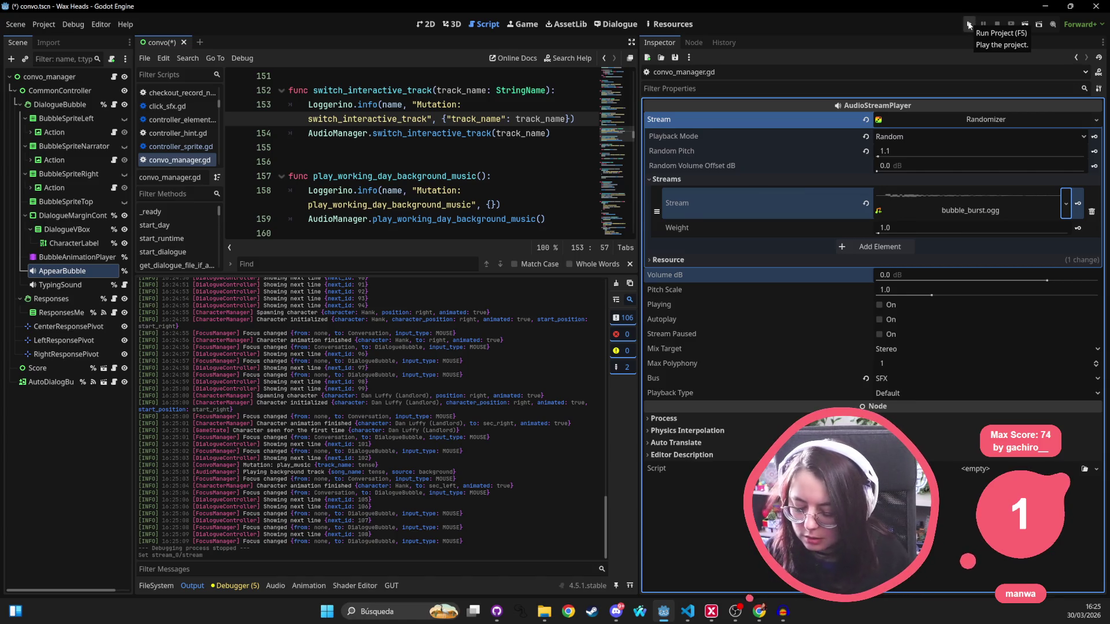
pyautogui.hotkey('ctrl', 'd')
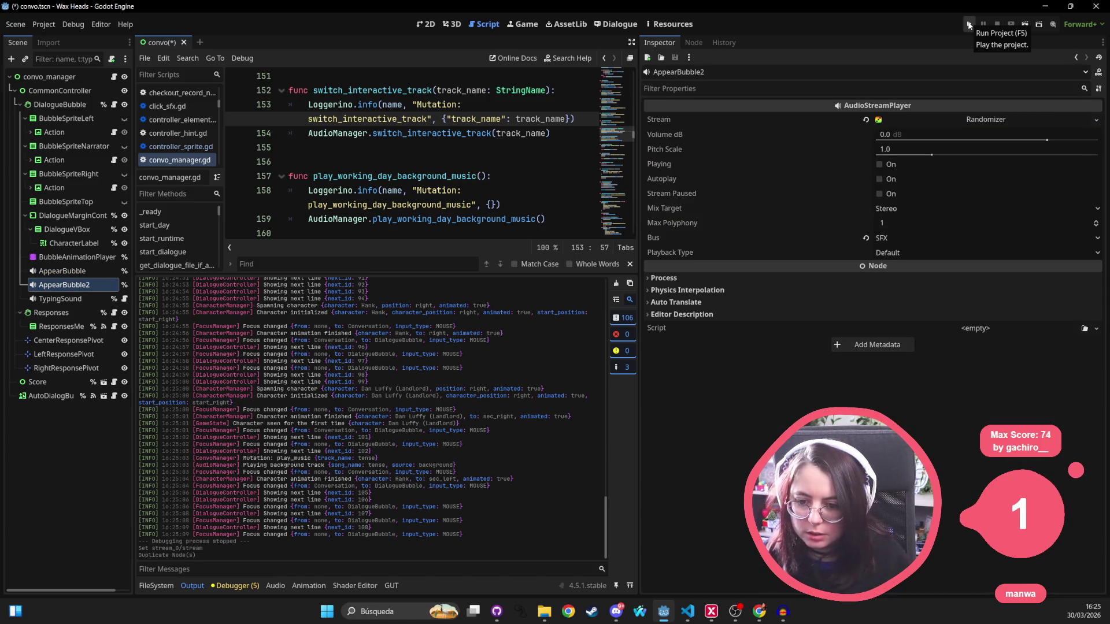
# Undo the AppearBubble2 duplicate, save convo.tscn, select AppearBubble and run the game
pyautogui.hotkey('ctrl', 'z')
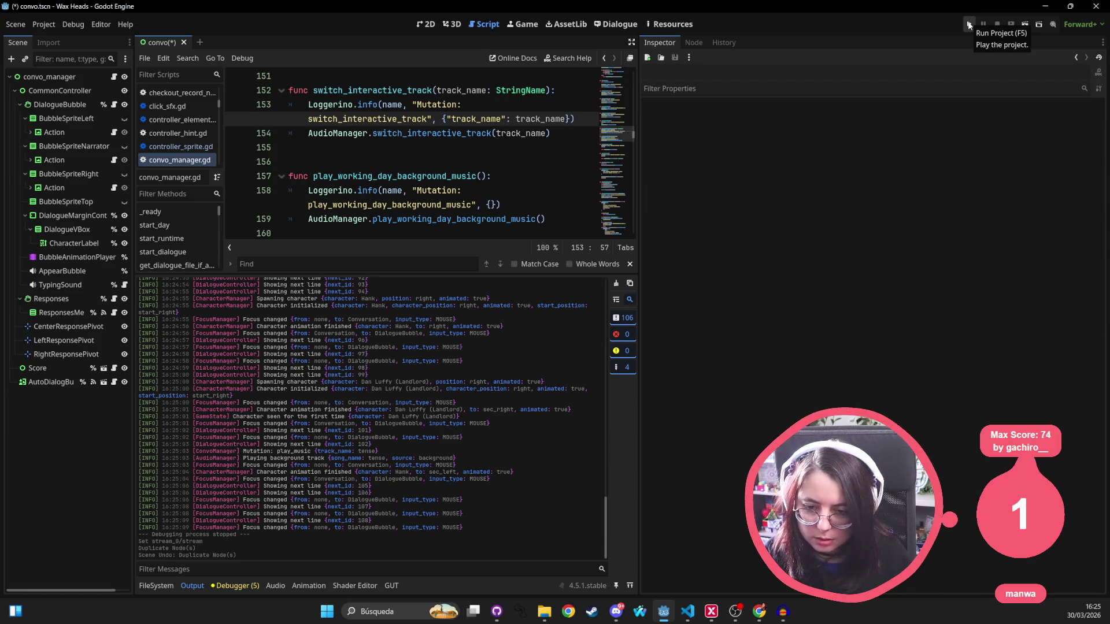
pyautogui.click(969, 24)
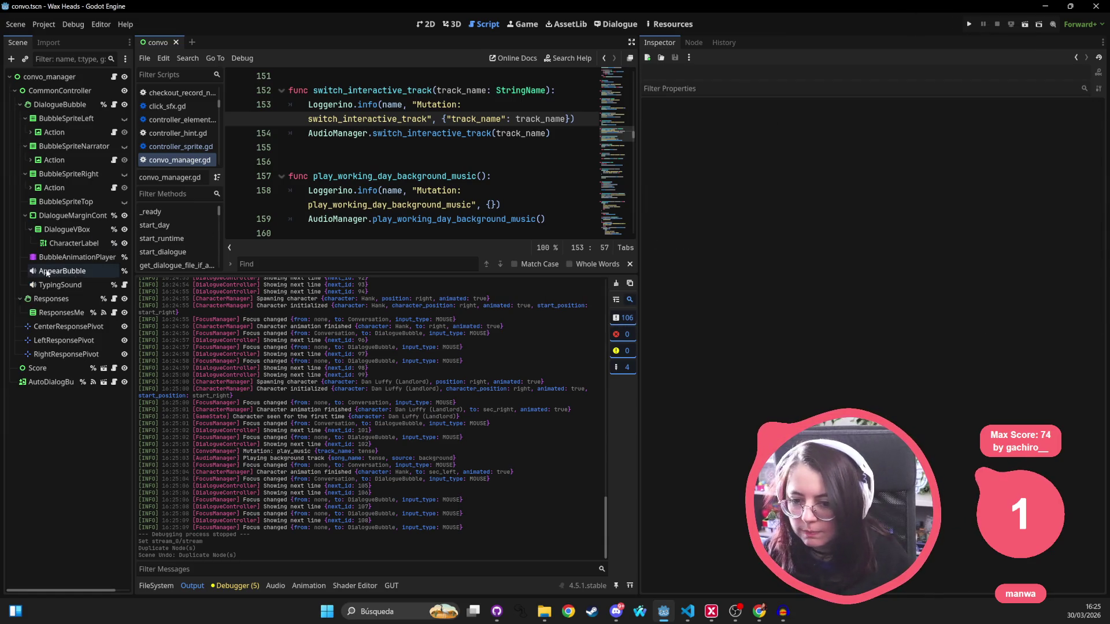
pyautogui.click(62, 271)
pyautogui.click(966, 24)
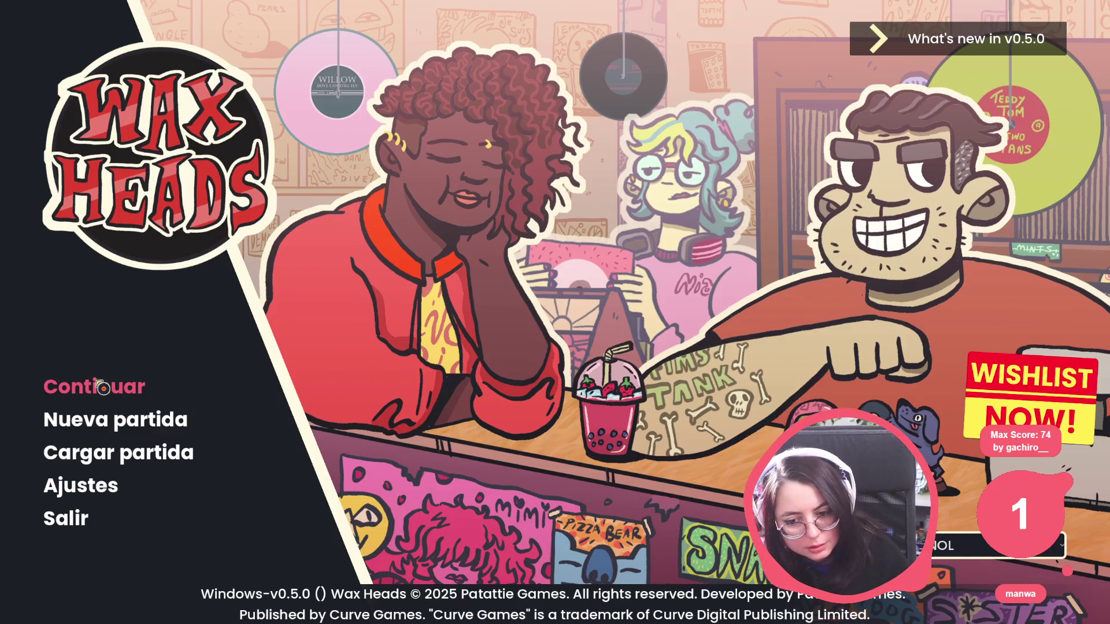
# Continue the saved game and advance Morgan's opening lines until Hank arrives
pyautogui.click(103, 389)
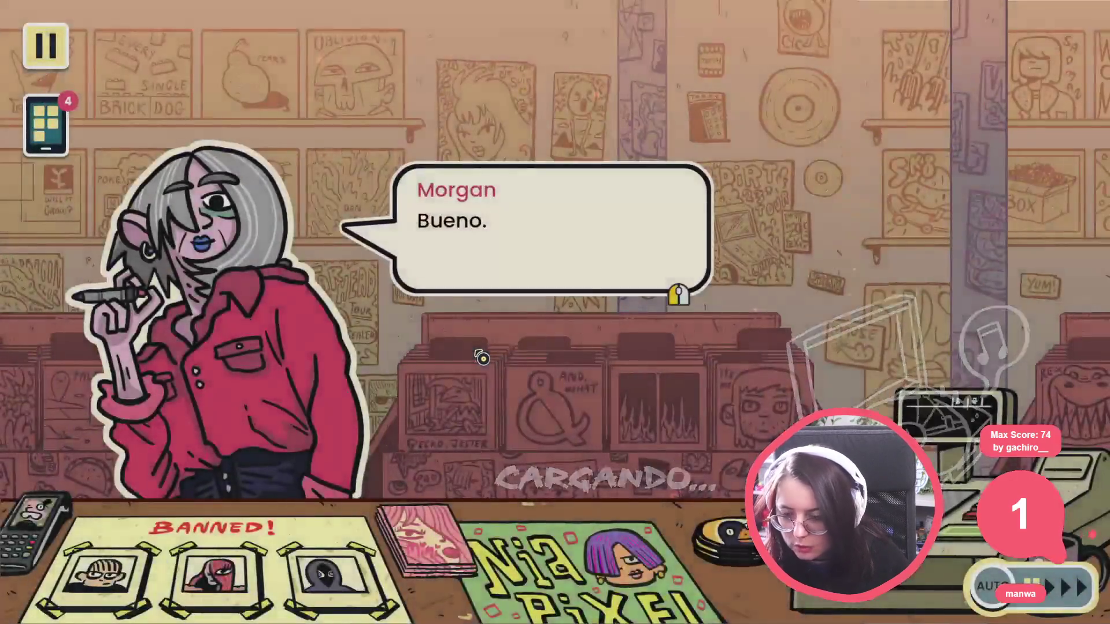
pyautogui.click(491, 339)
pyautogui.click(491, 340)
pyautogui.click(490, 340)
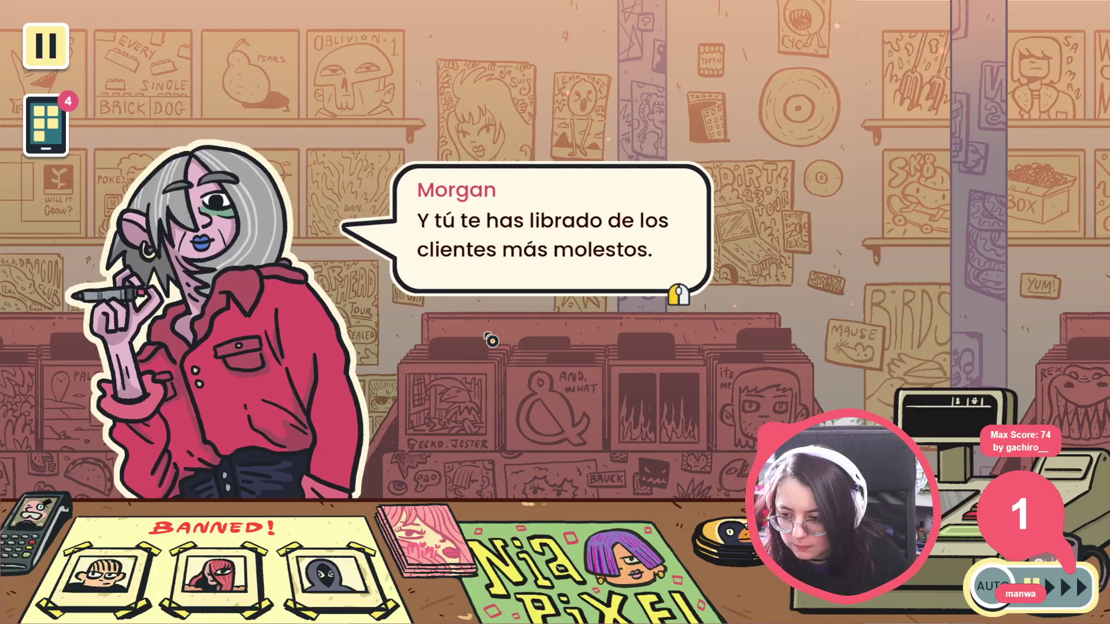
pyautogui.click(491, 340)
pyautogui.click(491, 340)
# Advance through Hank's and Dan Luffy's lines to hear the bubble sound, then stop with F8
pyautogui.click(491, 340)
pyautogui.click(491, 340)
pyautogui.click(491, 340)
pyautogui.click(491, 339)
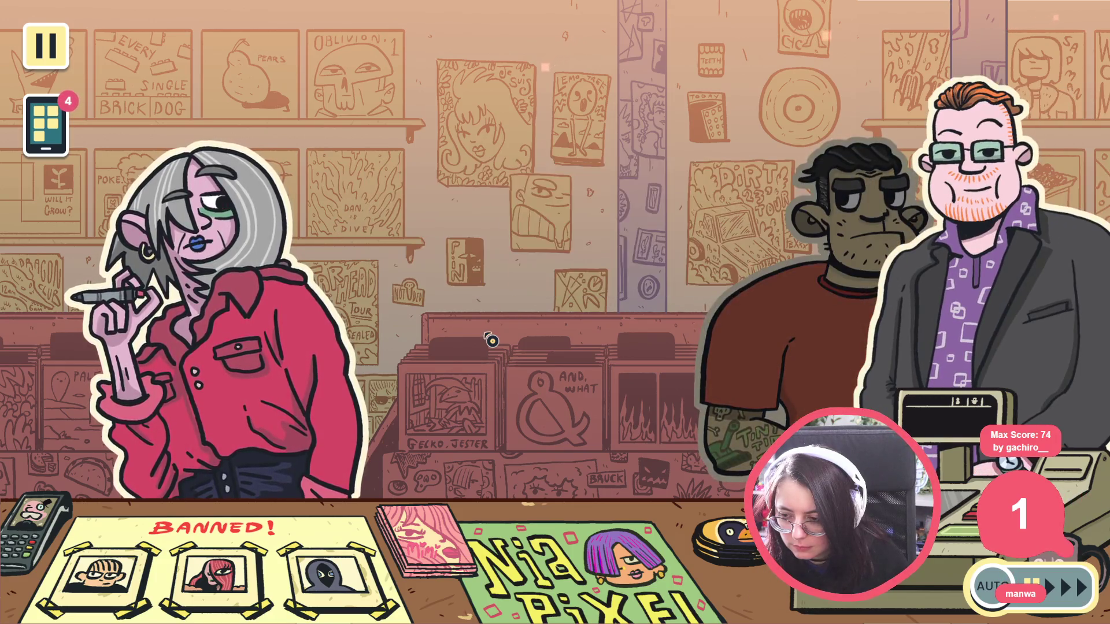
pyautogui.click(491, 340)
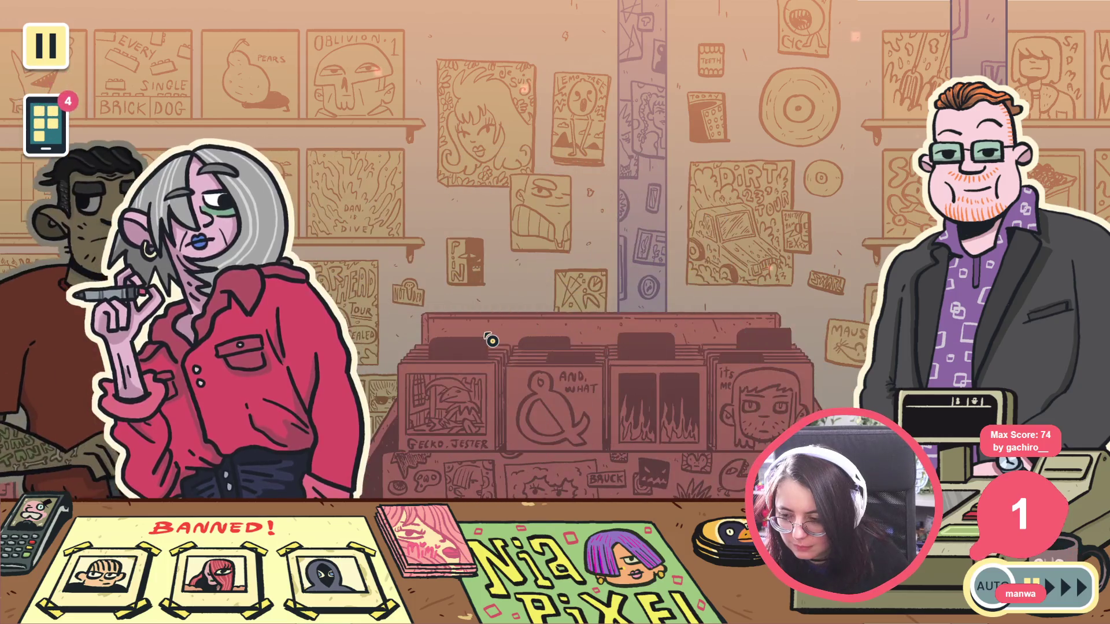
pyautogui.click(491, 340)
pyautogui.click(491, 340)
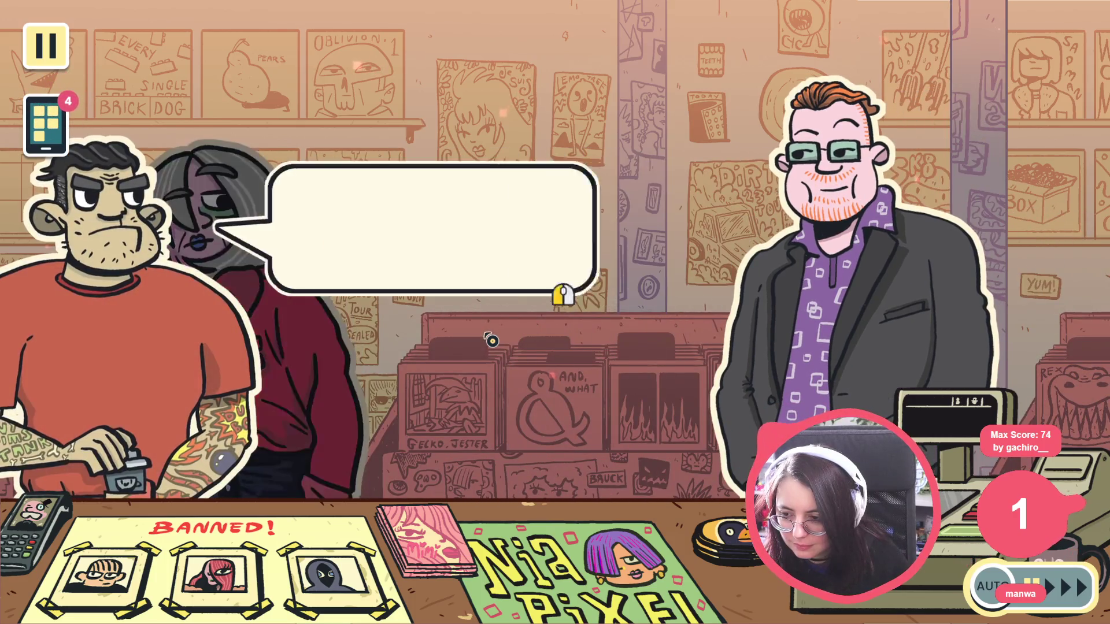
pyautogui.click(491, 340)
pyautogui.click(490, 341)
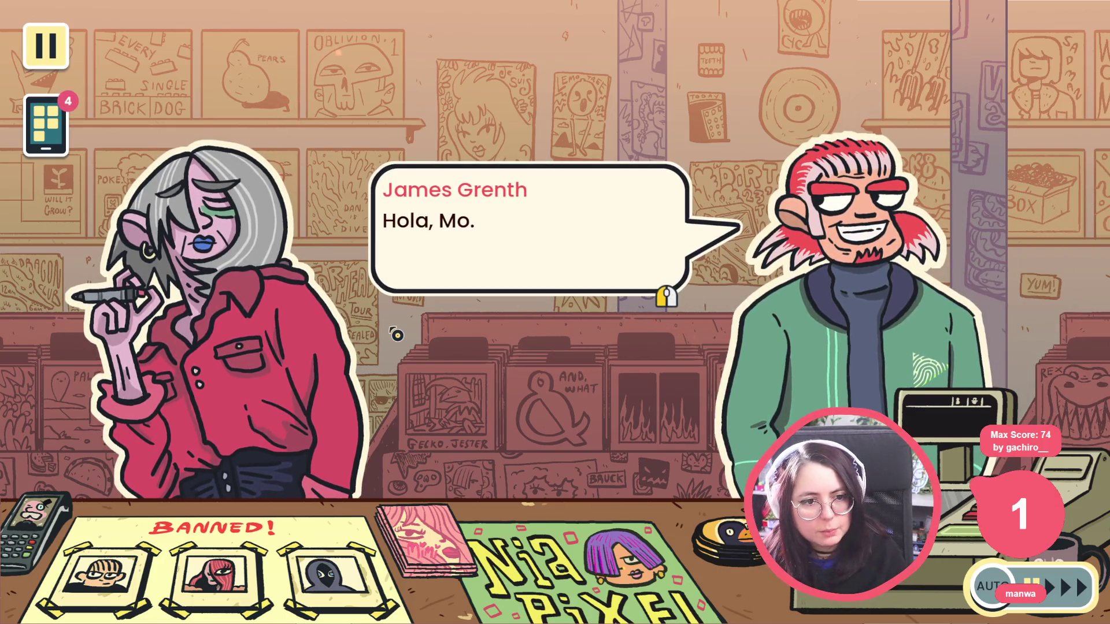
pyautogui.press('F8')
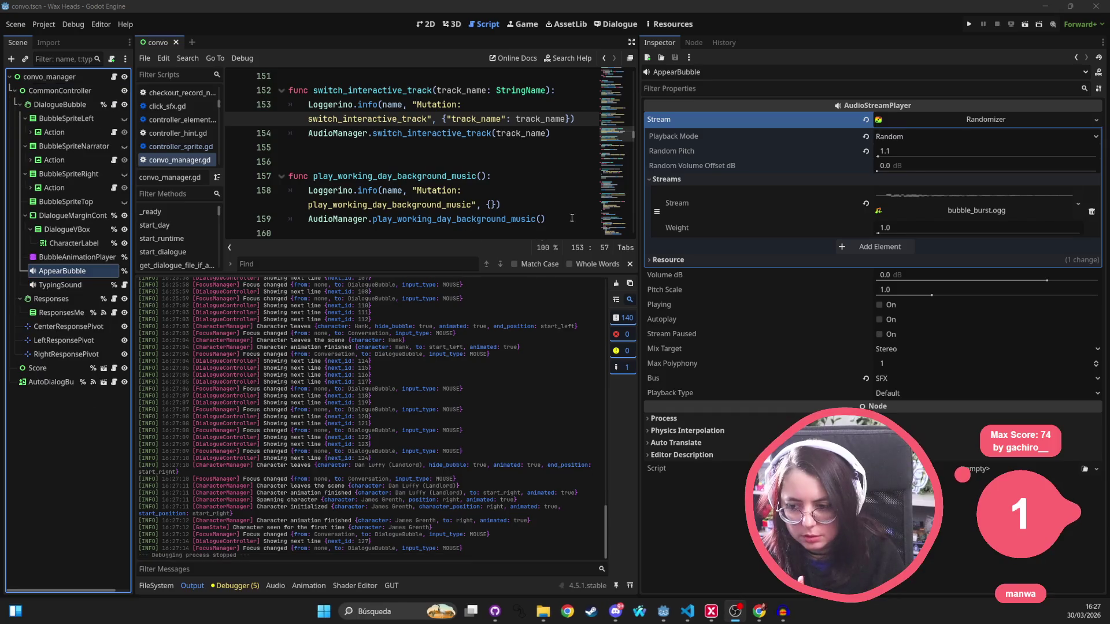
# Quick Load bubble_burst_alt.ogg into AppearBubble's stream slot, then save and rerun with F6
pyautogui.click(1075, 205)
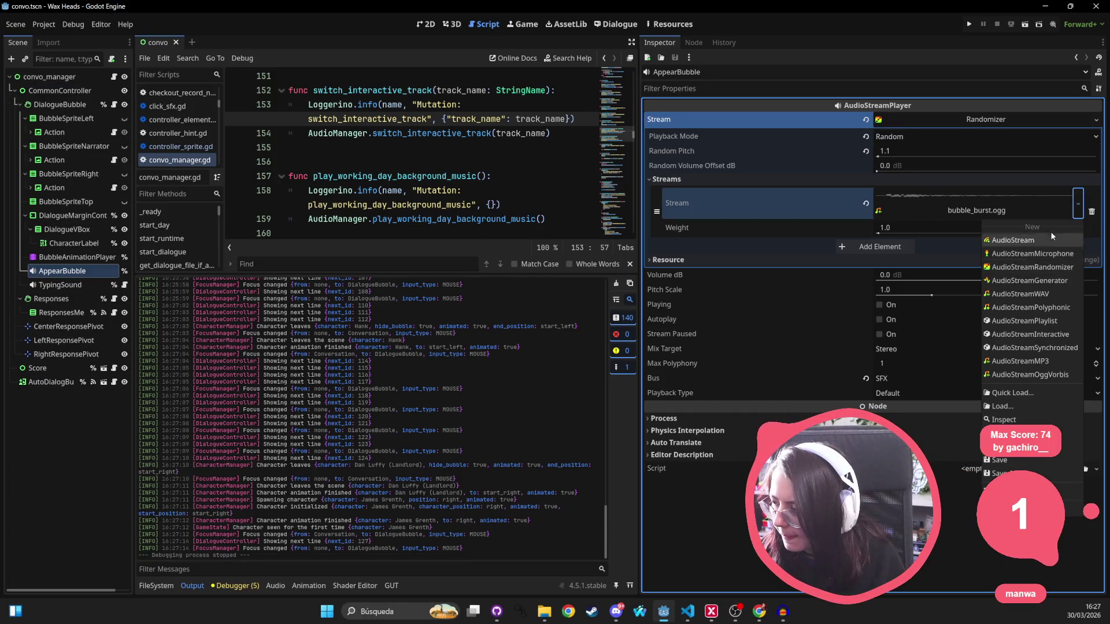
pyautogui.click(1011, 393)
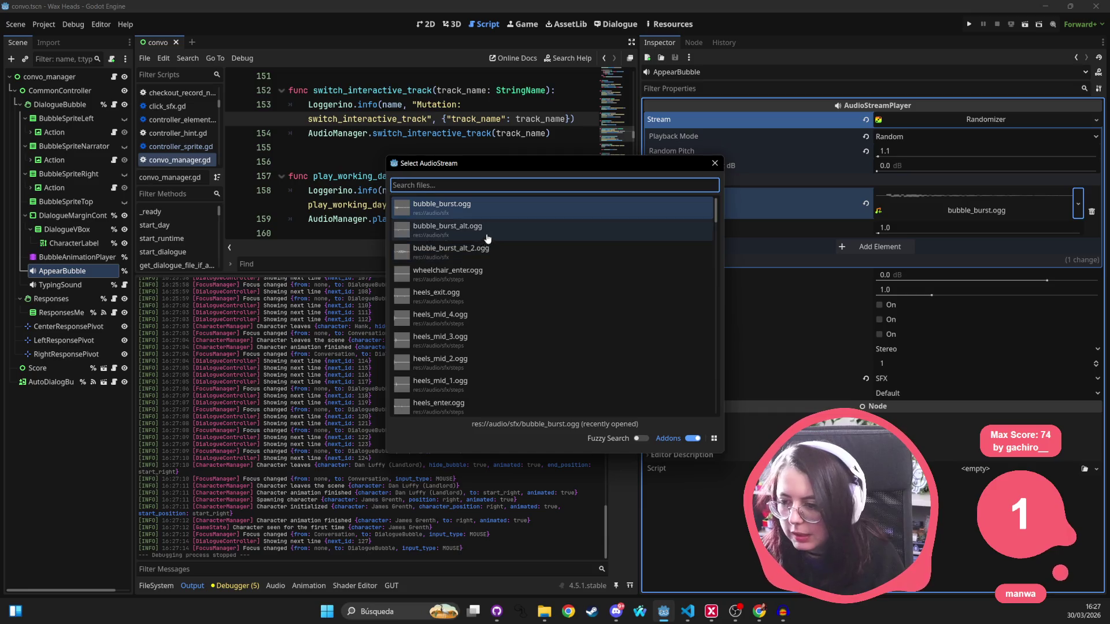
pyautogui.doubleClick(494, 248)
pyautogui.click(497, 205)
pyautogui.press('F6')
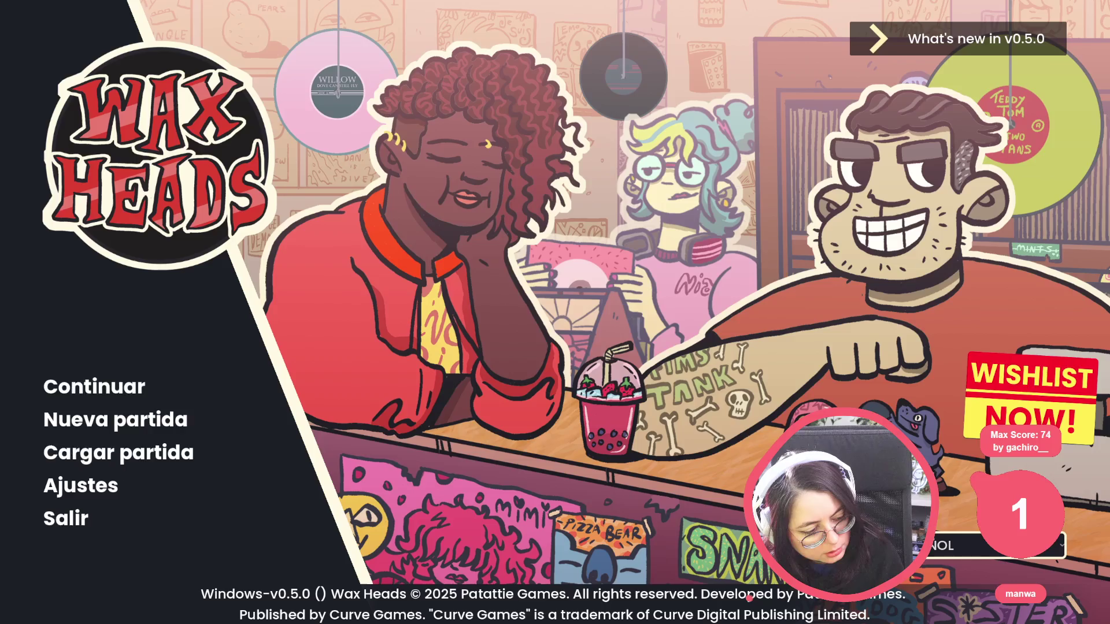
# Continue the saved game and get through Morgan's opening lines until Hank shows up
pyautogui.click(134, 387)
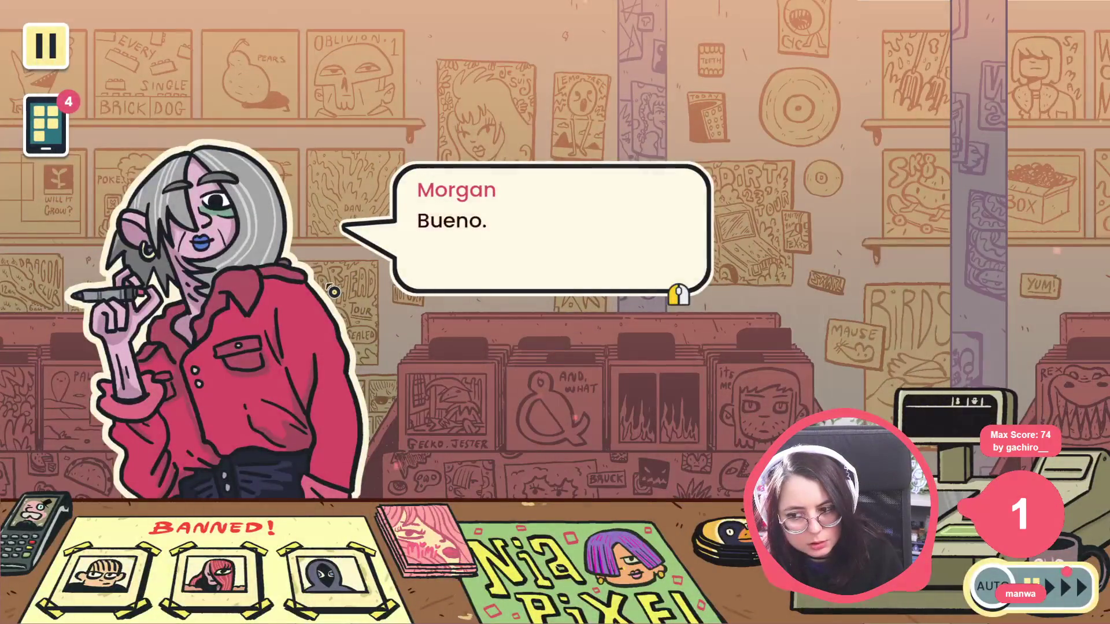
pyautogui.click(335, 292)
pyautogui.click(334, 292)
pyautogui.click(334, 292)
pyautogui.click(334, 292)
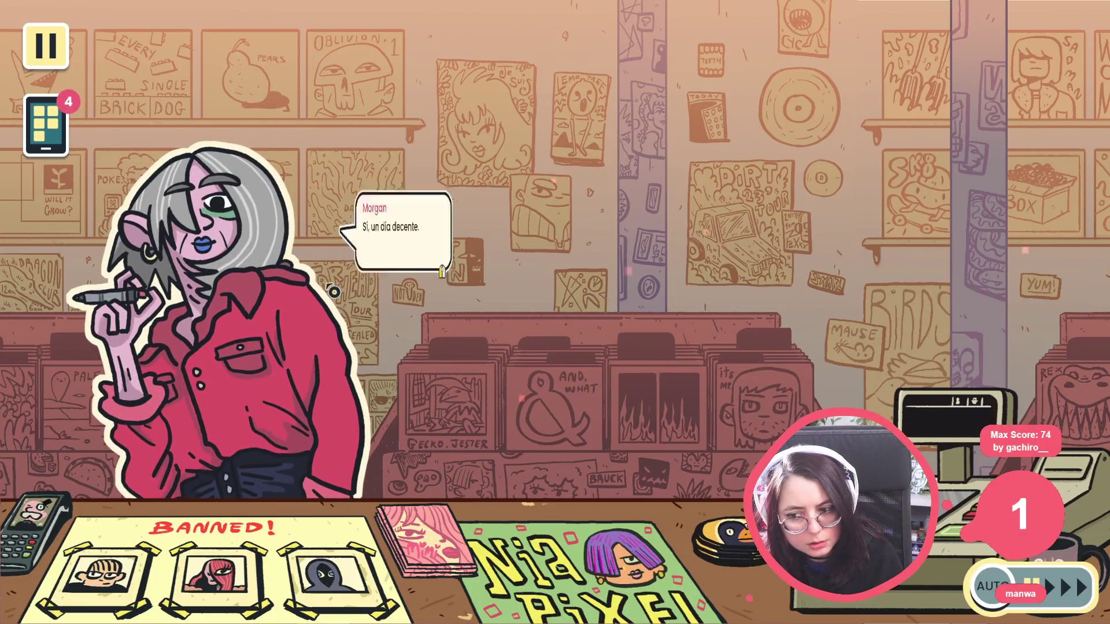
pyautogui.click(334, 292)
# Advance through Hank's, Morgan's and Dan Luffy's lines to hear the new bubble sound
pyautogui.click(334, 291)
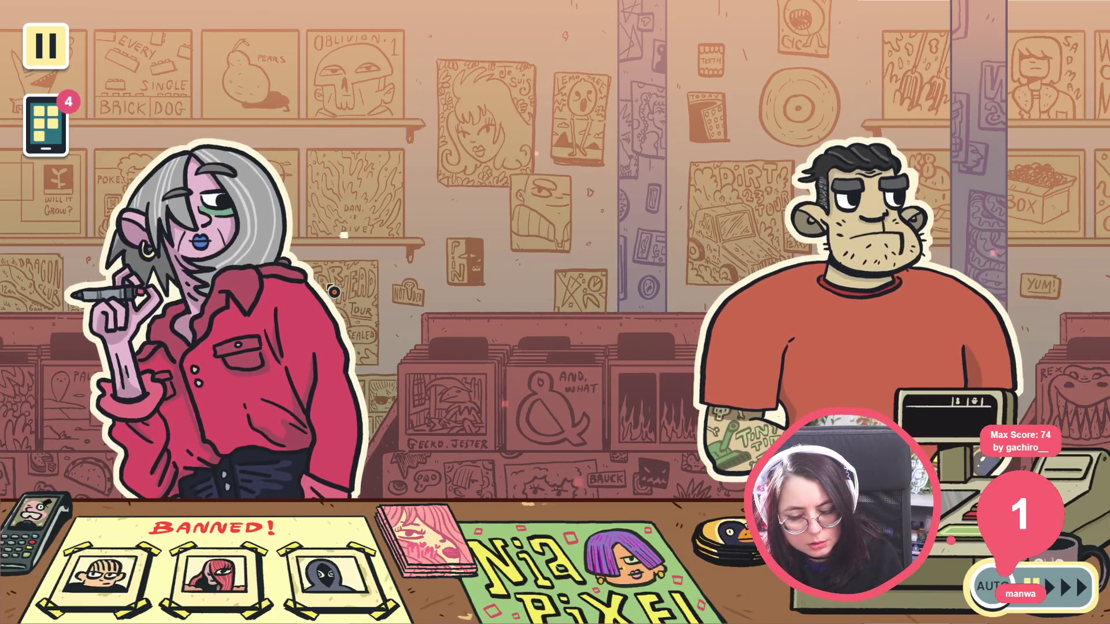
pyautogui.click(334, 292)
pyautogui.click(334, 292)
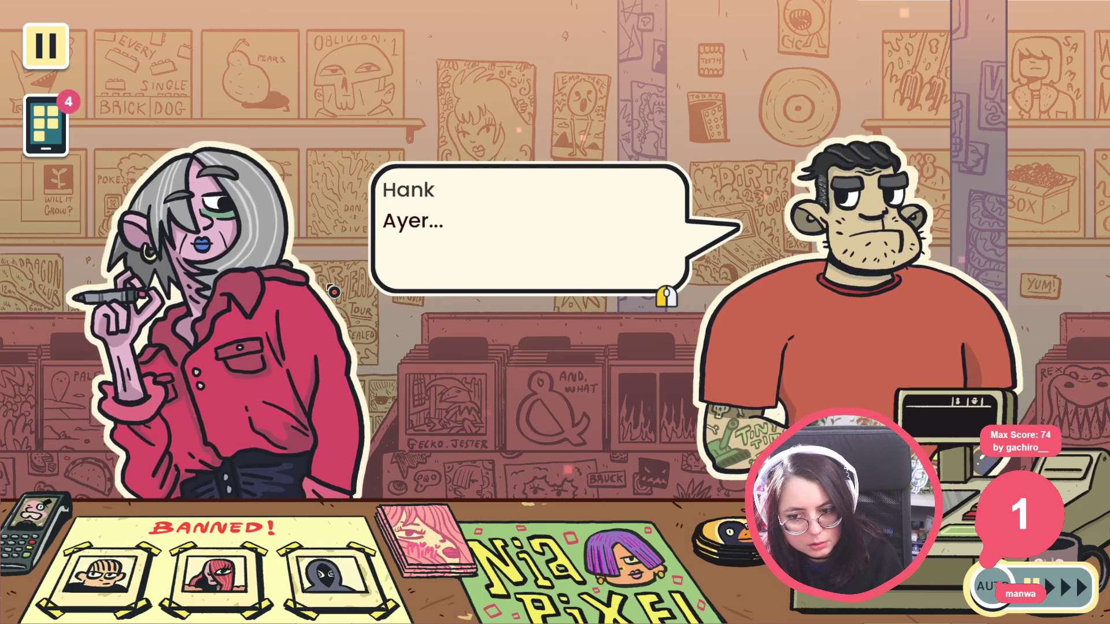
pyautogui.click(334, 291)
pyautogui.click(334, 292)
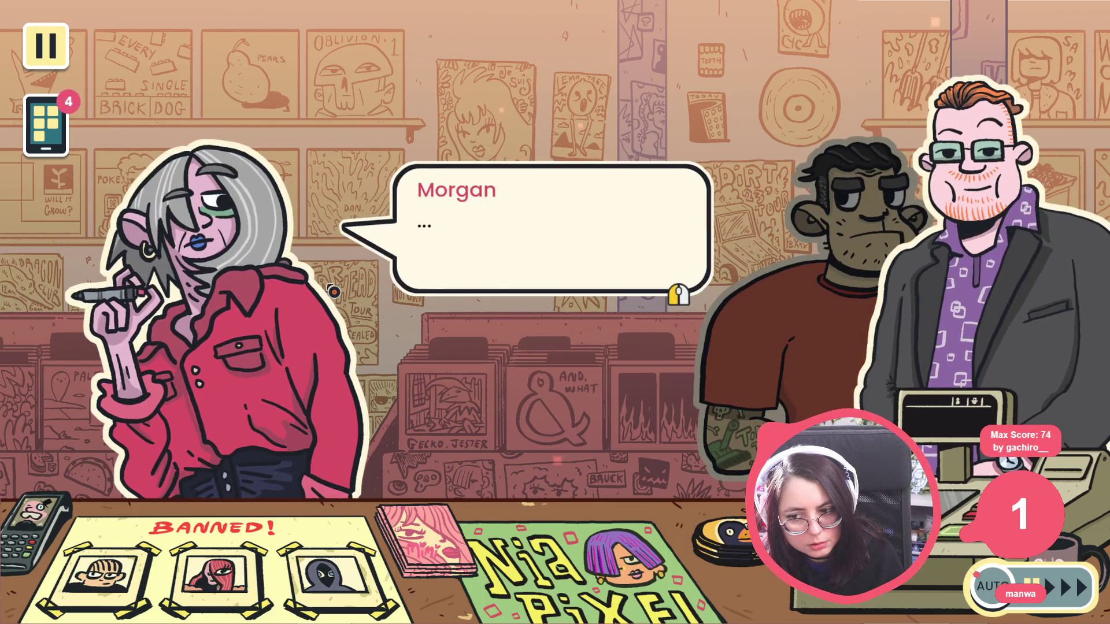
pyautogui.click(334, 292)
pyautogui.click(334, 292)
pyautogui.click(334, 291)
pyautogui.click(334, 292)
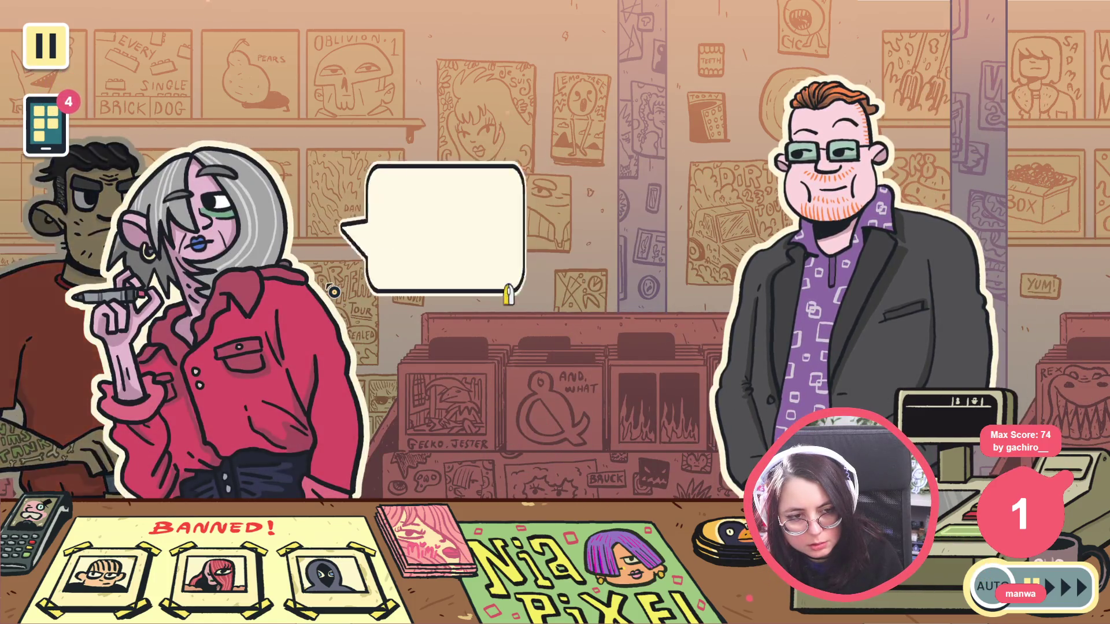
pyautogui.click(334, 292)
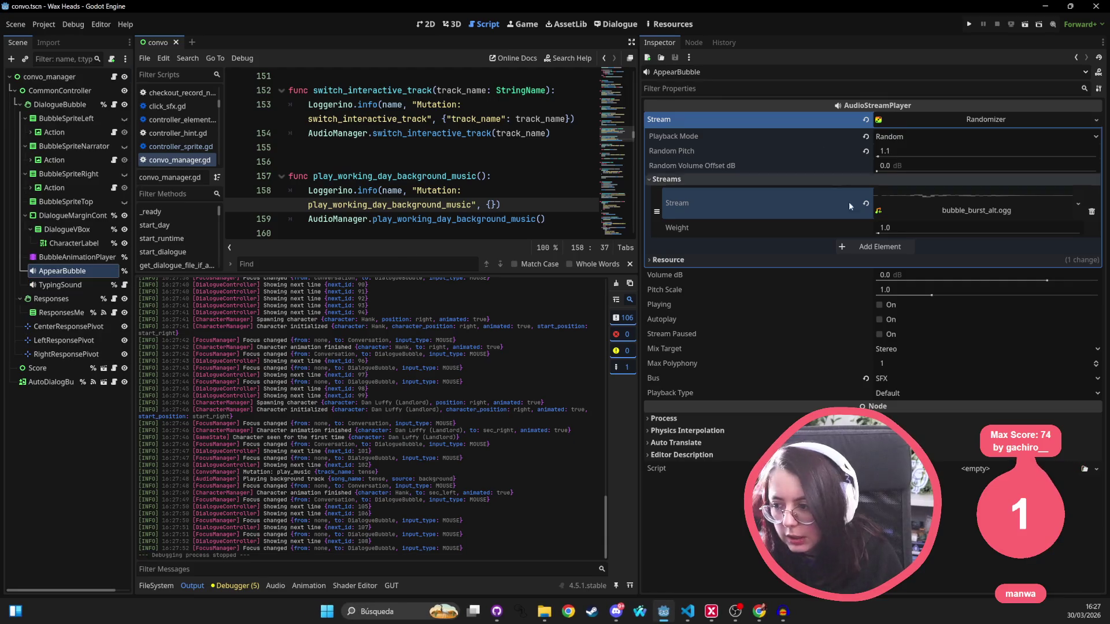
# Quick Load bubble_burst_alt_2.ogg into AppearBubble's stream slot and run the project
pyautogui.click(1078, 203)
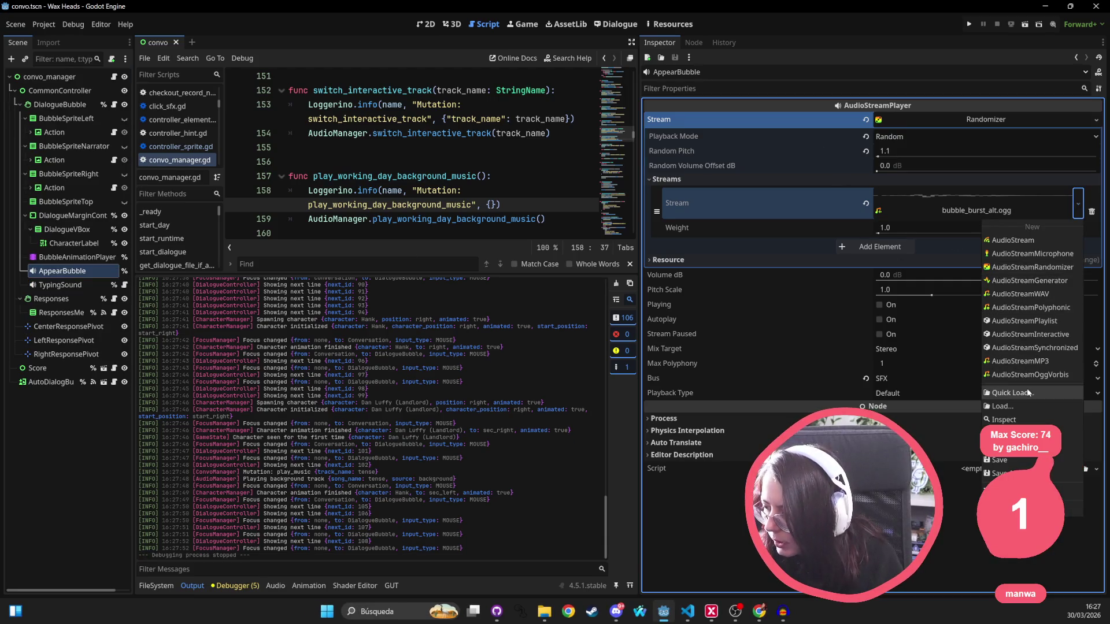
pyautogui.click(1028, 393)
pyautogui.doubleClick(545, 260)
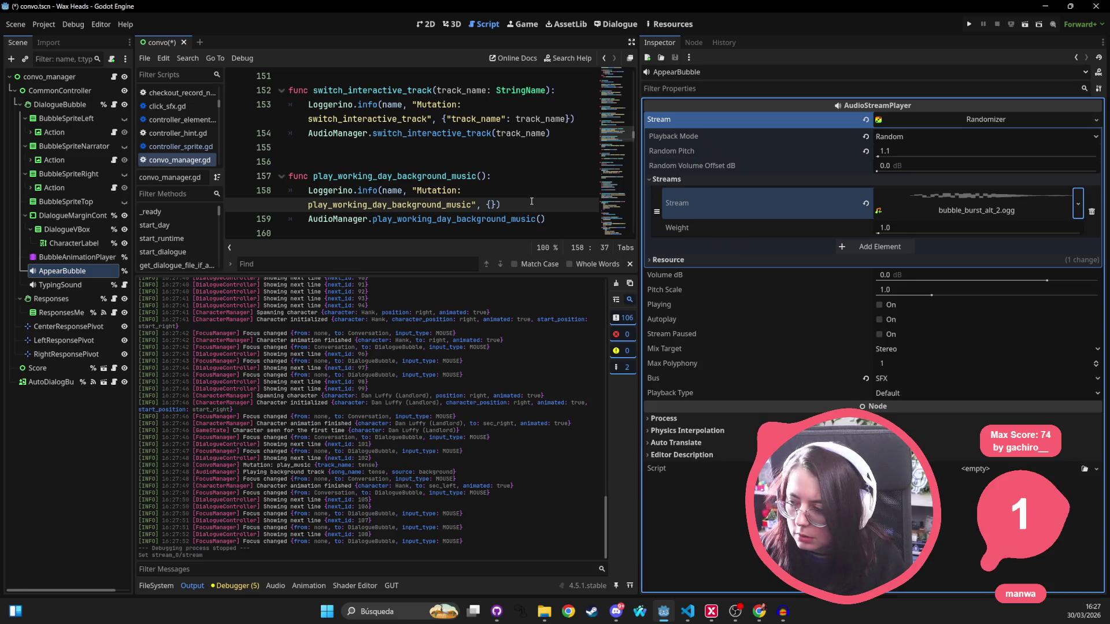
pyautogui.click(969, 26)
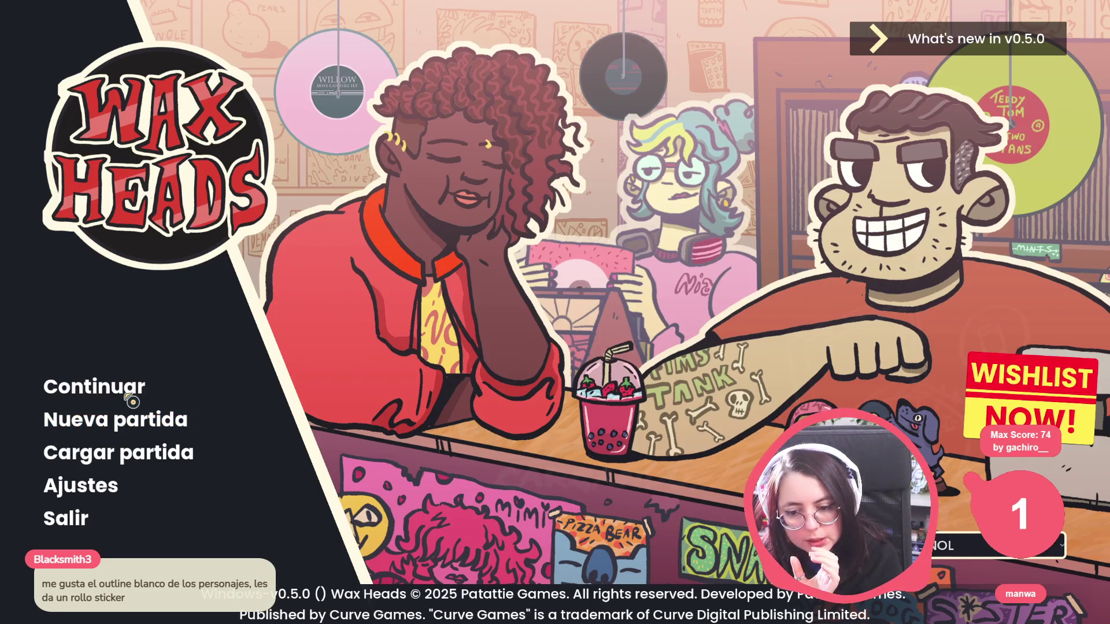
# Continue the game, advance the dialogue to Dan Luffy's arrival, then close it with Alt+F4
pyautogui.click(144, 389)
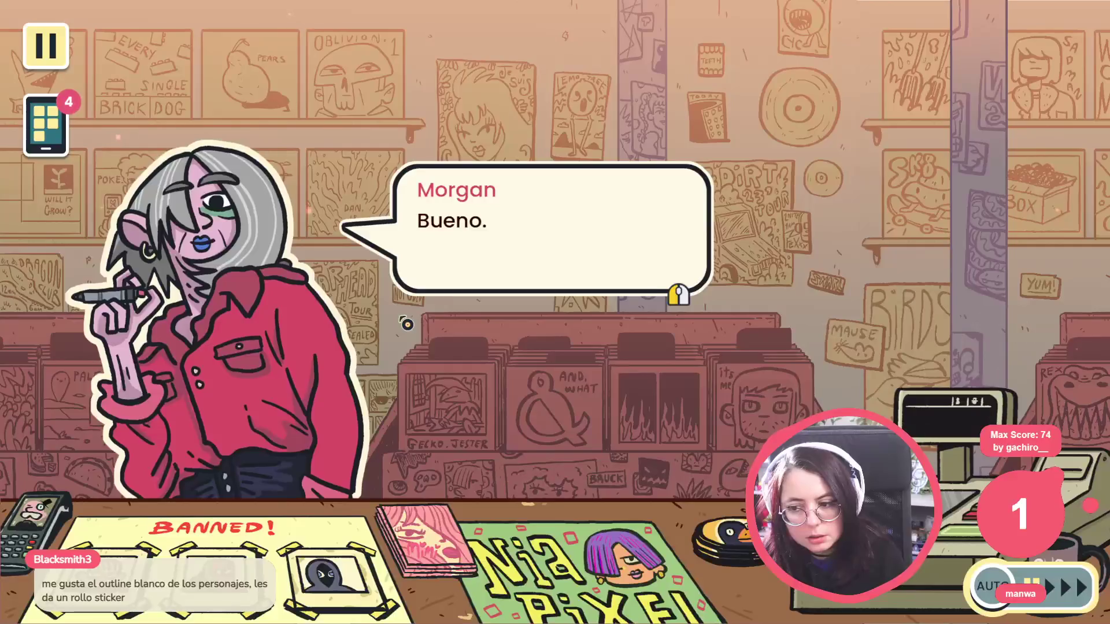
pyautogui.click(407, 325)
pyautogui.click(407, 324)
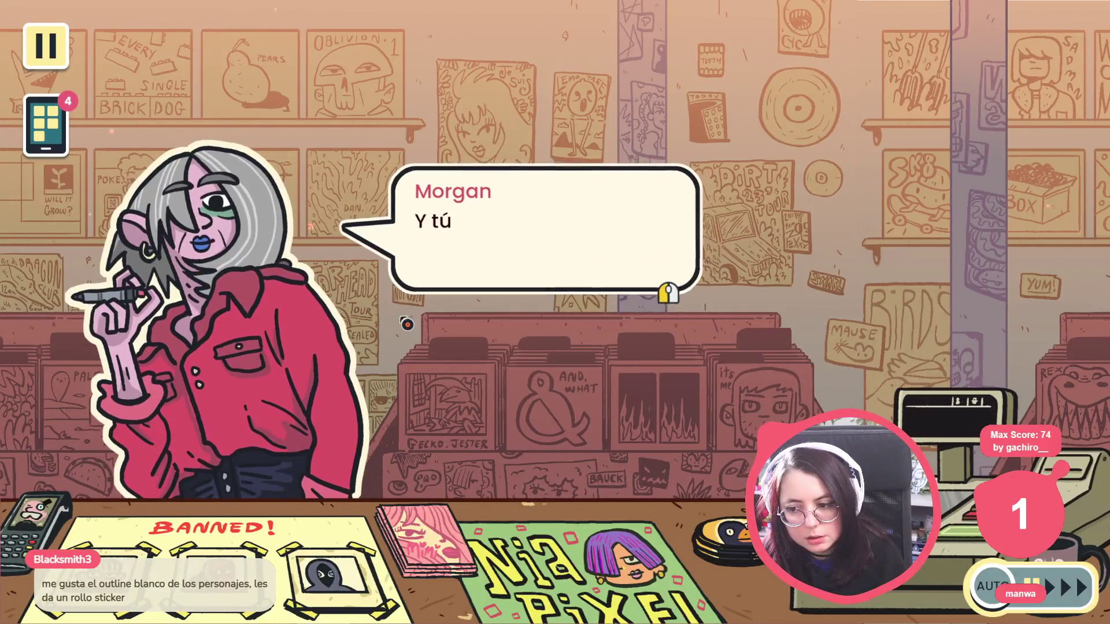
pyautogui.click(407, 325)
pyautogui.click(407, 324)
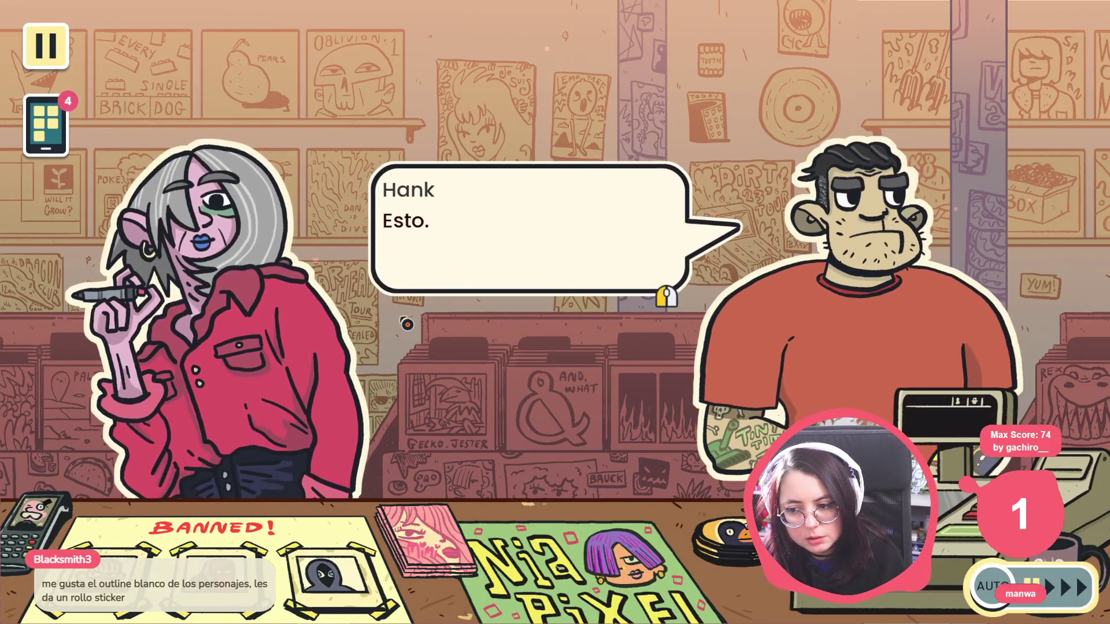
pyautogui.click(407, 325)
pyautogui.click(407, 325)
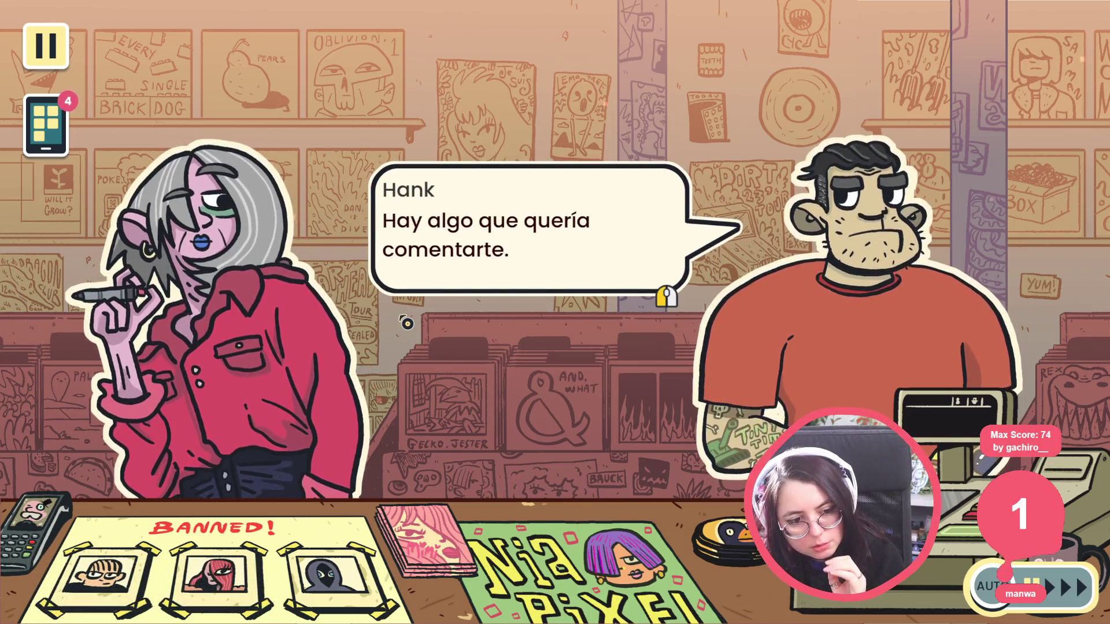
pyautogui.click(406, 323)
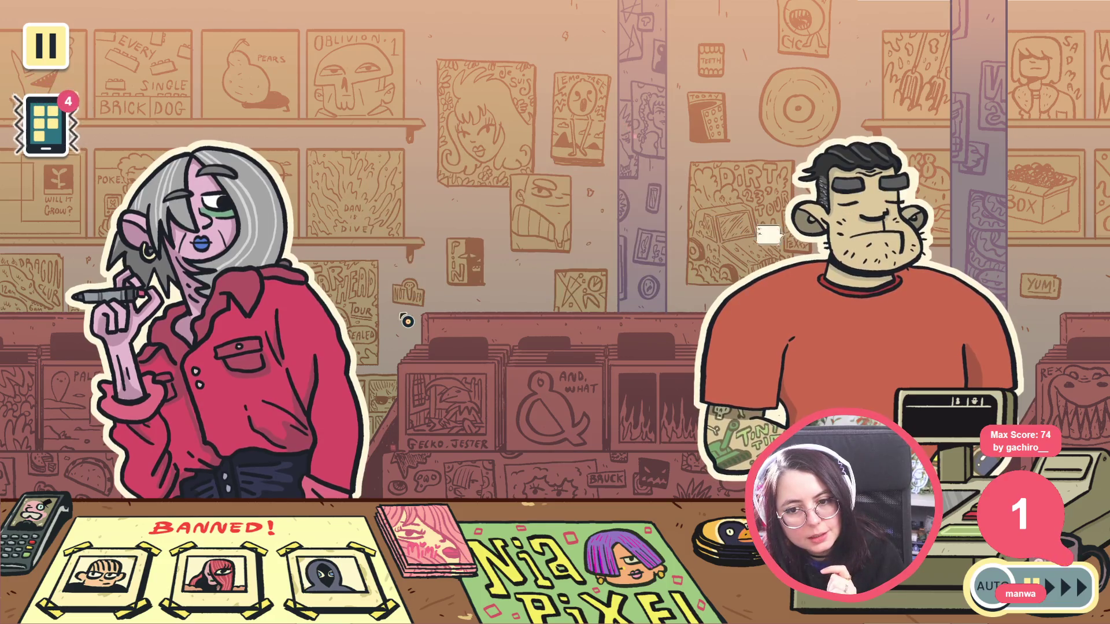
pyautogui.click(407, 322)
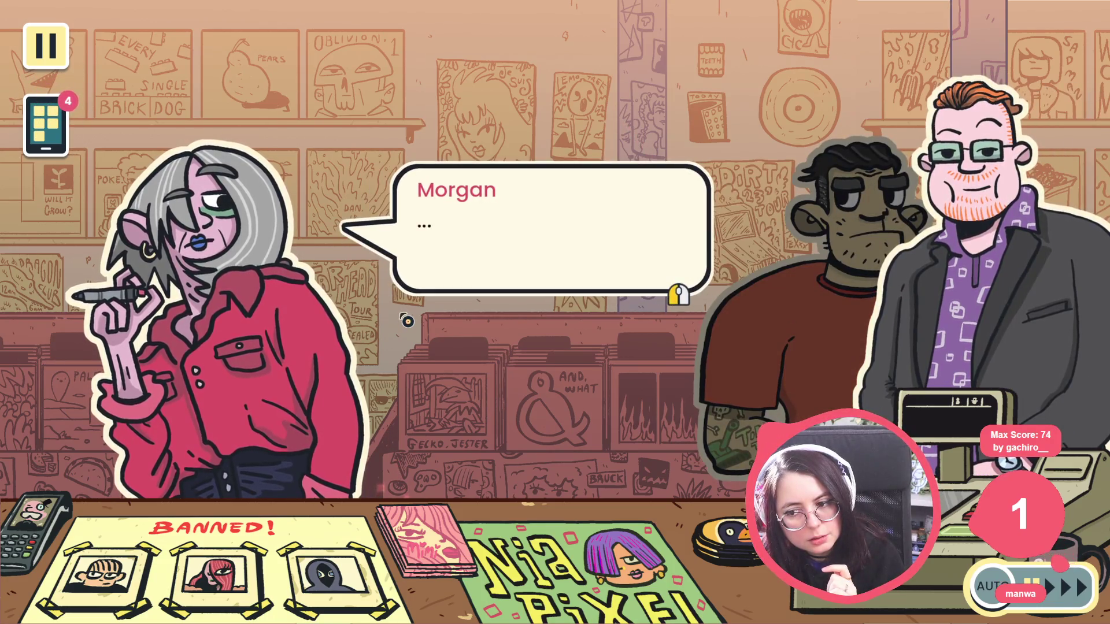
pyautogui.click(407, 321)
pyautogui.hotkey('alt', 'F4')
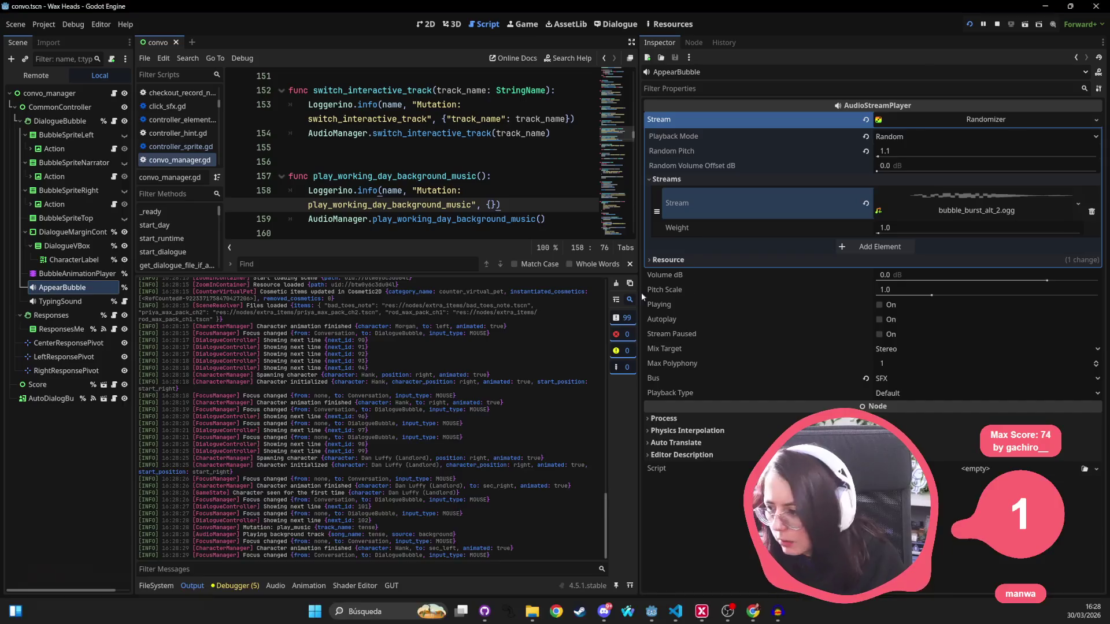
# Save the scene, run the project and continue the saved game
pyautogui.hotkey('ctrl', 's')
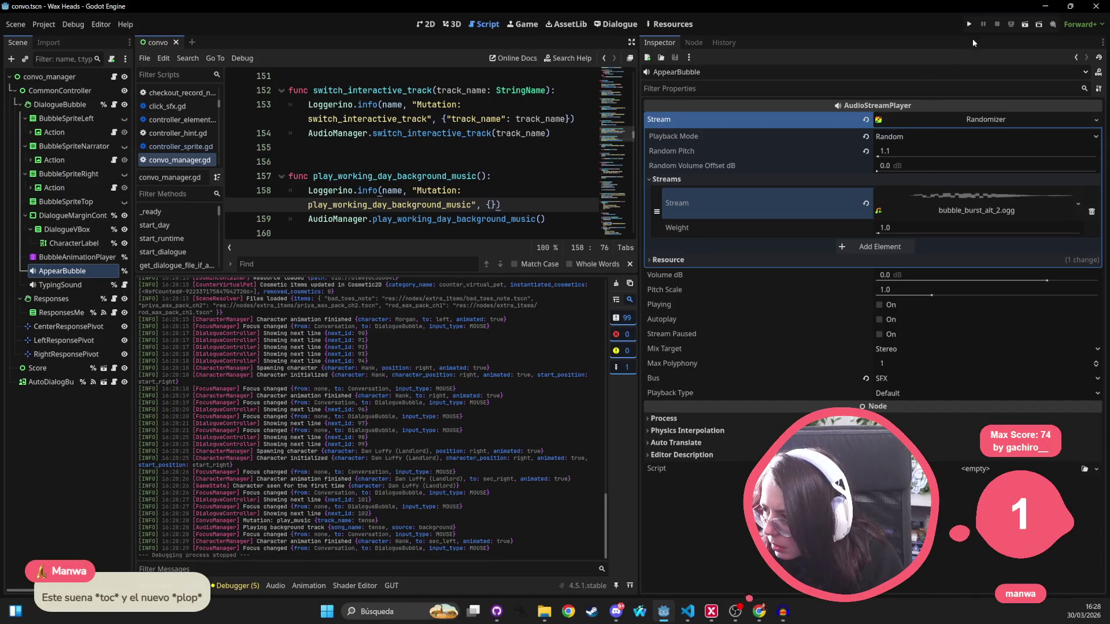
pyautogui.click(972, 23)
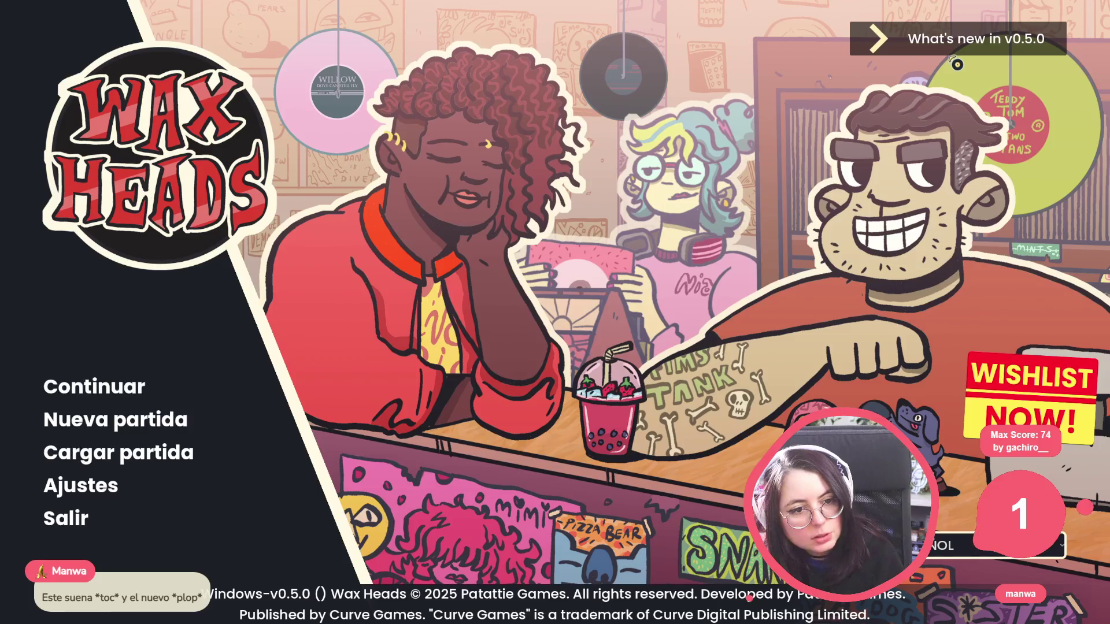
pyautogui.click(112, 388)
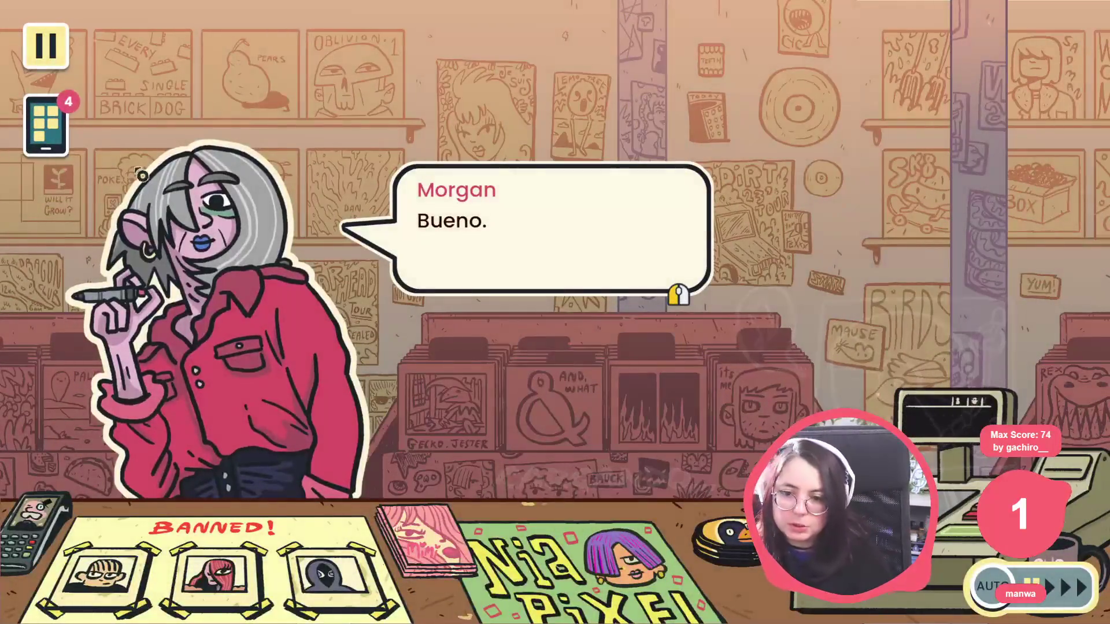
# Advance through Morgan's, Hank's and Dan's dialogue to test the bubble sound
pyautogui.click(587, 316)
pyautogui.click(587, 317)
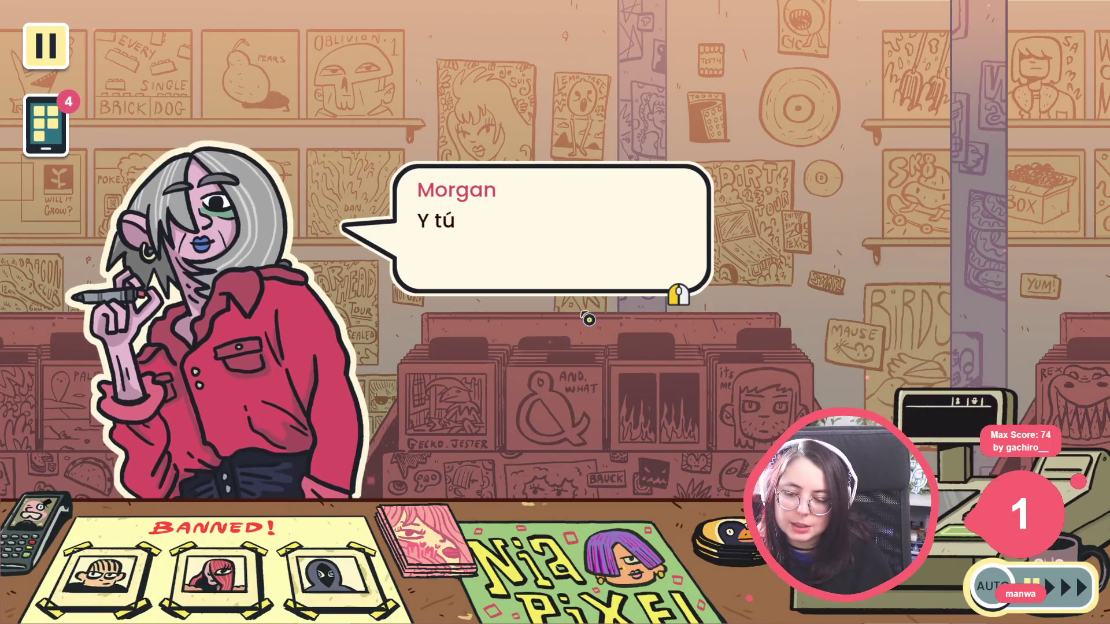
pyautogui.click(587, 317)
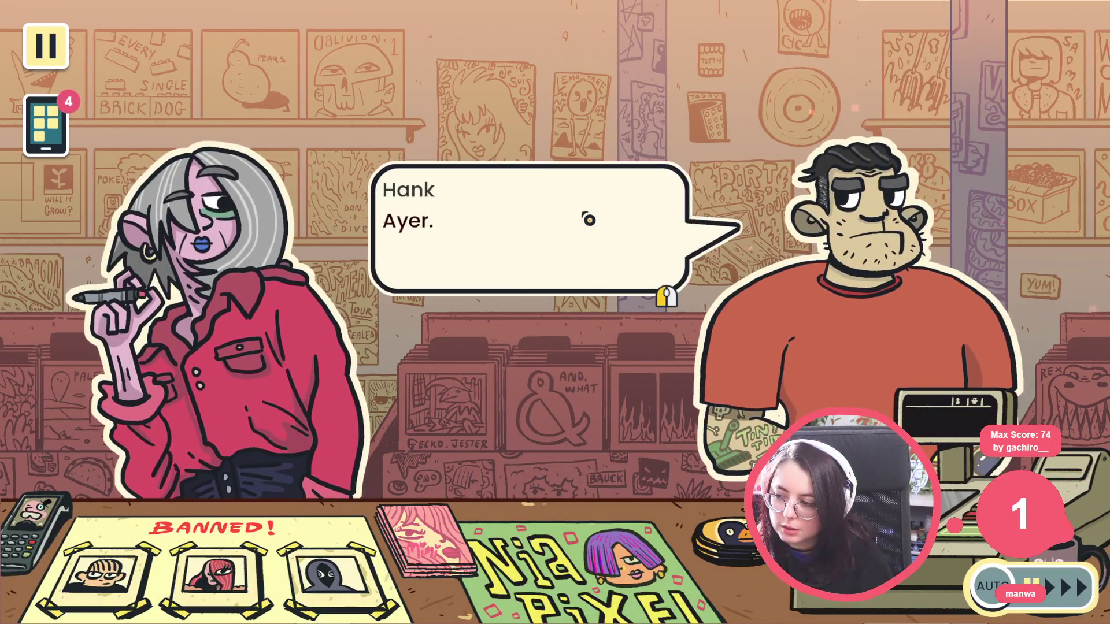
pyautogui.click(588, 220)
pyautogui.click(589, 220)
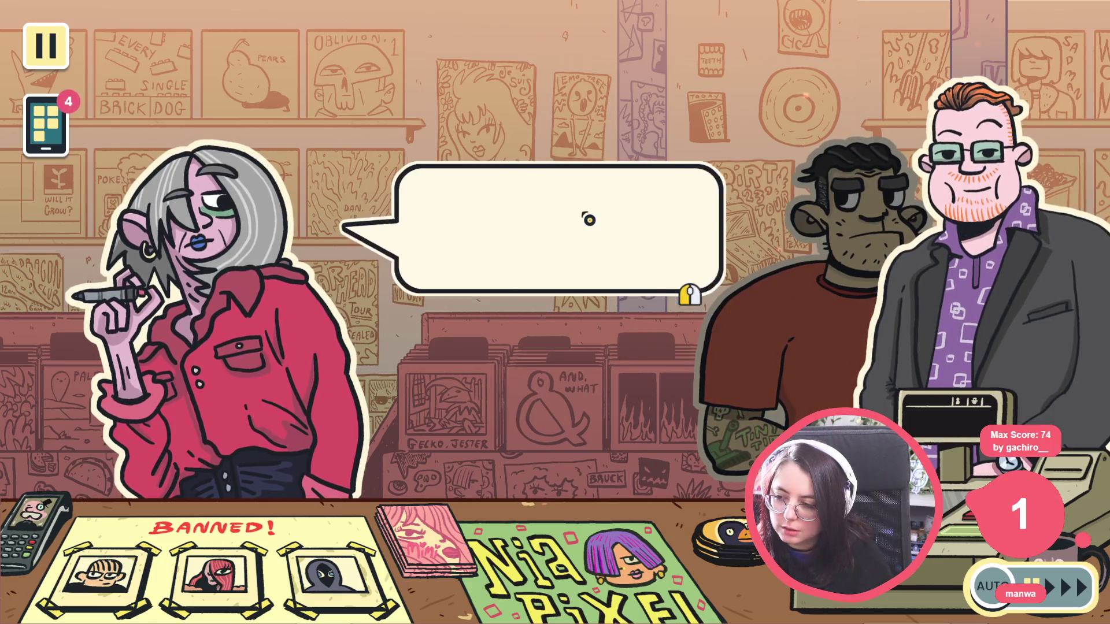
pyautogui.click(589, 220)
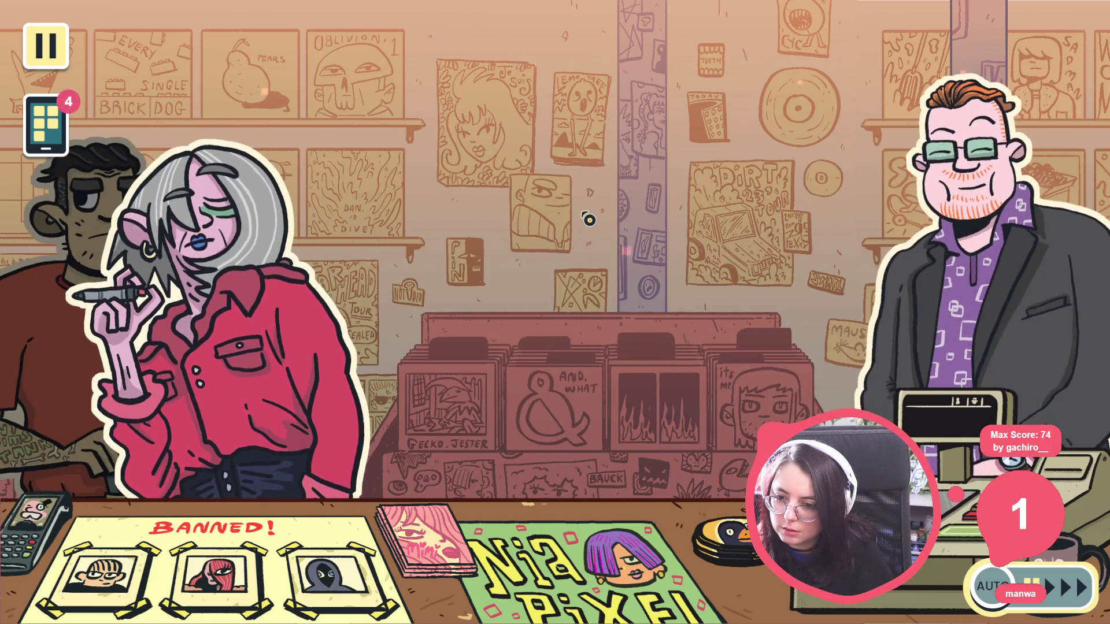
pyautogui.click(589, 220)
pyautogui.click(588, 220)
pyautogui.click(588, 220)
pyautogui.click(588, 219)
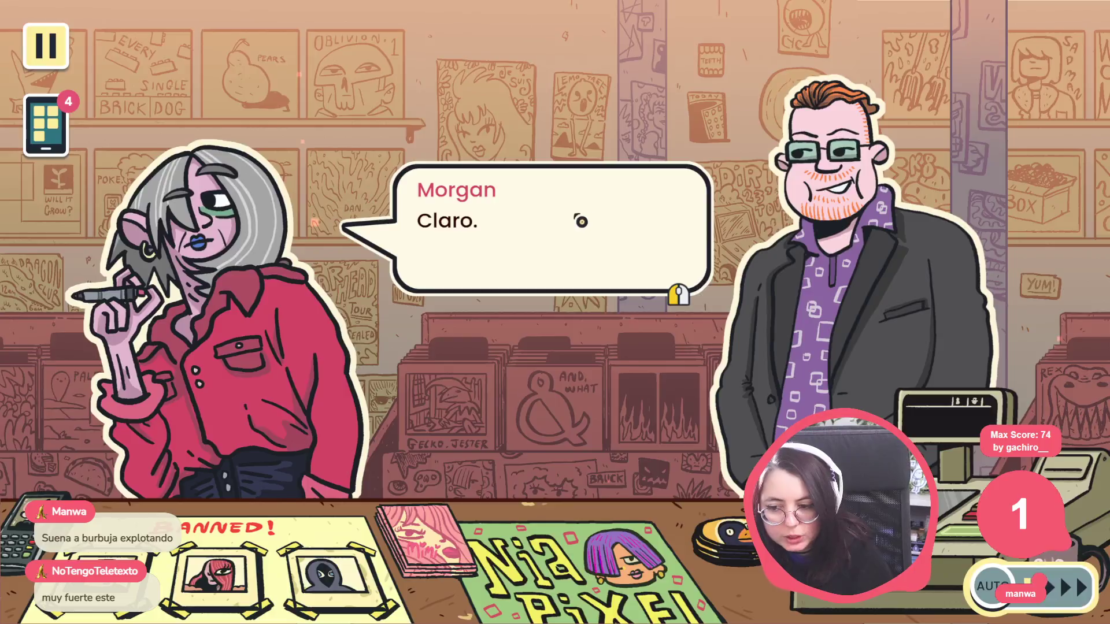
# Stop and relaunch the game, then Quick Load bubble_burst.ogg into AppearBubble's stream
pyautogui.press('F8')
pyautogui.click(971, 24)
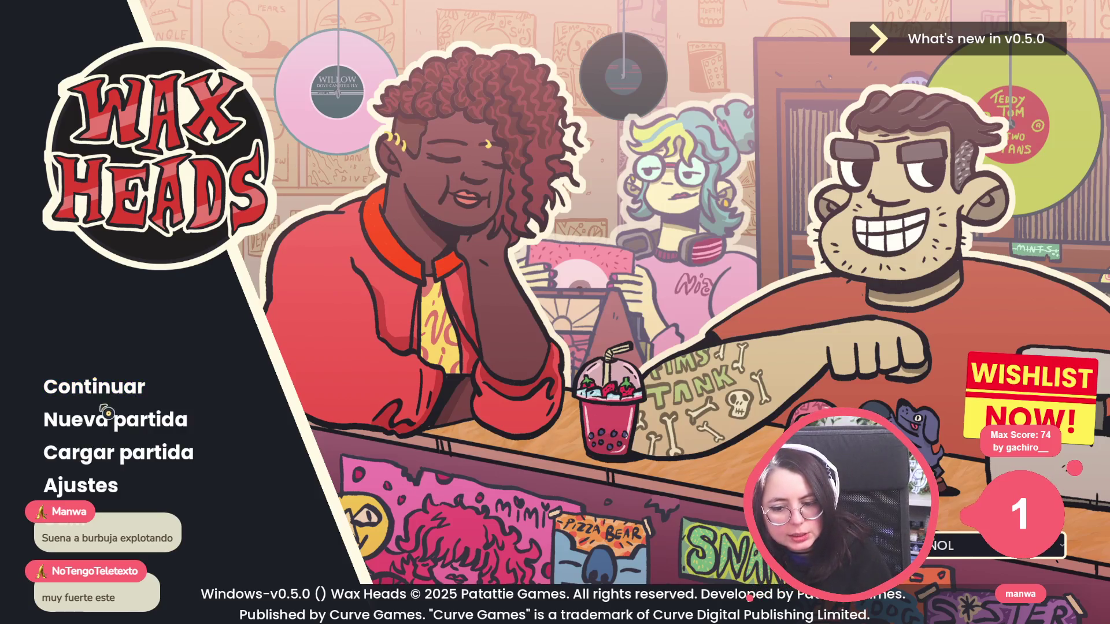
pyautogui.hotkey('alt', 'F4')
pyautogui.click(1078, 206)
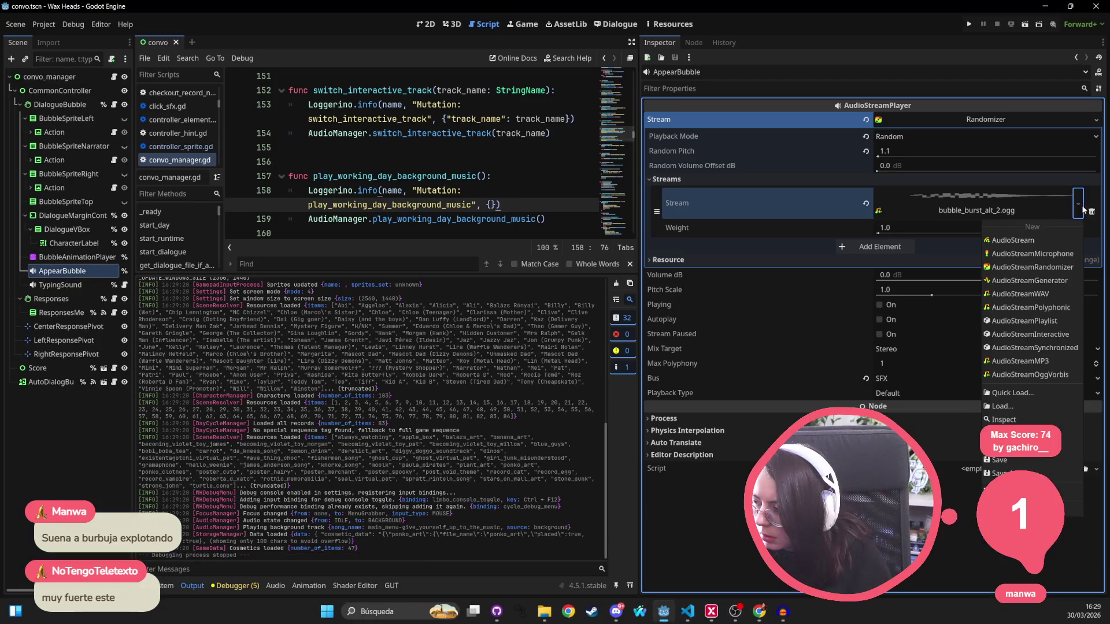
pyautogui.click(1029, 394)
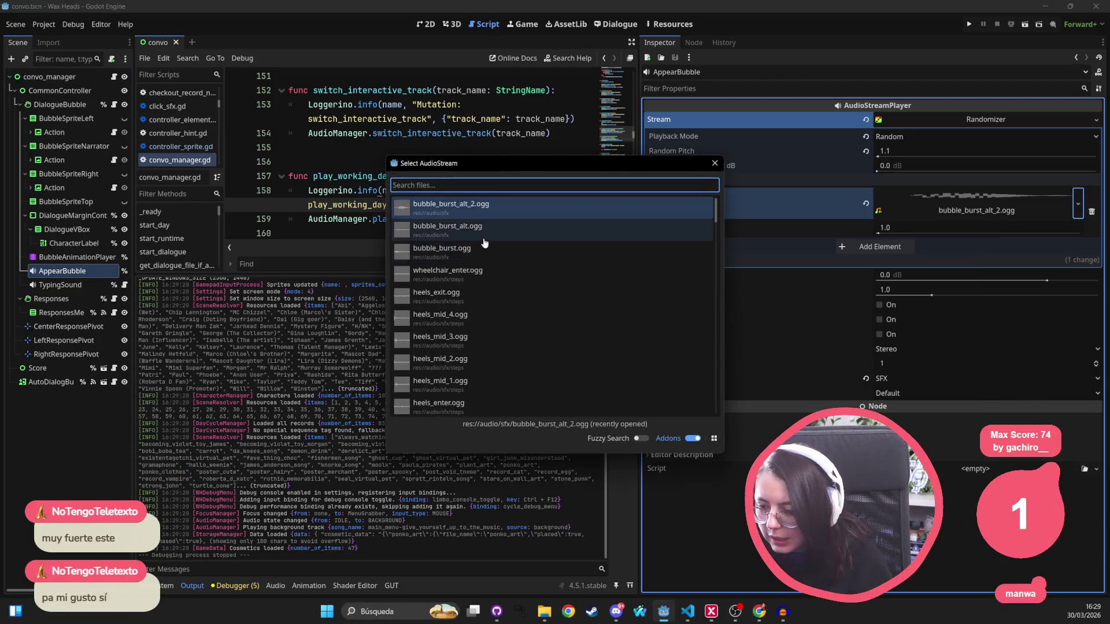
pyautogui.doubleClick(477, 255)
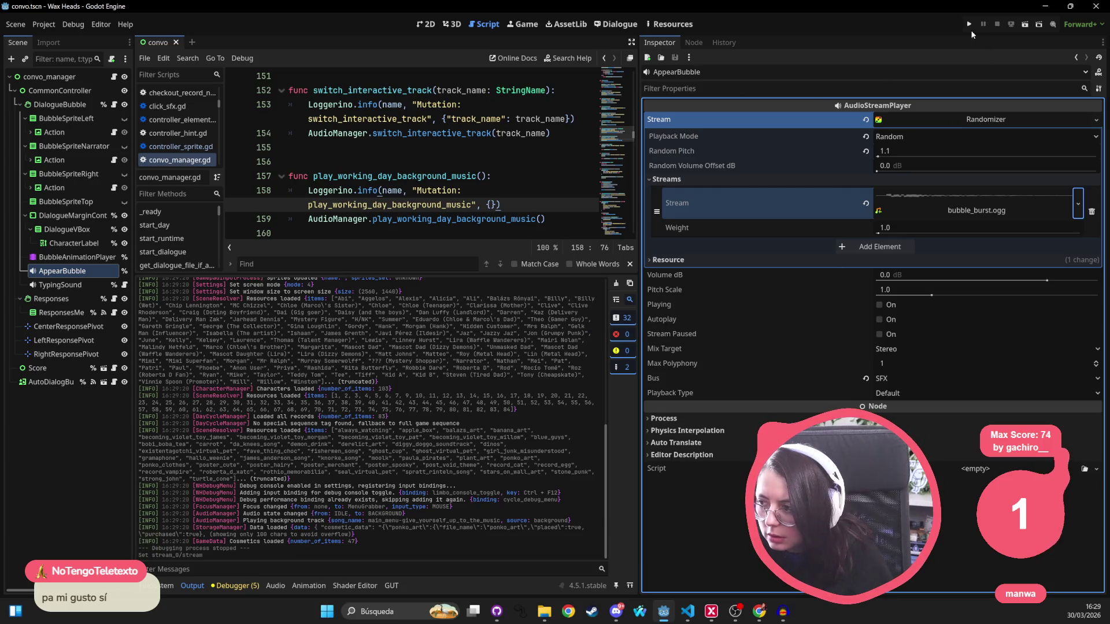
# Run the project, continue the saved game to hear bubble_burst.ogg, then stop with F8
pyautogui.click(969, 23)
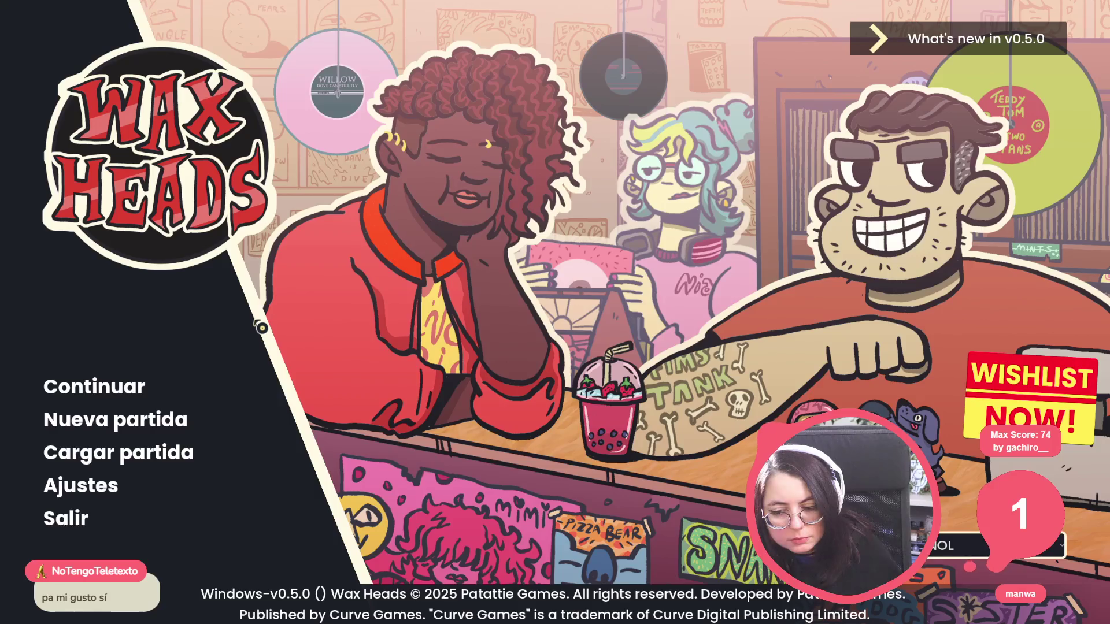
pyautogui.click(131, 395)
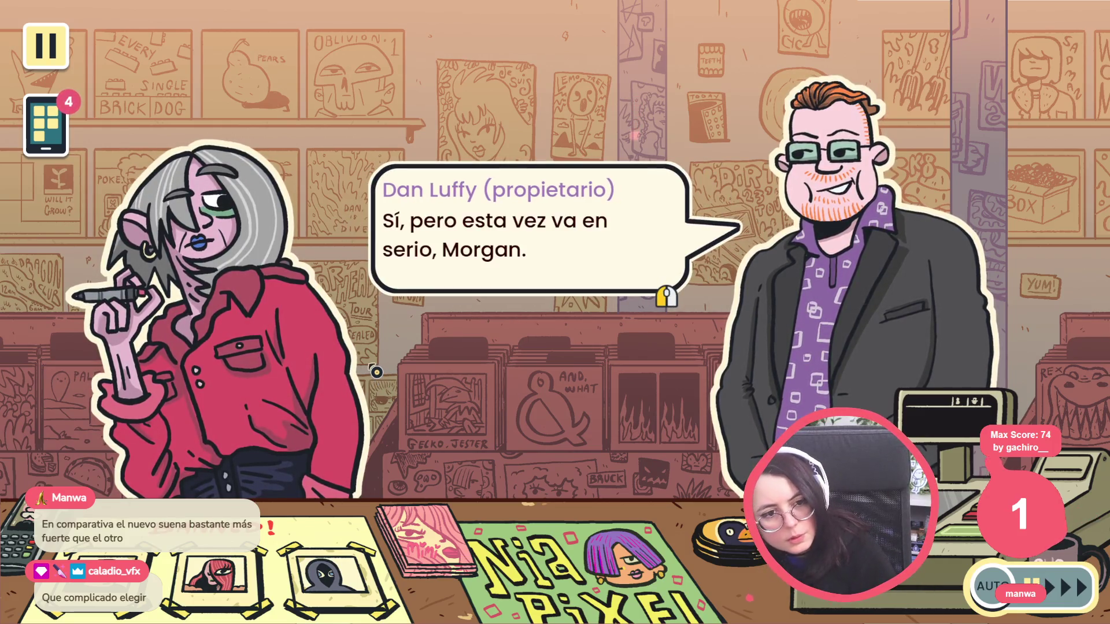
pyautogui.press('F8')
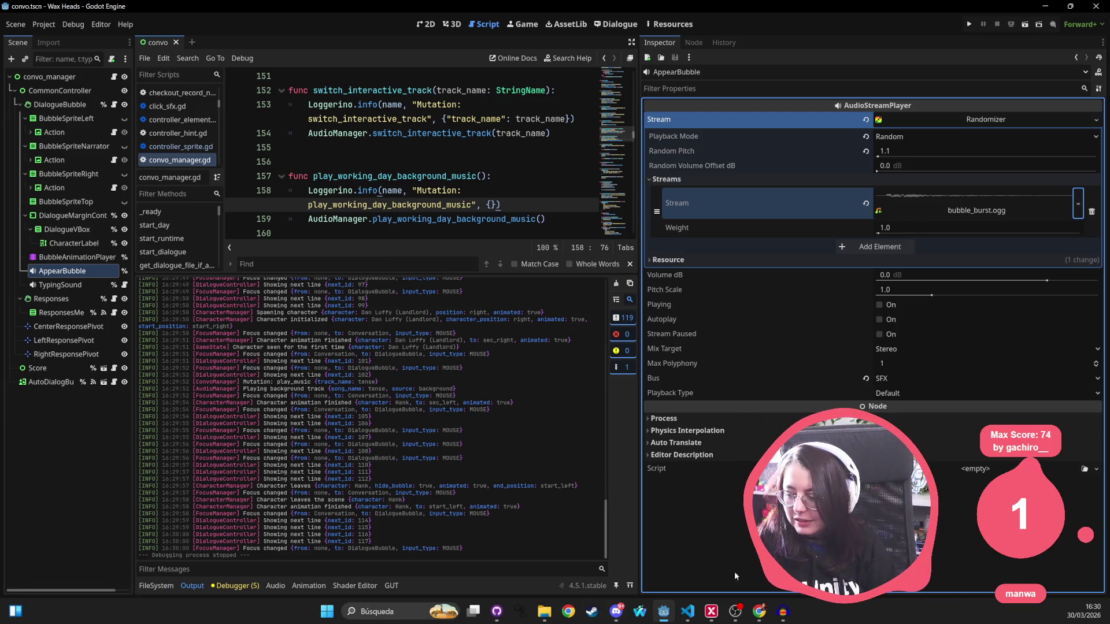
# Switch to Audacity's bubble_burst project and set the playback start at the pop clip's beginning
pyautogui.click(782, 612)
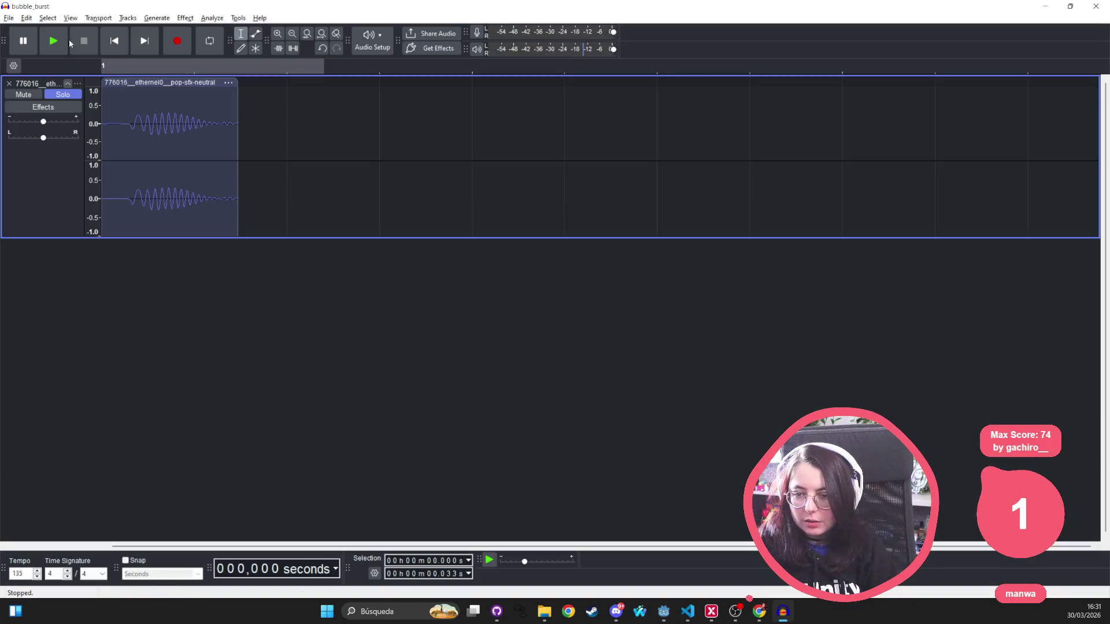
pyautogui.click(8, 19)
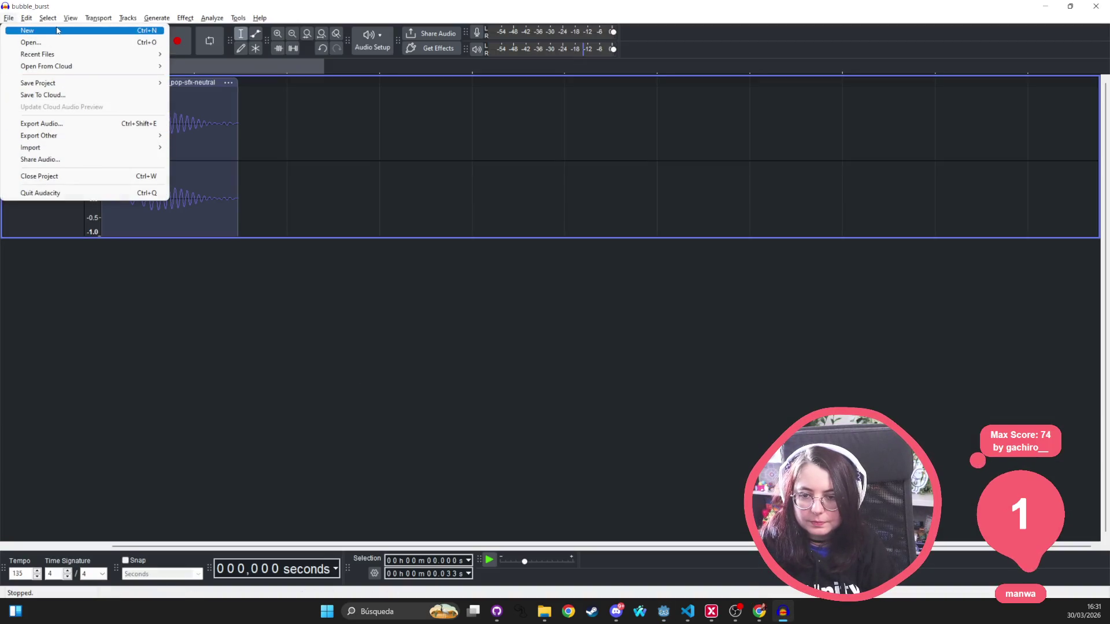
pyautogui.click(49, 45)
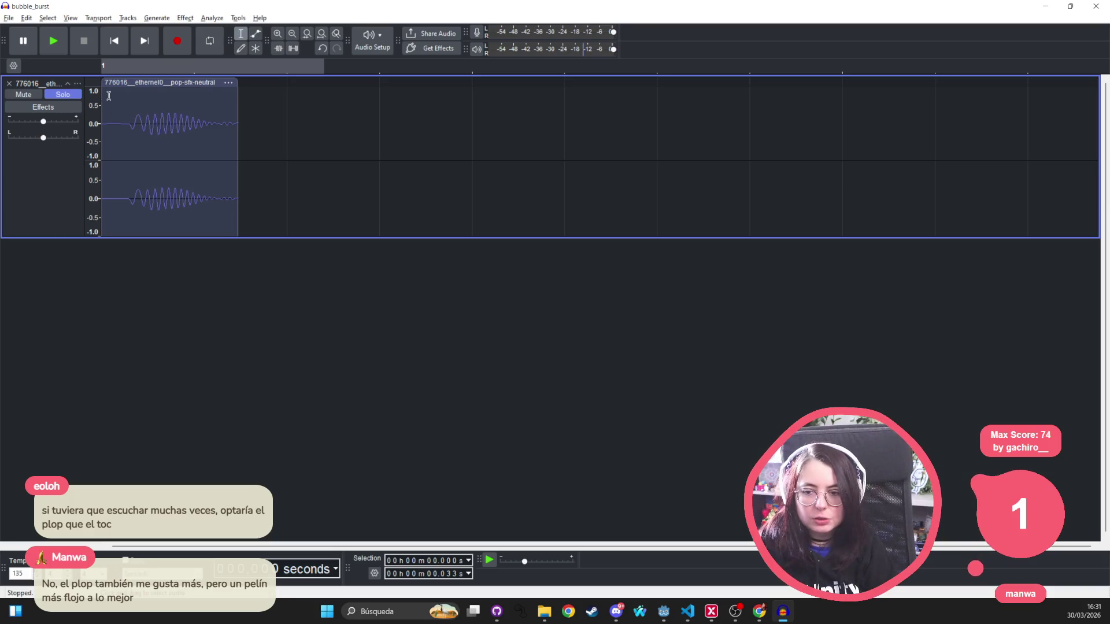
pyautogui.click(108, 95)
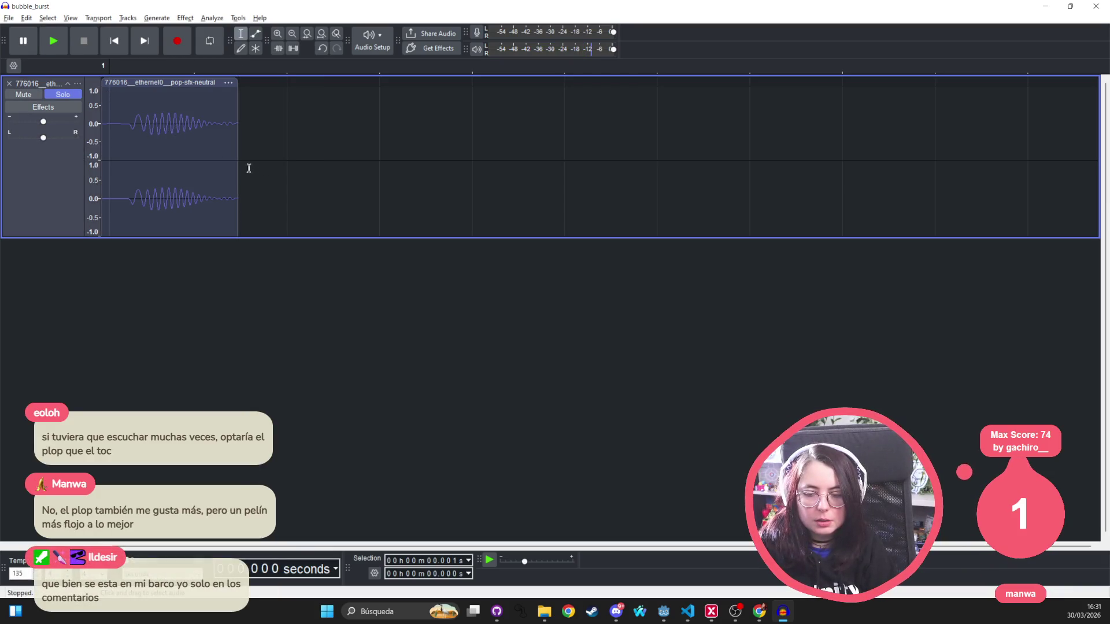
# Route playback to the Chat Output device and play the pop clip twice
pyautogui.click(372, 40)
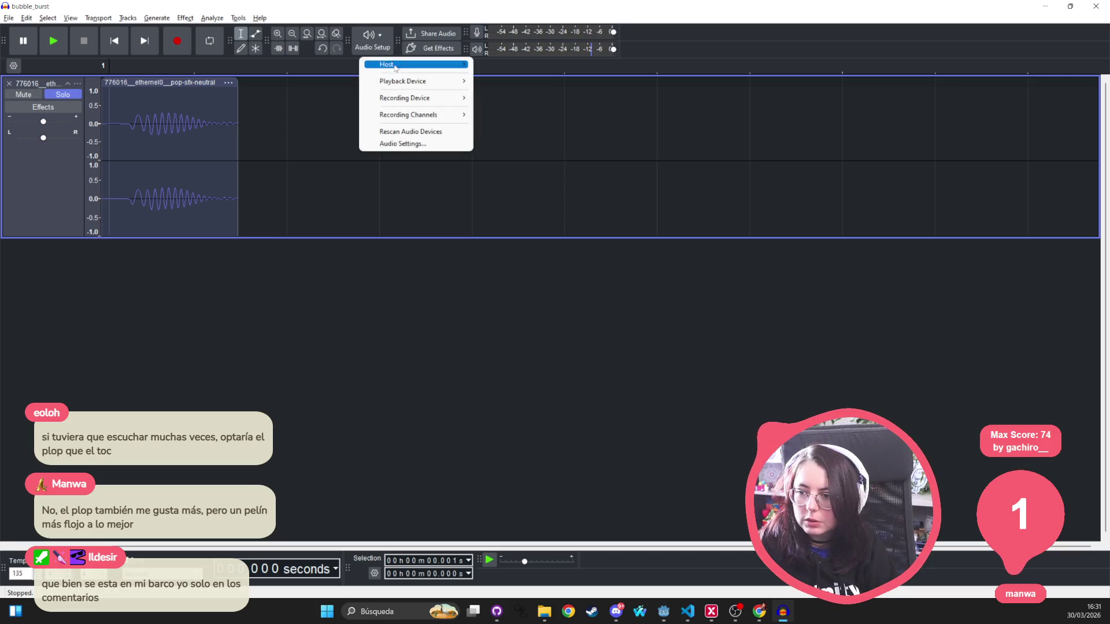
pyautogui.moveTo(399, 82)
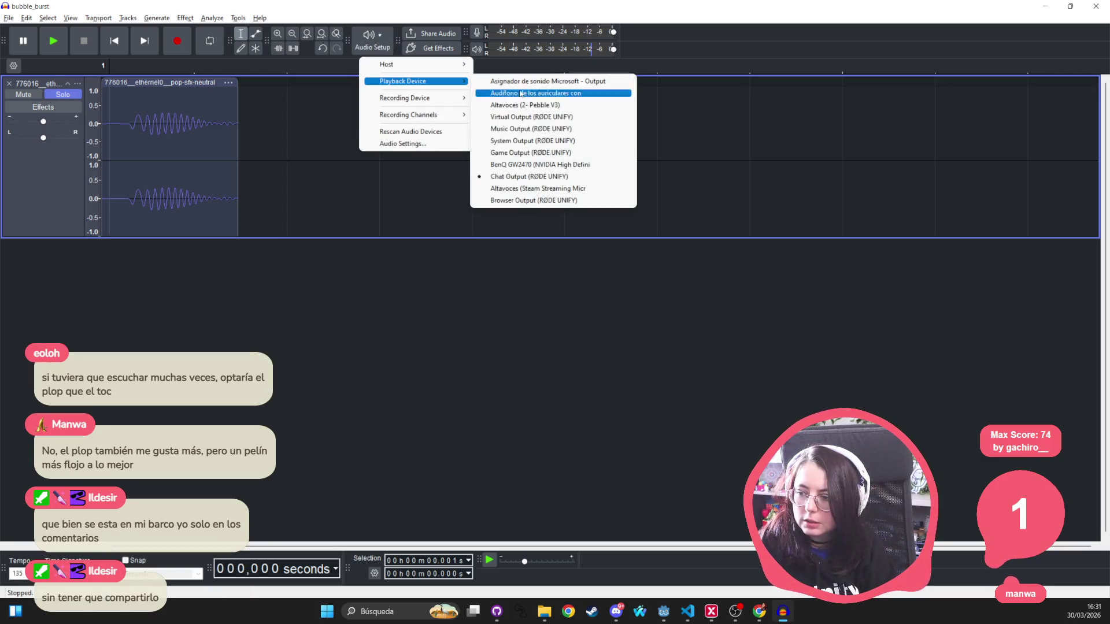
pyautogui.click(527, 177)
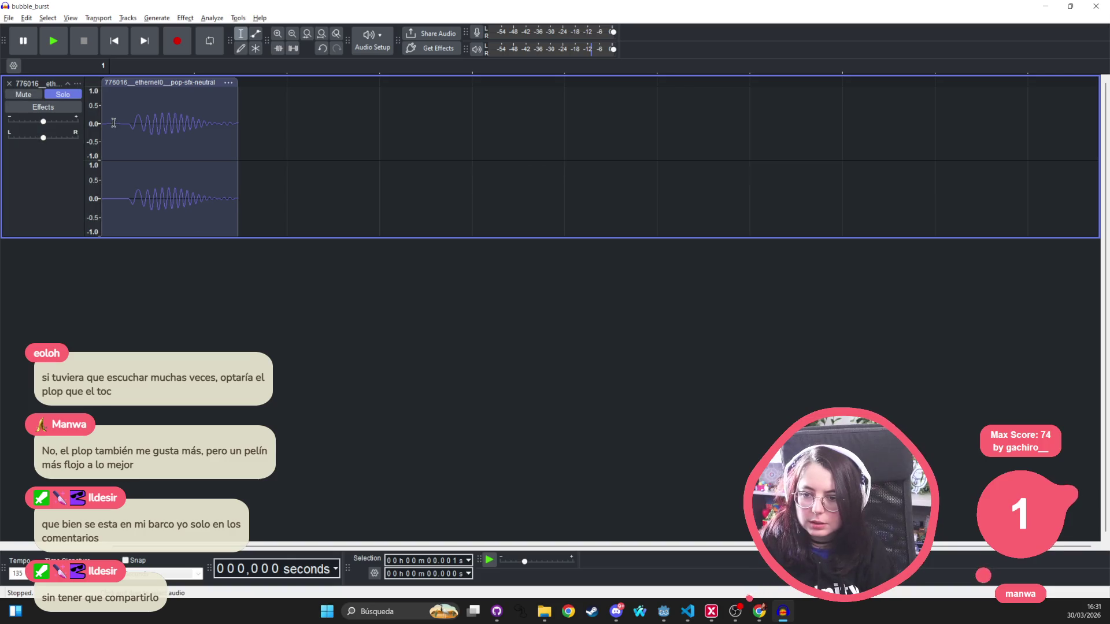
pyautogui.press('space')
pyautogui.press('space')
pyautogui.press('space')
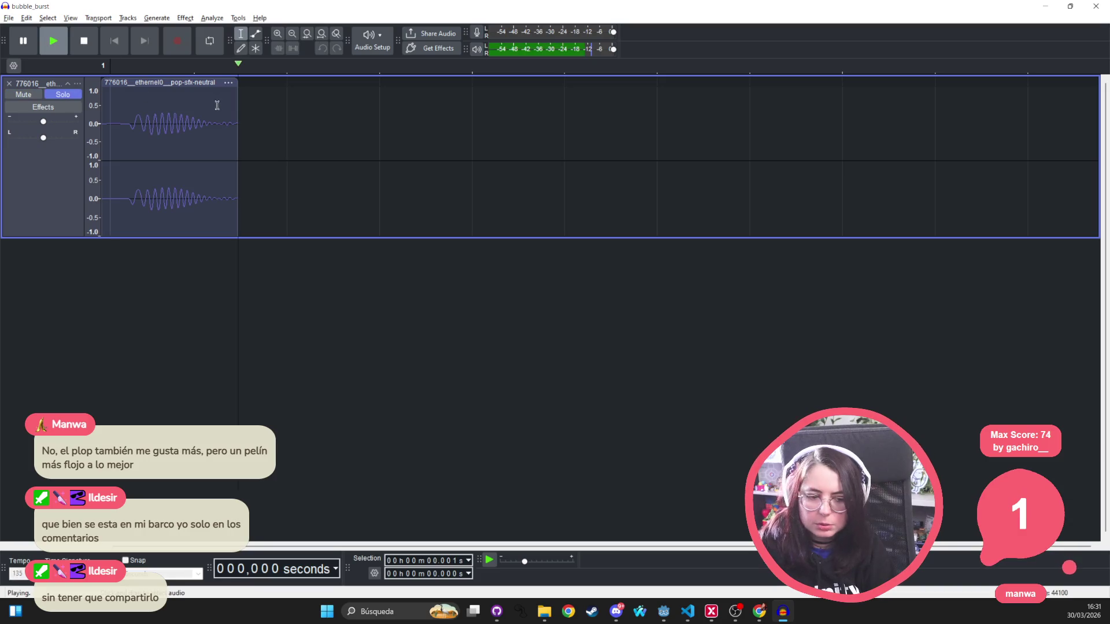
pyautogui.press('space')
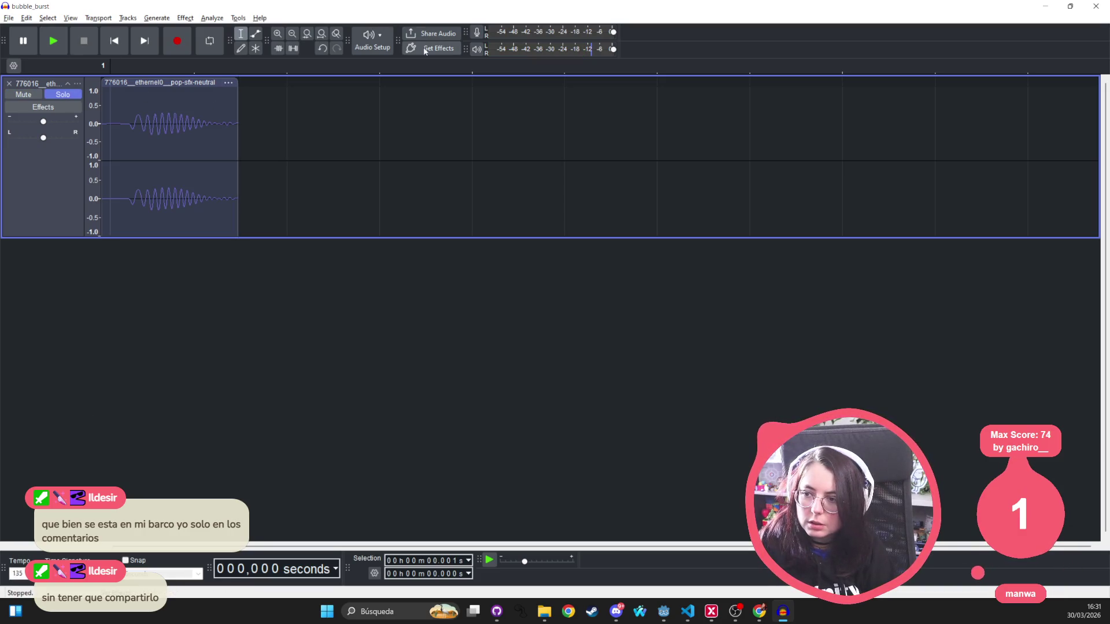
# Switch playback to System Output (RØDE UNIFY), replay the pop clip, then close Audacity
pyautogui.click(376, 44)
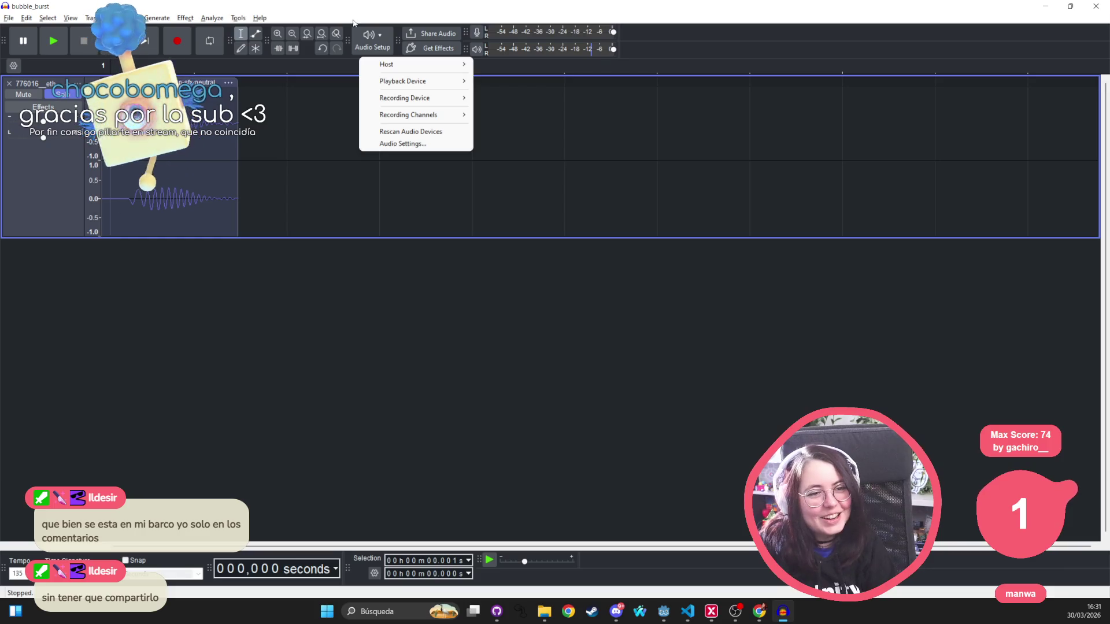
pyautogui.click(373, 11)
pyautogui.click(372, 40)
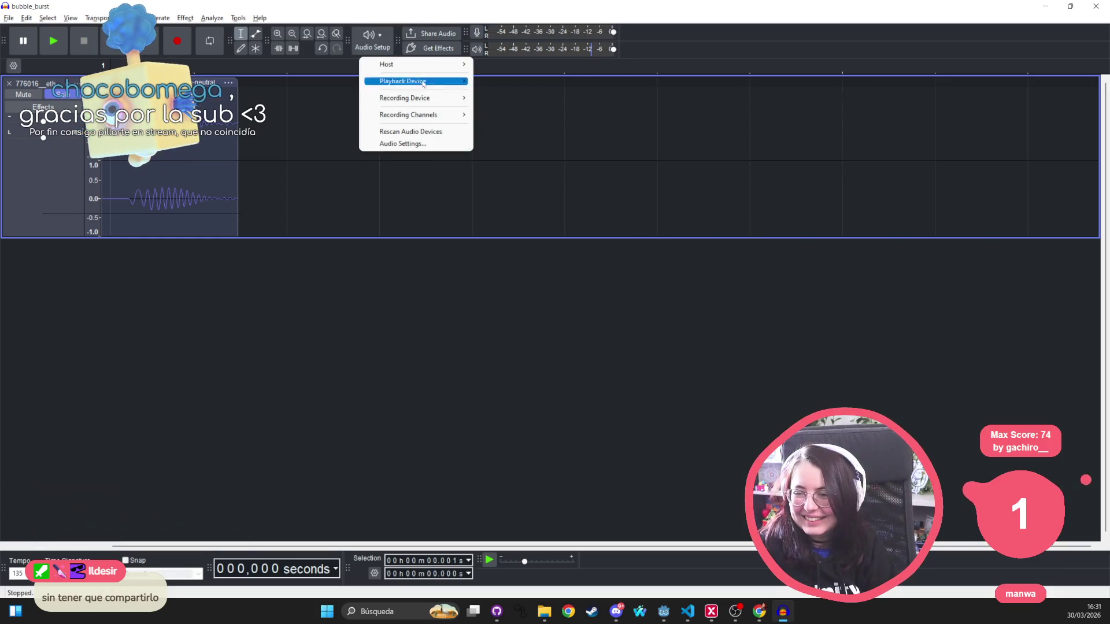
pyautogui.moveTo(430, 80)
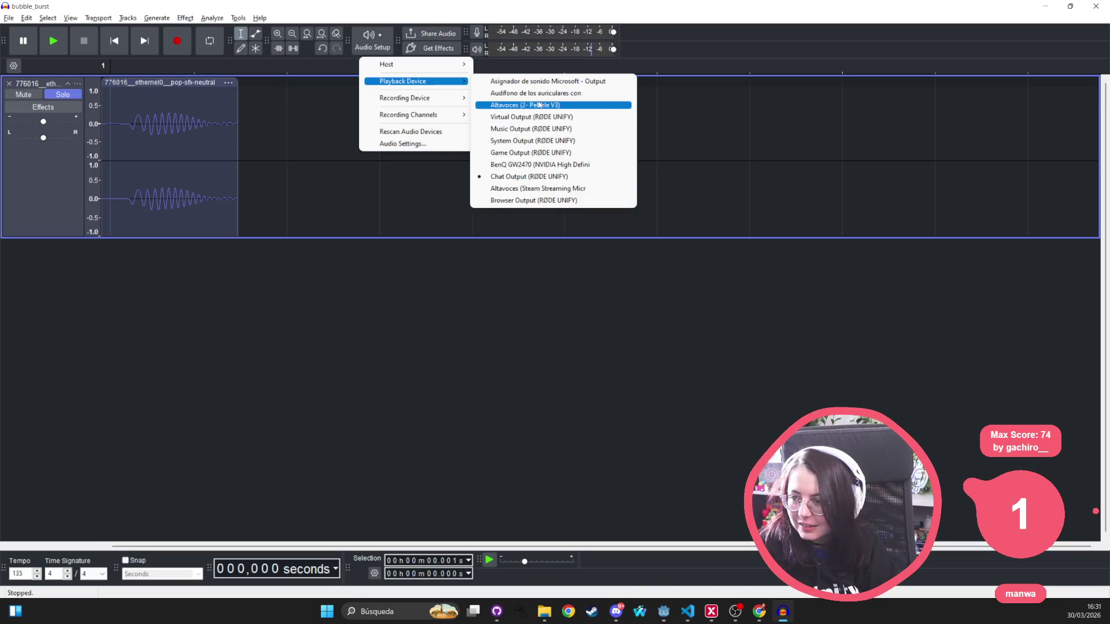
pyautogui.click(559, 141)
pyautogui.press('space')
pyautogui.click(117, 140)
pyautogui.press('space')
pyautogui.press('space')
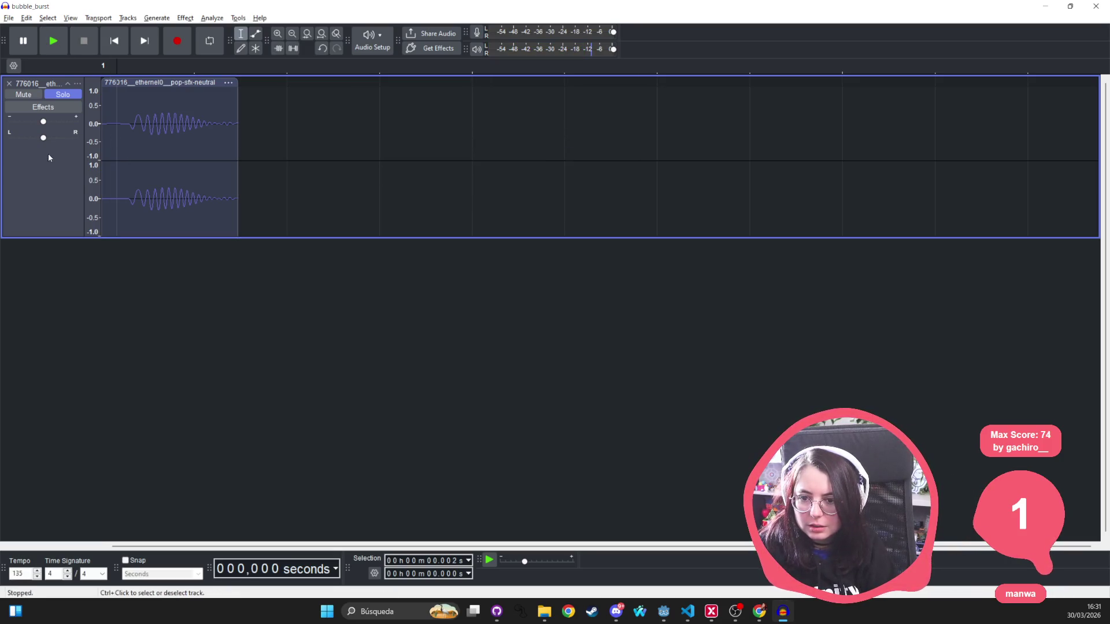
pyautogui.press('space')
pyautogui.press('space')
pyautogui.press('space')
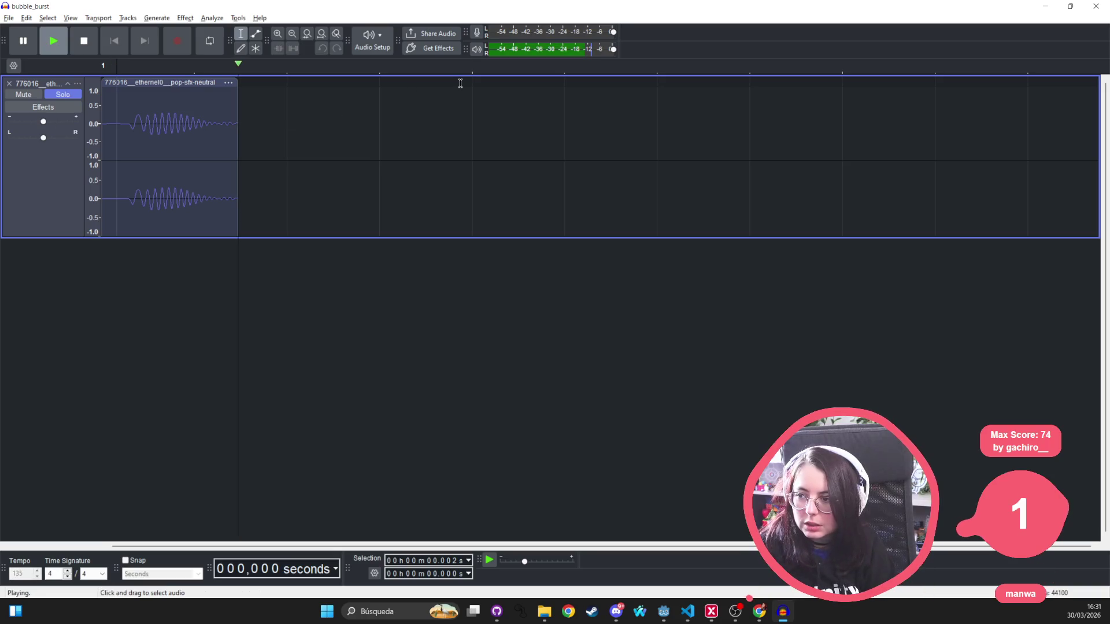
pyautogui.press('space')
pyautogui.press('space')
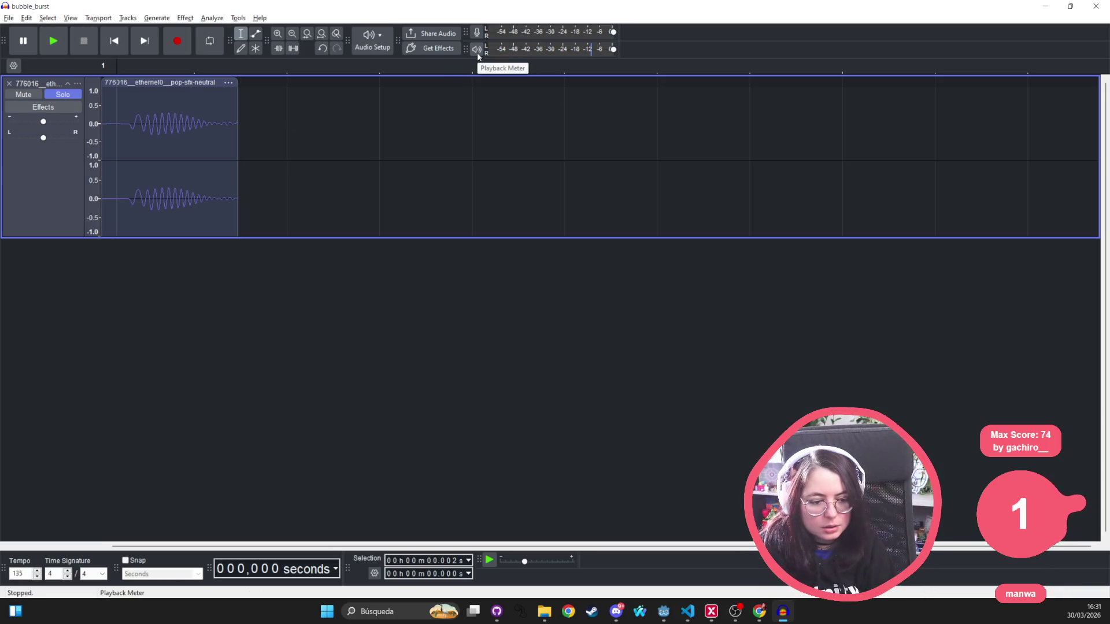
pyautogui.click(1095, 7)
pyautogui.click(574, 301)
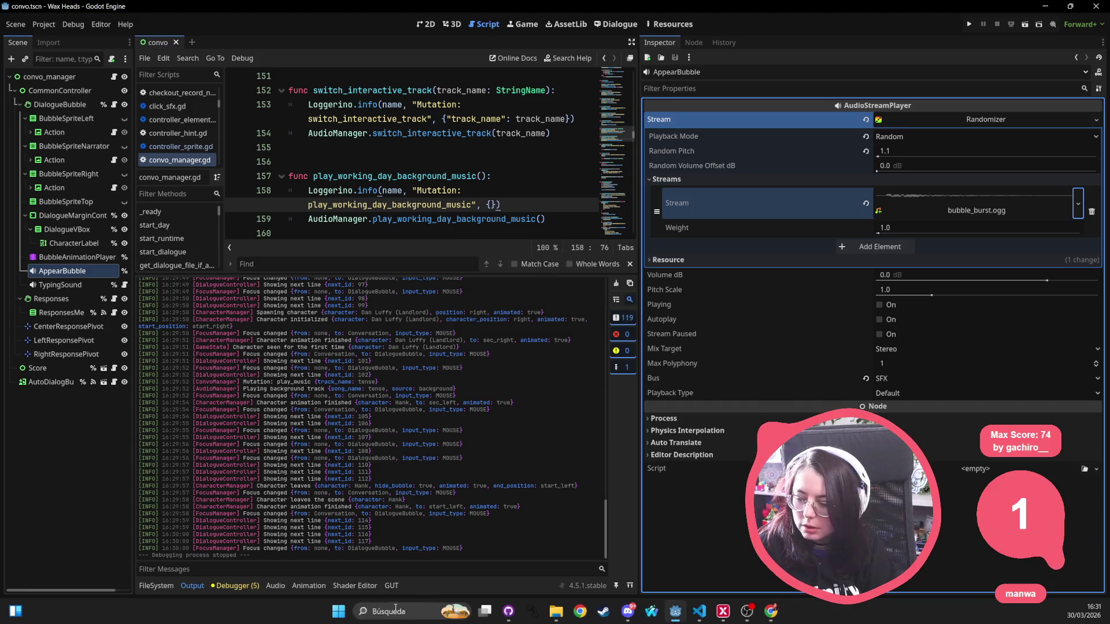
# Launch Audacity from the Windows taskbar search to get an empty untitled project
pyautogui.click(395, 607)
pyautogui.write('audacity')
pyautogui.press('Return')
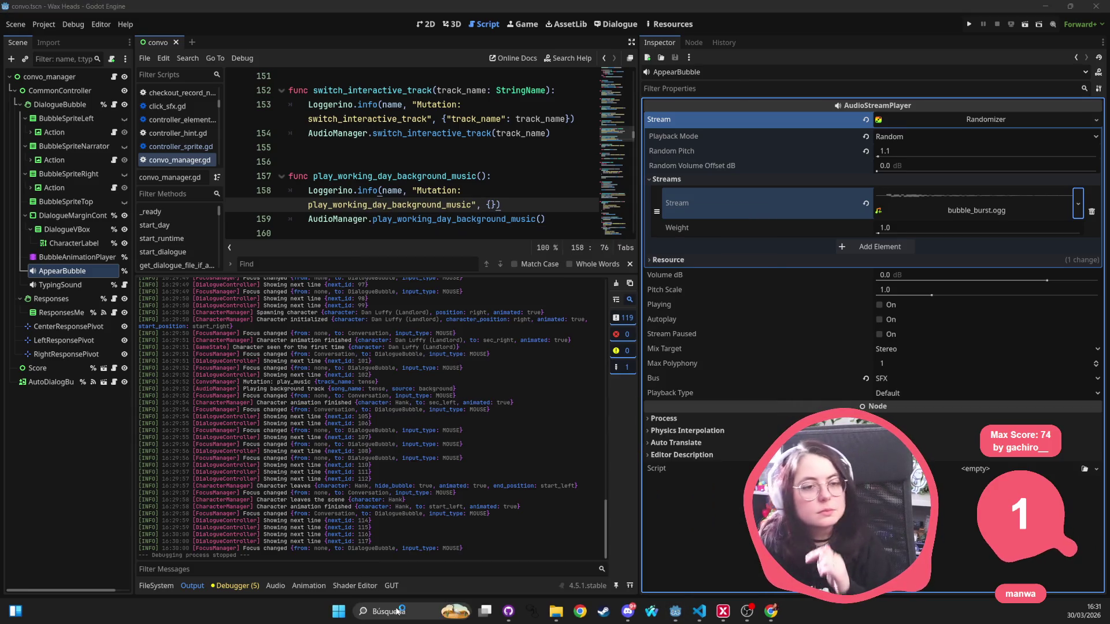
pyautogui.click(328, 544)
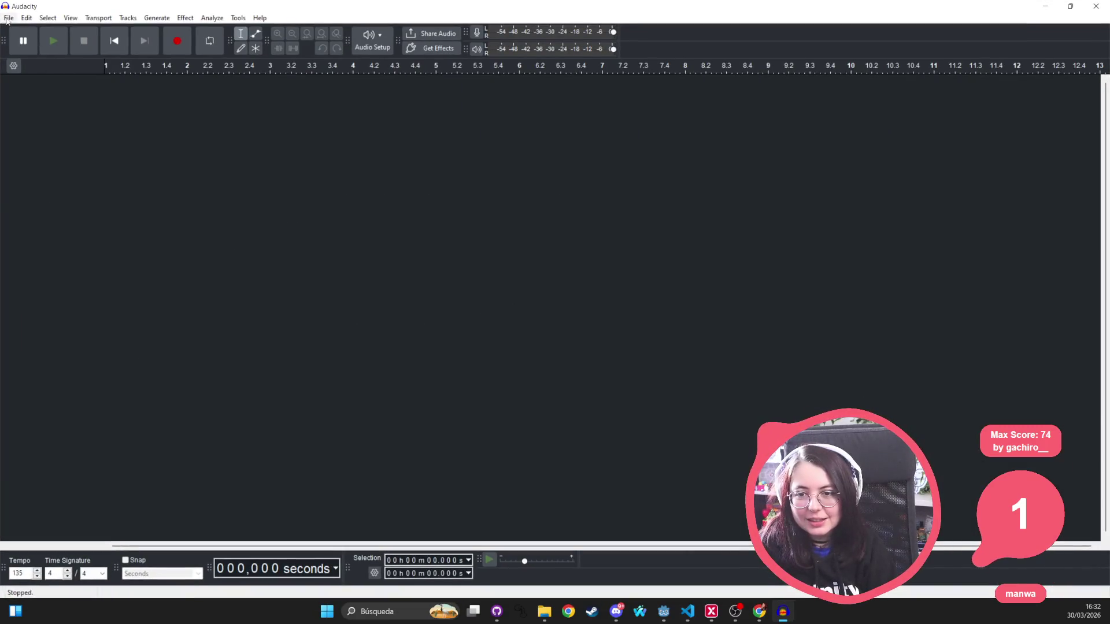
# Drag bubble_burst_alt_2 and bubble_burst from File Explorer into Audacity as two tracks
pyautogui.click(7, 20)
pyautogui.moveTo(32, 19)
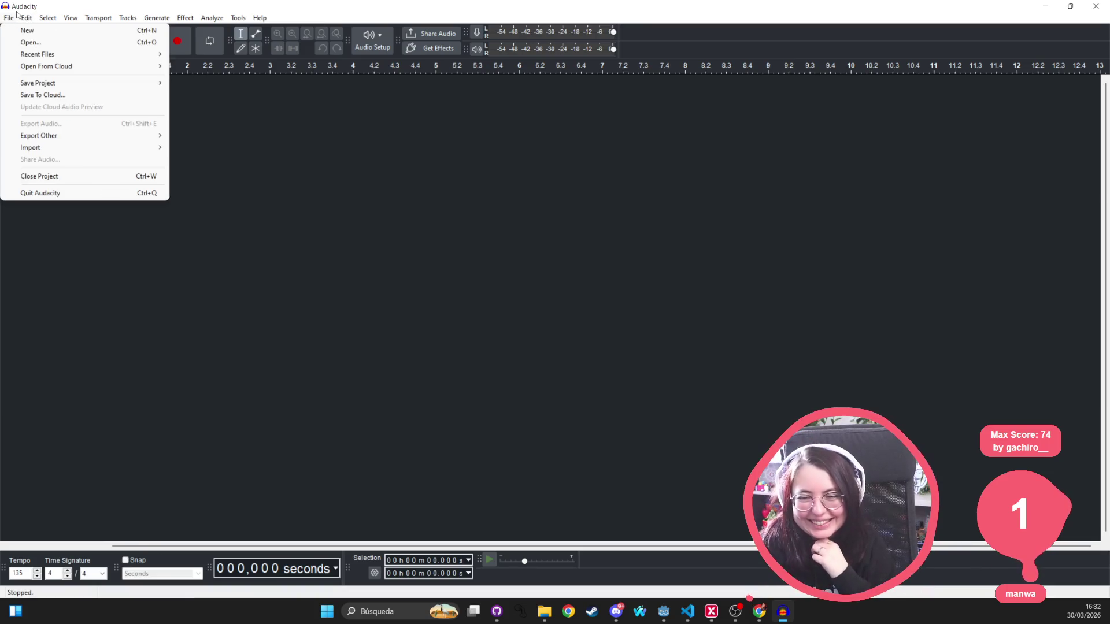
pyautogui.click(16, 12)
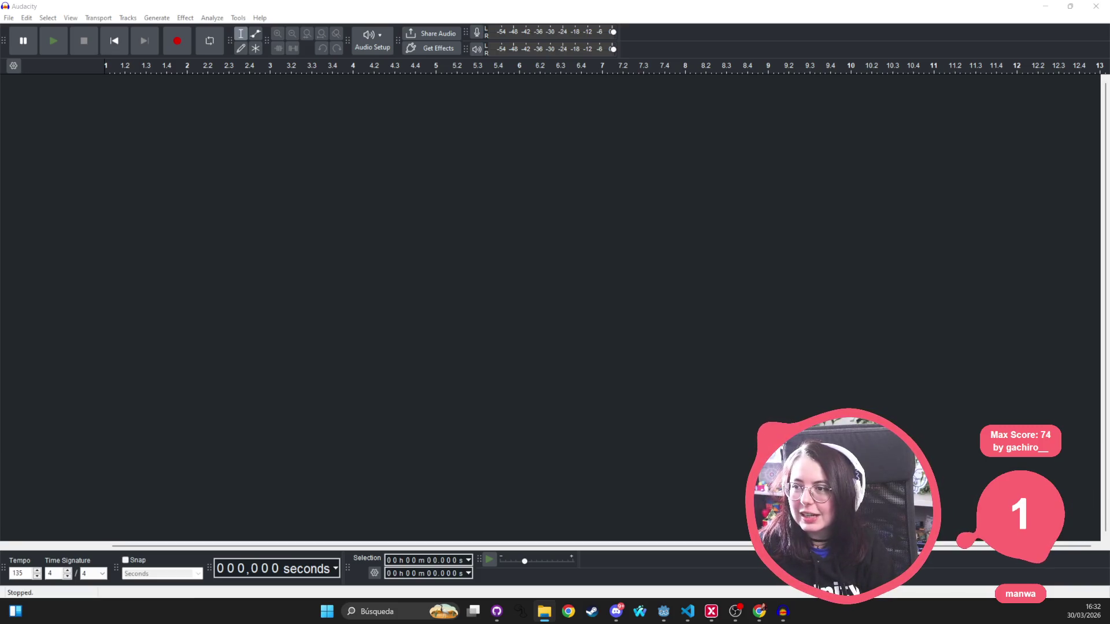
pyautogui.moveTo(338, 148); pyautogui.dragTo(312, 168)
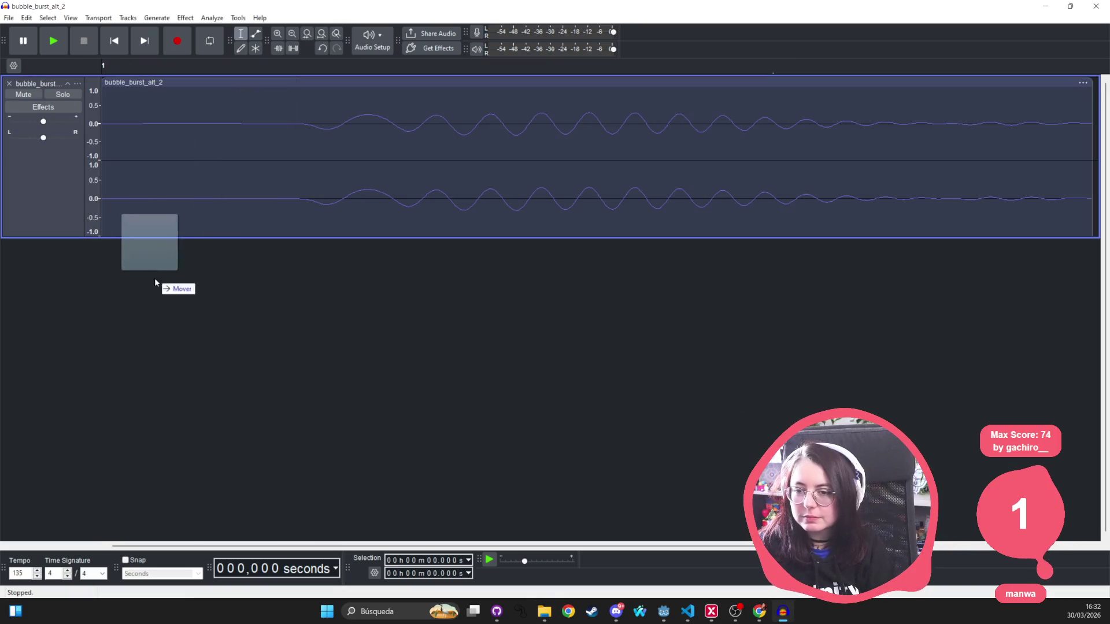
pyautogui.moveTo(154, 278); pyautogui.dragTo(137, 376)
# Trim bubble_burst's right edge to end with the alt clip, then play bubble_burst_alt_2
pyautogui.scroll(-3, 409, 315)
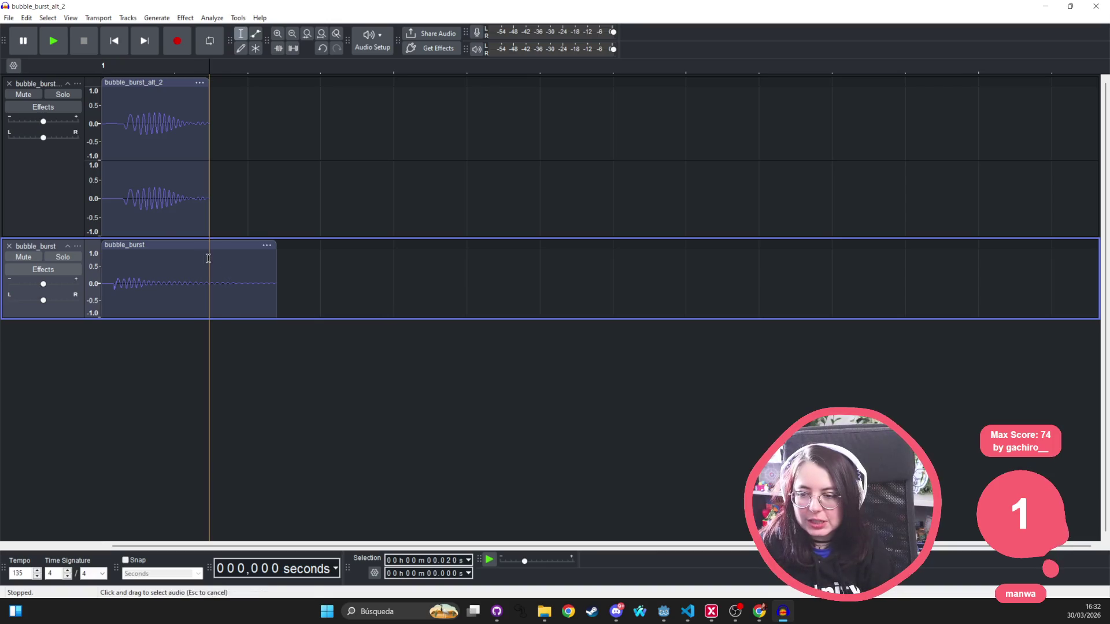
pyautogui.click(275, 267)
pyautogui.moveTo(277, 251); pyautogui.dragTo(209, 251)
pyautogui.click(106, 116)
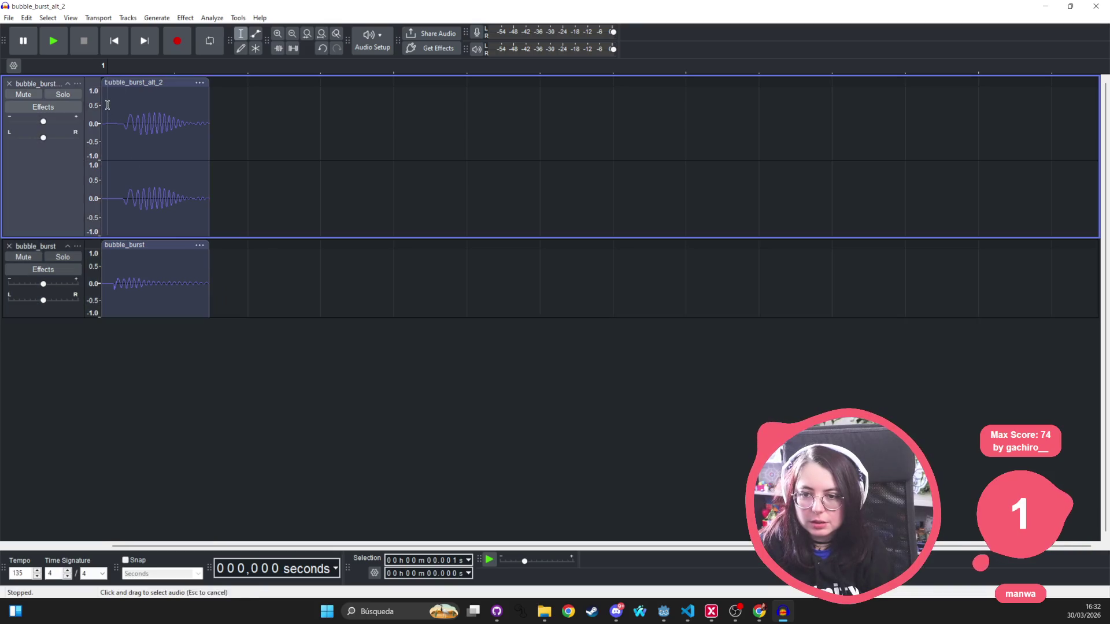
pyautogui.press('space')
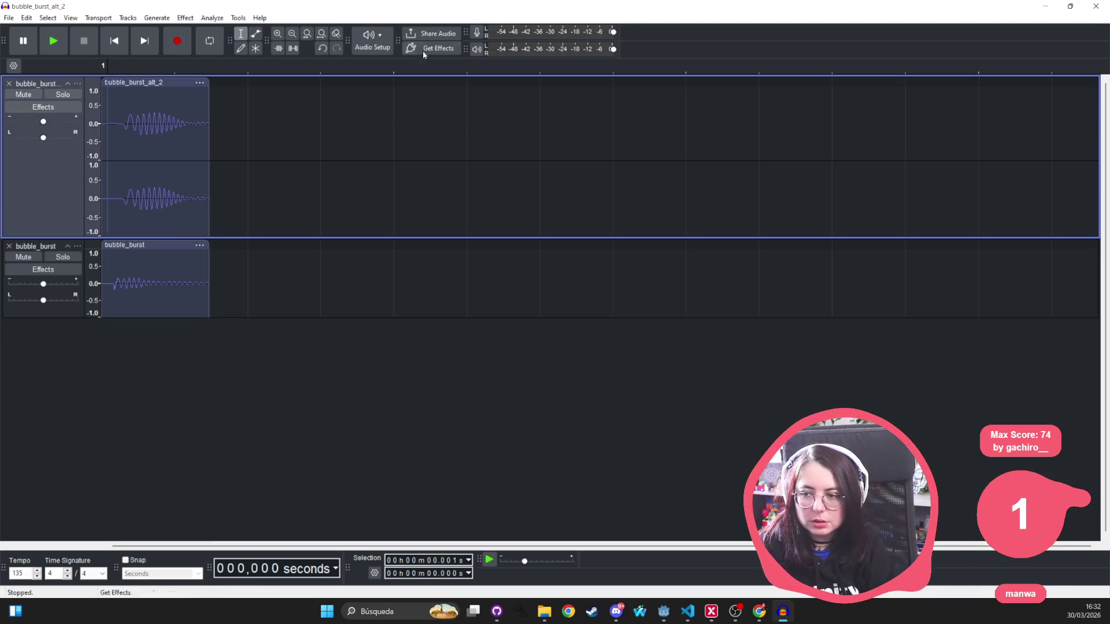
pyautogui.click(373, 40)
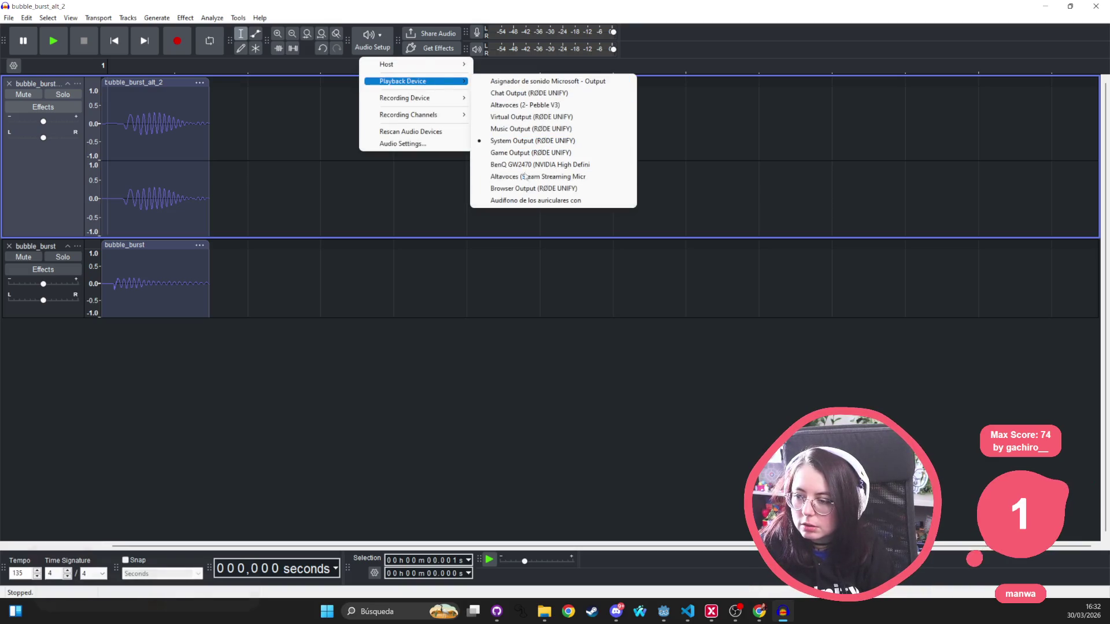
# Route Audacity playback to Chat Output and replay the bubble sounds
pyautogui.click(531, 93)
pyautogui.press('space')
pyautogui.press('space')
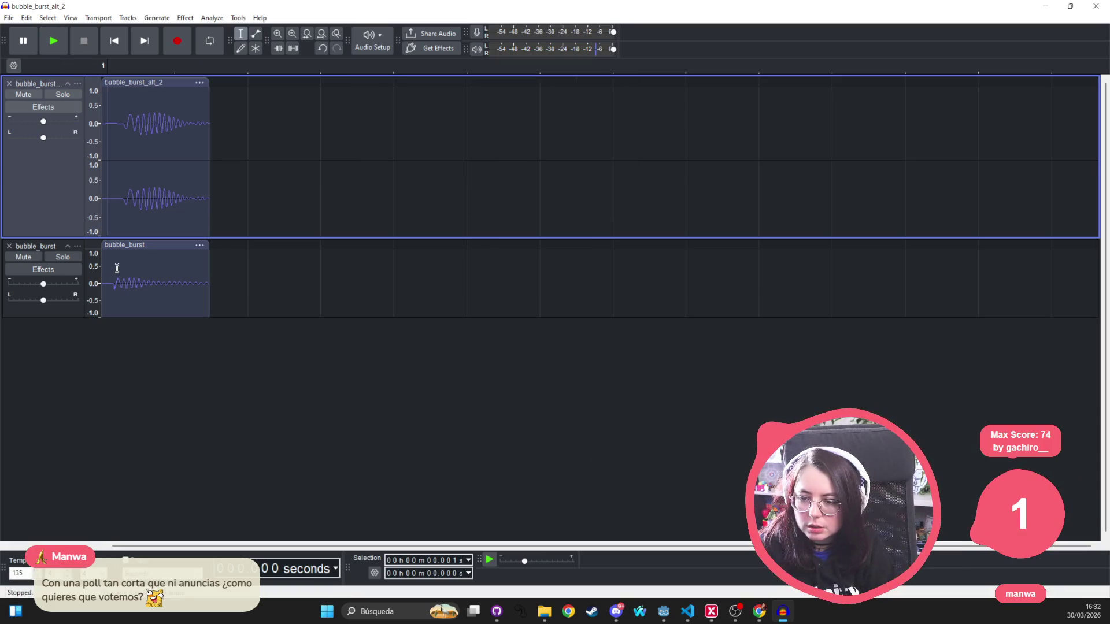
pyautogui.press('space')
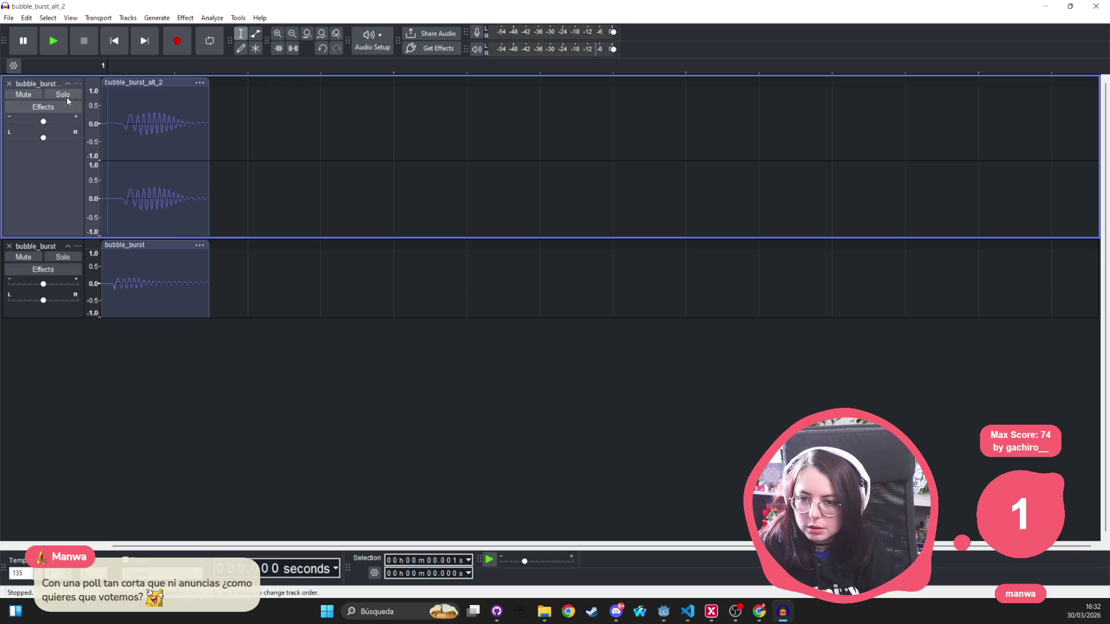
# Solo each bubble track in turn to compare them, then unsolo to hear both together
pyautogui.click(65, 95)
pyautogui.press('space')
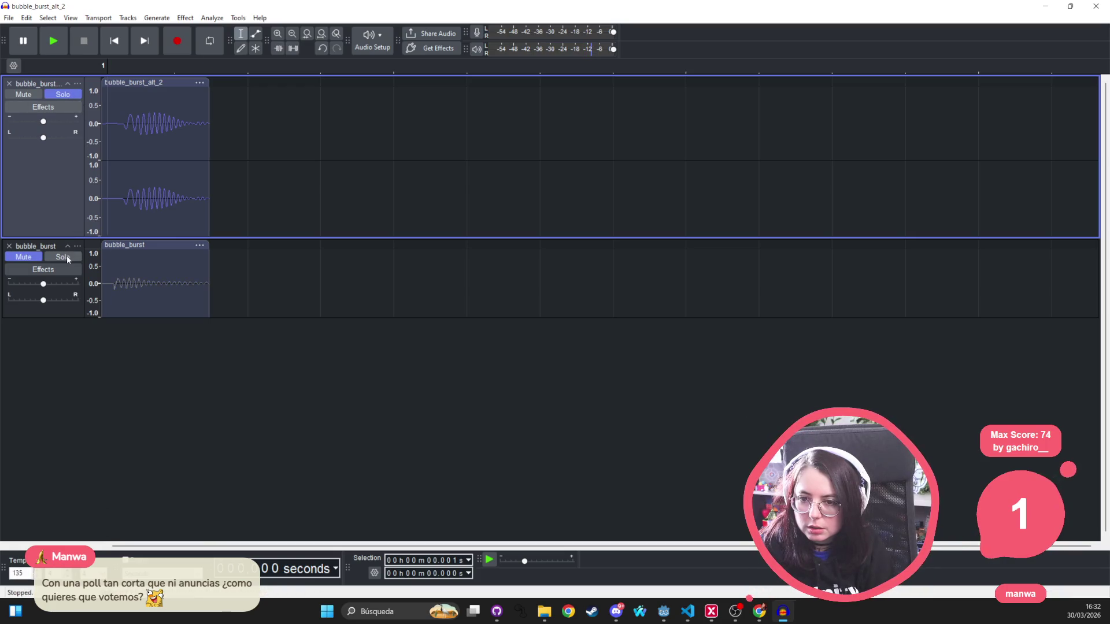
pyautogui.click(63, 257)
pyautogui.press('space')
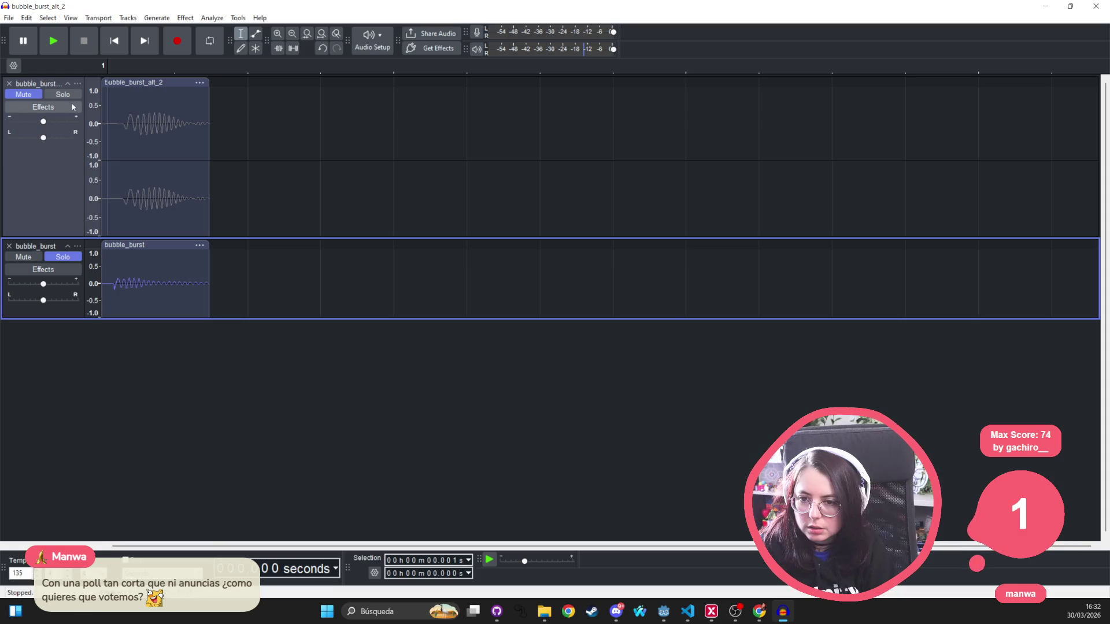
pyautogui.click(64, 94)
pyautogui.press('space')
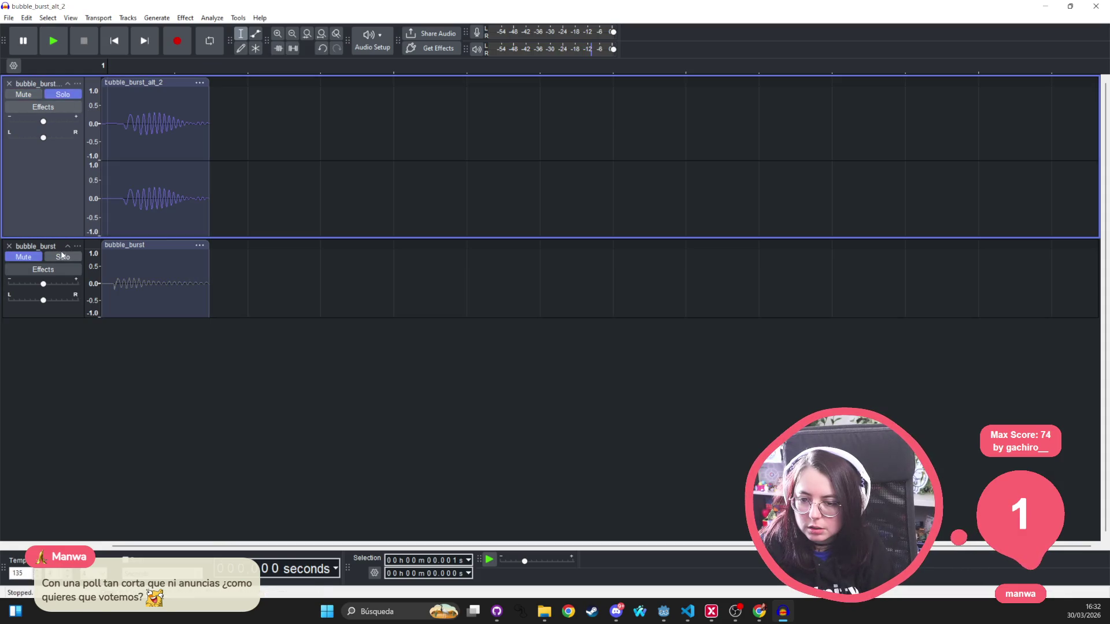
pyautogui.click(62, 257)
pyautogui.press('space')
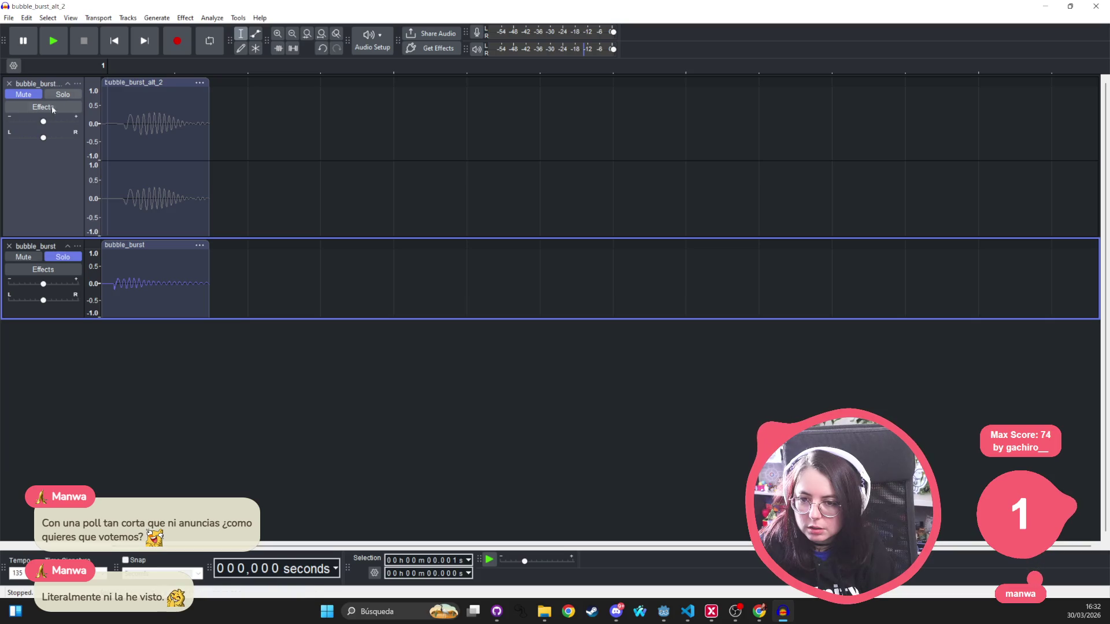
pyautogui.click(61, 258)
pyautogui.press('space')
pyautogui.press('space')
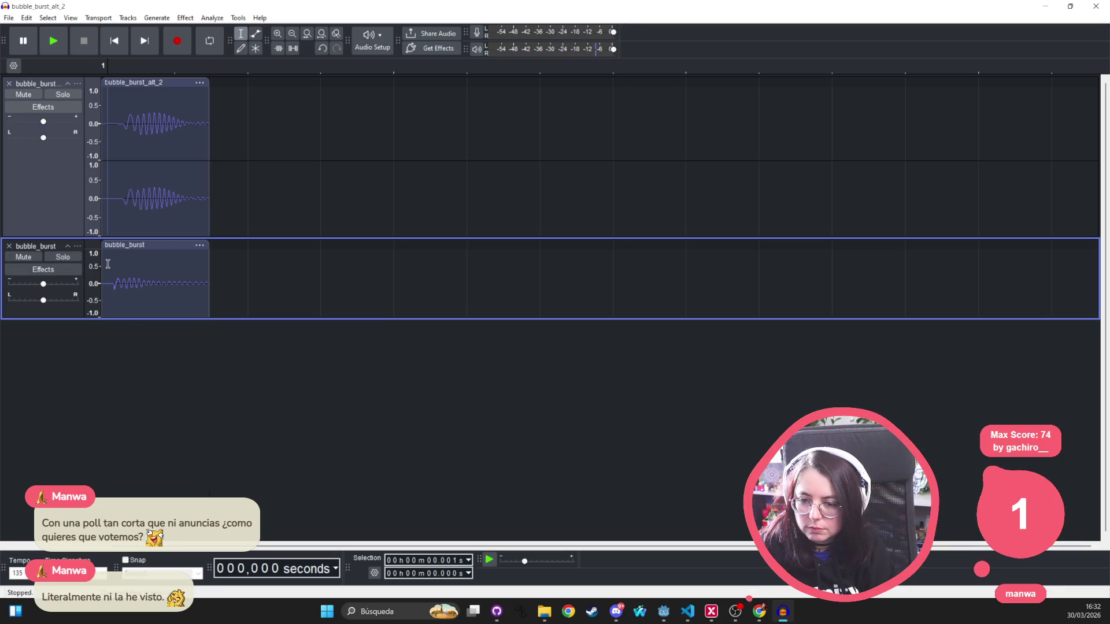
pyautogui.press('space')
# Compare again by alternating Solo on each track, ending with bubble_burst soloed, and select the clips
pyautogui.press('space')
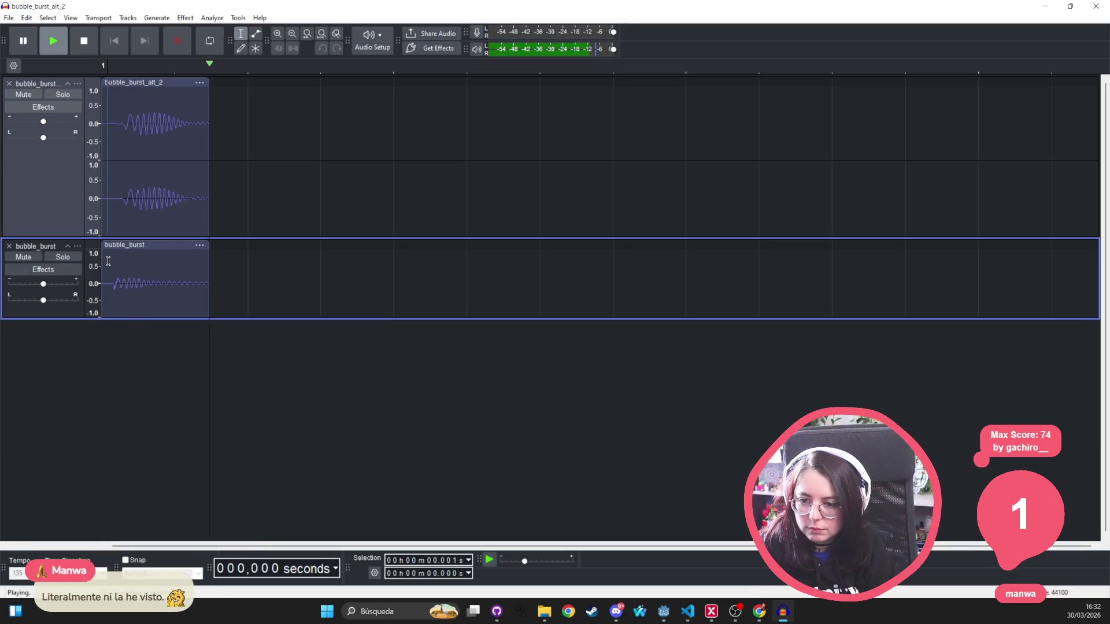
pyautogui.click(108, 261)
pyautogui.press('space')
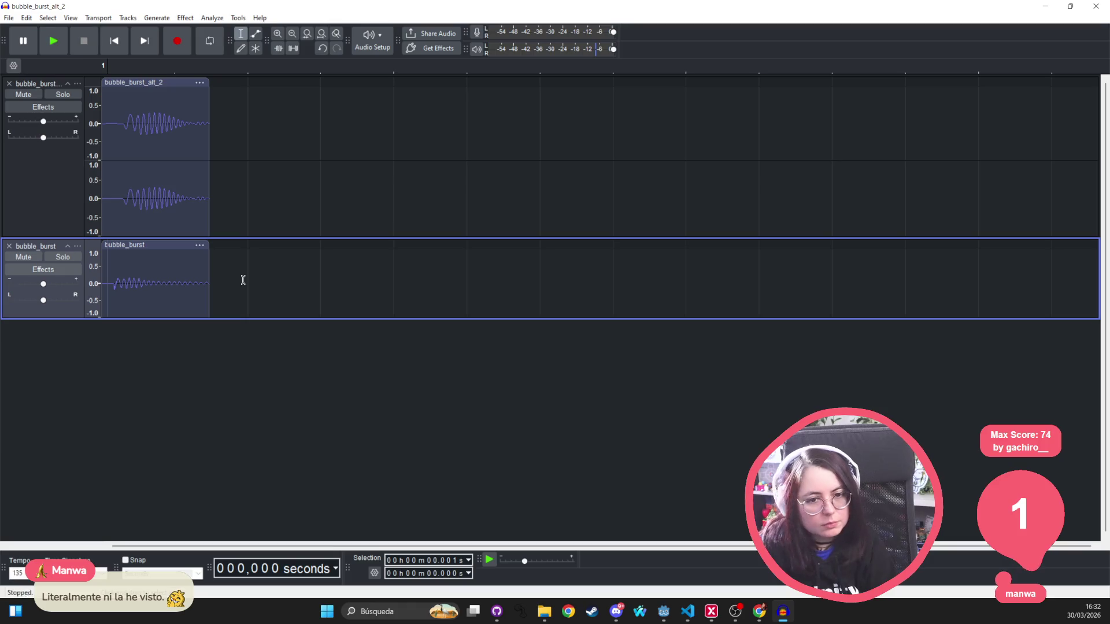
pyautogui.press('space')
pyautogui.click(61, 95)
pyautogui.press('space')
pyautogui.click(63, 256)
pyautogui.press('space')
pyautogui.press('space')
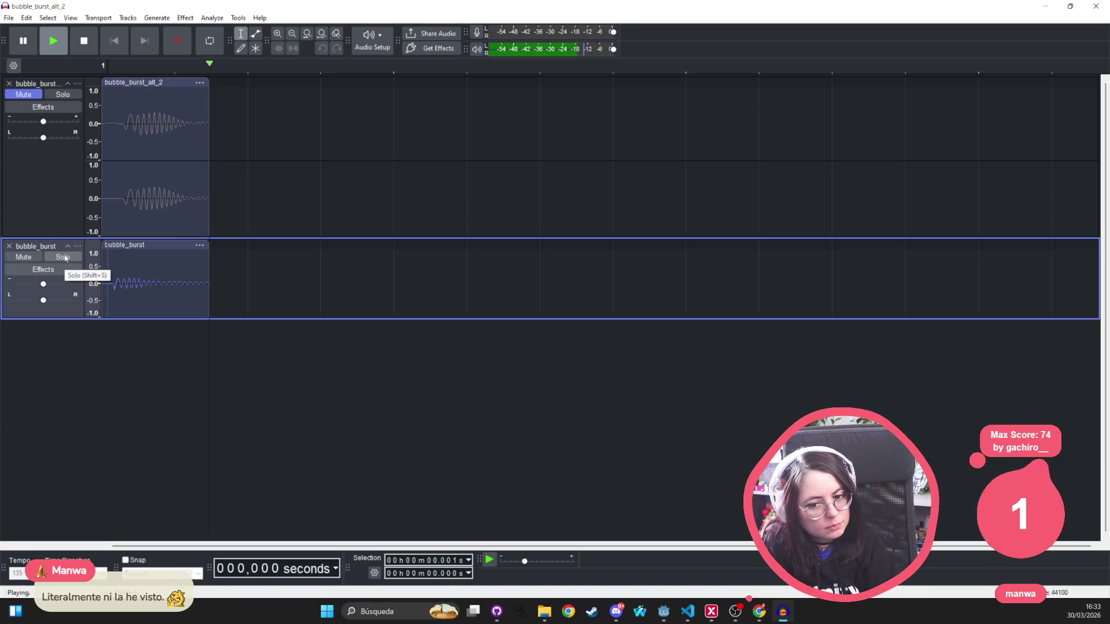
pyautogui.click(62, 94)
pyautogui.press('space')
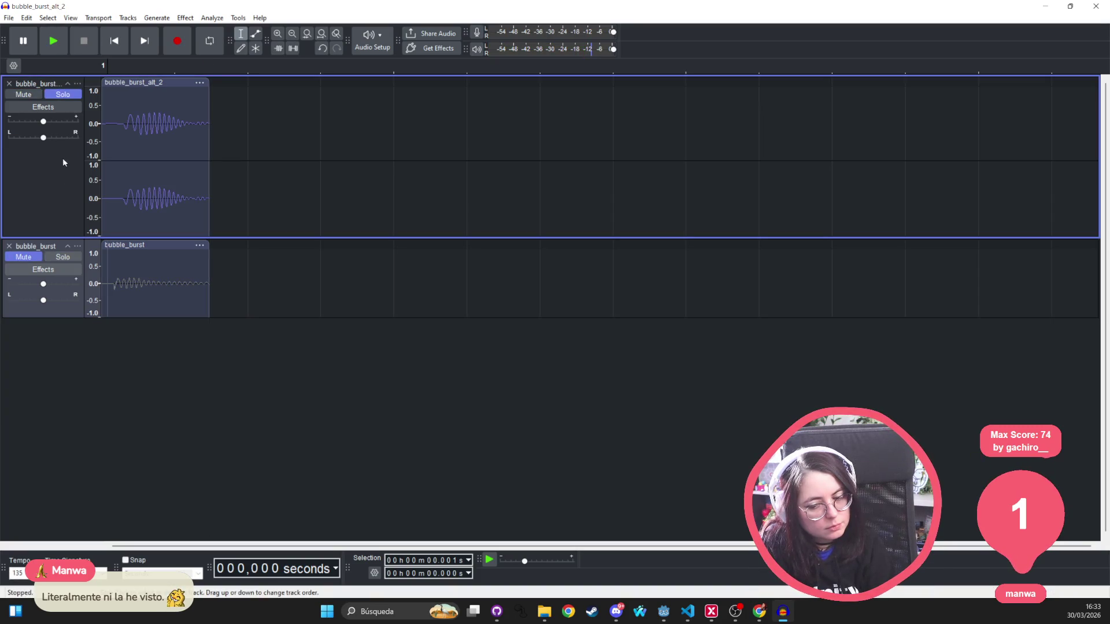
pyautogui.click(67, 256)
pyautogui.press('space')
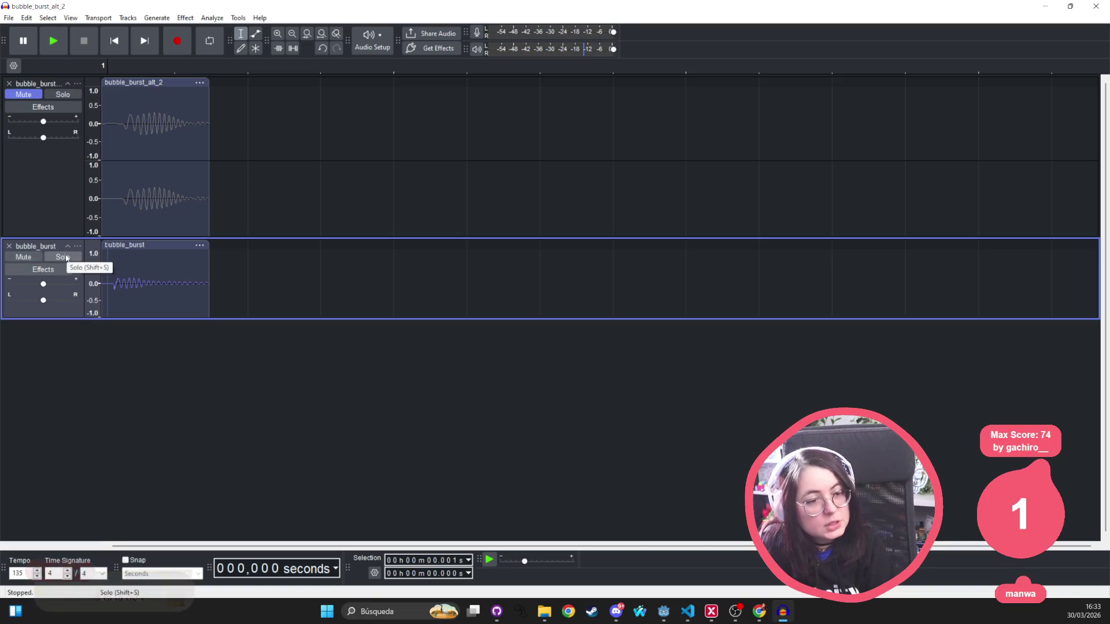
pyautogui.click(144, 84)
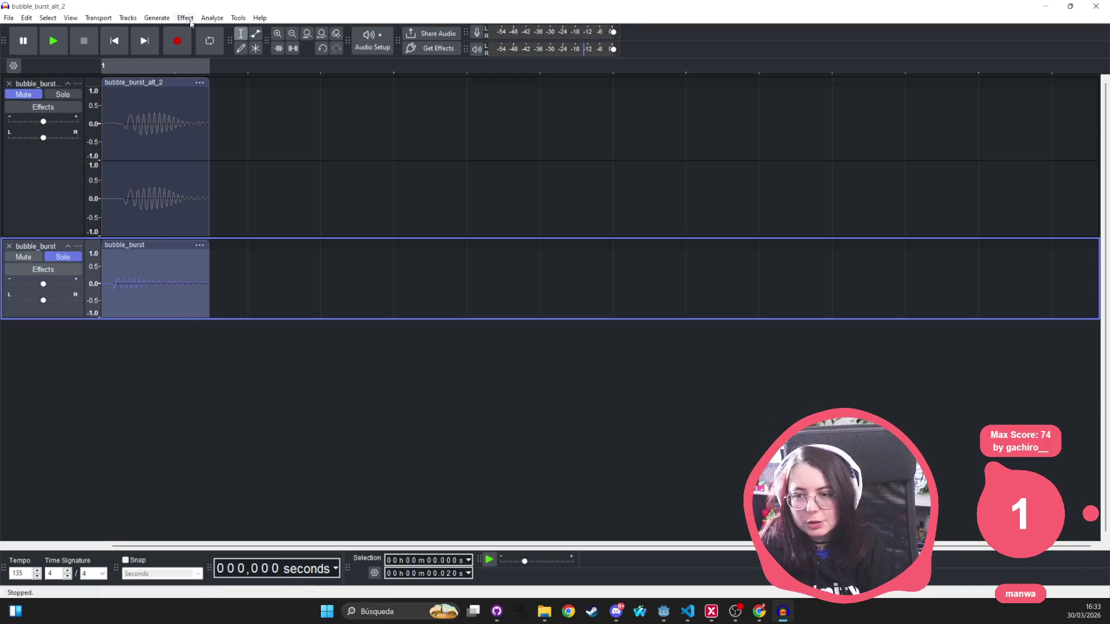
pyautogui.click(186, 18)
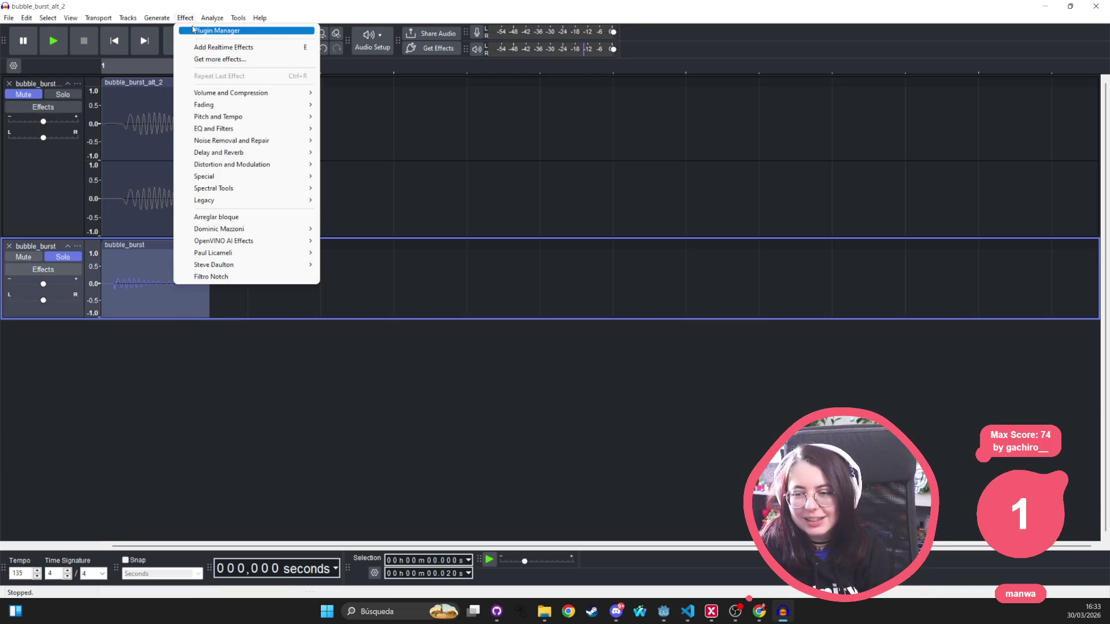
# Close the effects list and shift the bubble_burst_alt_2 clip slightly later
pyautogui.moveTo(208, 93)
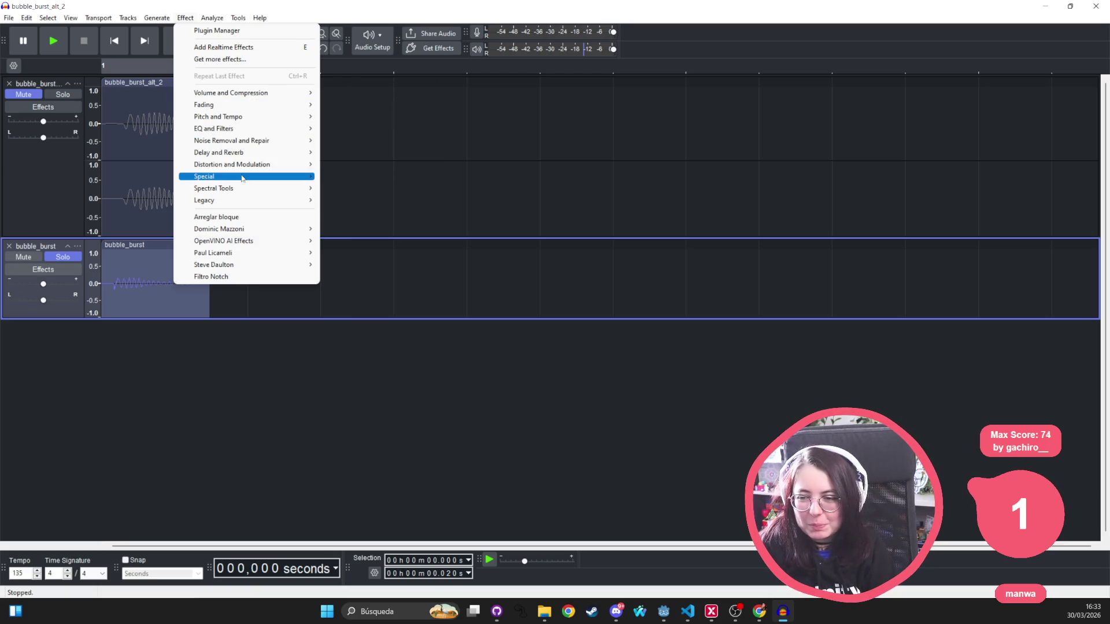
pyautogui.moveTo(249, 159)
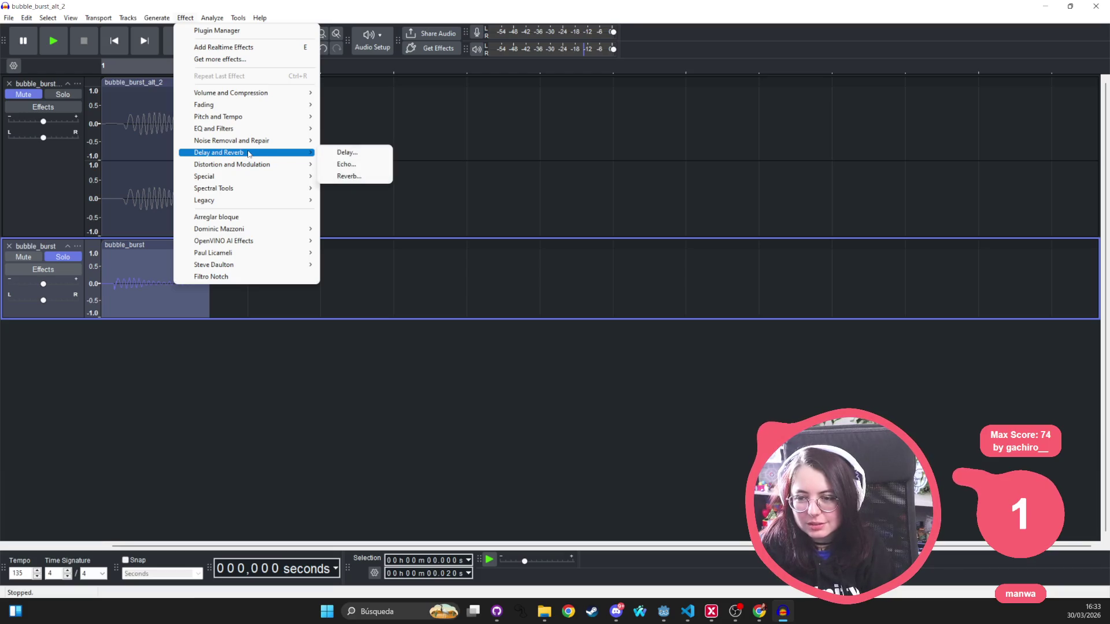
pyautogui.click(143, 84)
pyautogui.moveTo(143, 84); pyautogui.dragTo(165, 84)
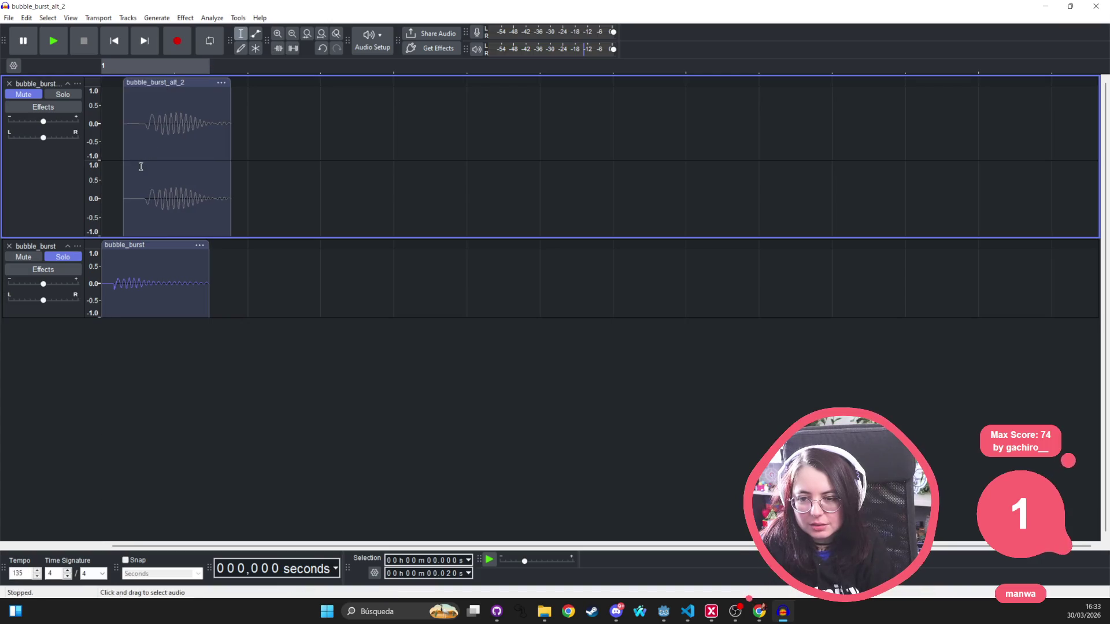
# Play the bubble_burst clip, then drag bubble_burst_alt_2 back to start at time 0
pyautogui.click(107, 283)
pyautogui.press('space')
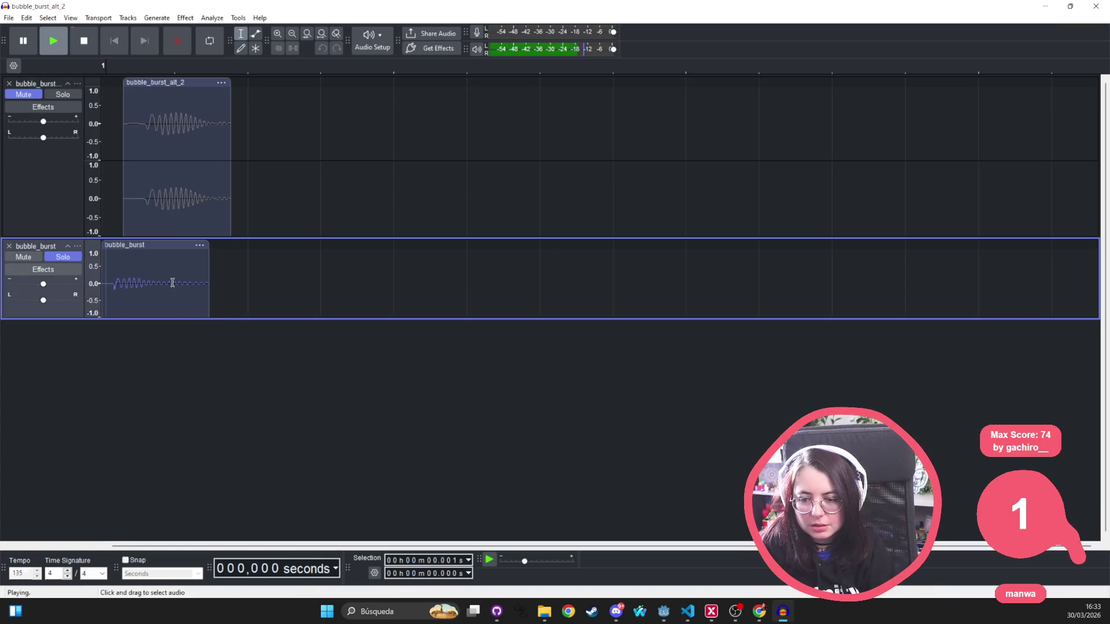
pyautogui.doubleClick(120, 262)
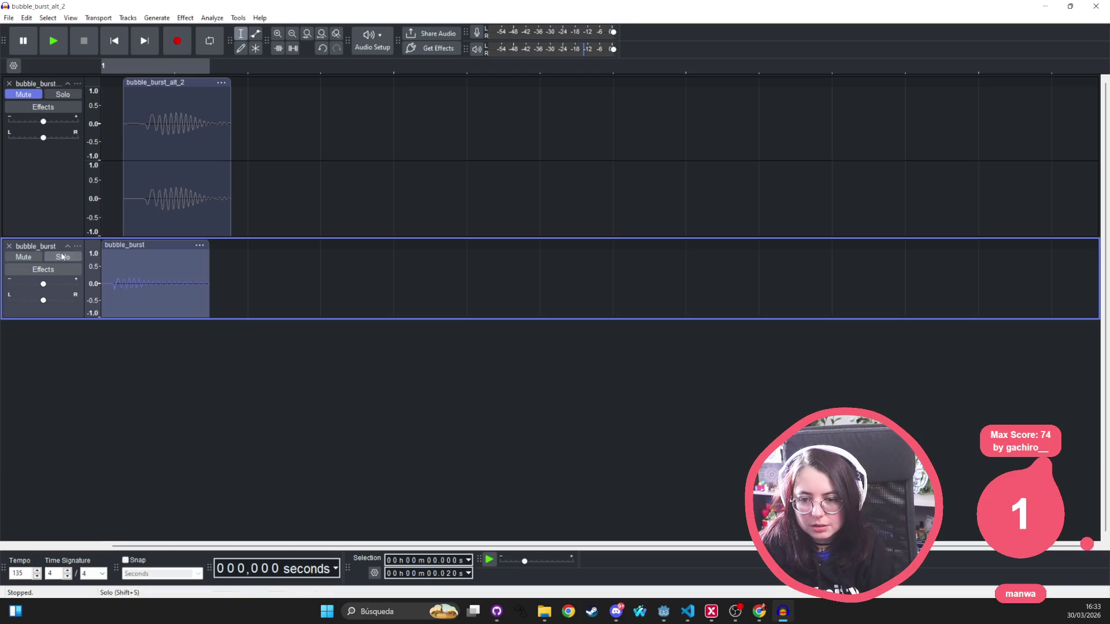
pyautogui.press('space')
pyautogui.click(107, 289)
pyautogui.press('space')
pyautogui.press('space')
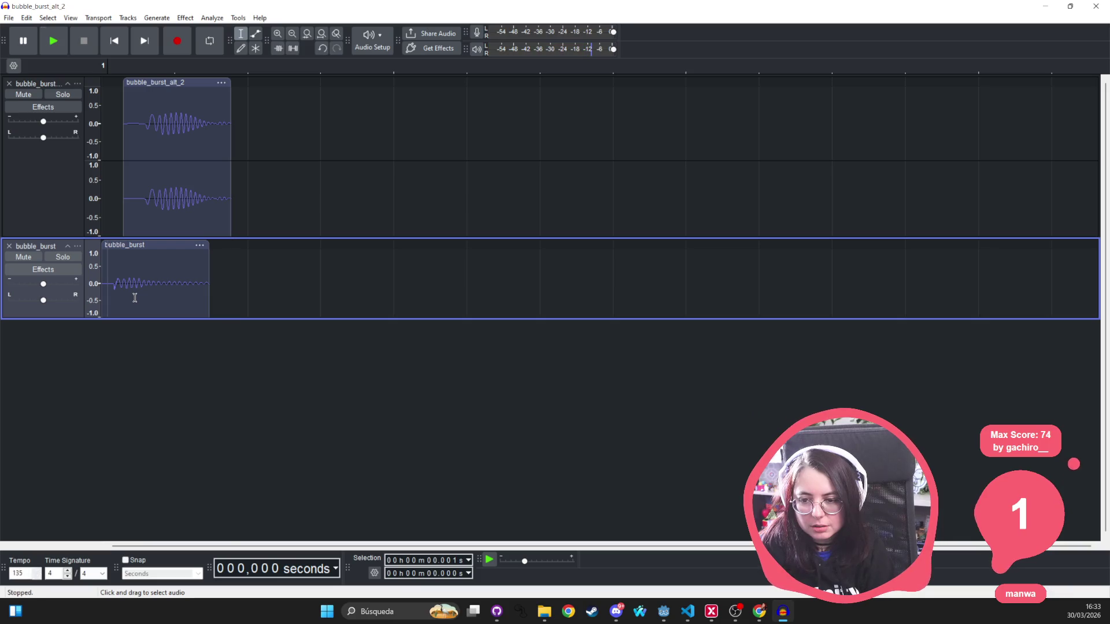
pyautogui.moveTo(147, 83); pyautogui.dragTo(126, 83)
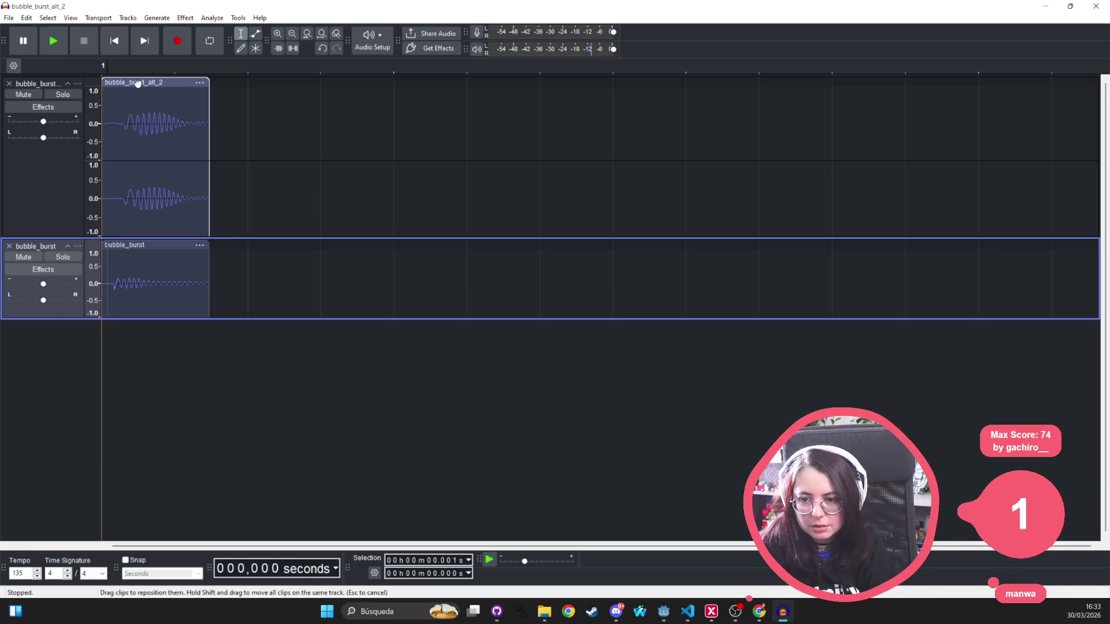
# Nudge the bubble_burst clip later and back to the track start, playing both tracks
pyautogui.moveTo(145, 244); pyautogui.dragTo(178, 244)
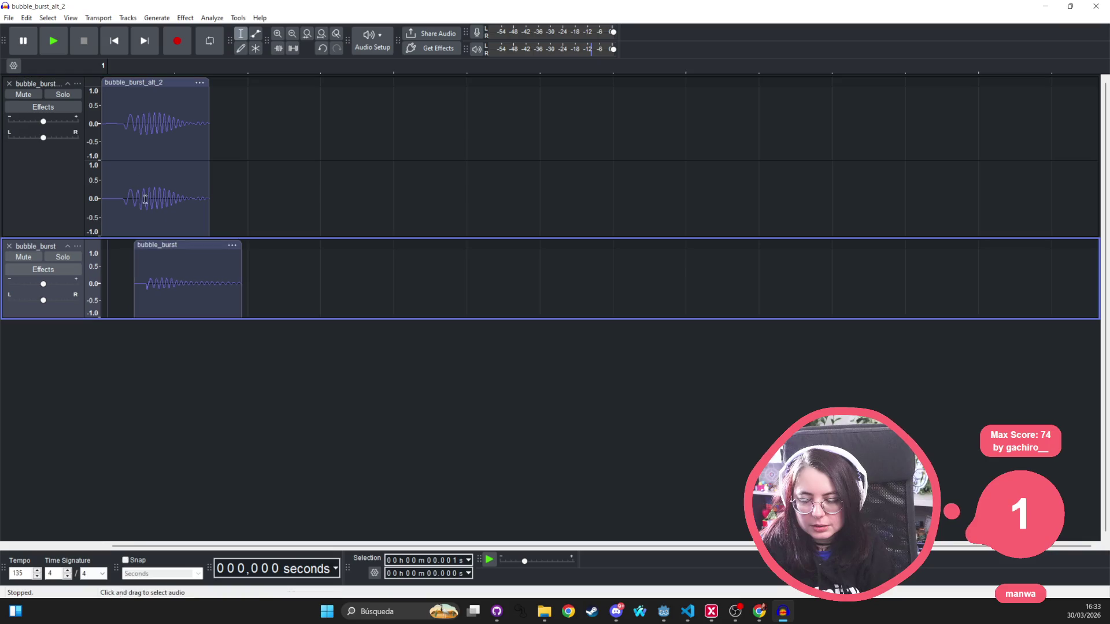
pyautogui.click(108, 106)
pyautogui.press('space')
pyautogui.press('space')
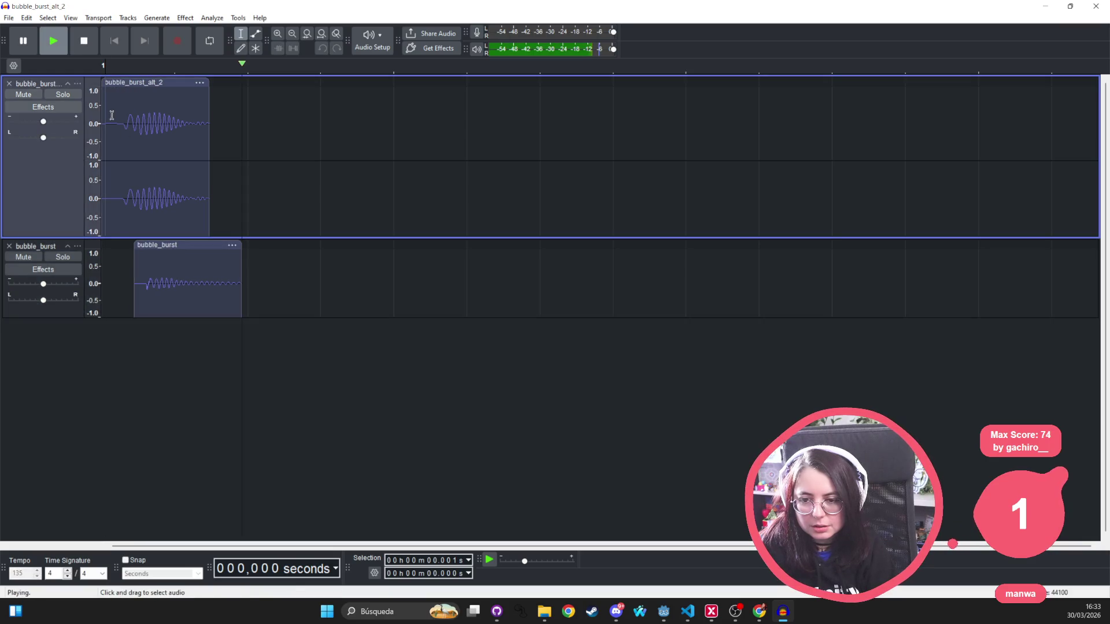
pyautogui.press('space')
pyautogui.moveTo(168, 244); pyautogui.dragTo(135, 244)
pyautogui.press('space')
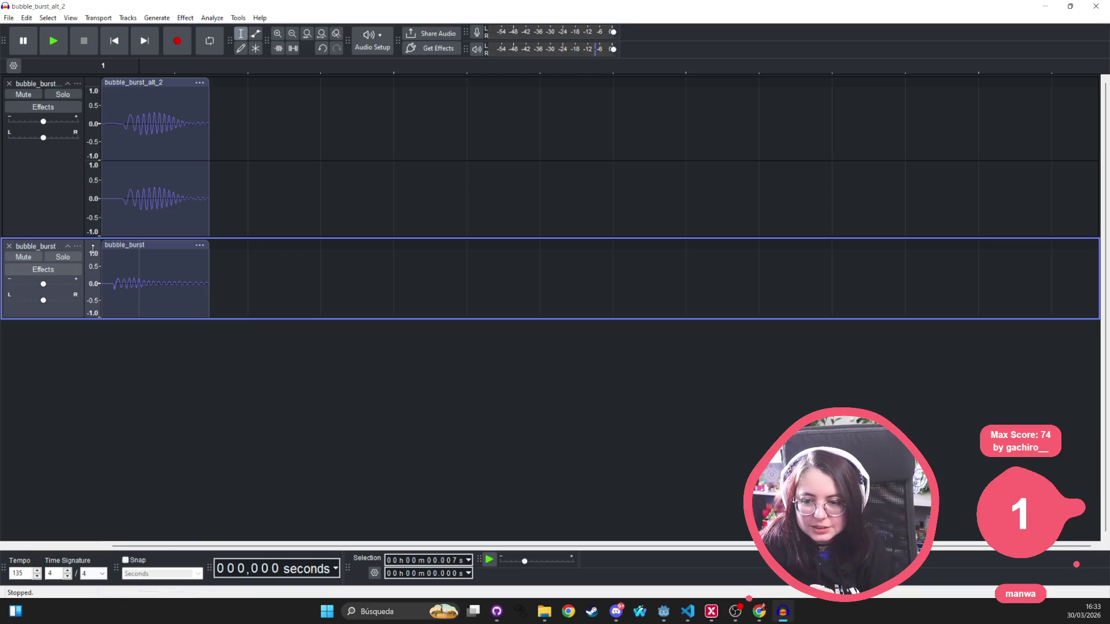
# Mute bubble_burst_alt_2, solo bubble_burst, and play the original pop
pyautogui.click(119, 168)
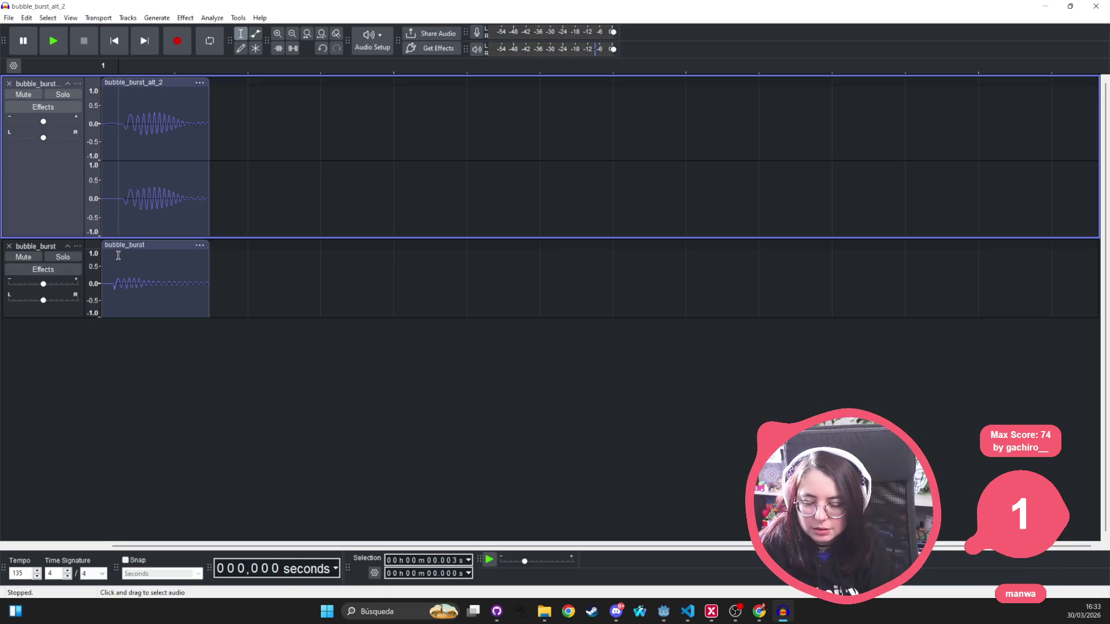
pyautogui.click(23, 257)
pyautogui.click(65, 96)
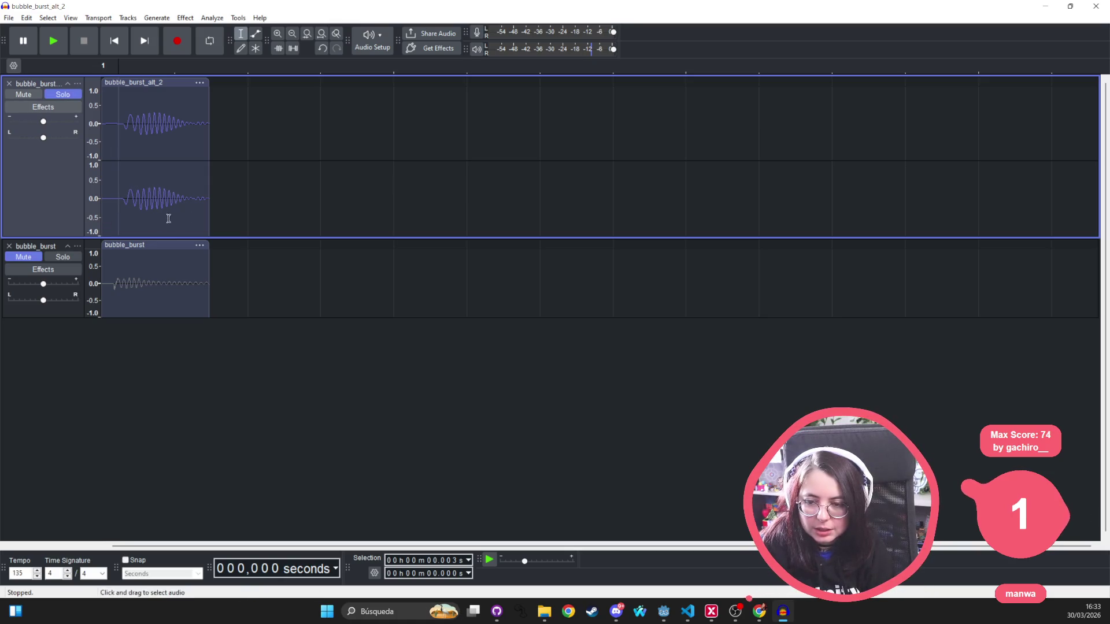
pyautogui.click(63, 257)
pyautogui.press('space')
pyautogui.press('space')
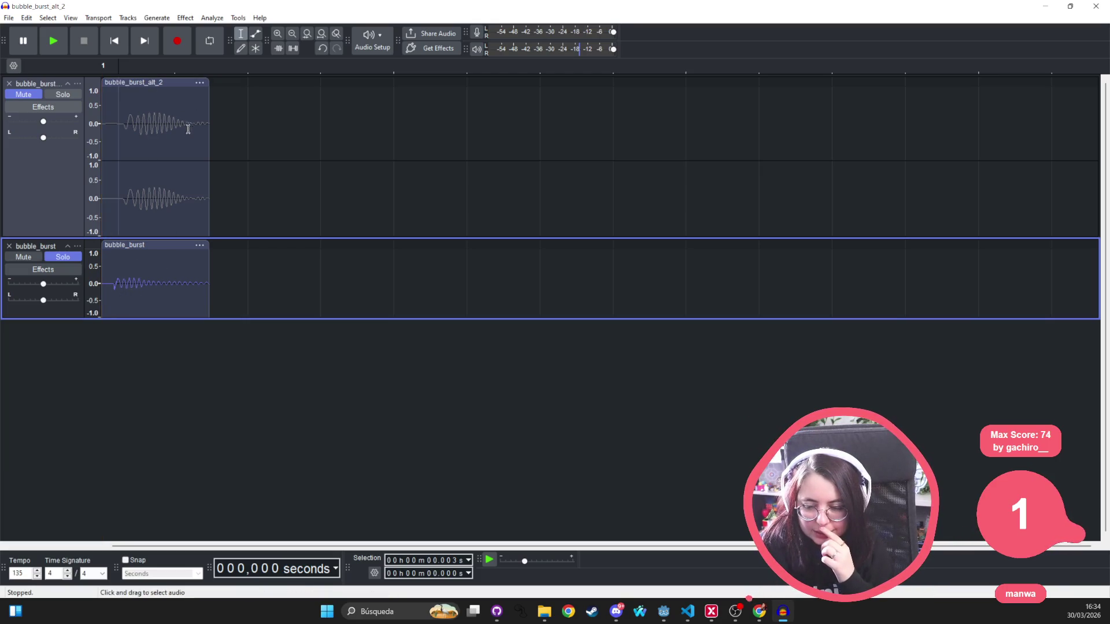
pyautogui.click(106, 278)
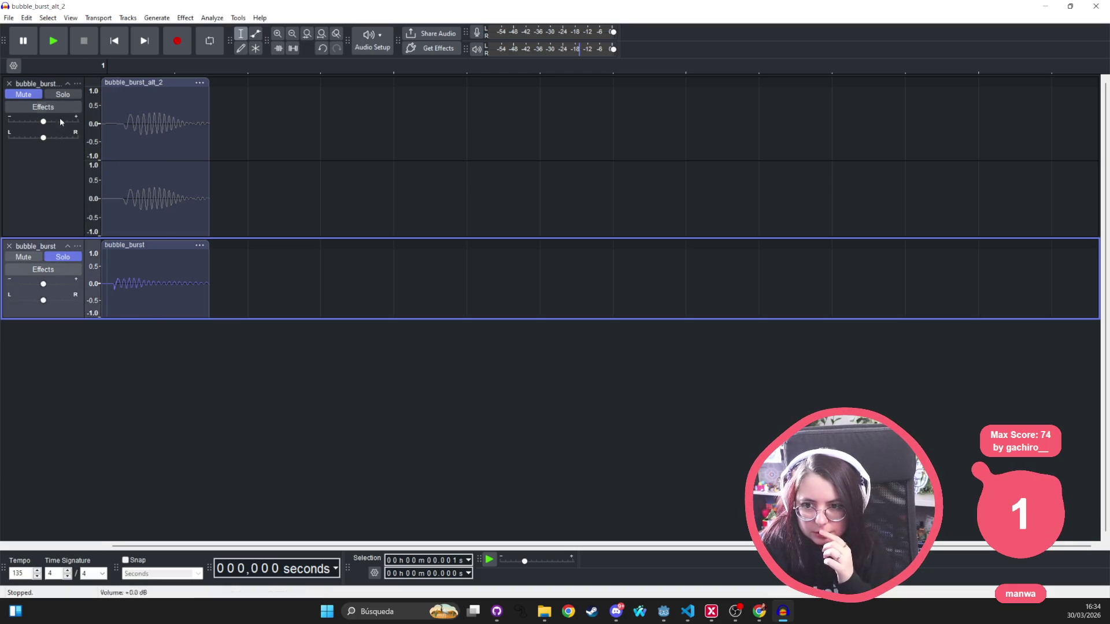
pyautogui.click(194, 19)
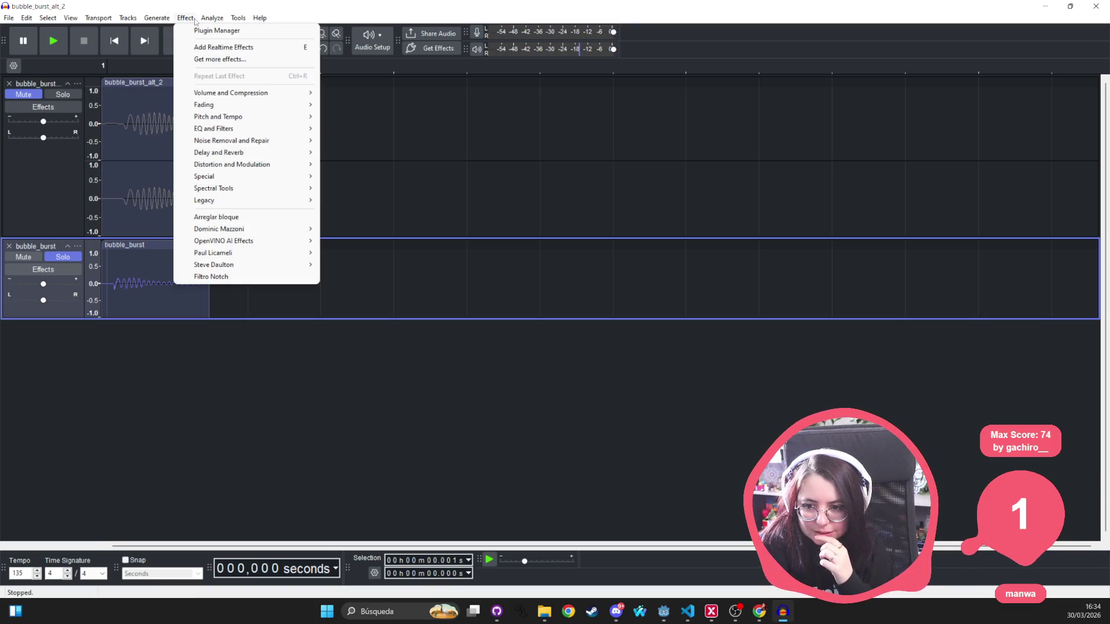
pyautogui.moveTo(270, 140)
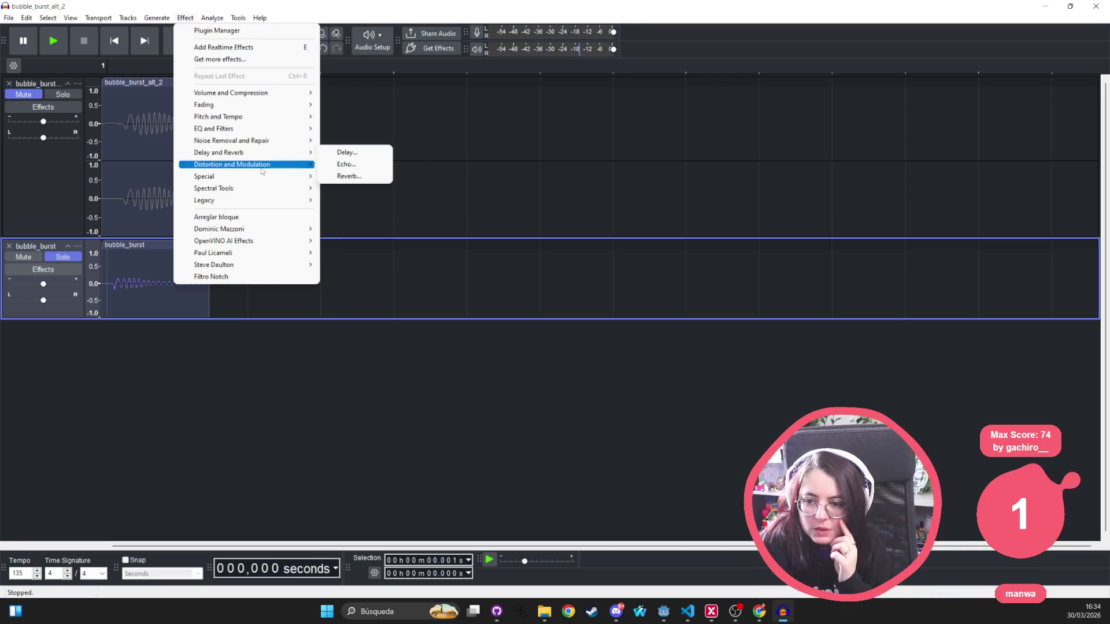
pyautogui.moveTo(257, 182)
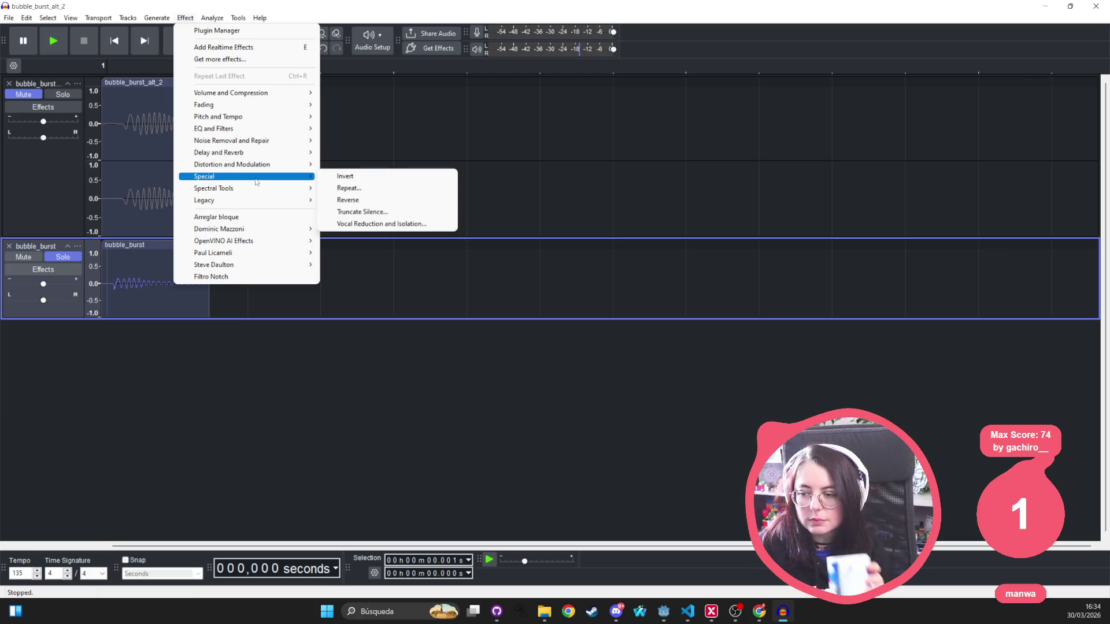
pyautogui.moveTo(267, 93)
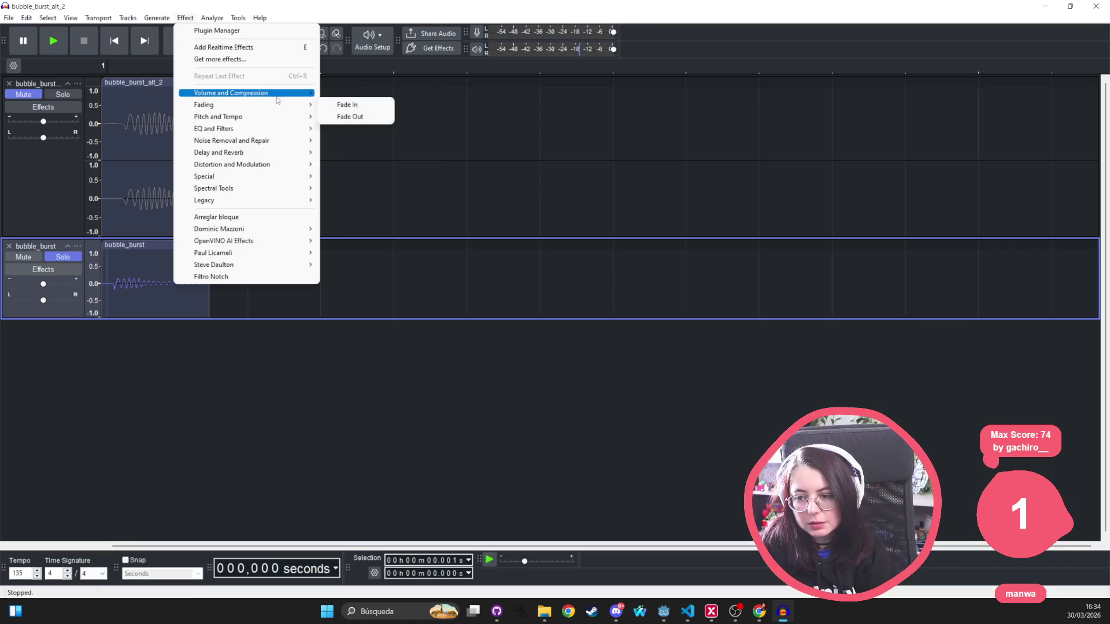
pyautogui.click(131, 117)
pyautogui.click(121, 117)
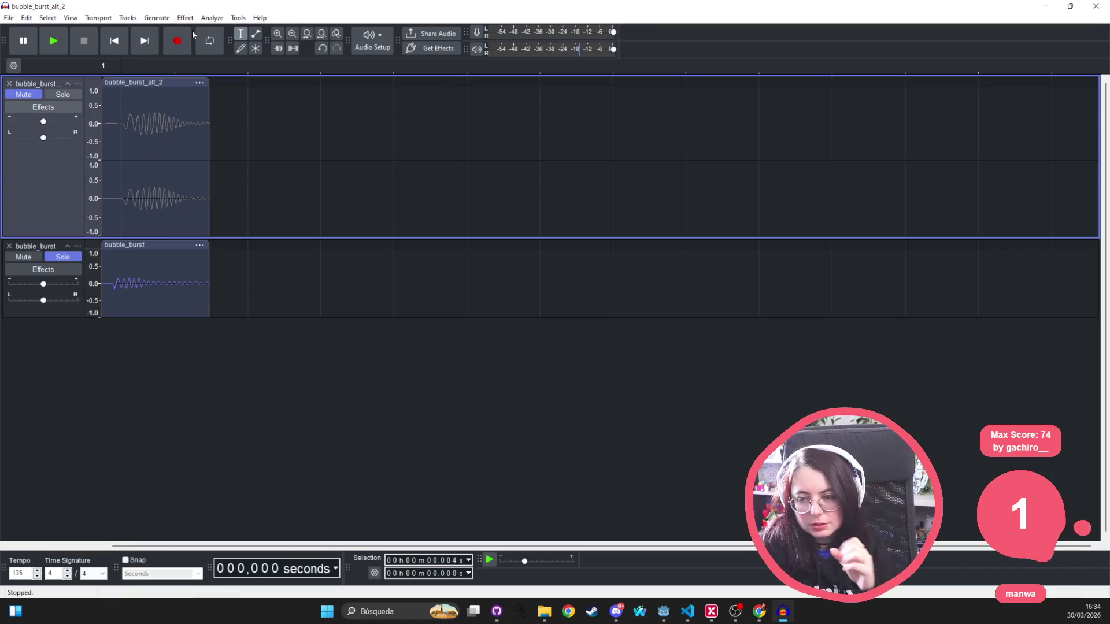
# Apply a Fade In to the bubble_burst_alt_2 clip, listen to it, then undo it
pyautogui.click(174, 83)
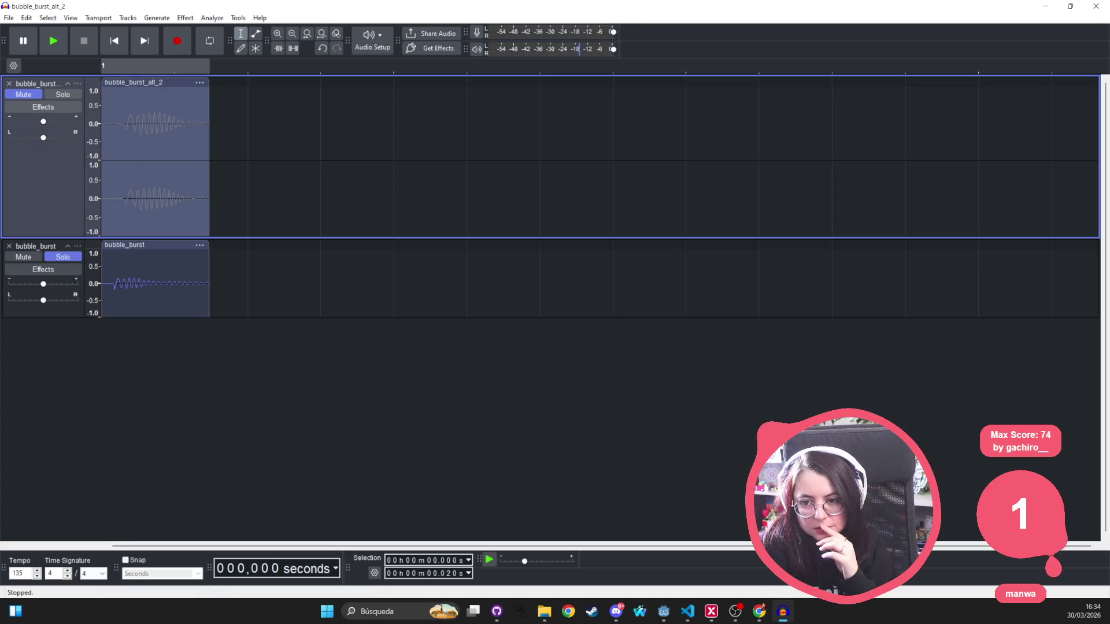
pyautogui.click(212, 18)
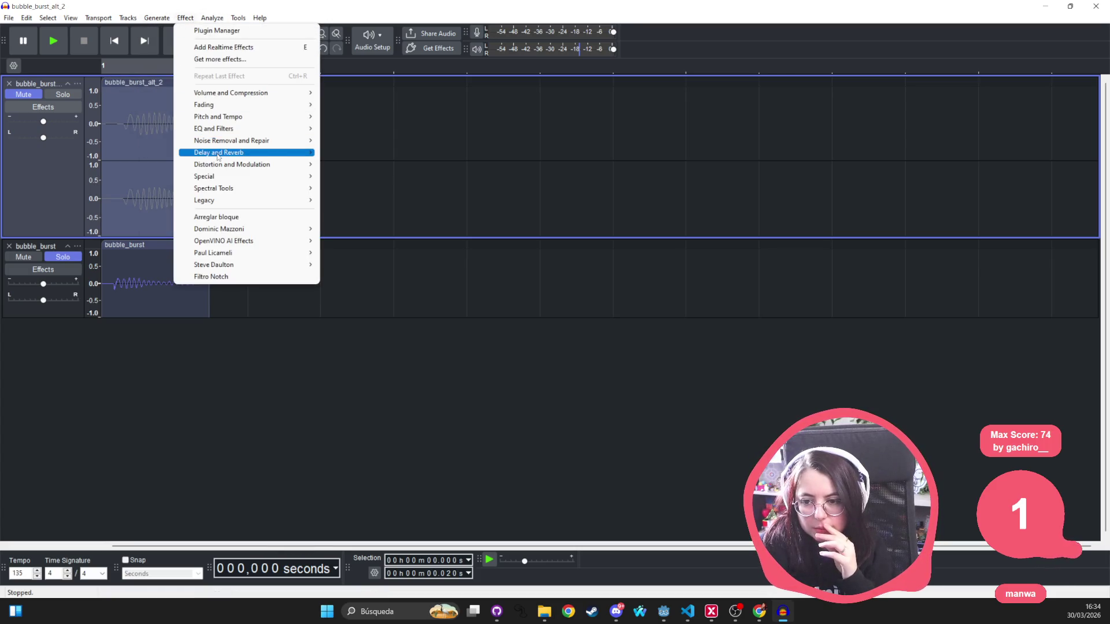
pyautogui.moveTo(240, 110)
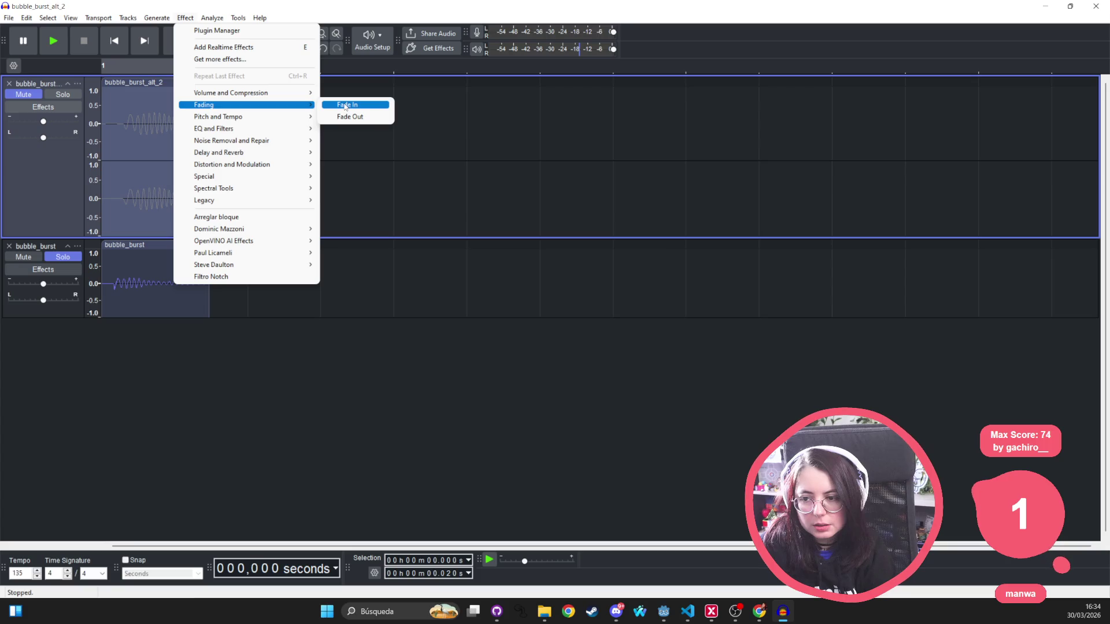
pyautogui.click(341, 105)
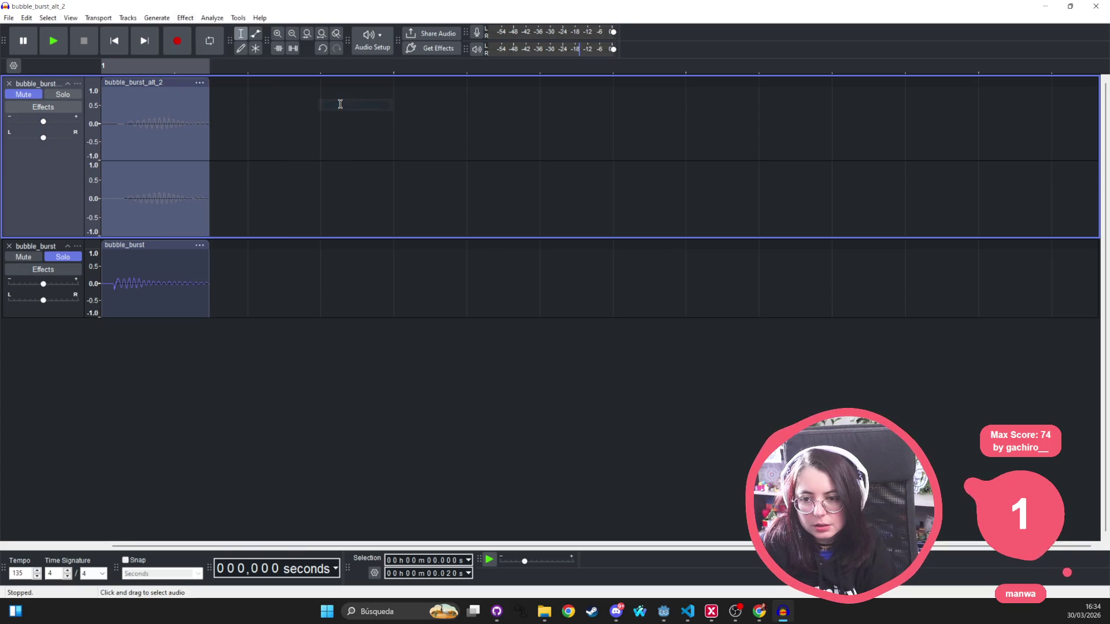
pyautogui.click(105, 95)
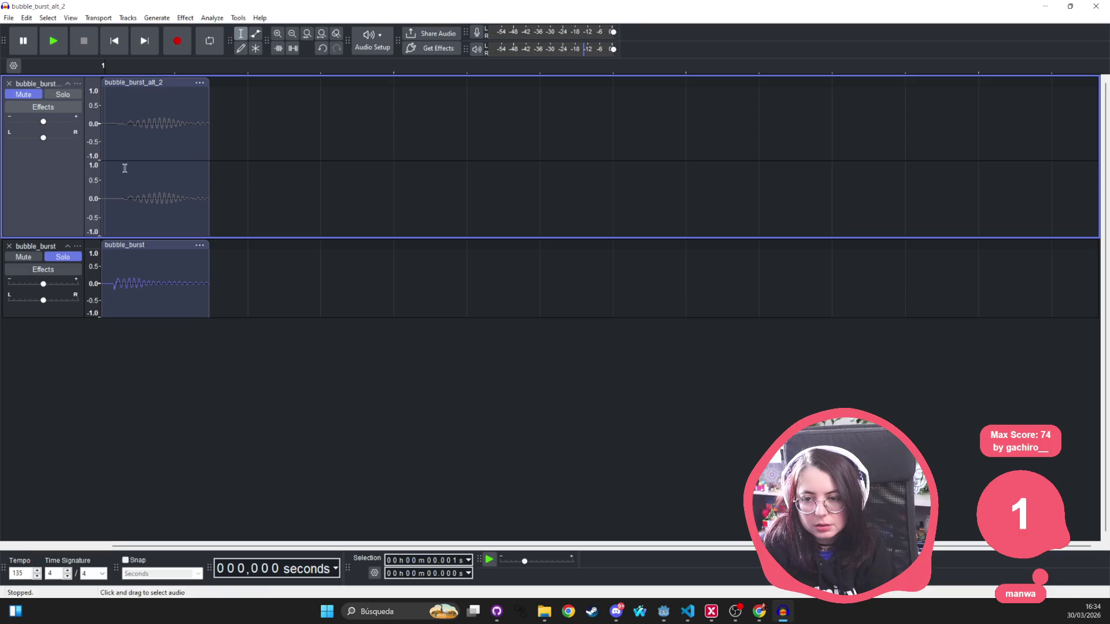
pyautogui.click(63, 95)
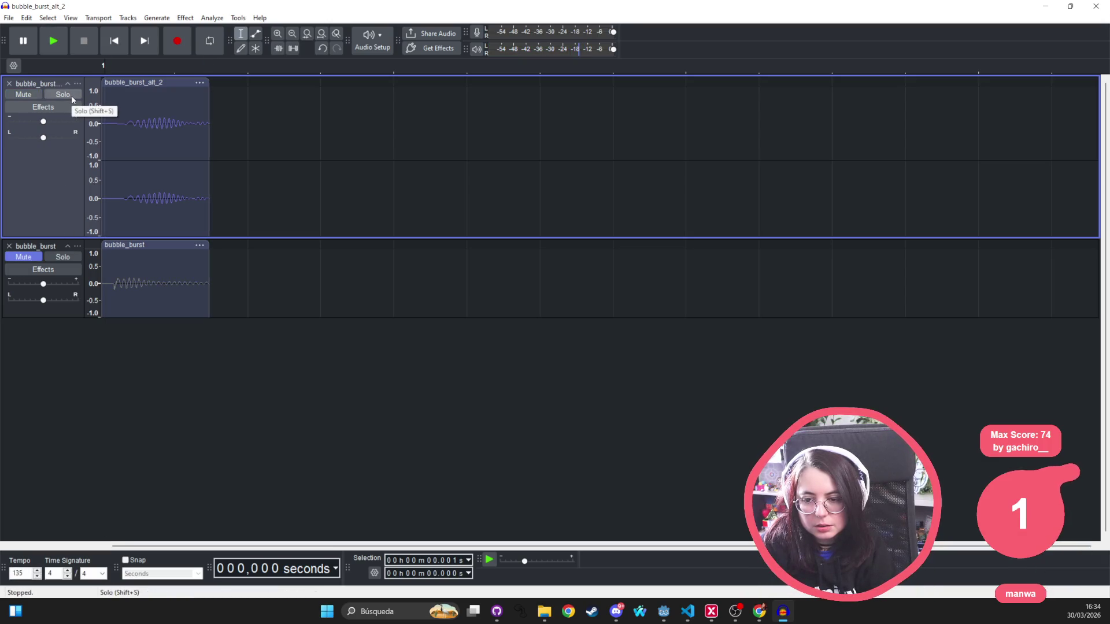
pyautogui.hotkey('ctrl', 'z')
pyautogui.hotkey('ctrl', 'z')
pyautogui.click(185, 18)
# Apply a Fade Out to bubble_burst_alt_2, compare it soloed against bubble_burst, then undo it
pyautogui.moveTo(209, 96)
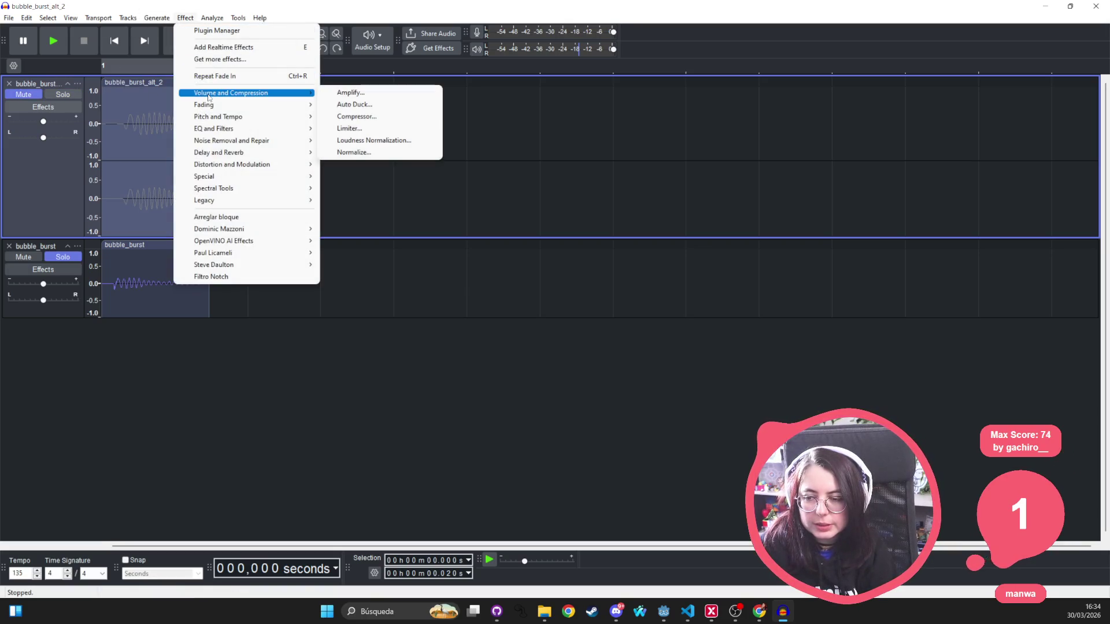
pyautogui.click(382, 116)
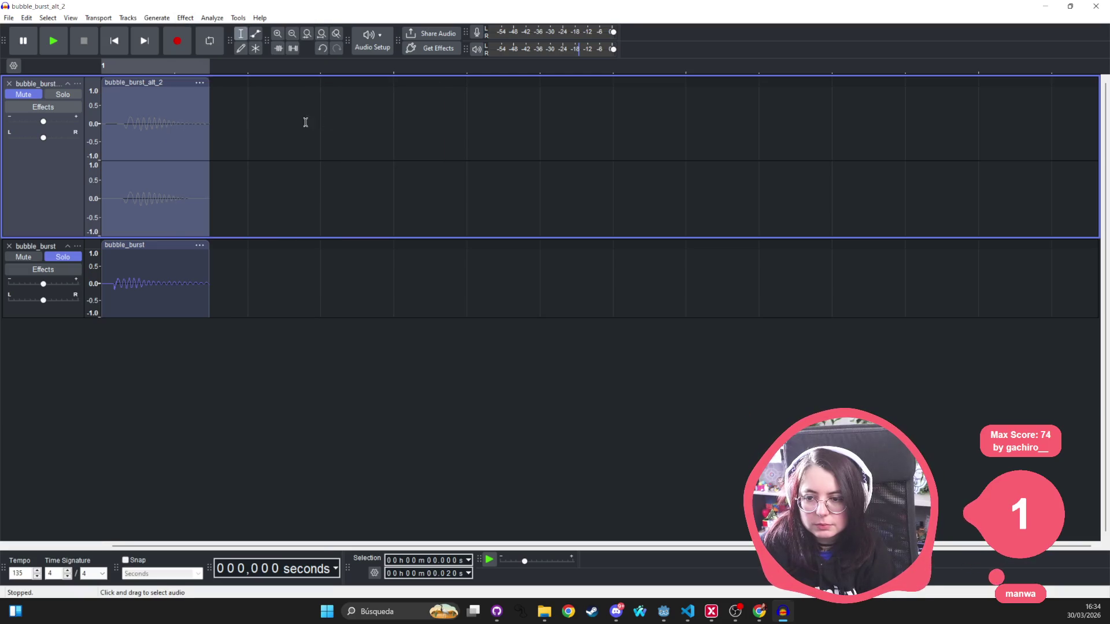
pyautogui.click(108, 111)
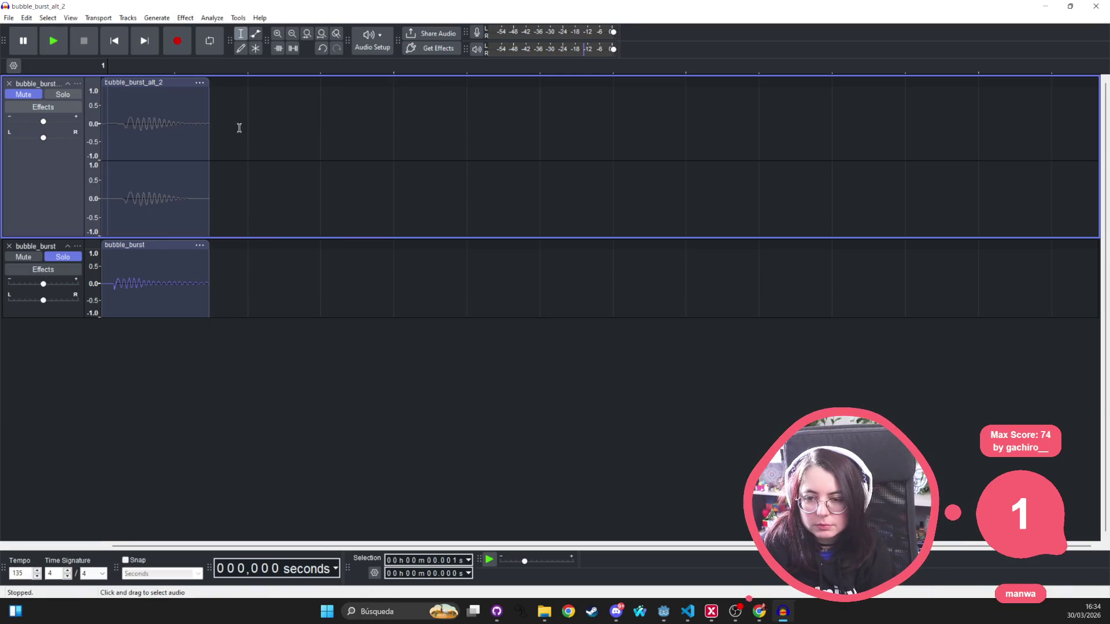
pyautogui.click(62, 94)
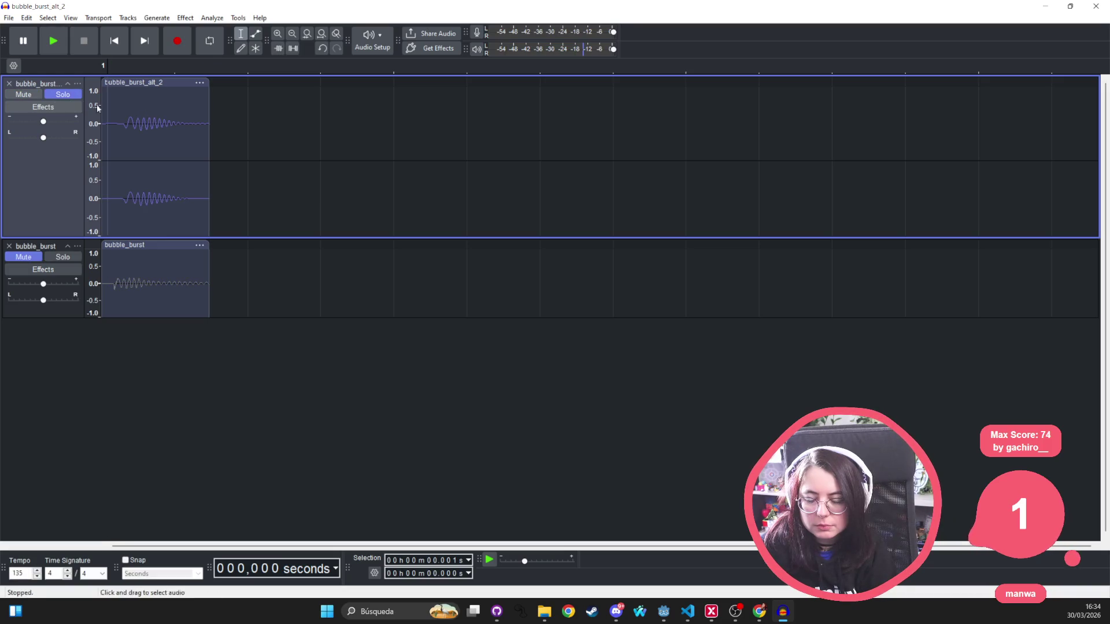
pyautogui.click(63, 257)
pyautogui.press('space')
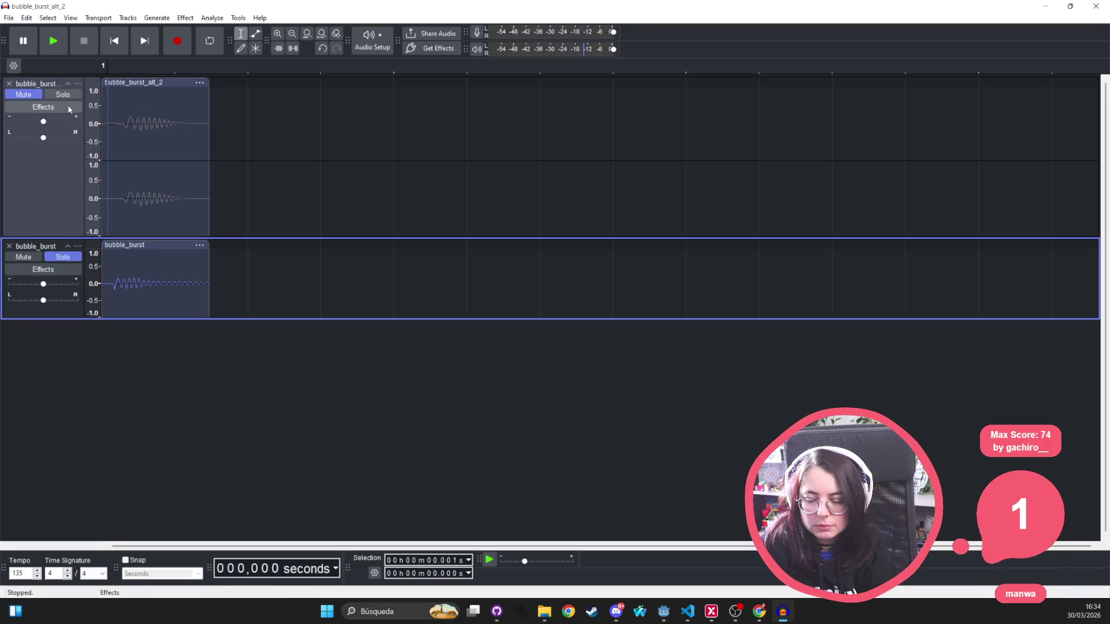
pyautogui.click(69, 94)
pyautogui.press('space')
pyautogui.press('space')
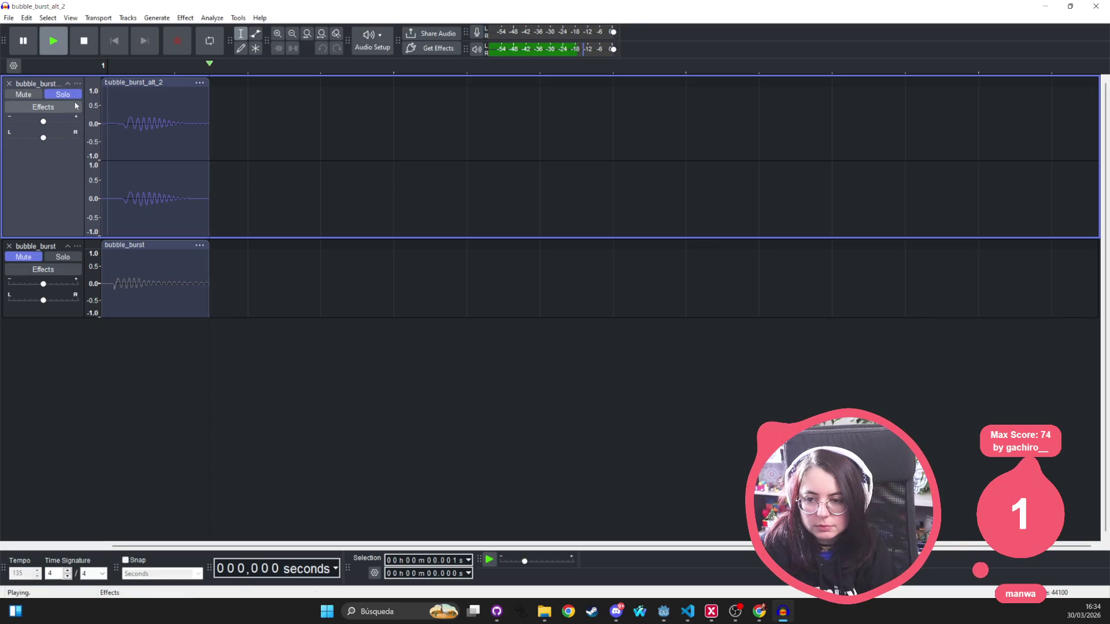
pyautogui.hotkey('ctrl', 'z')
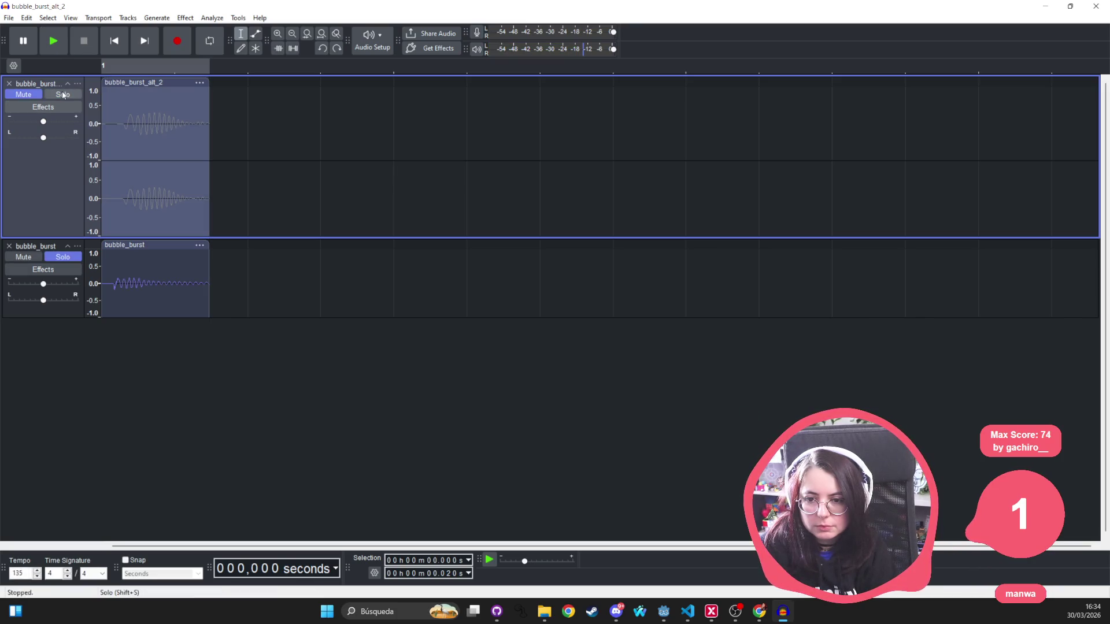
pyautogui.press('space')
pyautogui.click(156, 18)
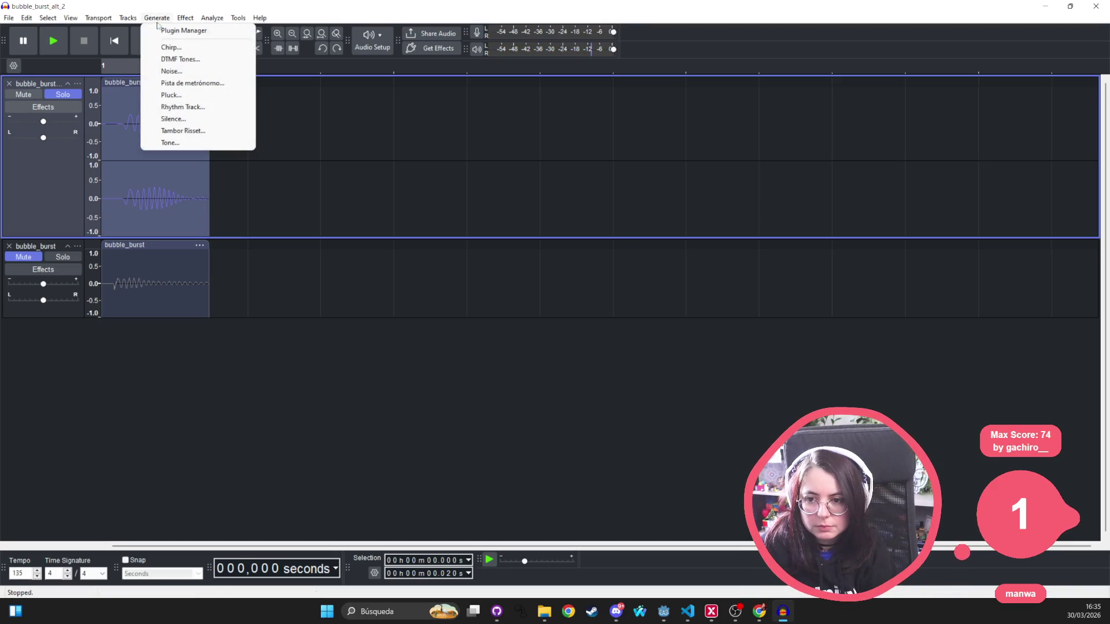
# Try opening Change Pitch without a selection and dismiss the no-audio-selected warning
pyautogui.moveTo(185, 18)
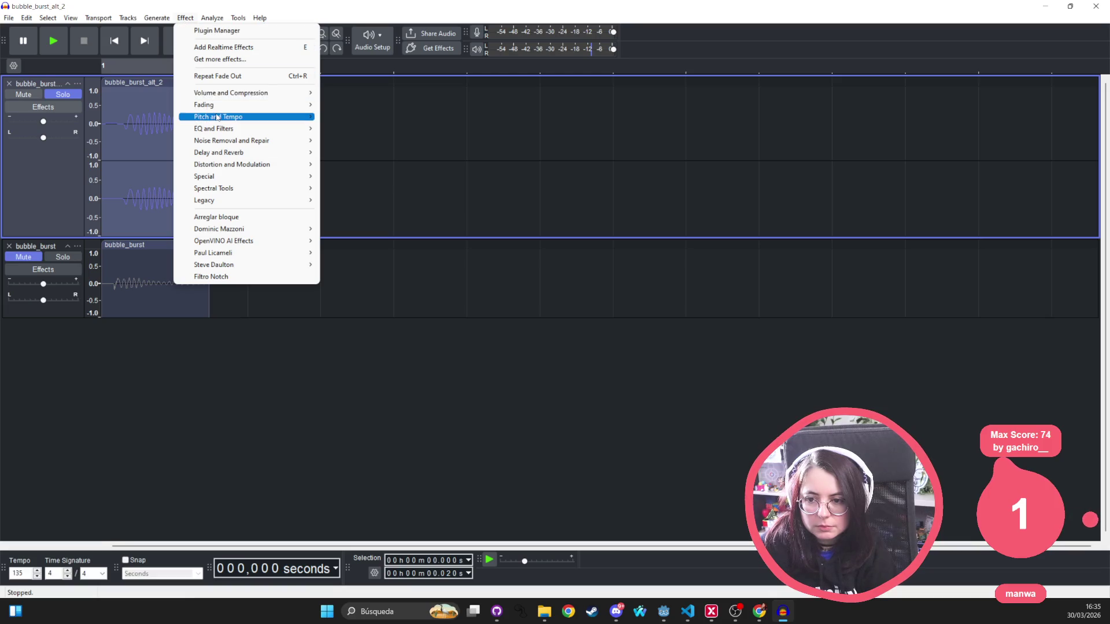
pyautogui.click(125, 102)
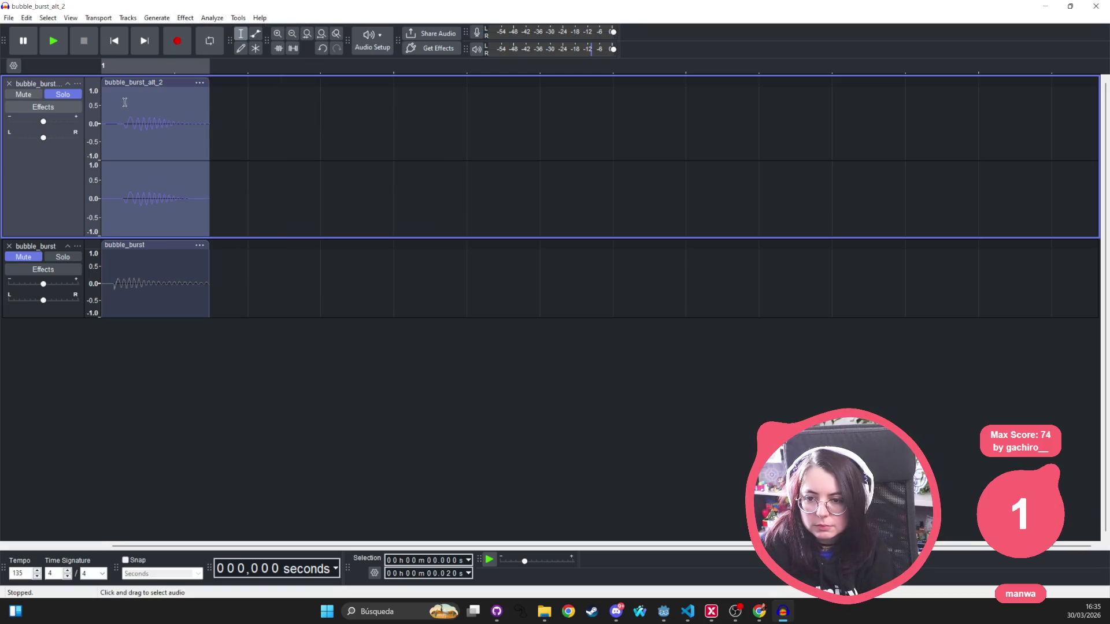
pyautogui.click(108, 97)
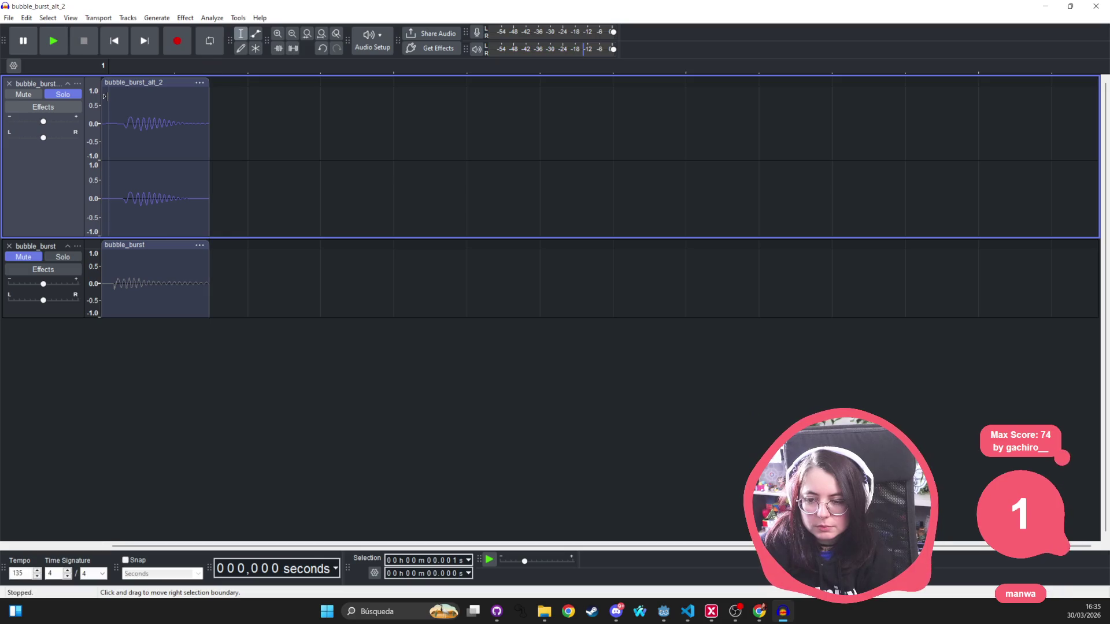
pyautogui.click(147, 18)
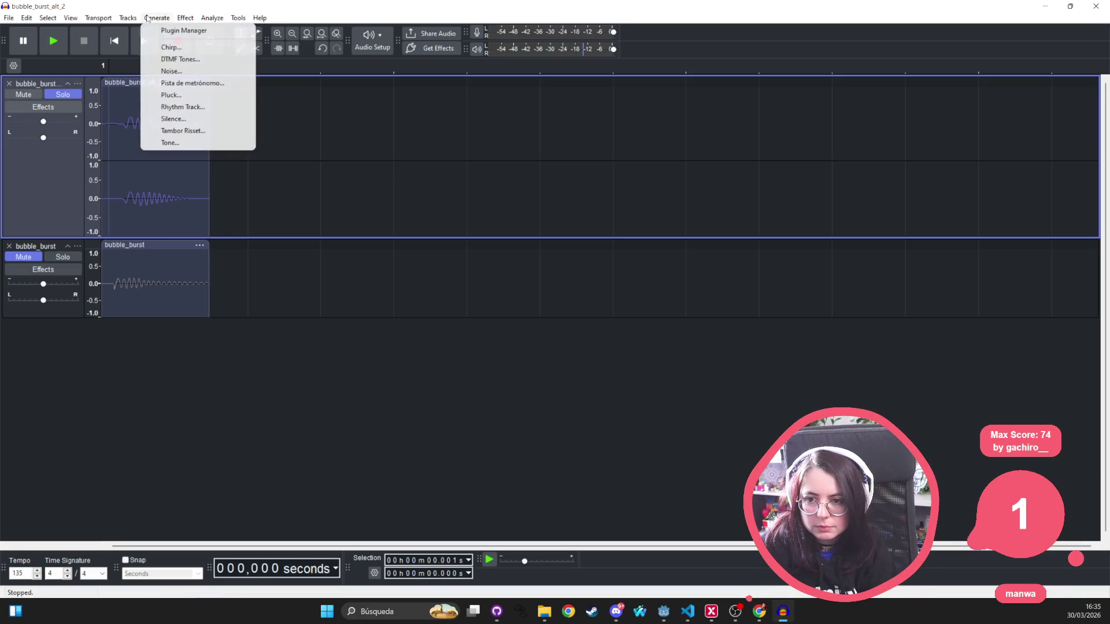
pyautogui.moveTo(185, 18)
pyautogui.moveTo(226, 93)
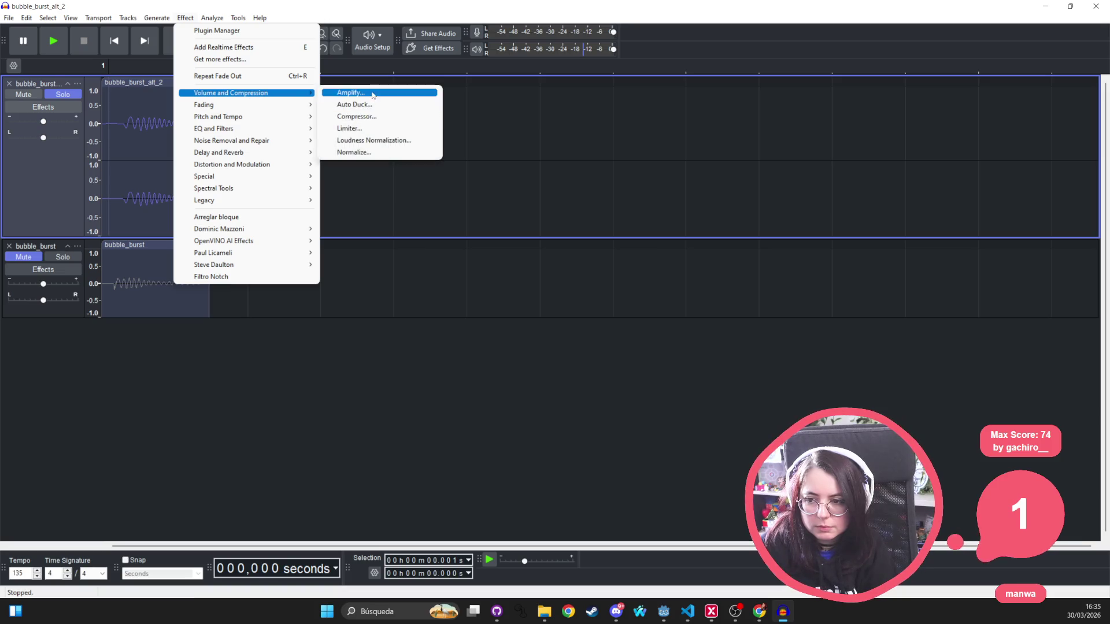
pyautogui.moveTo(263, 119)
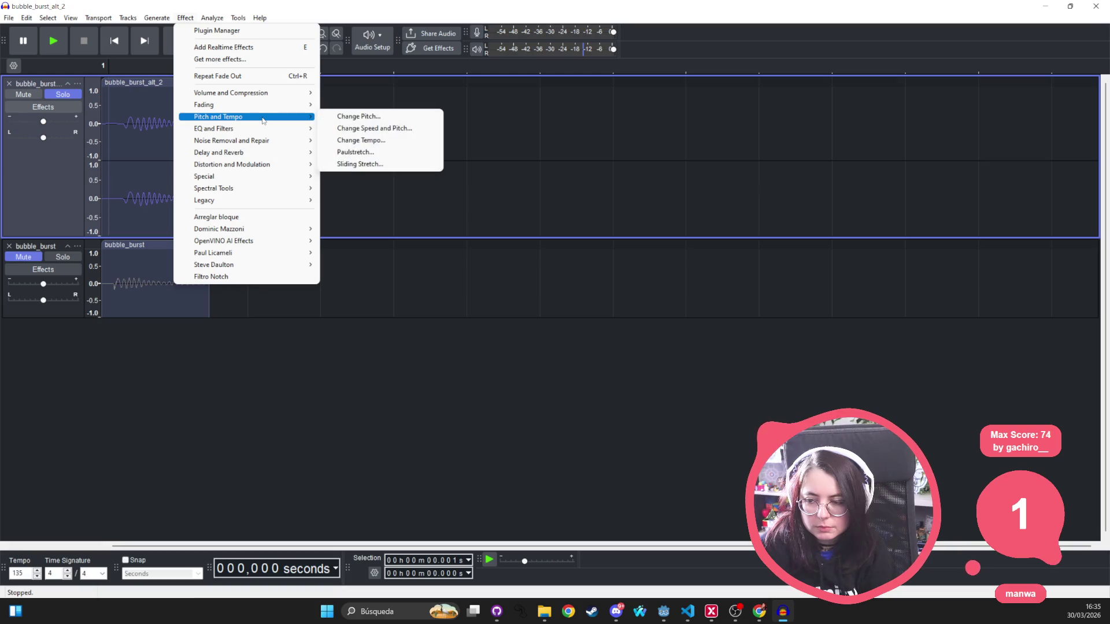
pyautogui.click(364, 118)
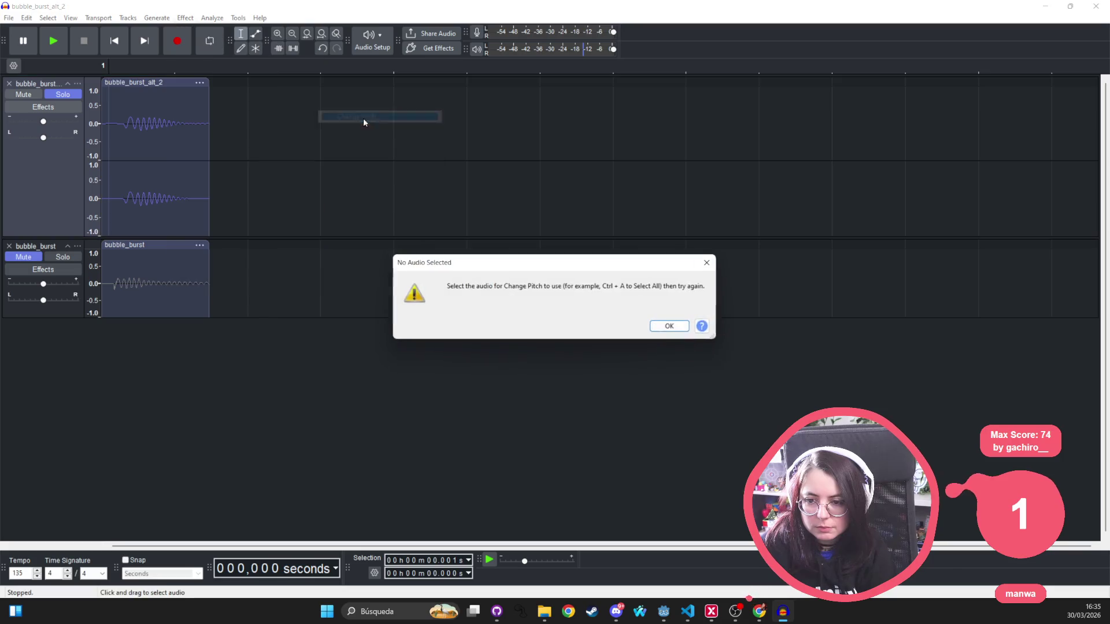
pyautogui.click(707, 262)
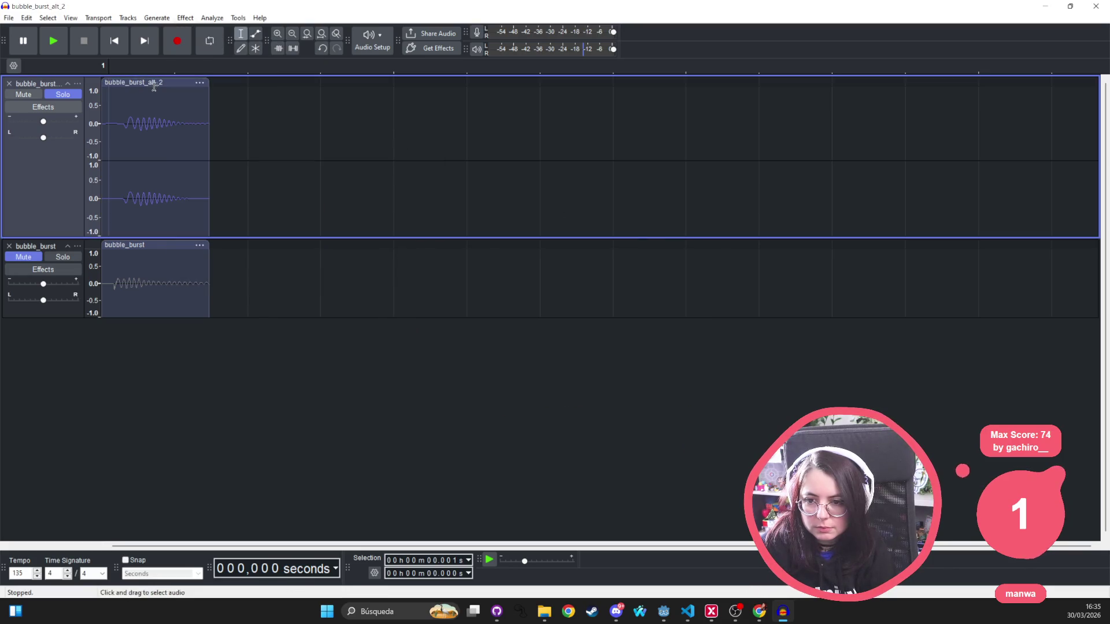
# Lower the bubble_burst_alt_2 clip's pitch by -31% (6.42 semitones, C6 to F#5), previewing first
pyautogui.click(153, 83)
pyautogui.click(190, 18)
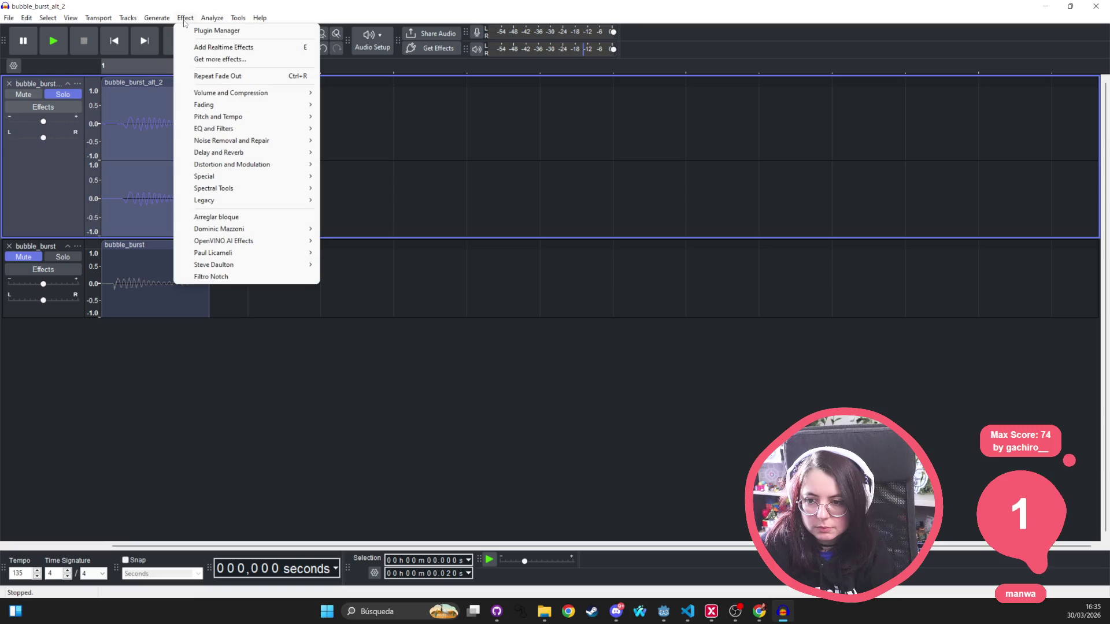
pyautogui.moveTo(260, 116)
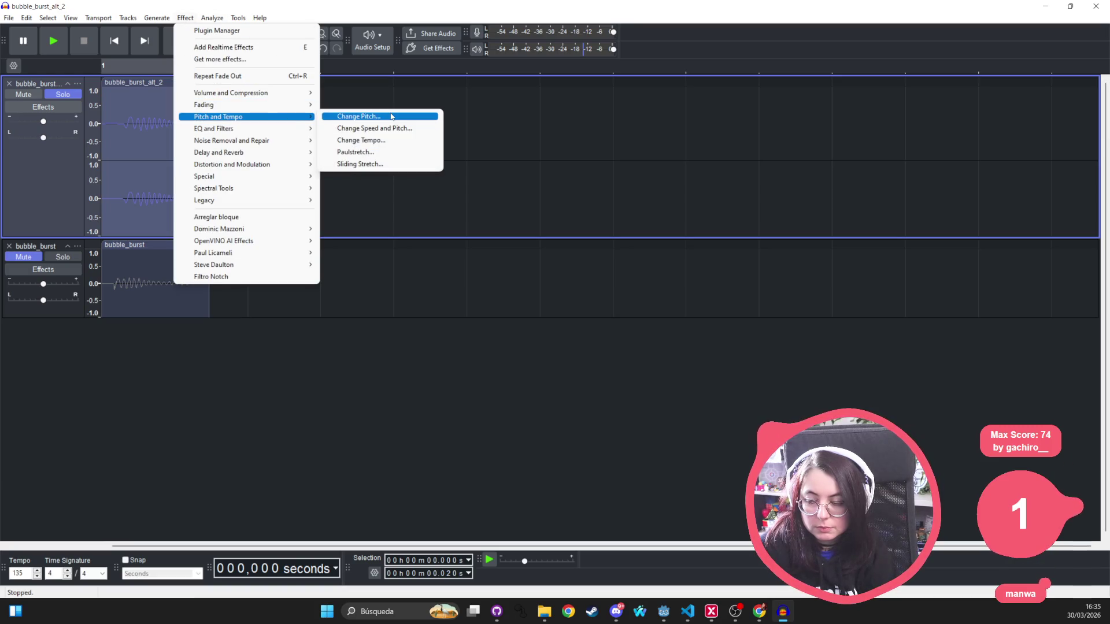
pyautogui.click(370, 115)
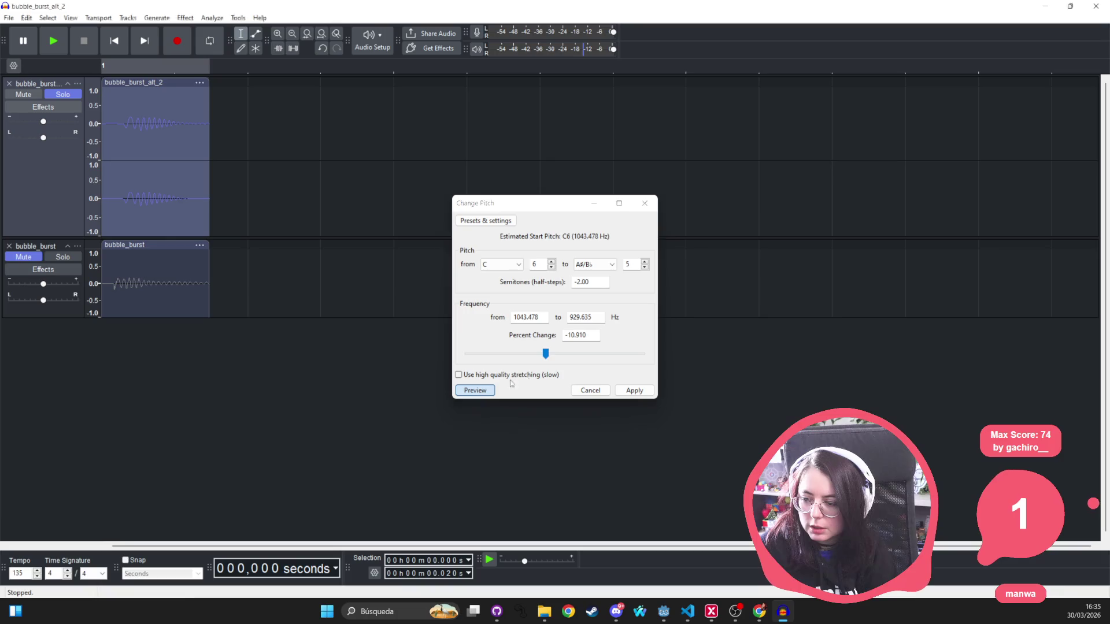
pyautogui.moveTo(545, 353); pyautogui.dragTo(528, 354)
pyautogui.click(482, 390)
pyautogui.hotkey('alt', 'p')
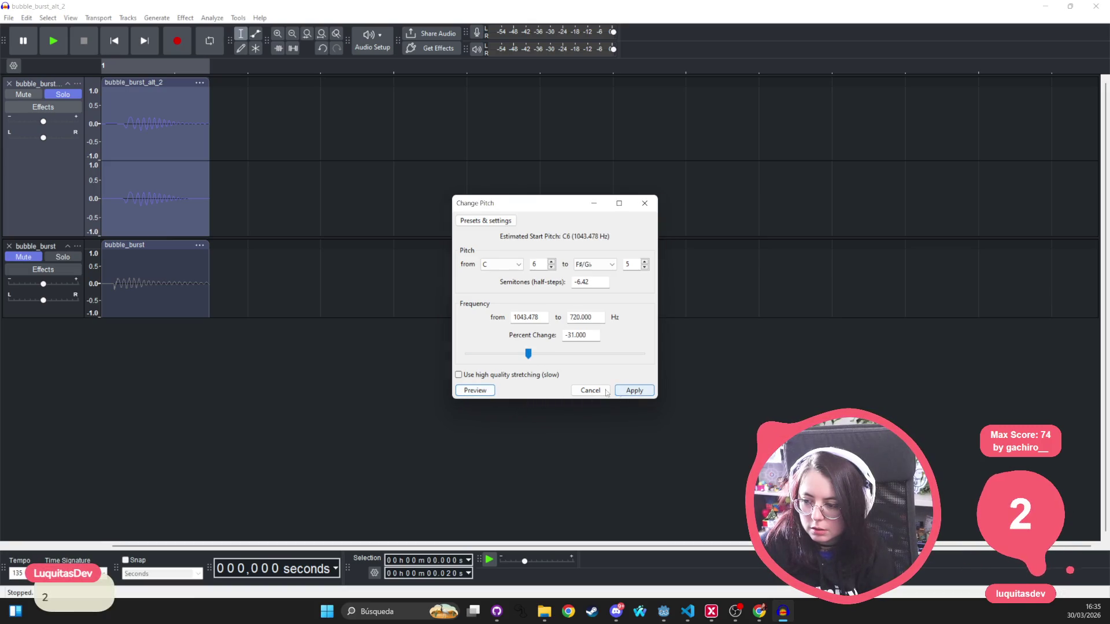
pyautogui.click(634, 390)
pyautogui.click(106, 108)
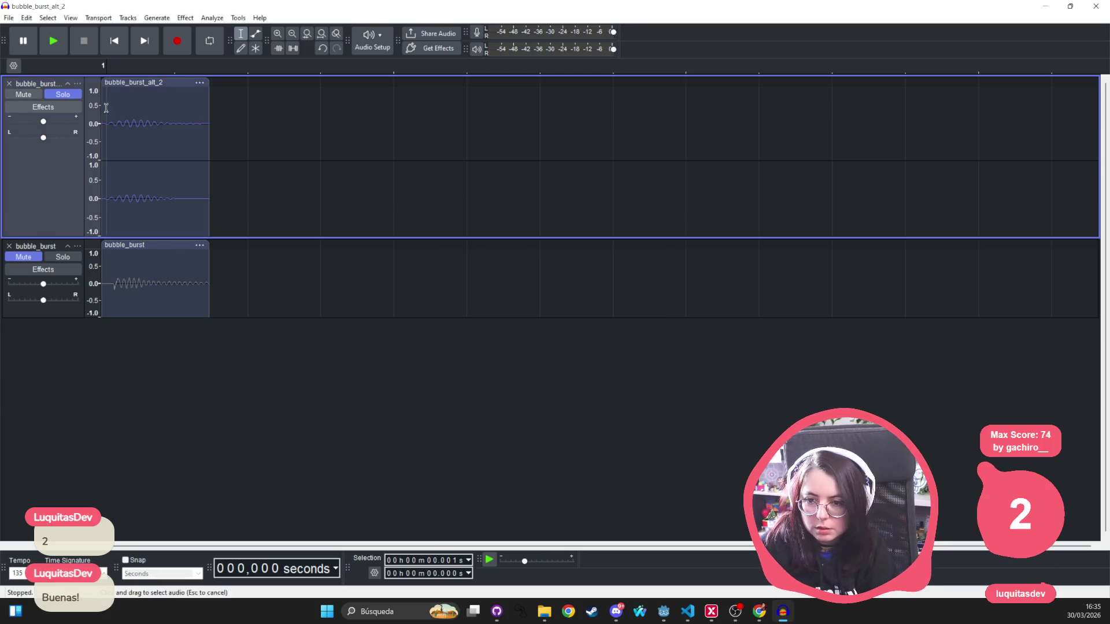
pyautogui.press('space')
pyautogui.press('space')
pyautogui.press('space')
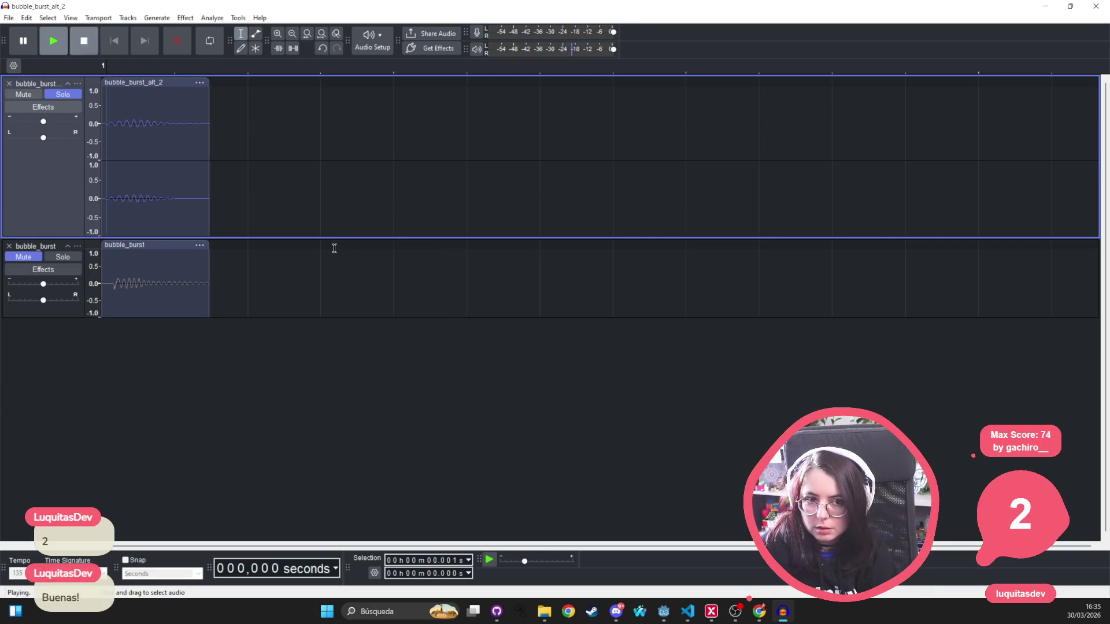
pyautogui.click(64, 258)
pyautogui.press('space')
pyautogui.click(52, 94)
pyautogui.press('space')
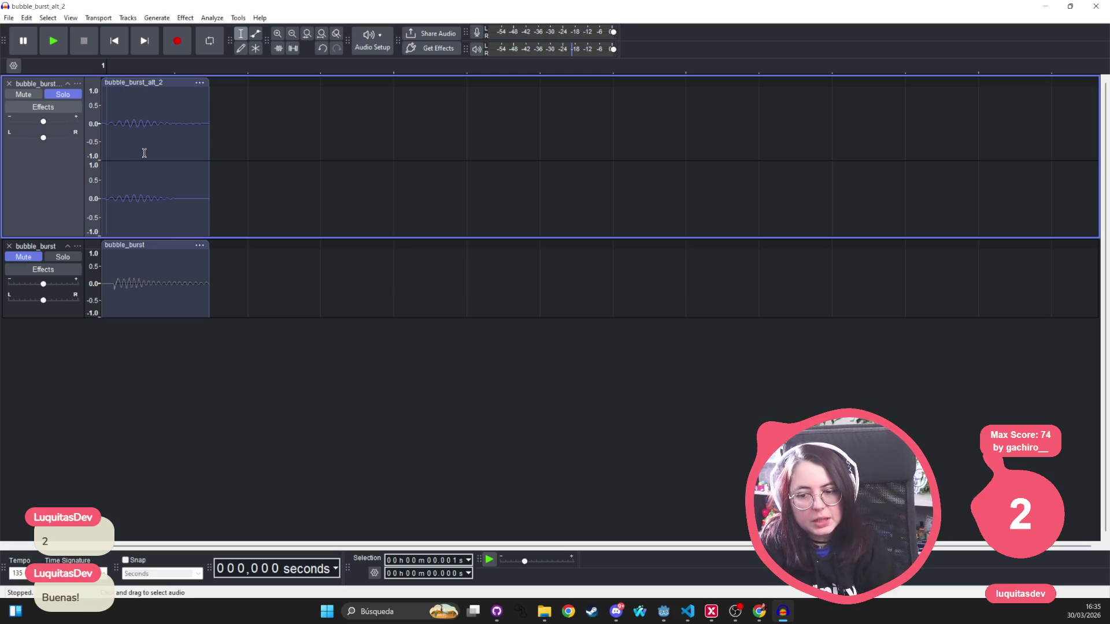
pyautogui.click(111, 92)
pyautogui.press('space')
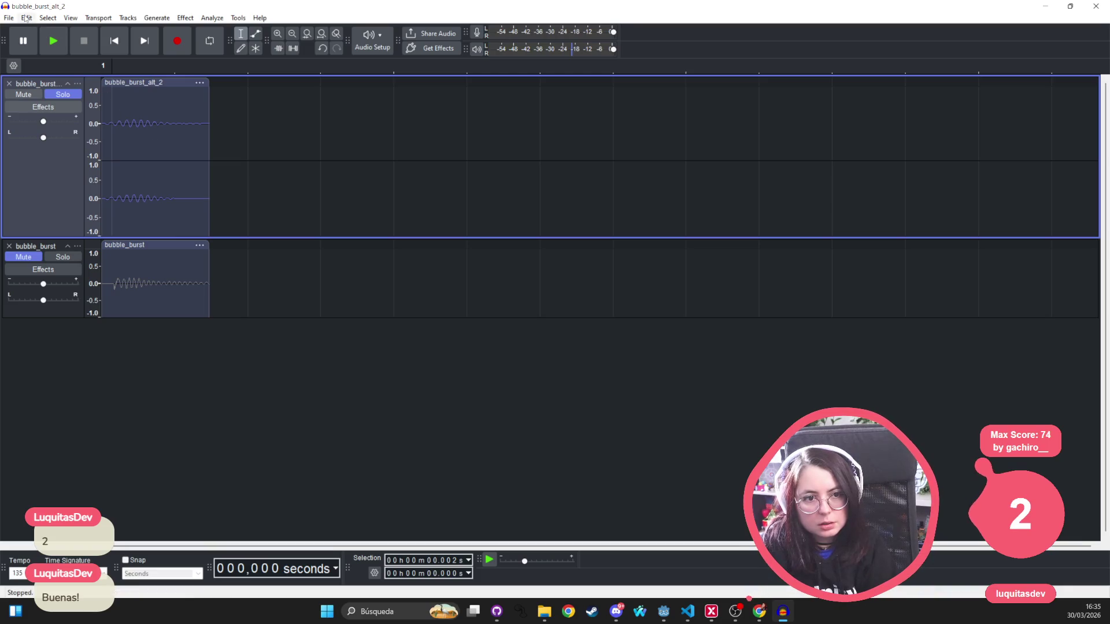
pyautogui.press('space')
pyautogui.press('space')
pyautogui.press('space')
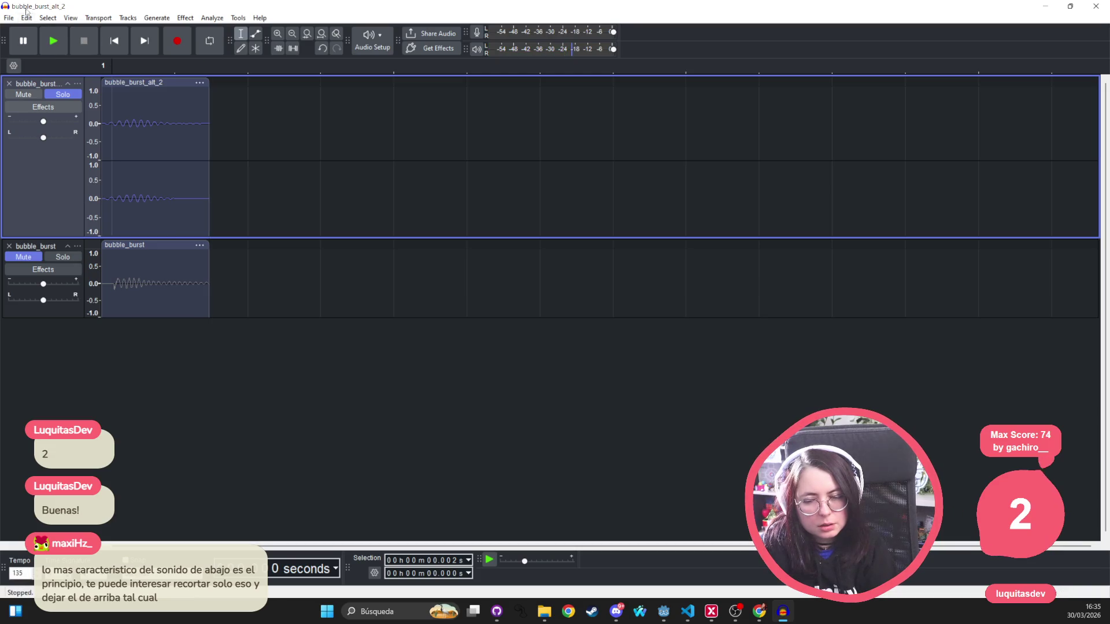
pyautogui.click(59, 263)
pyautogui.press('space')
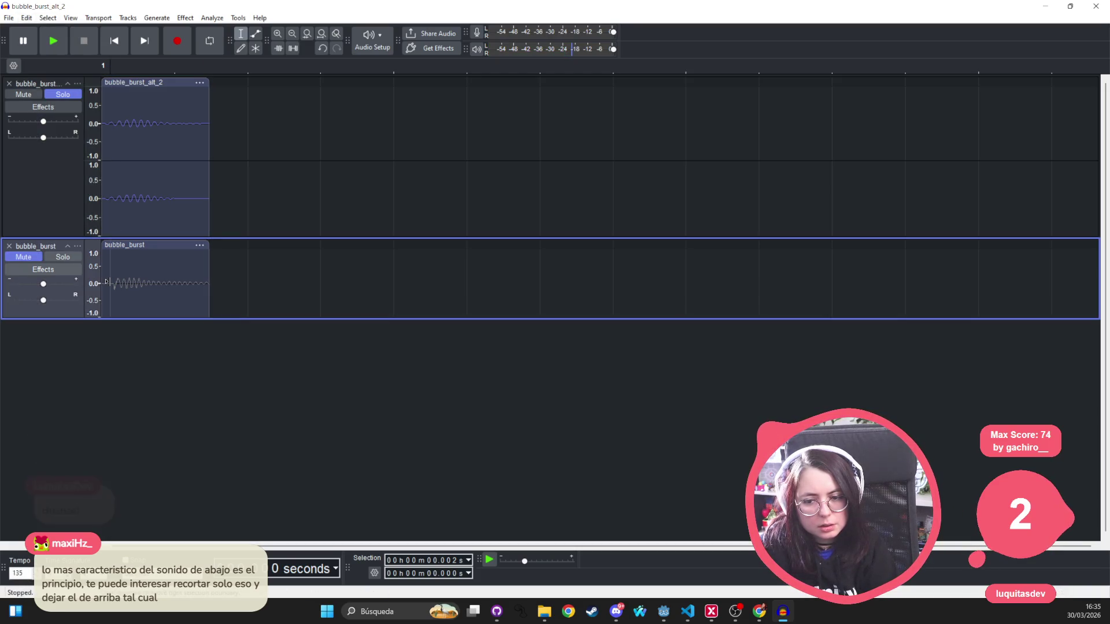
pyautogui.press('space')
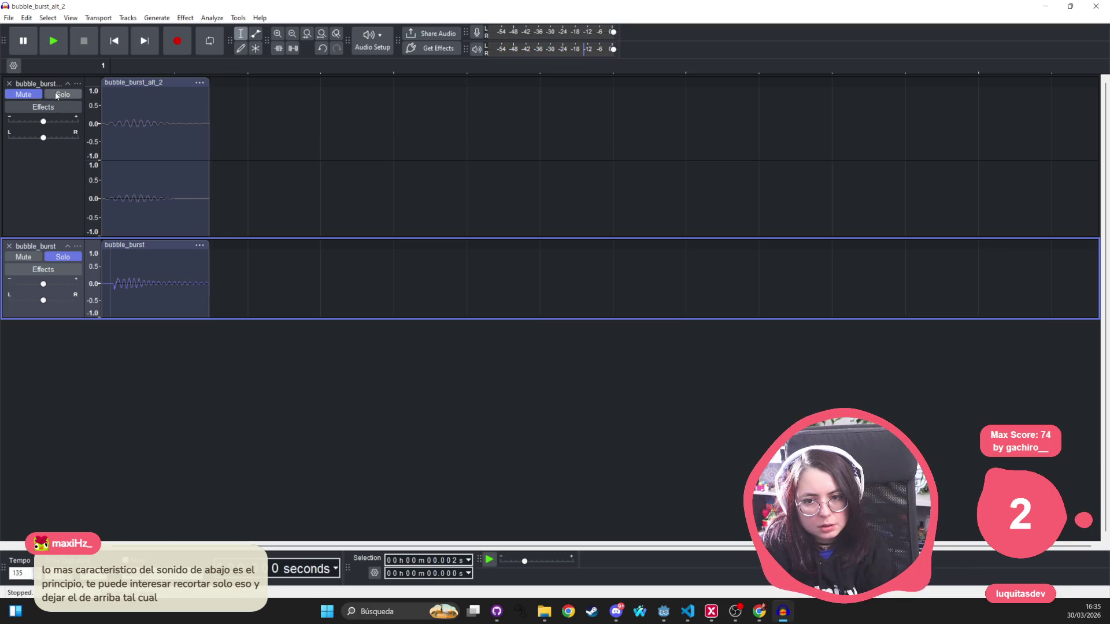
pyautogui.click(56, 96)
pyautogui.press('space')
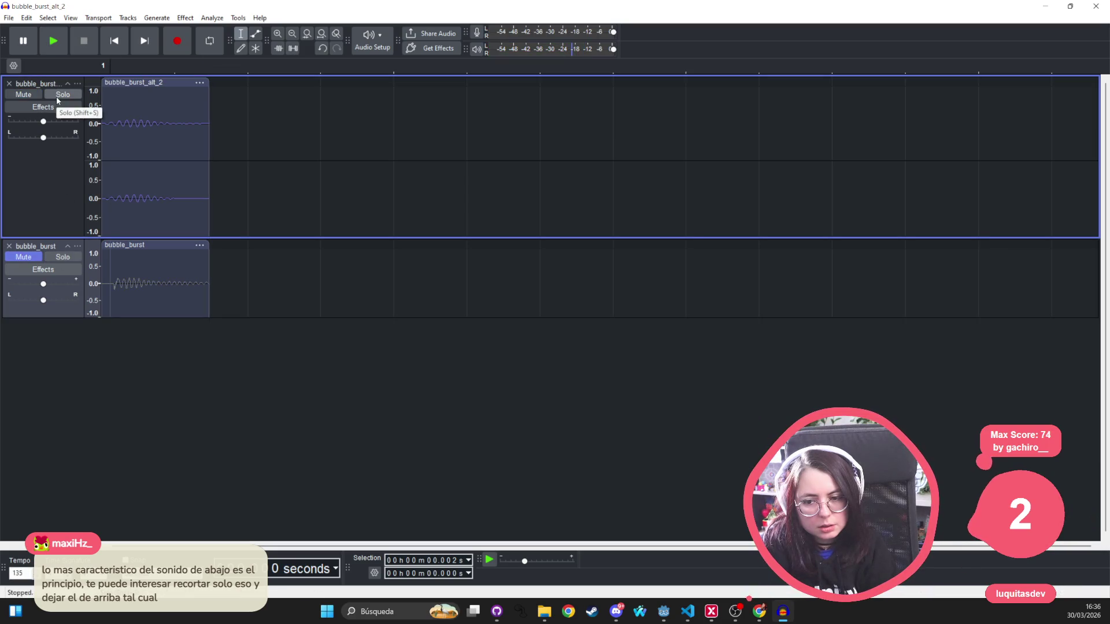
pyautogui.click(57, 96)
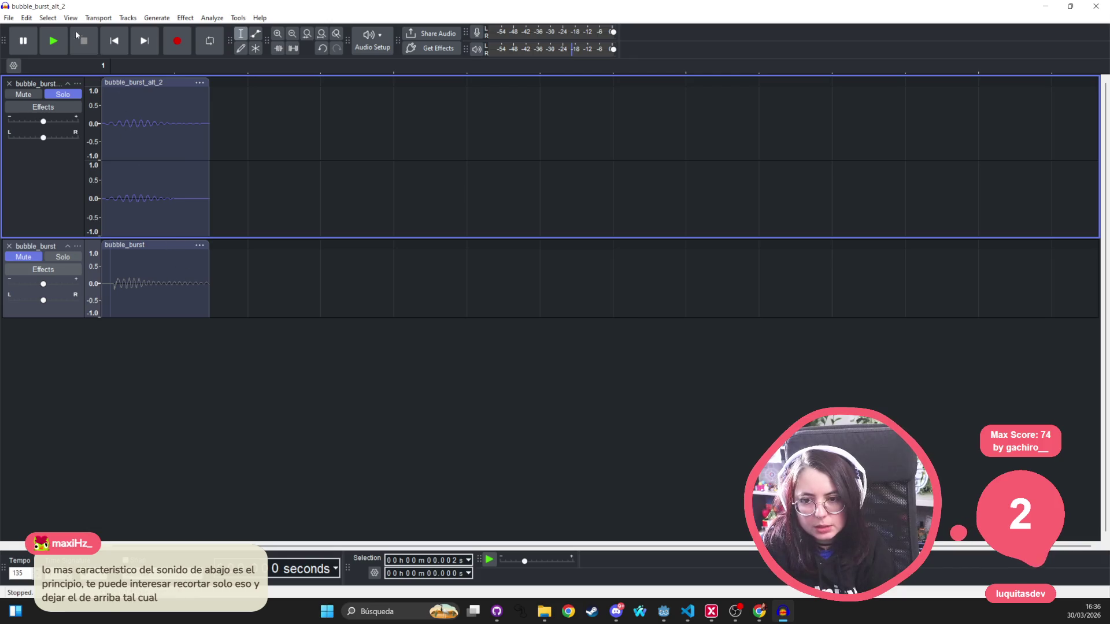
pyautogui.click(27, 18)
pyautogui.moveTo(42, 15)
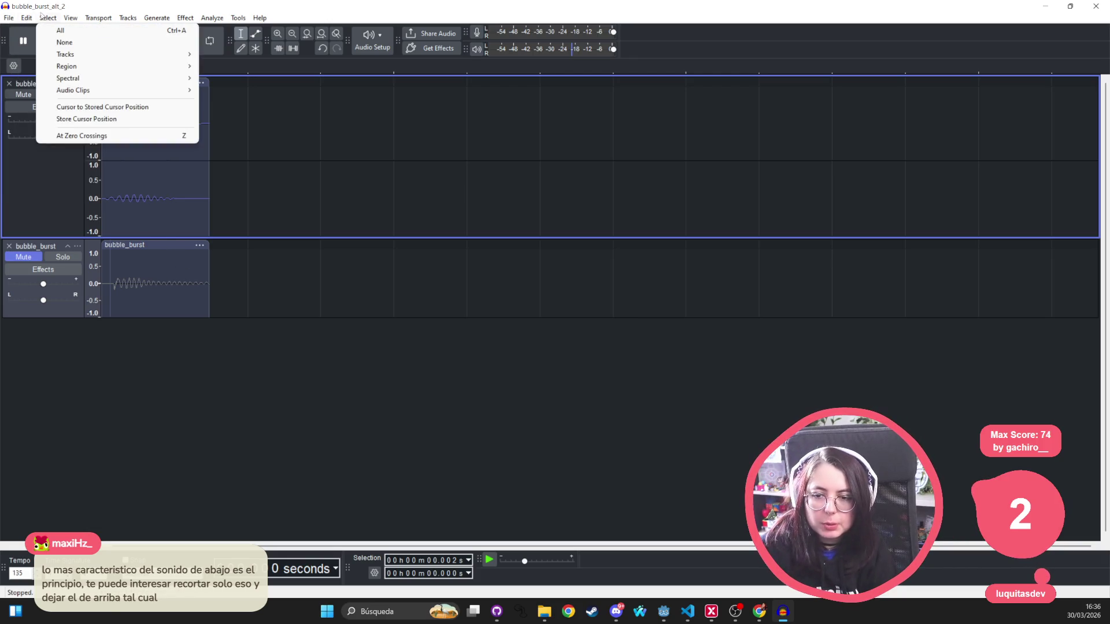
pyautogui.click(30, 176)
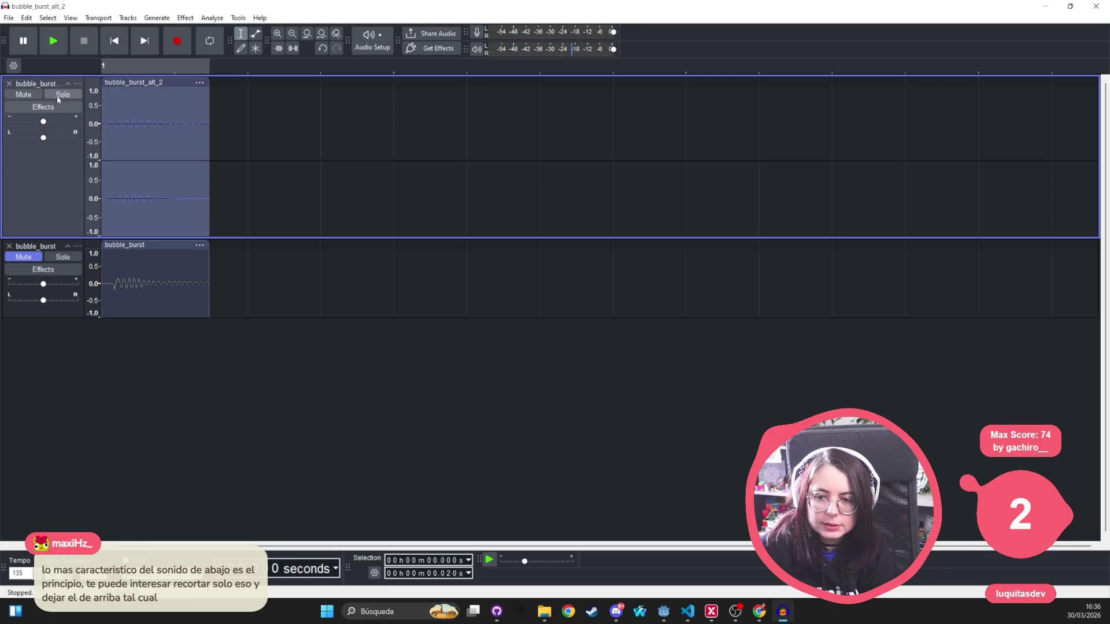
# Export the clip as bubble_burst_alt_3.ogg into the audio/sfx folder and return to Godot
pyautogui.click(8, 18)
pyautogui.click(41, 123)
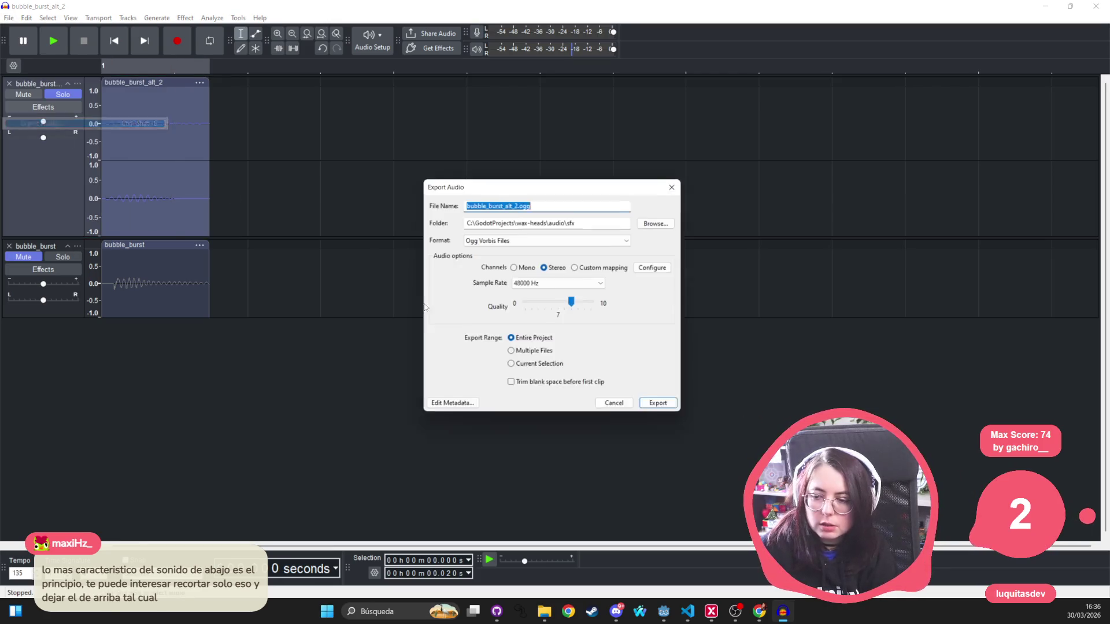
pyautogui.press('Right')
pyautogui.press('Left')
pyautogui.press('Left')
pyautogui.press('Left')
pyautogui.press('BackSpace')
pyautogui.press('Return')
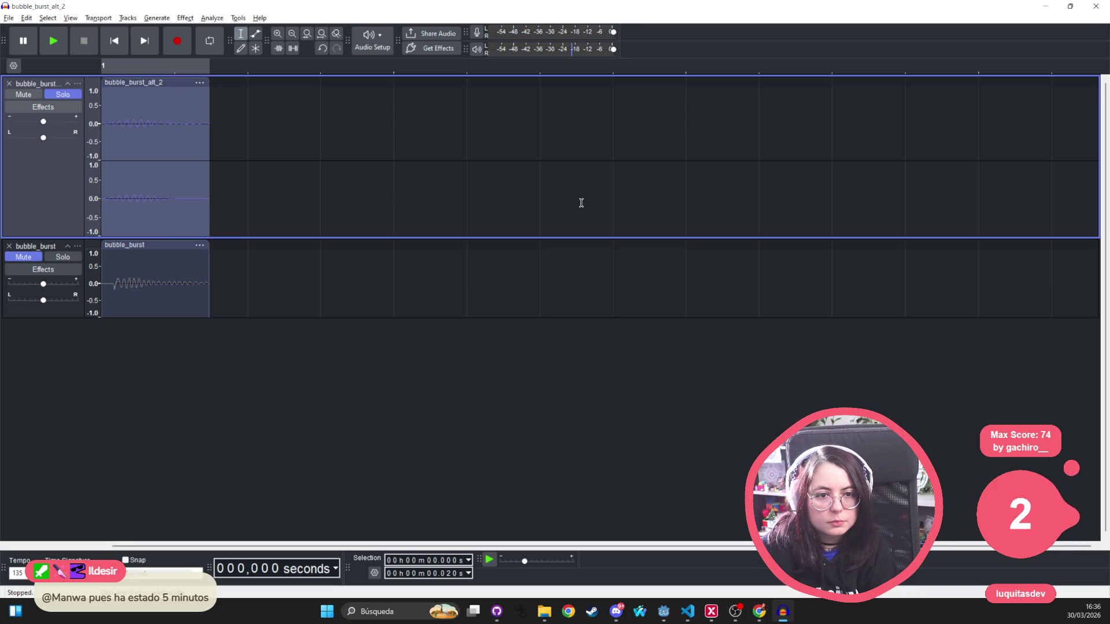
pyautogui.hotkey('alt', 'Tab')
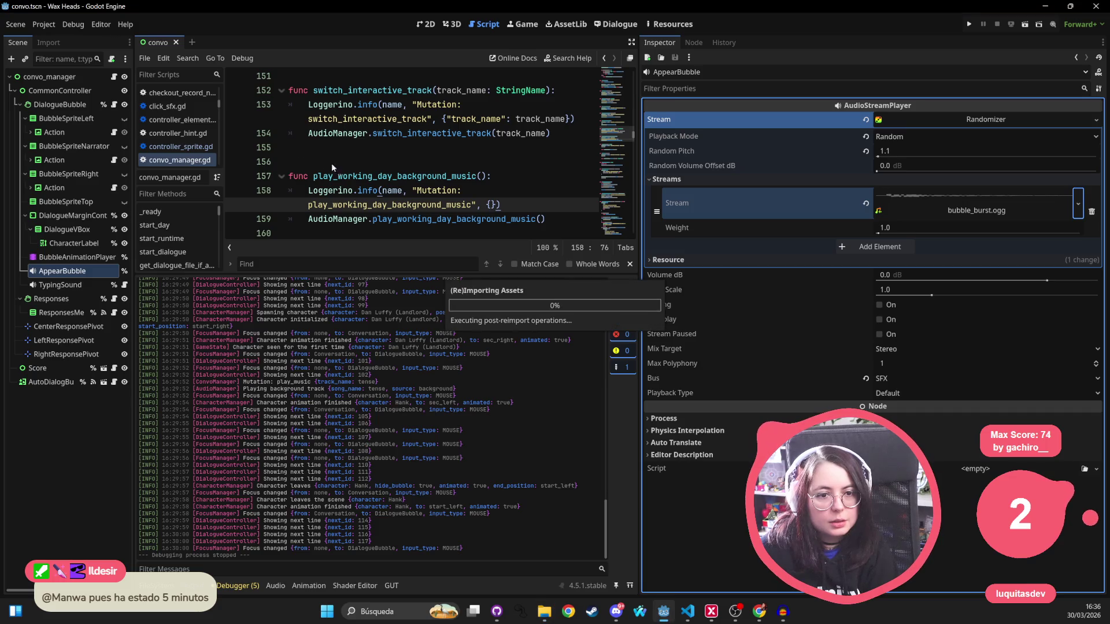
# Quick-load bubble_burst_alt_3.ogg as AppearBubble's stream, save the scene, and run Wax Heads
pyautogui.click(1078, 204)
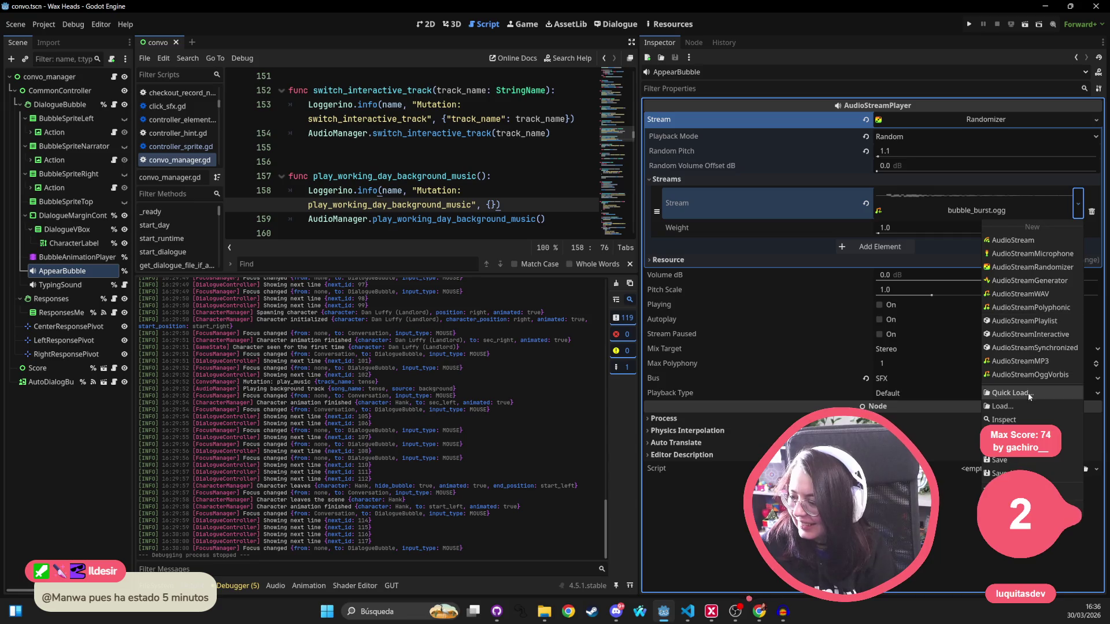
pyautogui.click(1028, 392)
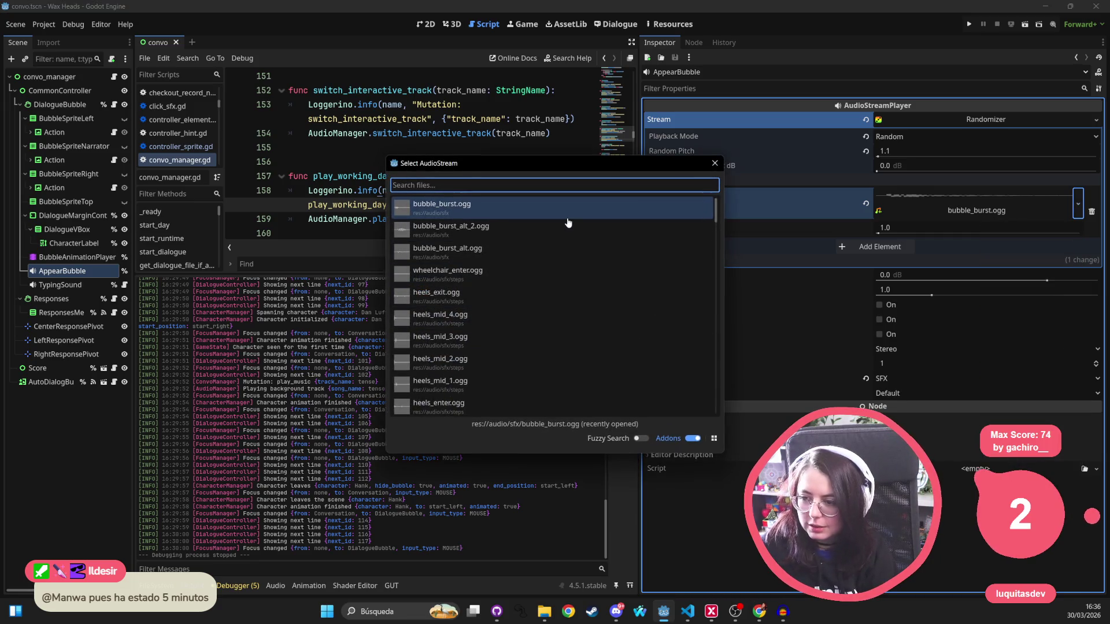
pyautogui.write('alt_3')
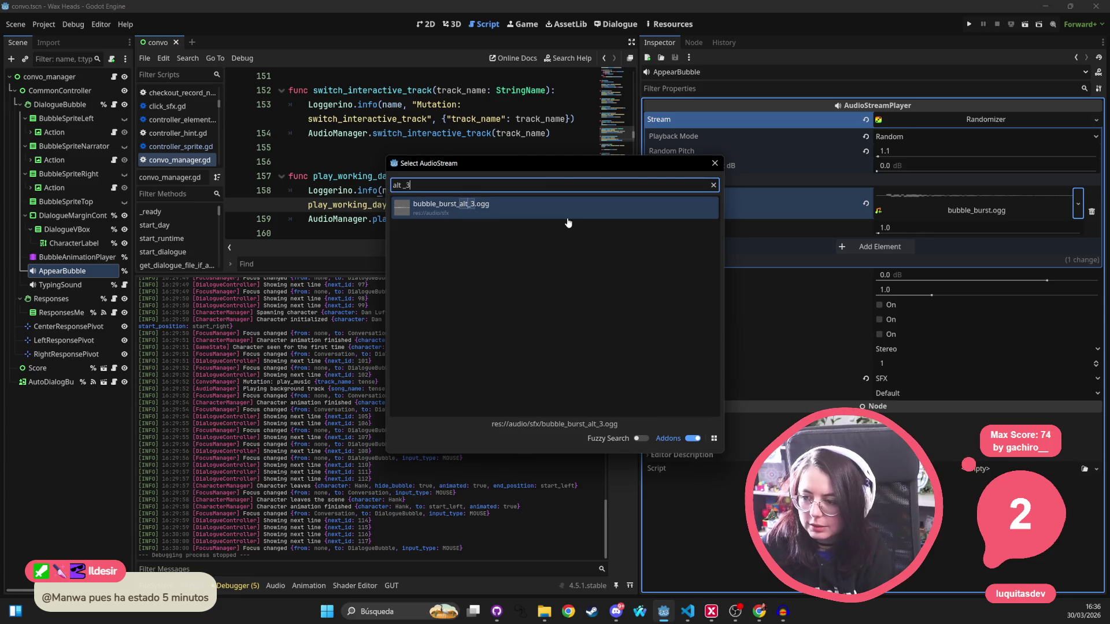
pyautogui.press('Return')
pyautogui.hotkey('ctrl', 's')
pyautogui.click(970, 20)
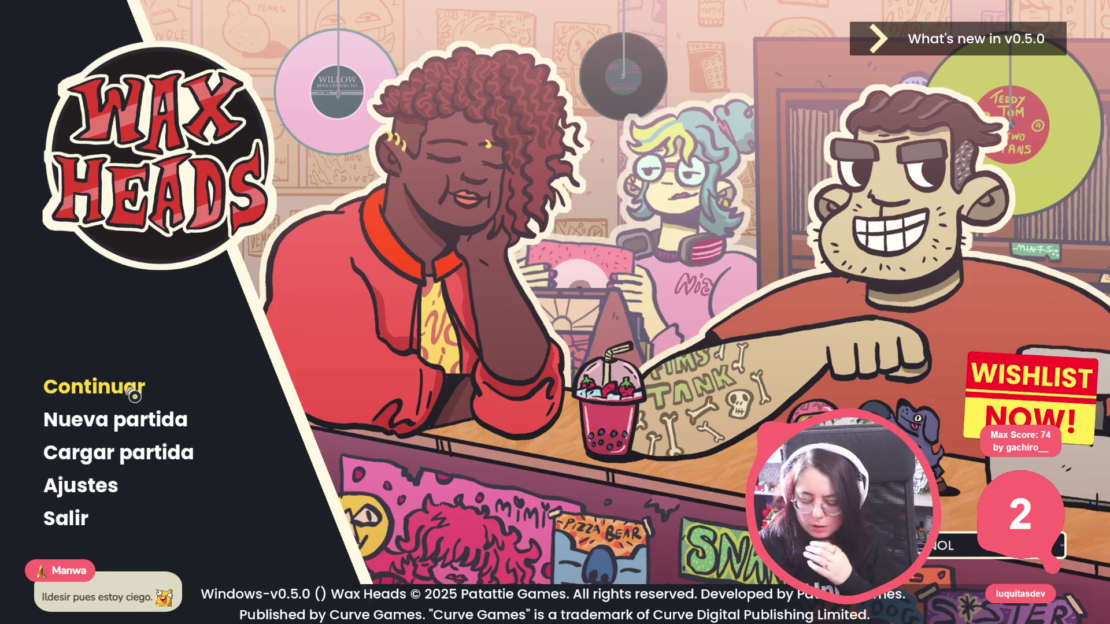
# Continue the saved Wax Heads game and click through Morgan's and Hank's lines
pyautogui.click(116, 398)
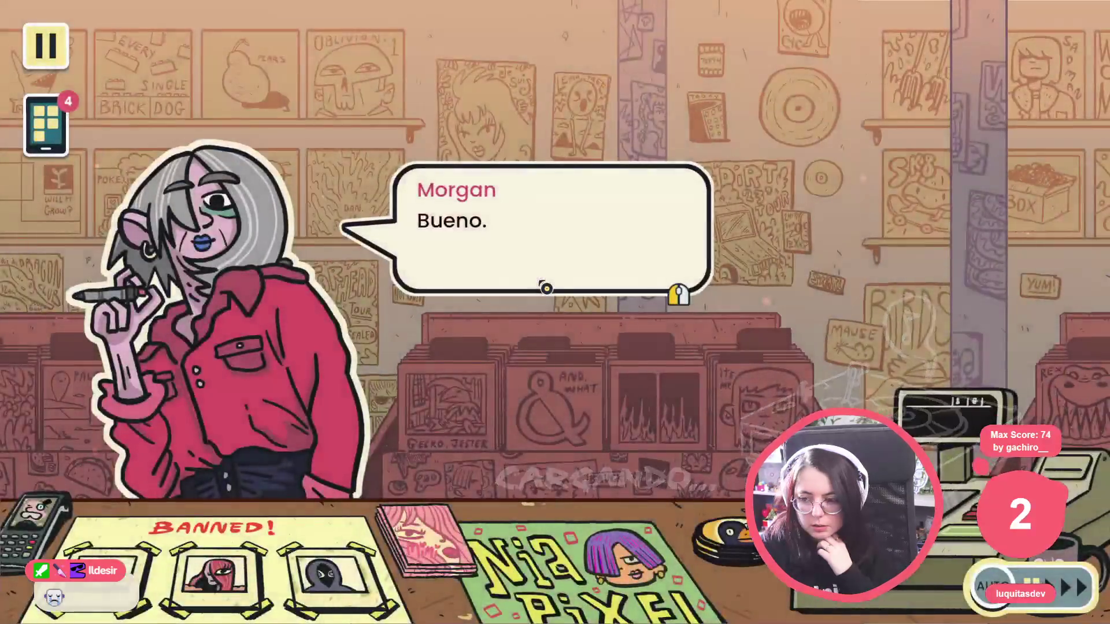
pyautogui.click(546, 287)
pyautogui.click(546, 288)
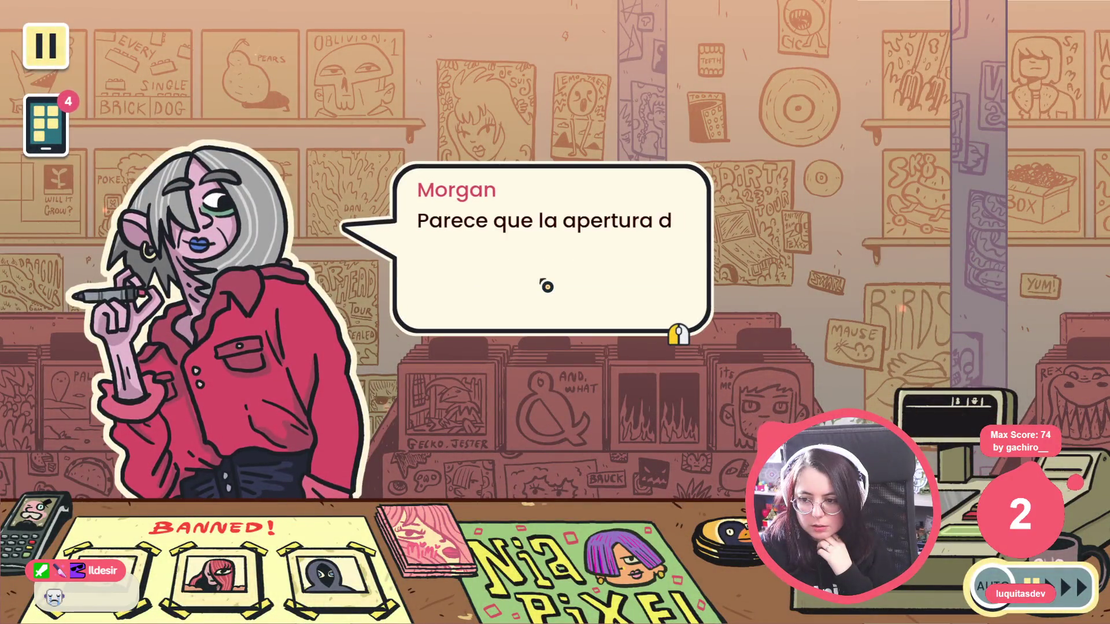
pyautogui.click(547, 286)
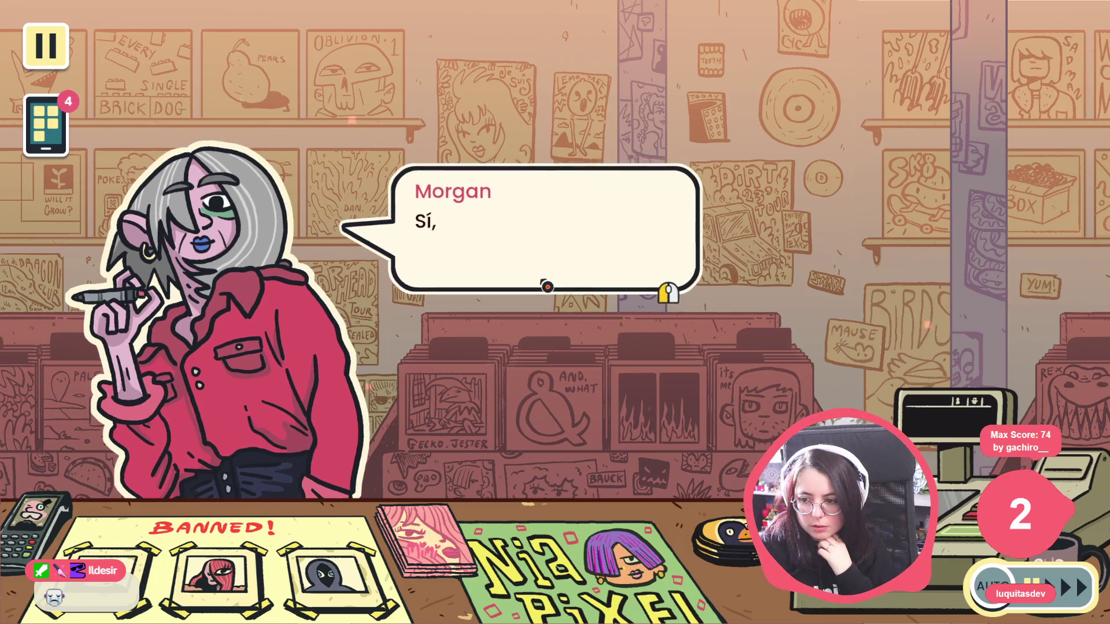
pyautogui.click(547, 286)
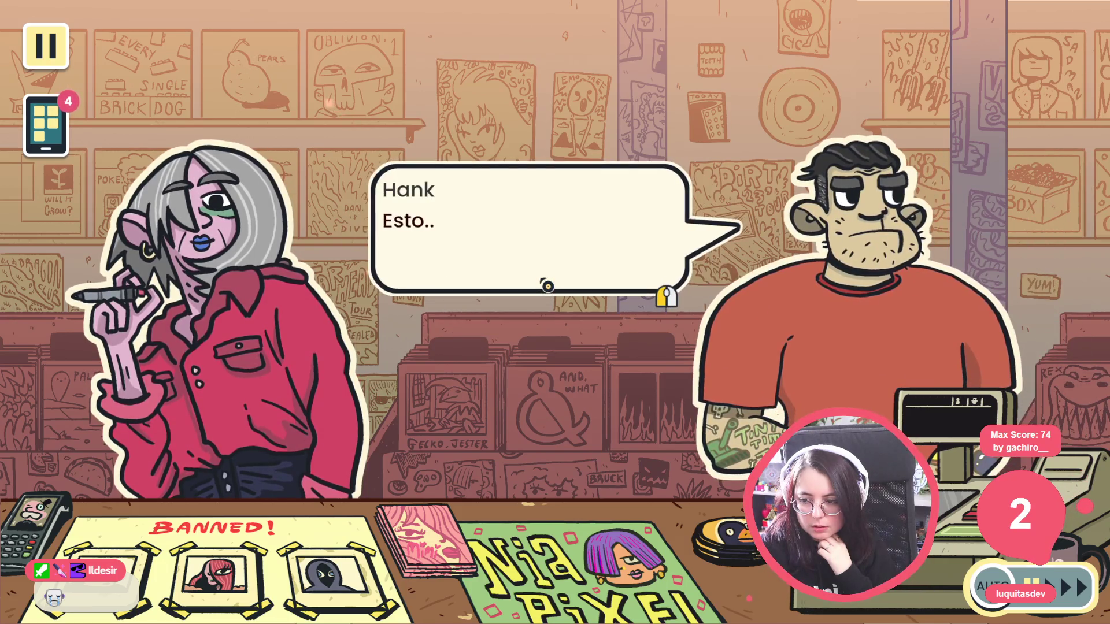
pyautogui.click(546, 284)
pyautogui.click(547, 284)
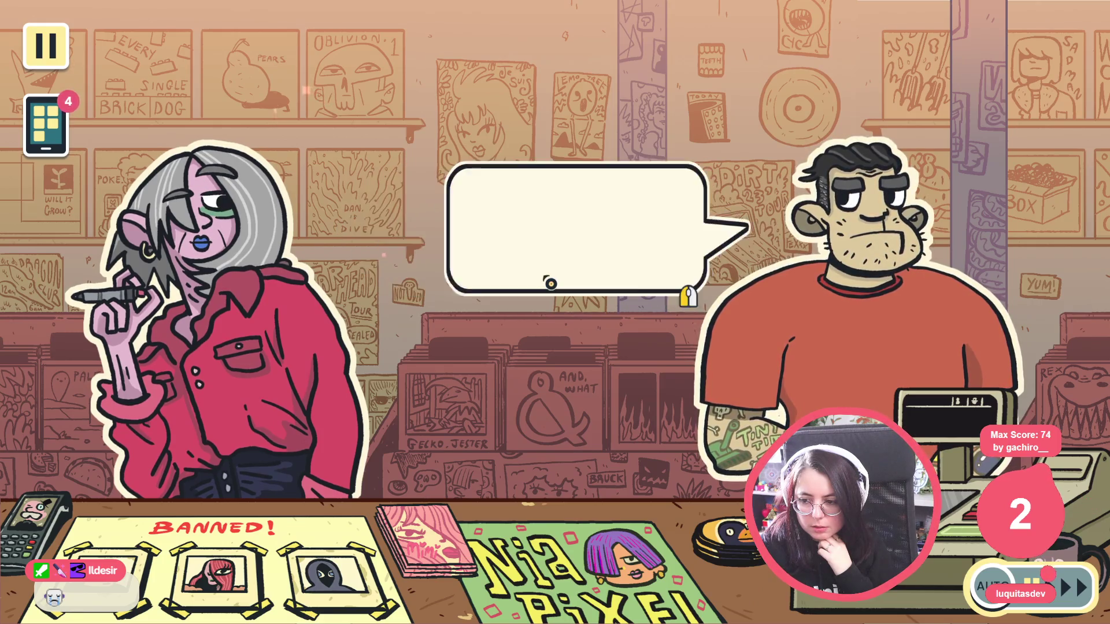
pyautogui.click(550, 283)
# Play on through the next customer's arrival to Morgan's reply, then stop the game
pyautogui.click(551, 281)
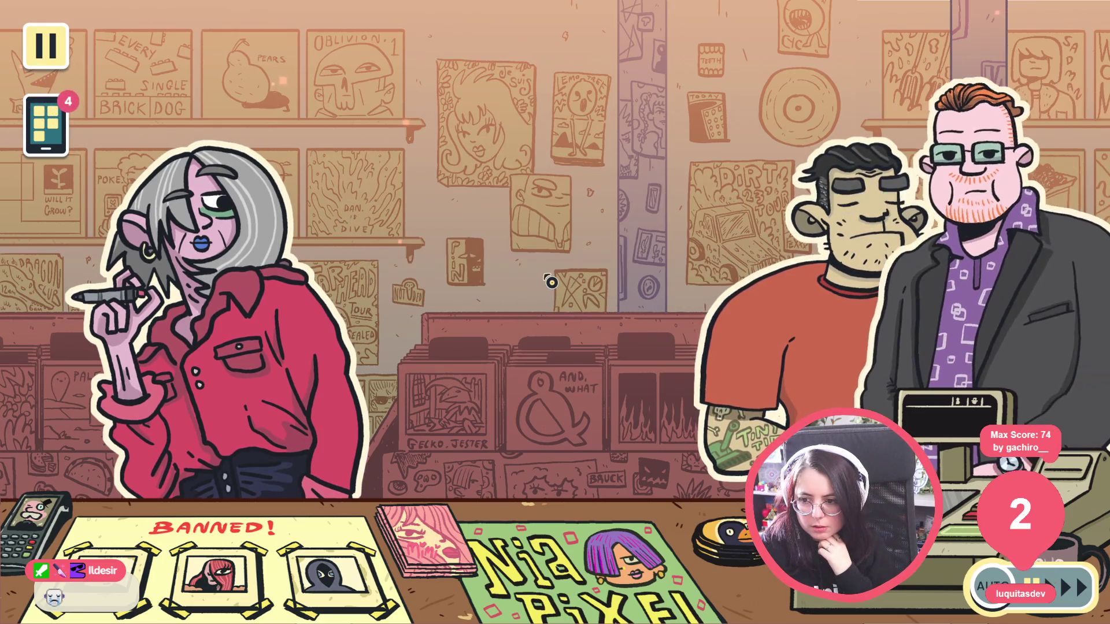
pyautogui.click(552, 281)
pyautogui.click(552, 281)
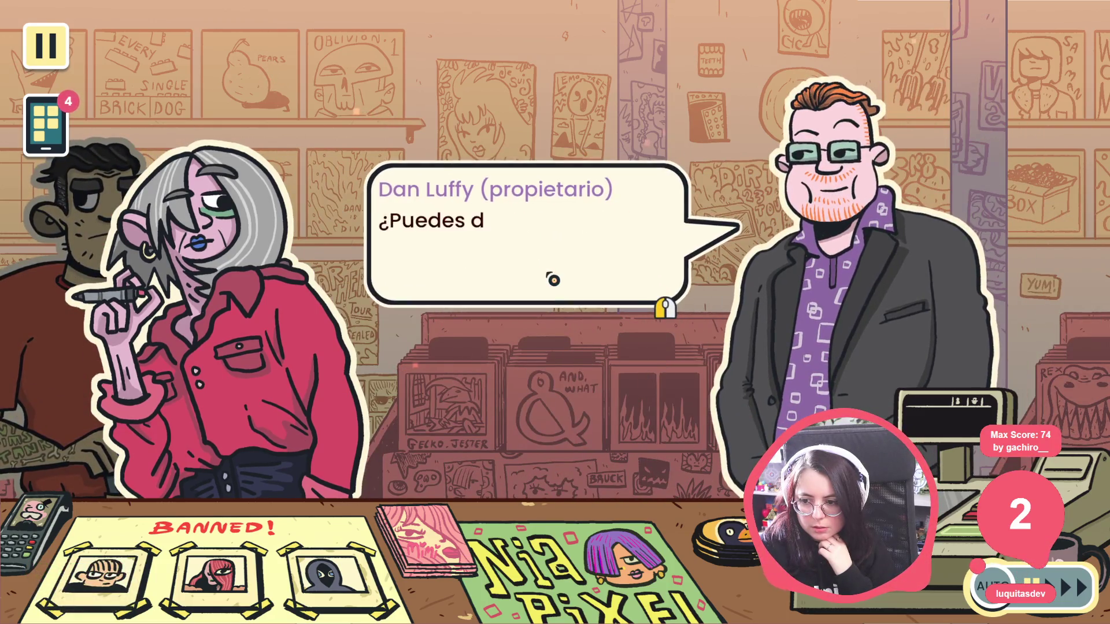
pyautogui.click(553, 279)
pyautogui.click(554, 280)
pyautogui.click(553, 280)
pyautogui.click(532, 282)
pyautogui.click(533, 282)
pyautogui.press('F8')
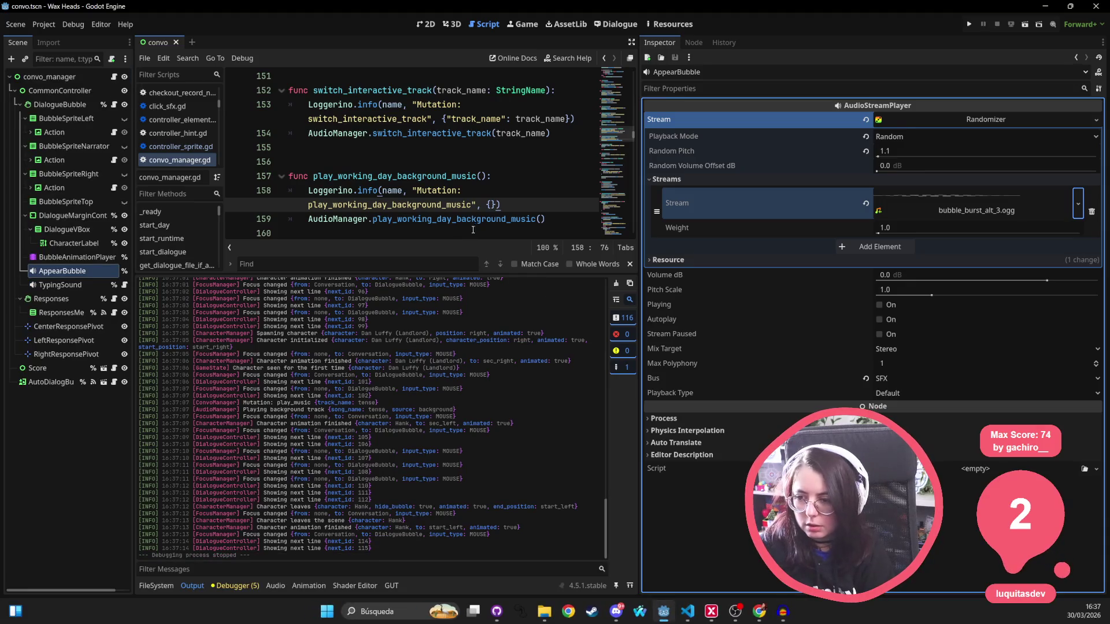
pyautogui.hotkey('alt', 'Tab')
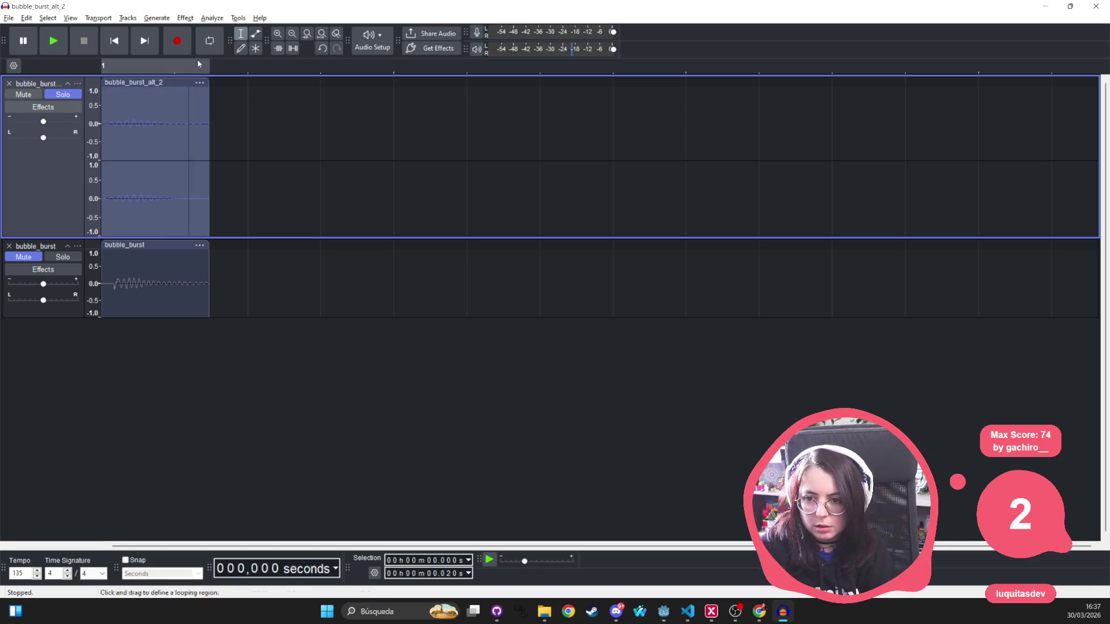
# Amplify the bubble_burst_alt_2 clip by 8.0 dB, previewing before applying it
pyautogui.click(157, 16)
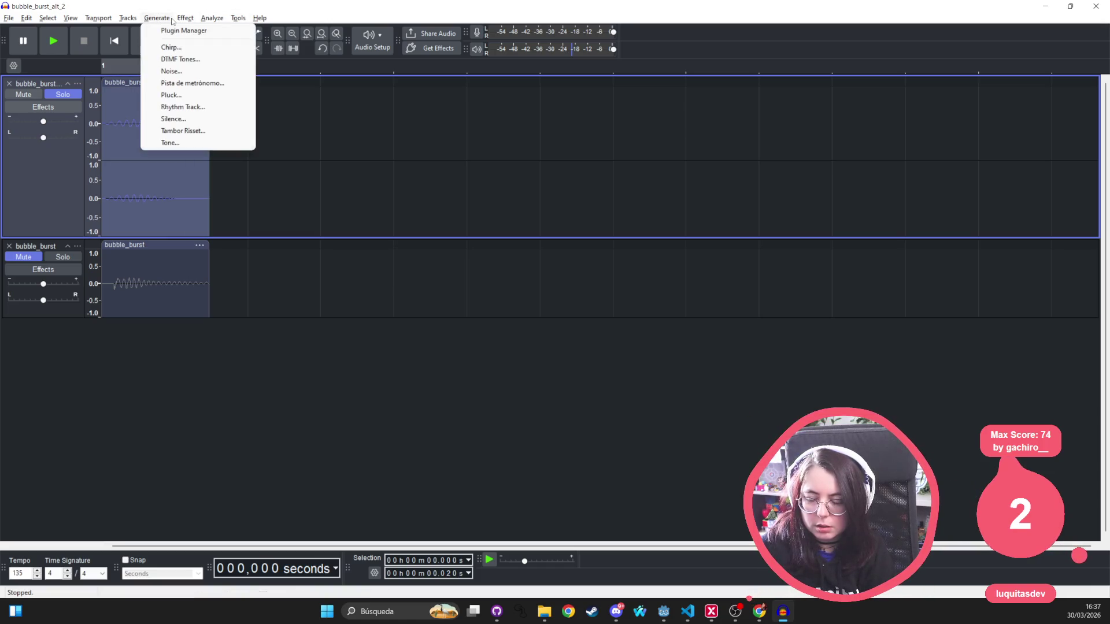
pyautogui.moveTo(195, 21)
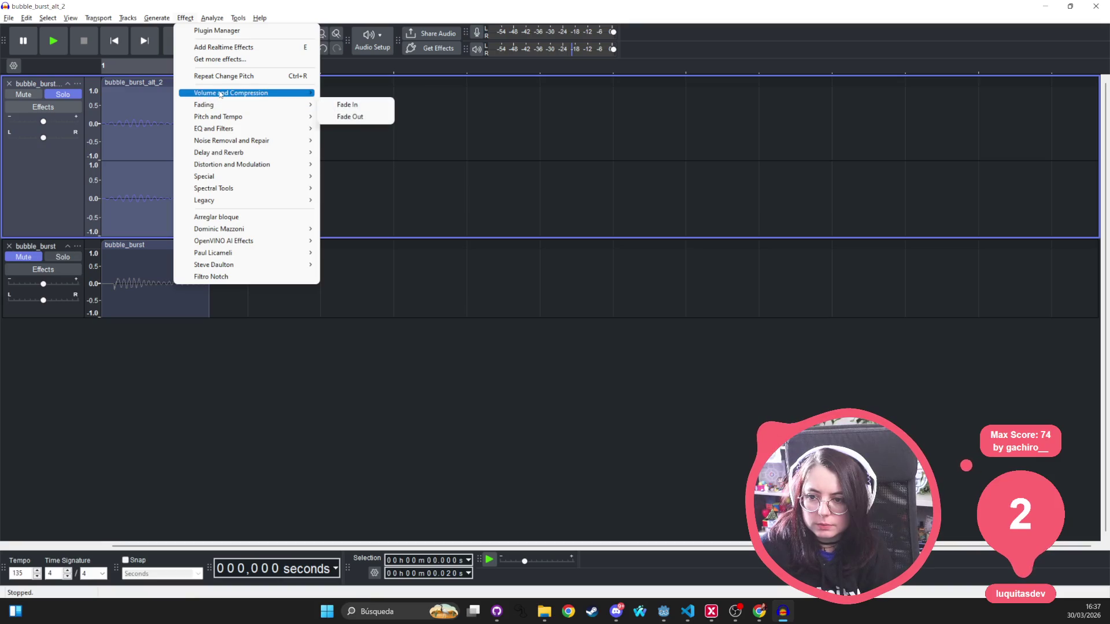
pyautogui.moveTo(278, 93)
pyautogui.click(357, 95)
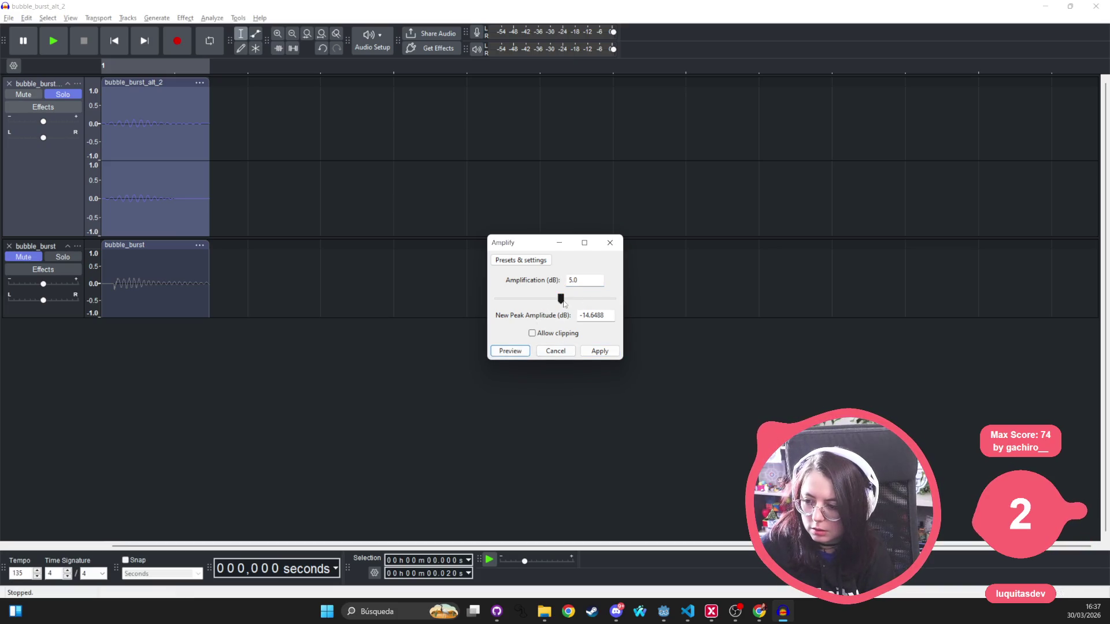
pyautogui.press('BackSpace')
pyautogui.write('.0')
pyautogui.click(518, 352)
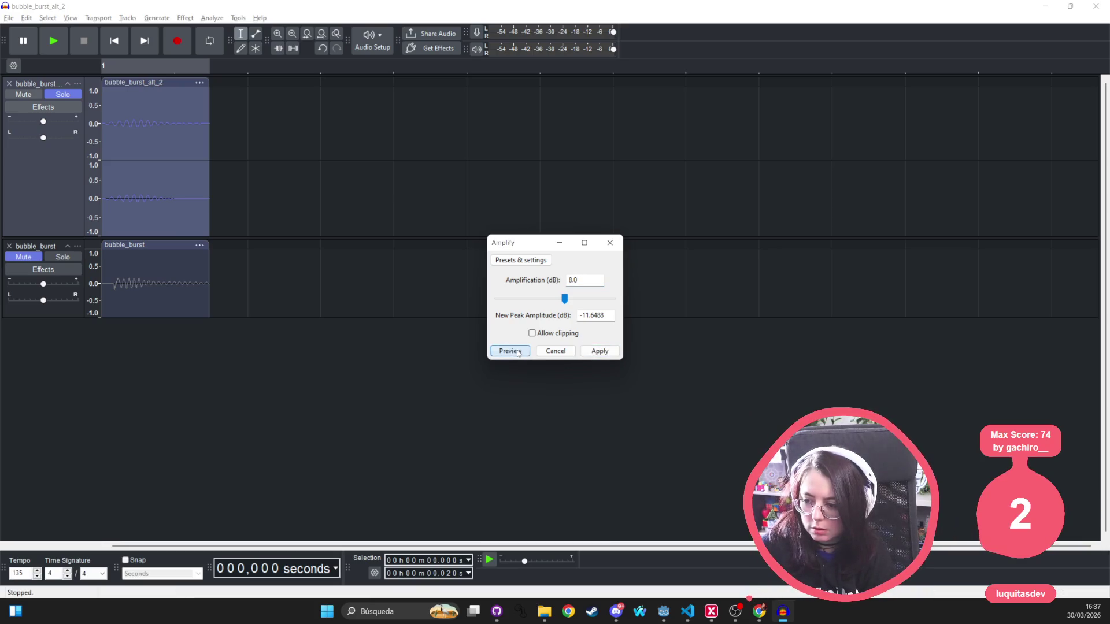
pyautogui.click(600, 351)
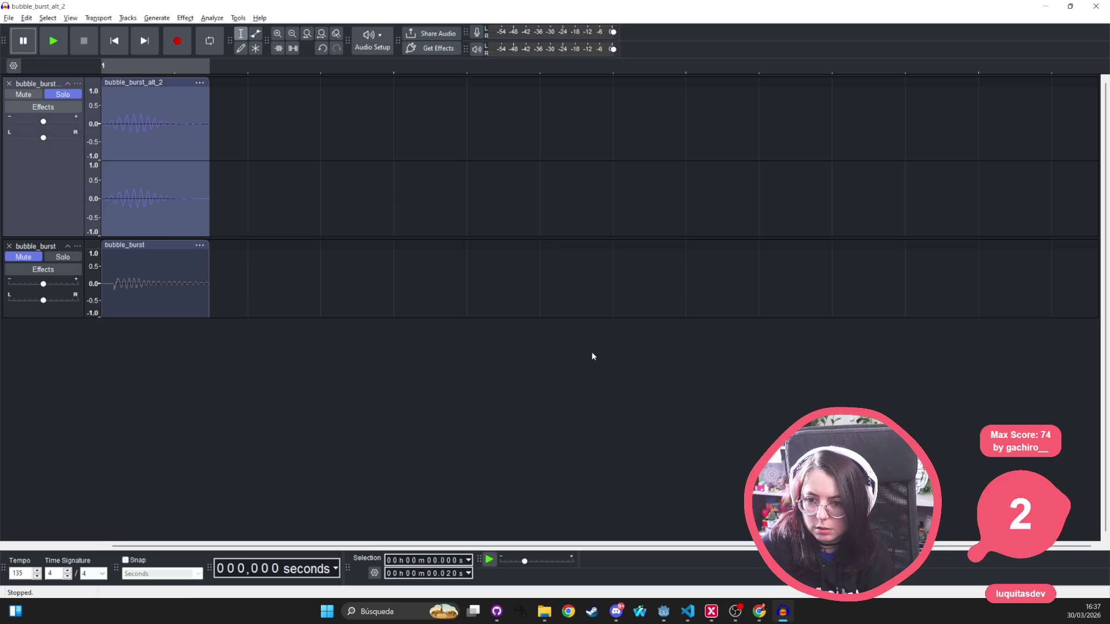
# Amplify the bubble_burst_alt_2 track again up to a 0 dB peak
pyautogui.click(24, 19)
pyautogui.moveTo(8, 18)
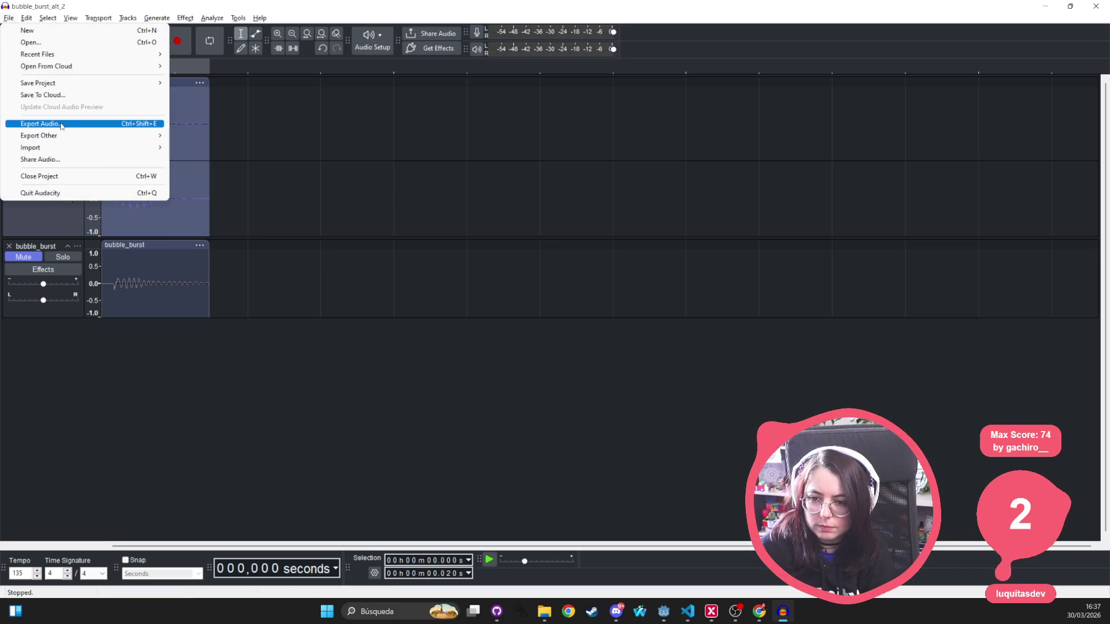
pyautogui.click(17, 21)
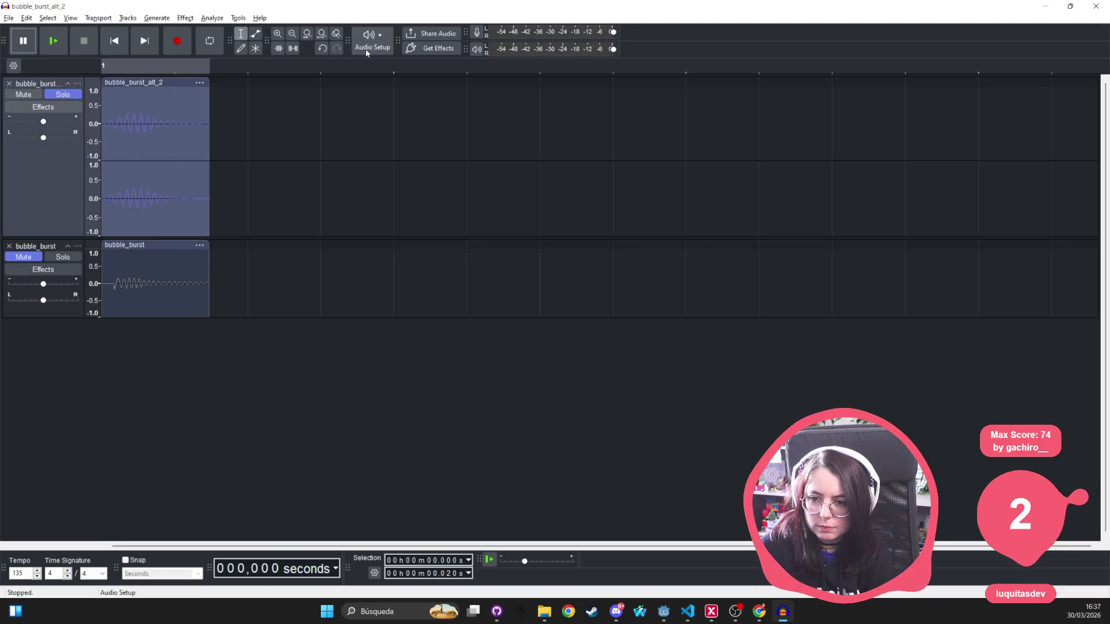
pyautogui.click(184, 21)
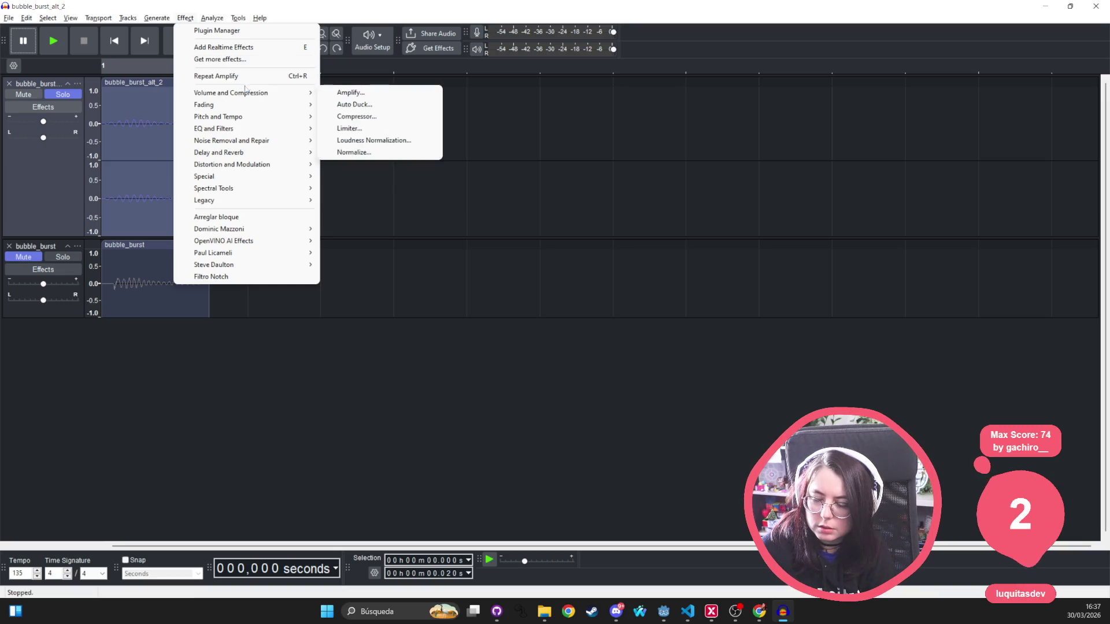
pyautogui.moveTo(255, 93)
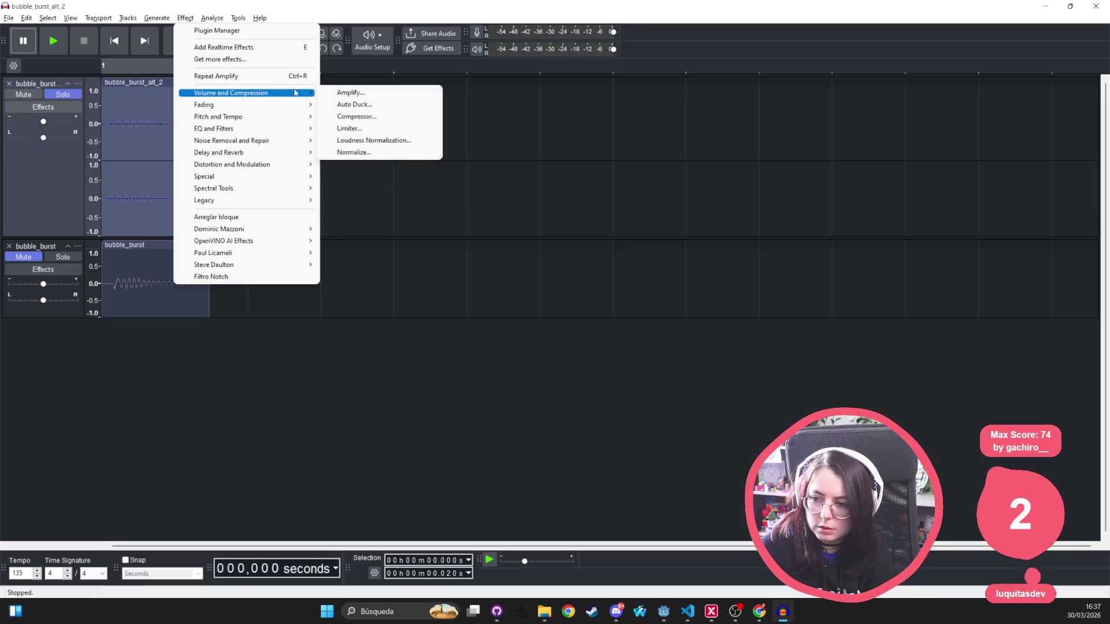
pyautogui.click(353, 93)
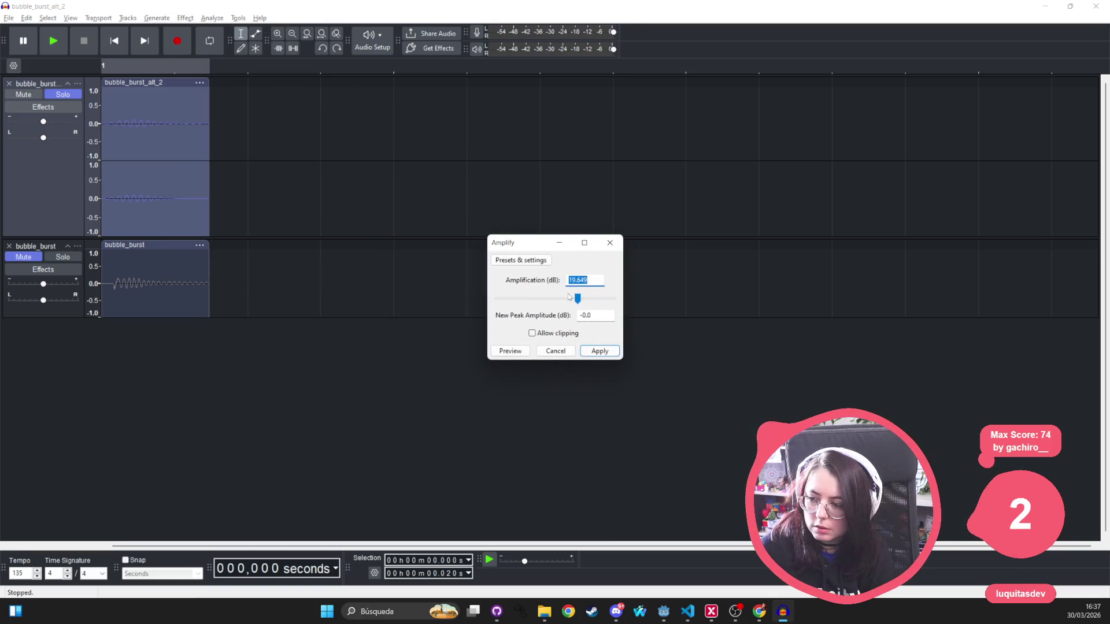
pyautogui.click(599, 351)
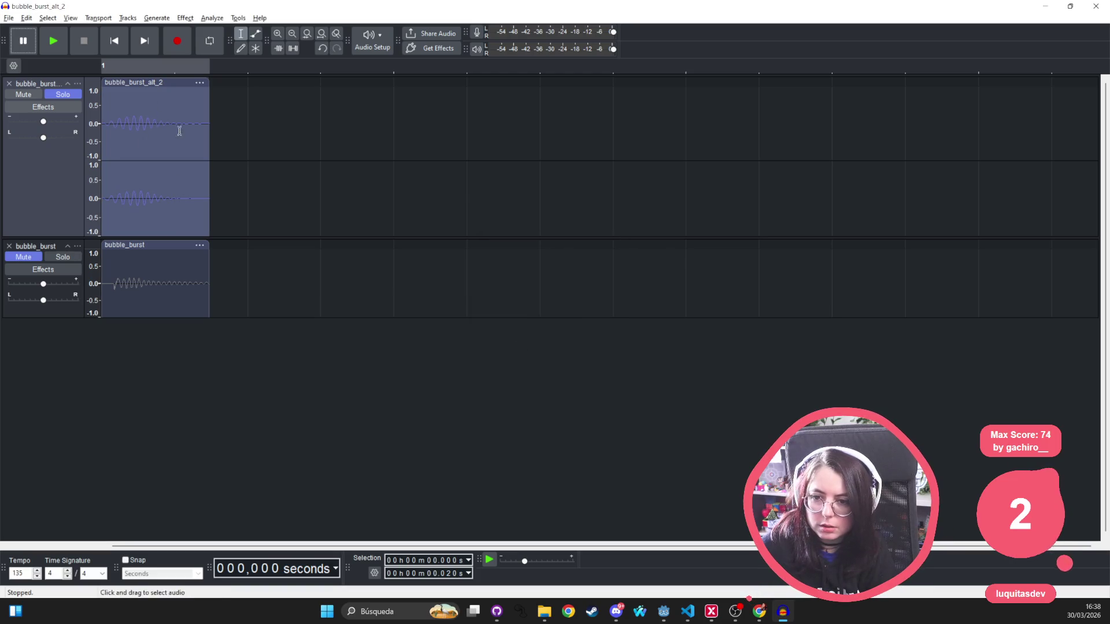
# Export the audio over bubble_burst_alt_3.ogg in the sfx folder, confirming the replacement
pyautogui.click(9, 18)
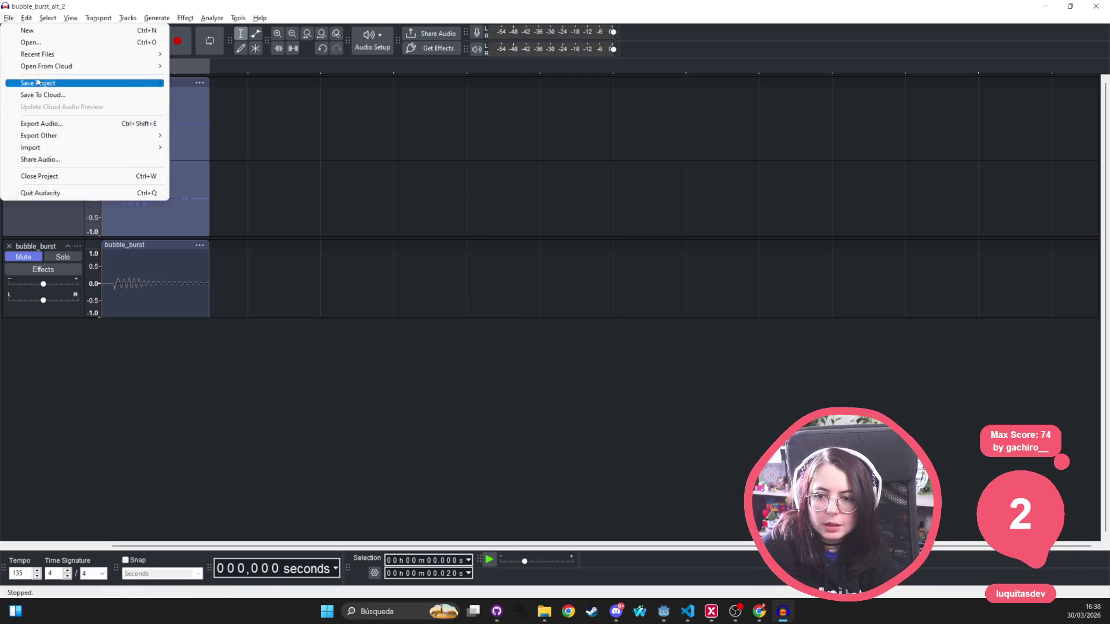
pyautogui.click(38, 123)
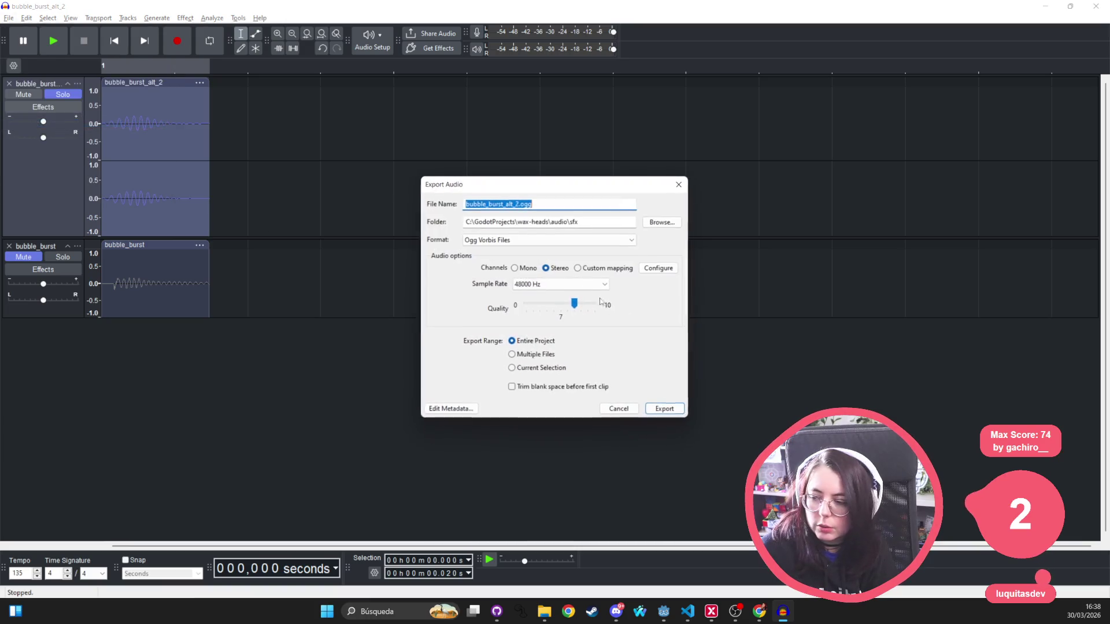
pyautogui.click(661, 221)
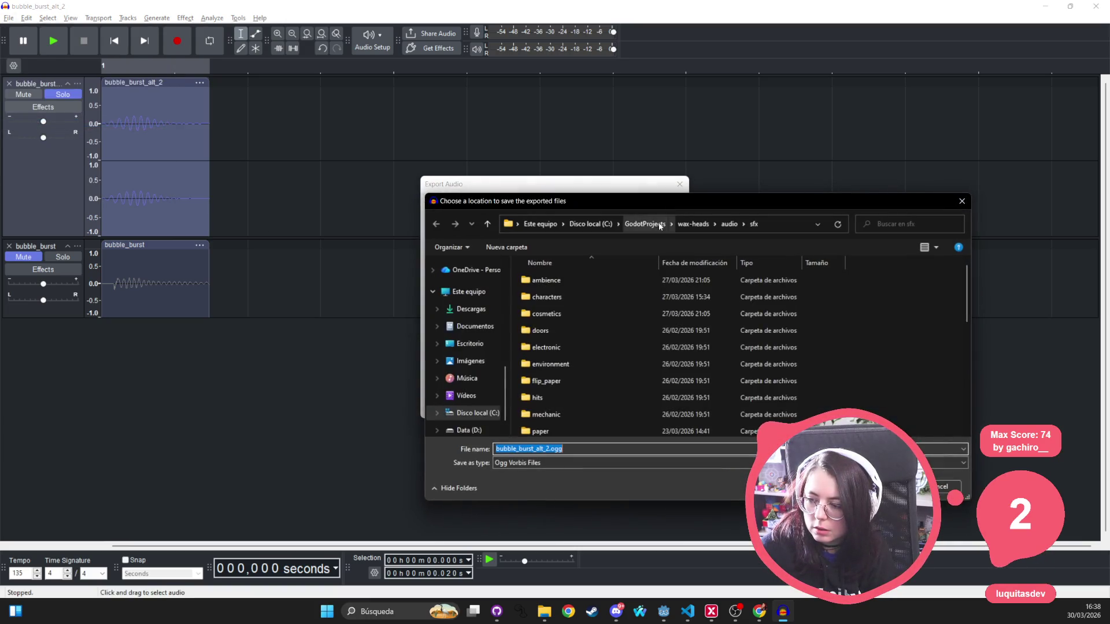
pyautogui.scroll(-5, 544, 384)
pyautogui.click(615, 381)
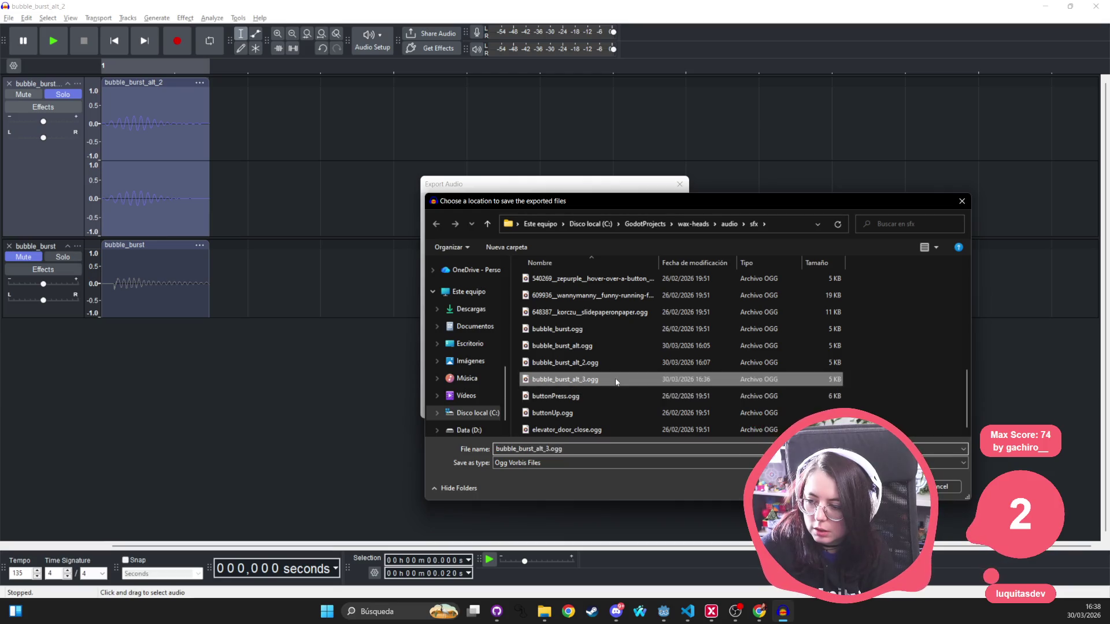
pyautogui.press('Return')
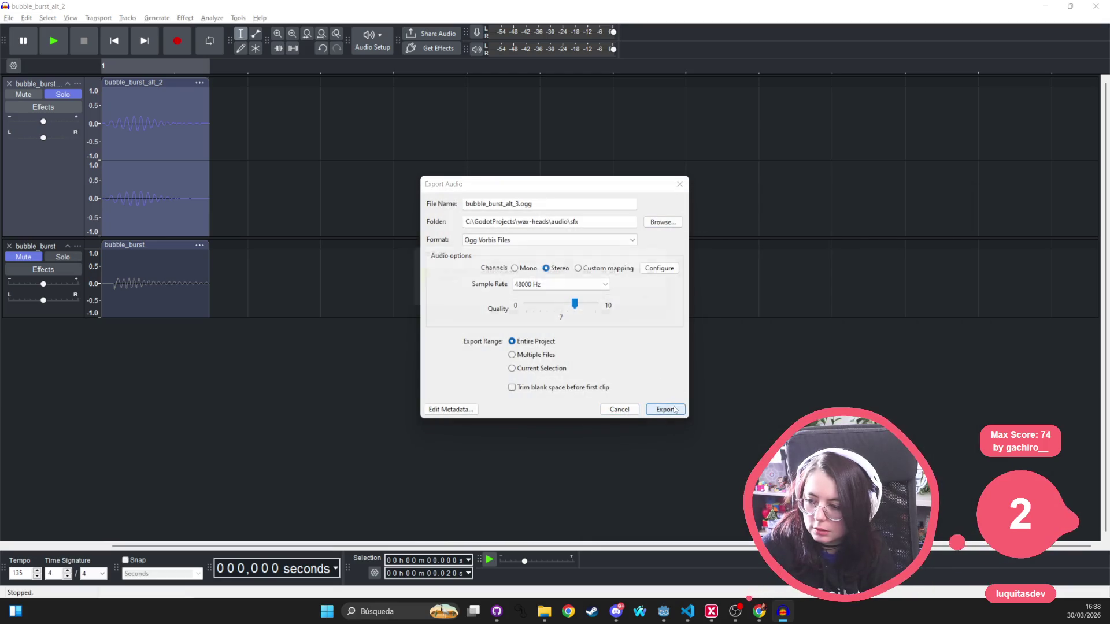
pyautogui.click(665, 409)
pyautogui.click(636, 301)
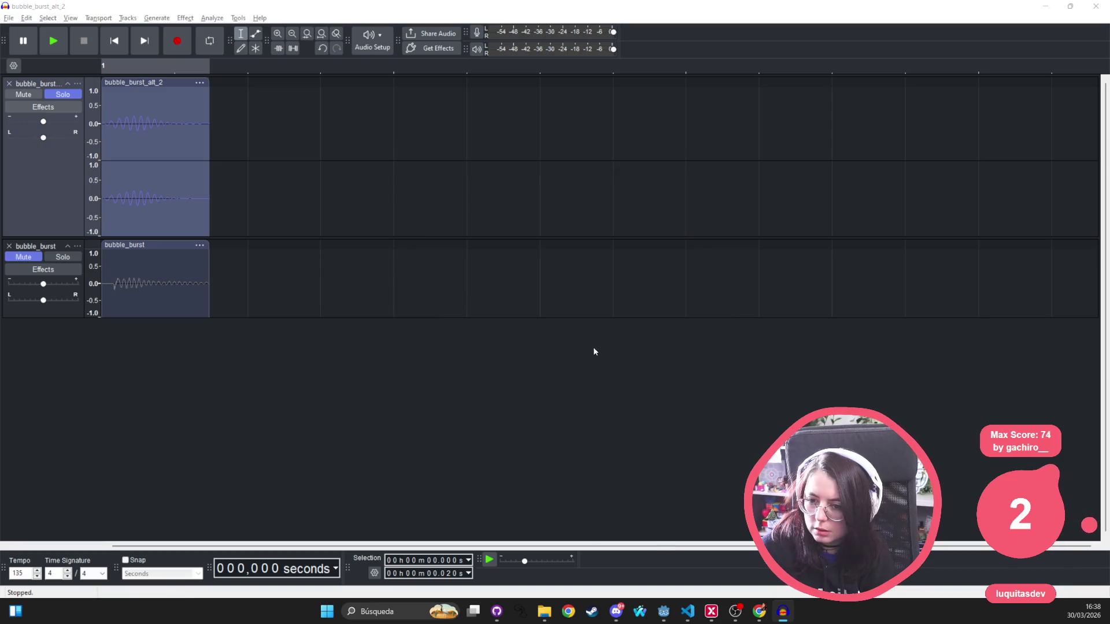
pyautogui.hotkey('alt', 'Tab')
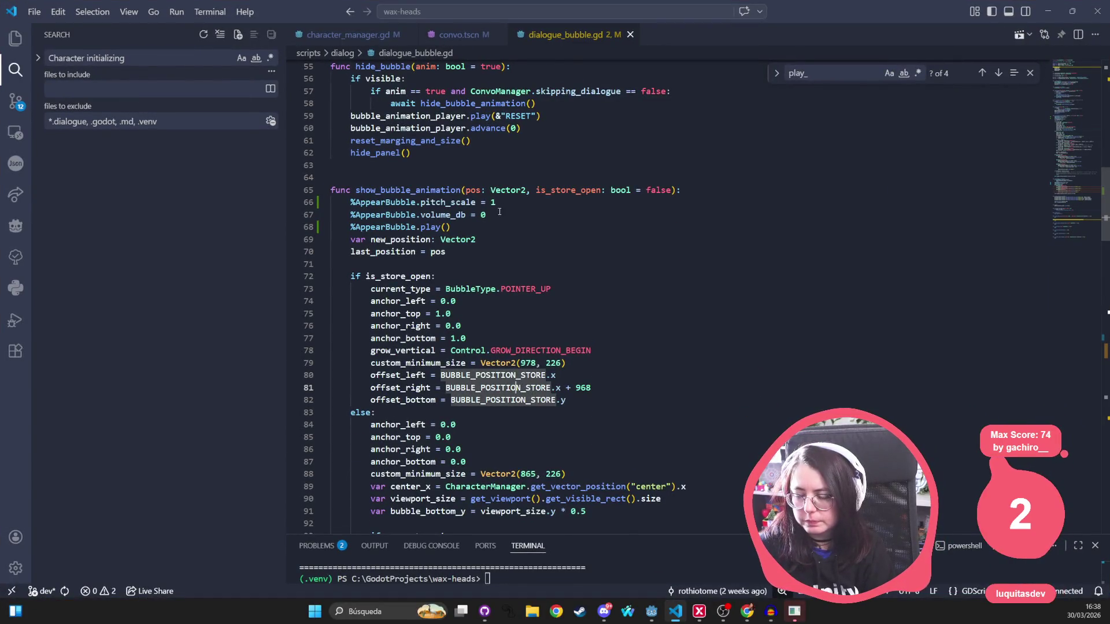
# Scroll through dialogue_bubble.gd to check AppearBubble's pitch_scale and volume_db lines
pyautogui.scroll(-20, 499, 212)
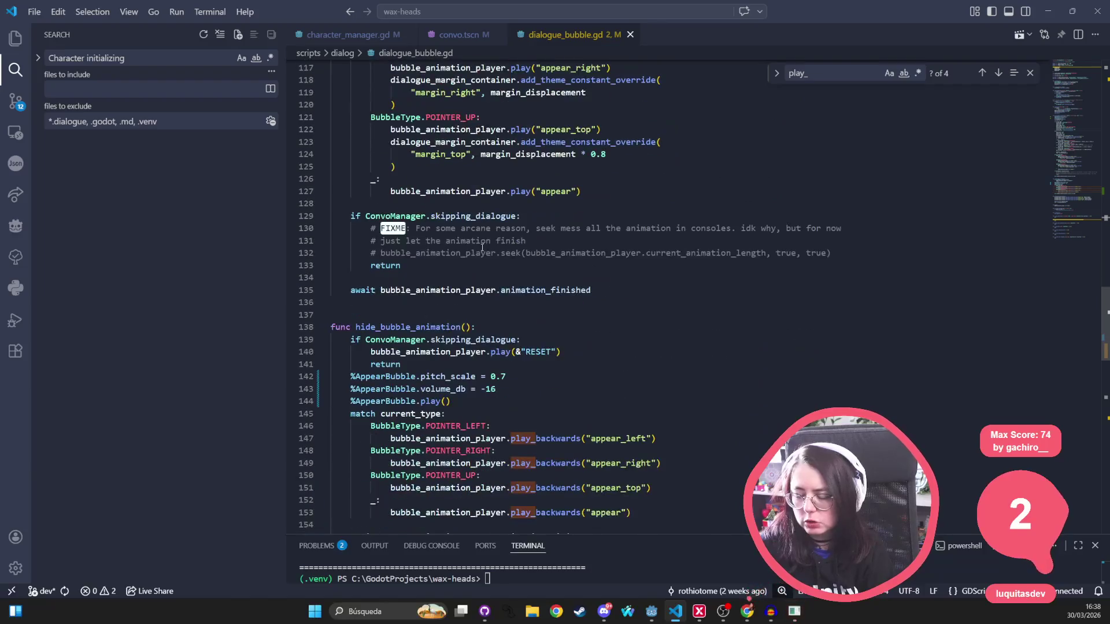
pyautogui.scroll(-1, 507, 349)
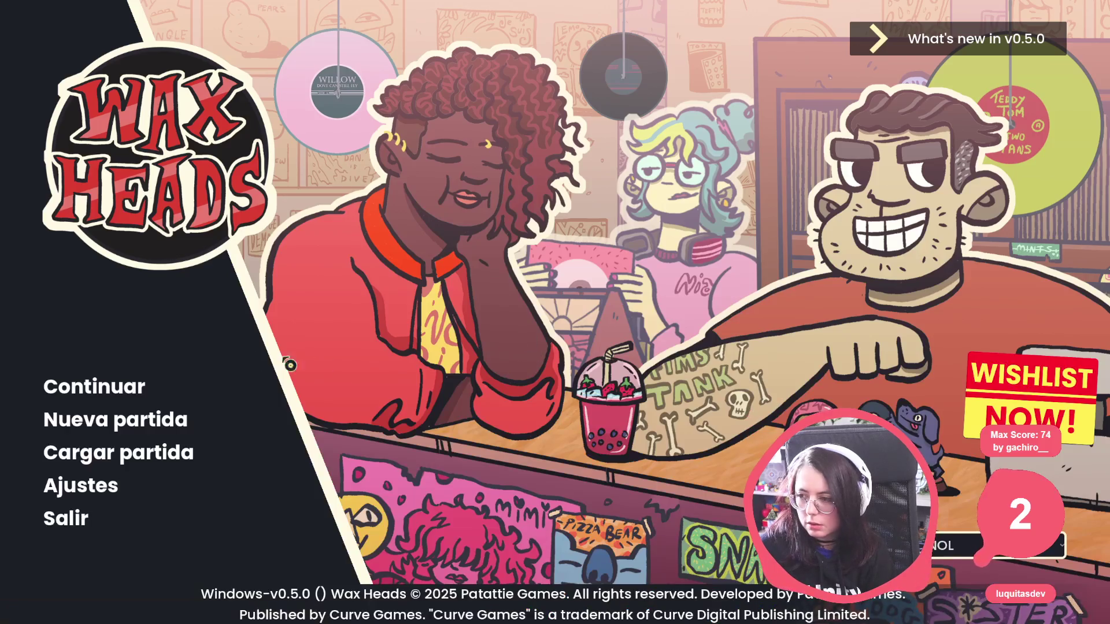
# Continue the saved game and click through the dialogue until the red-shirted customer greets the owner
pyautogui.click(129, 387)
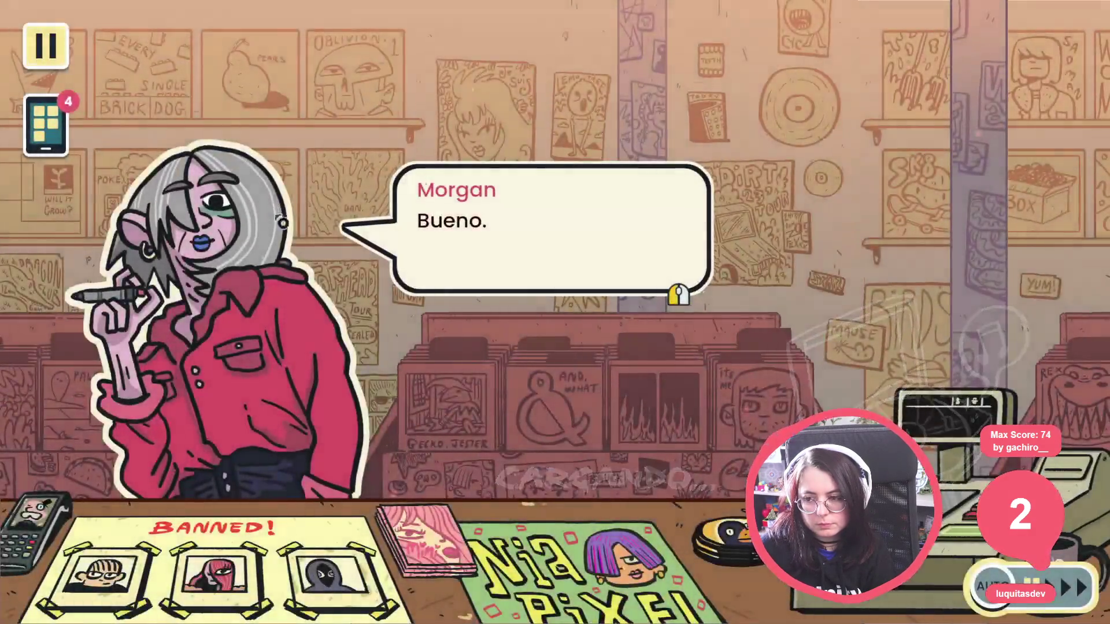
pyautogui.click(598, 362)
pyautogui.click(598, 362)
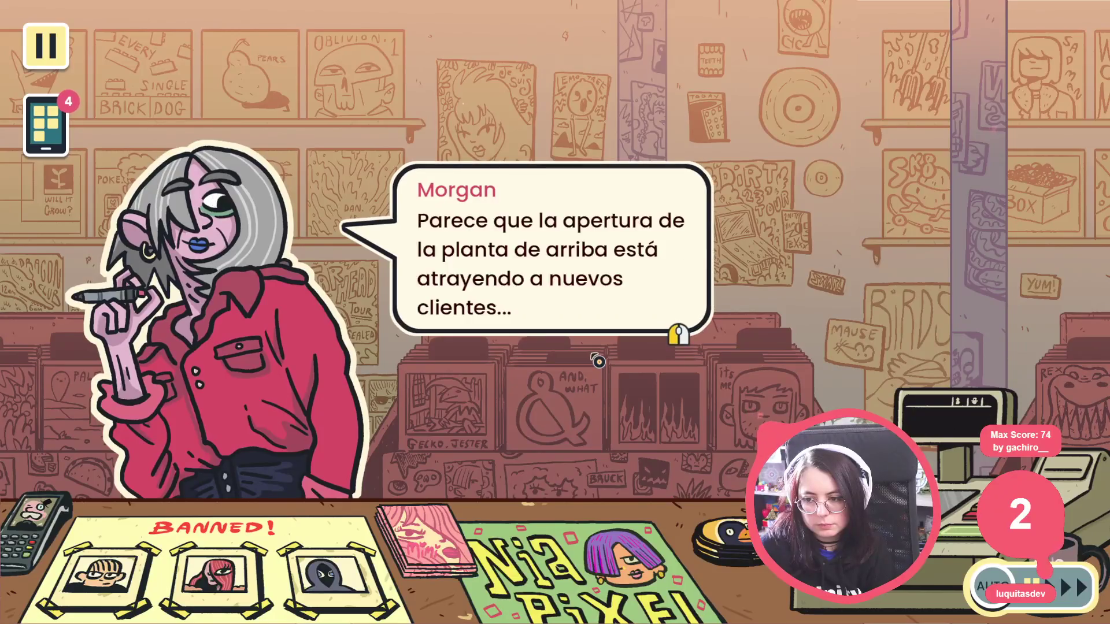
pyautogui.click(598, 362)
pyautogui.click(598, 361)
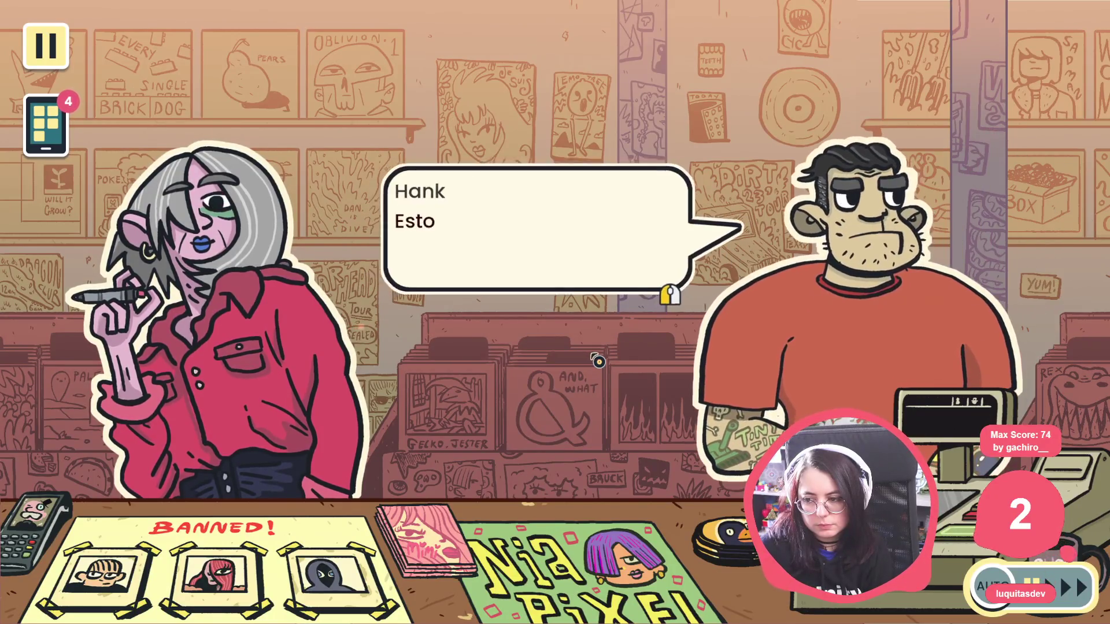
pyautogui.click(598, 361)
pyautogui.click(599, 361)
pyautogui.click(599, 361)
pyautogui.click(597, 359)
pyautogui.click(596, 359)
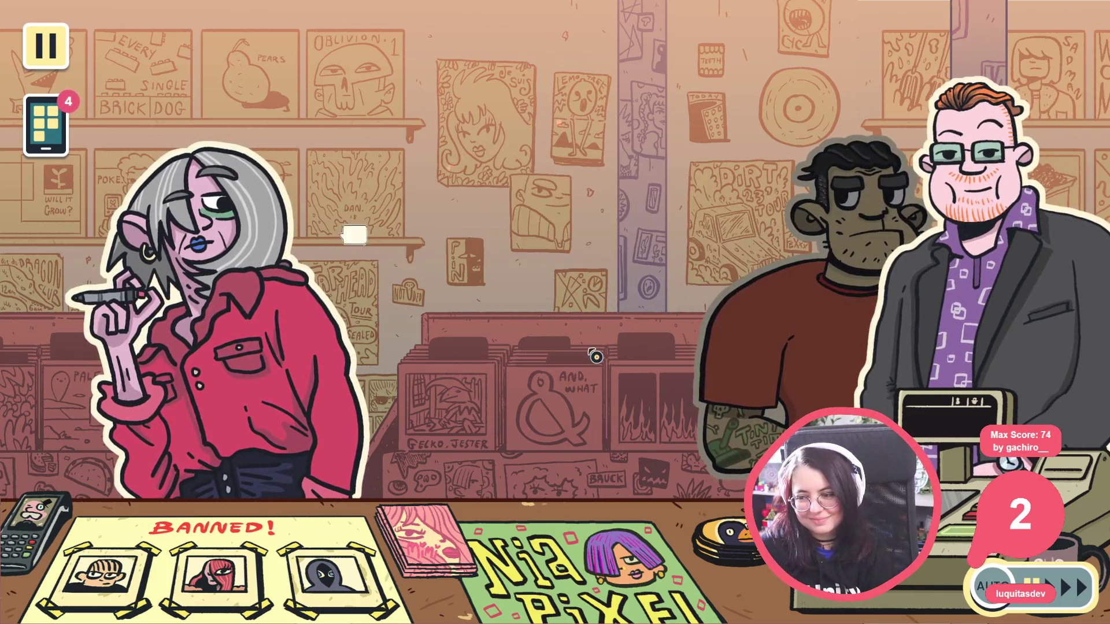
pyautogui.click(590, 348)
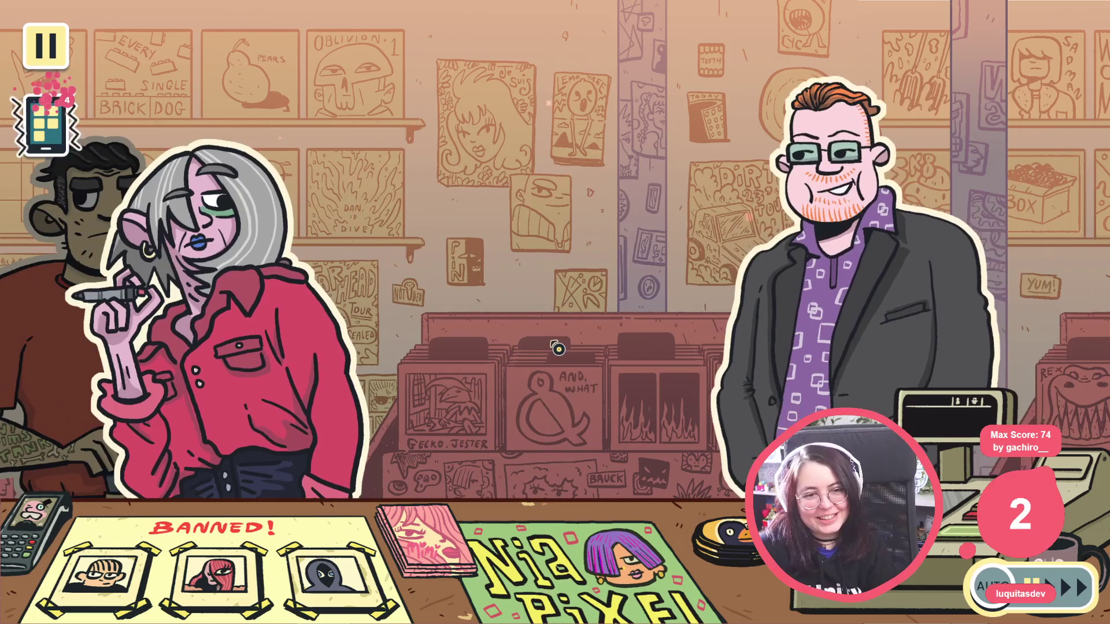
pyautogui.click(554, 352)
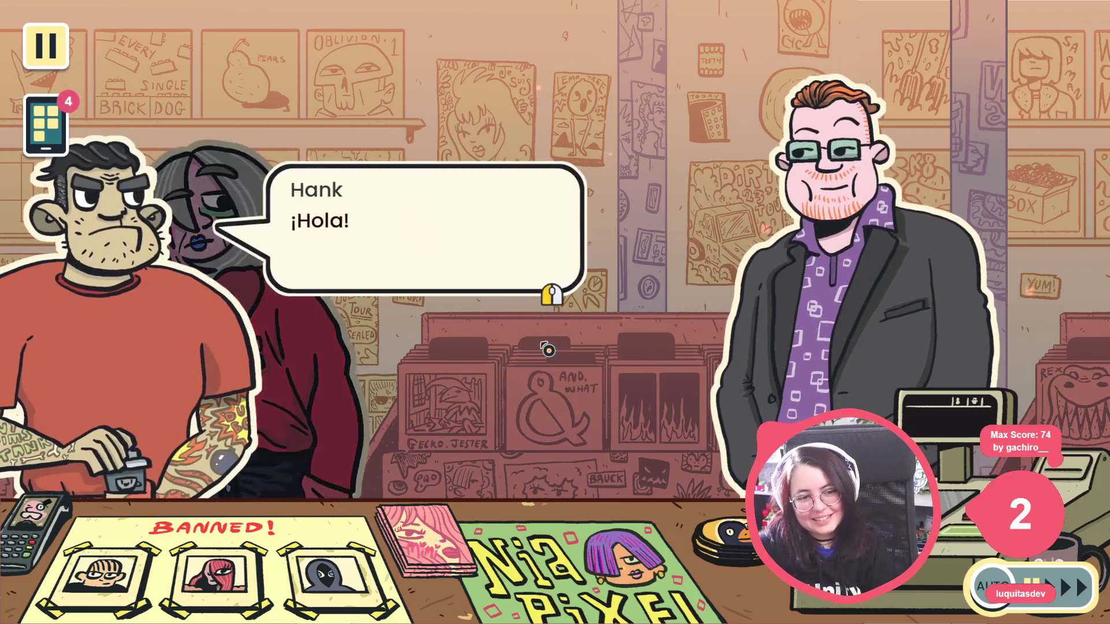
pyautogui.click(546, 352)
pyautogui.hotkey('alt', 'F4')
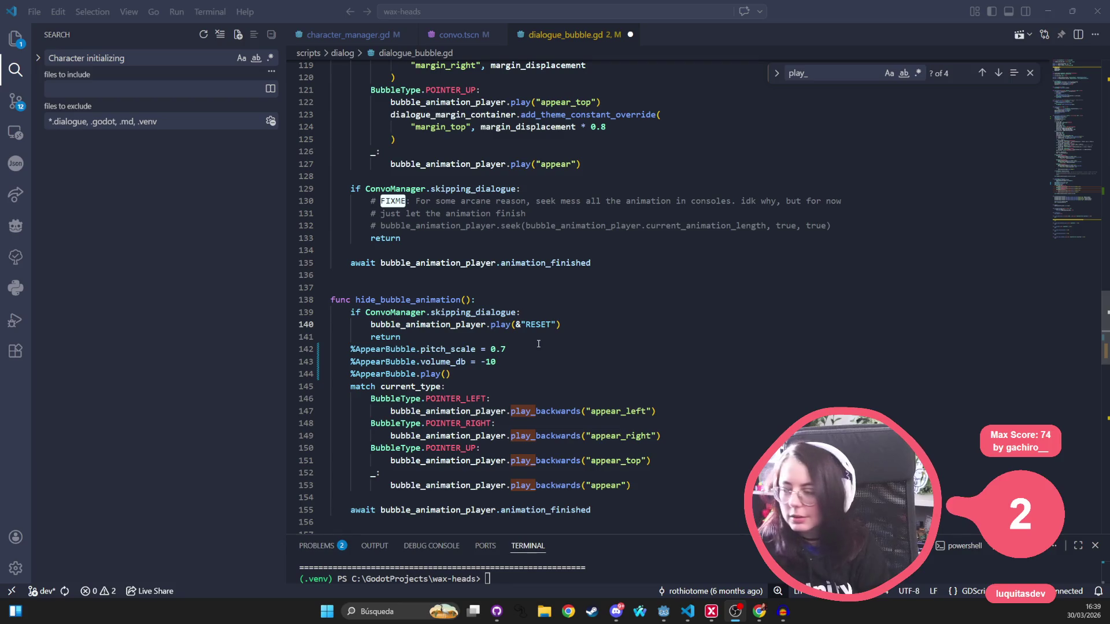
# Relaunch Wax Heads from the Godot editor to reach its title menu
pyautogui.hotkey('alt', 'Tab')
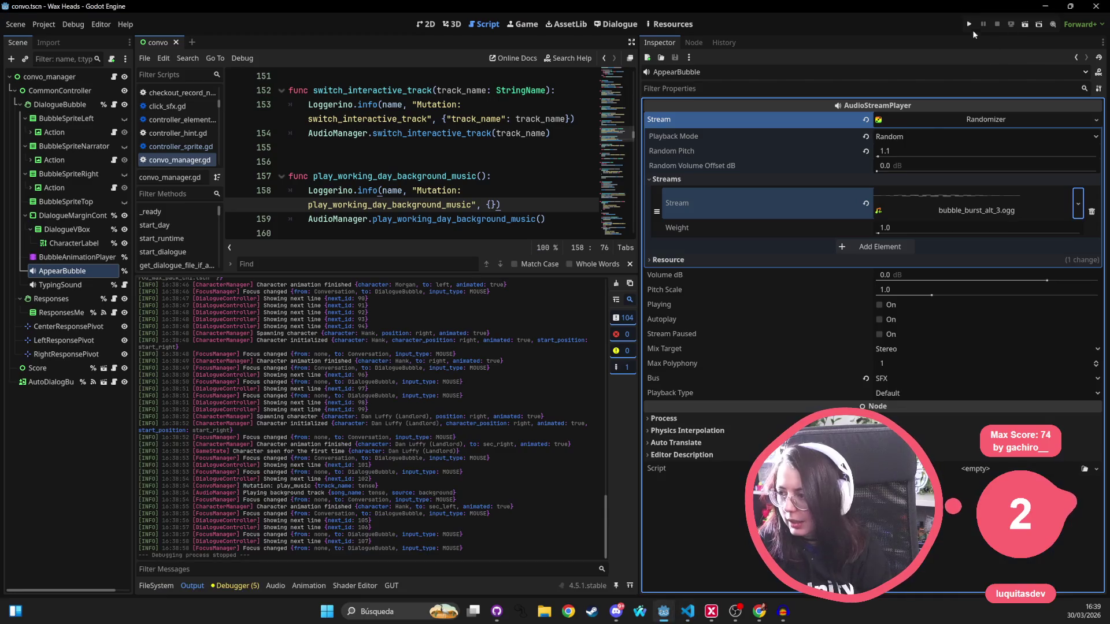
pyautogui.click(969, 24)
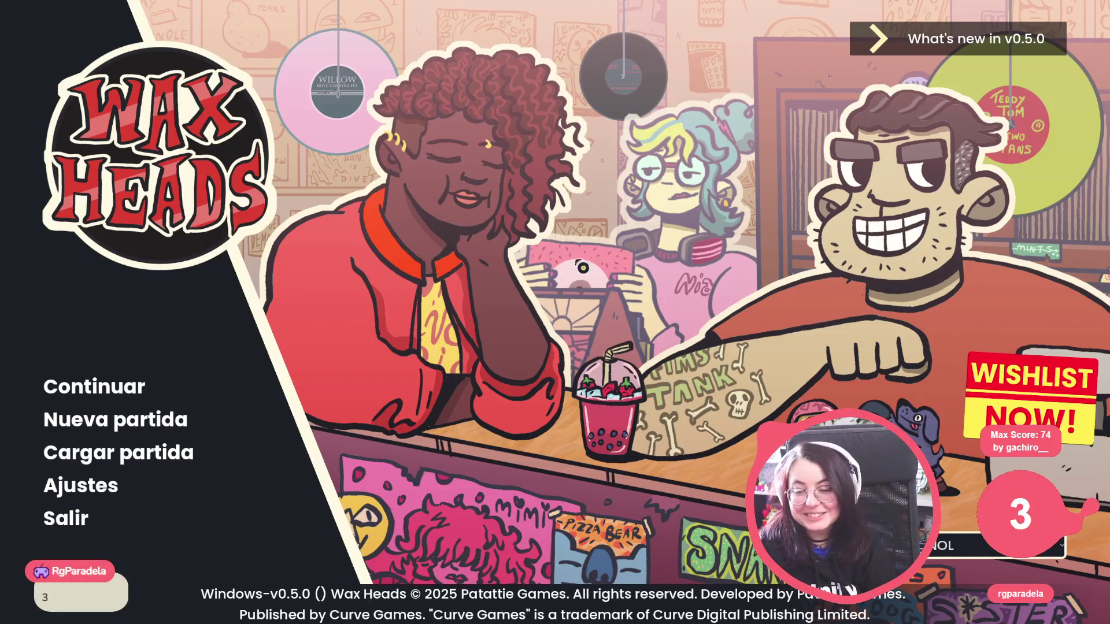
# Continue the saved game and click through the dialogue to the customer's surprised reply
pyautogui.click(96, 390)
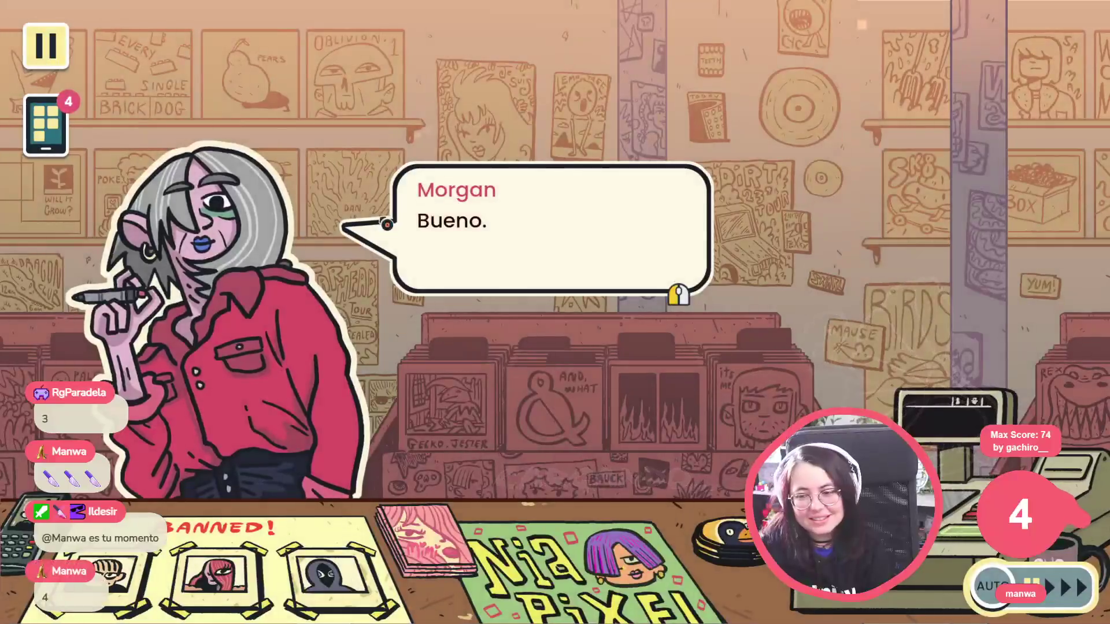
pyautogui.click(387, 224)
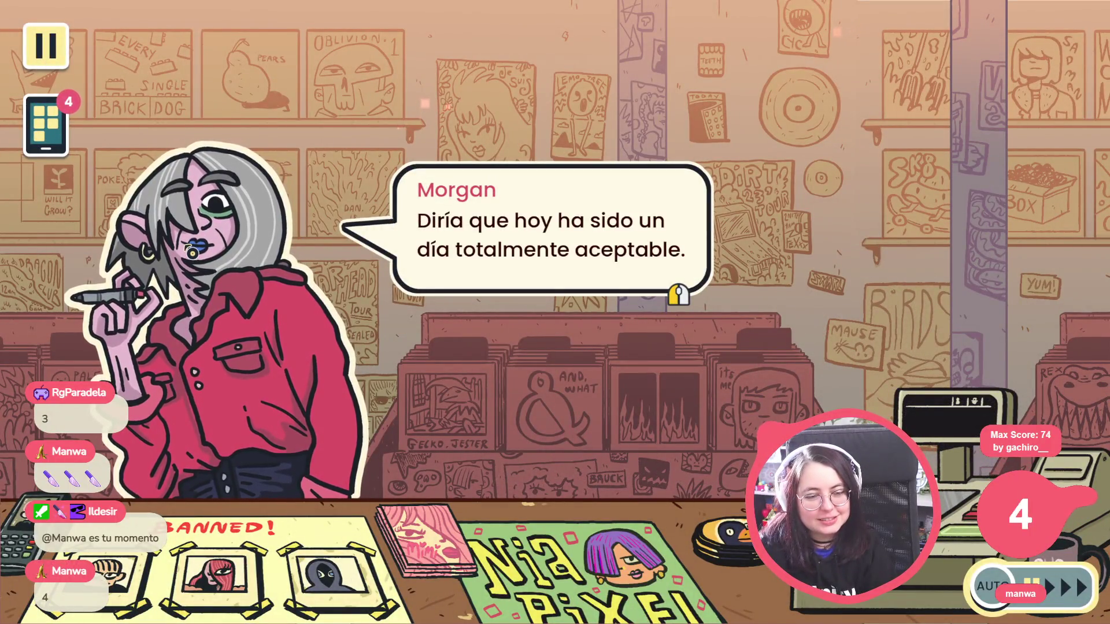
pyautogui.click(192, 252)
pyautogui.click(195, 249)
pyautogui.click(198, 245)
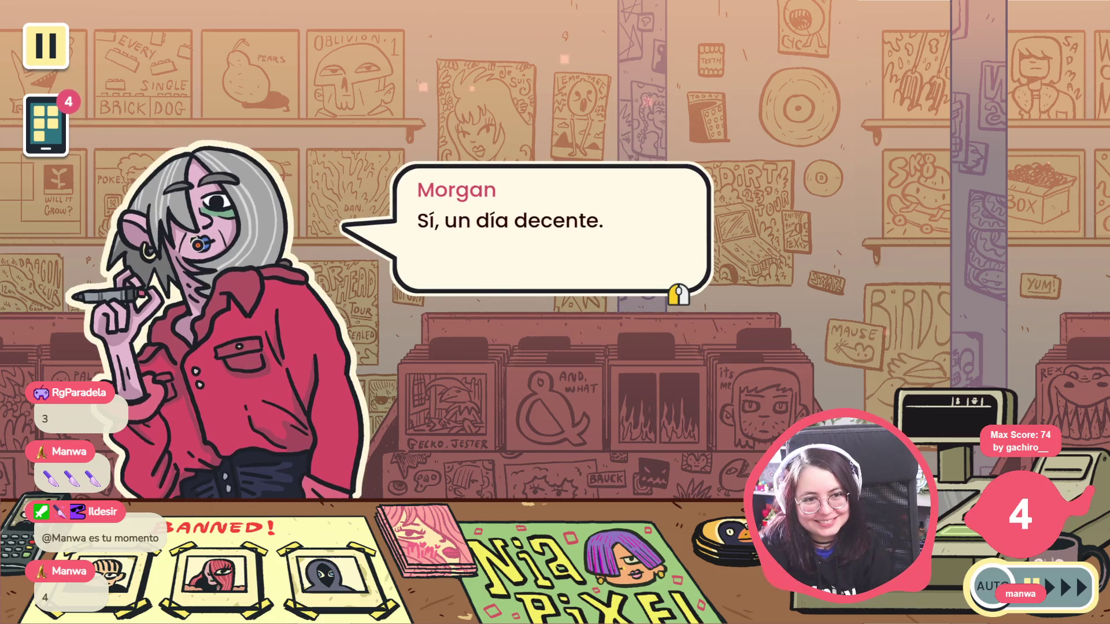
pyautogui.click(198, 245)
pyautogui.click(198, 245)
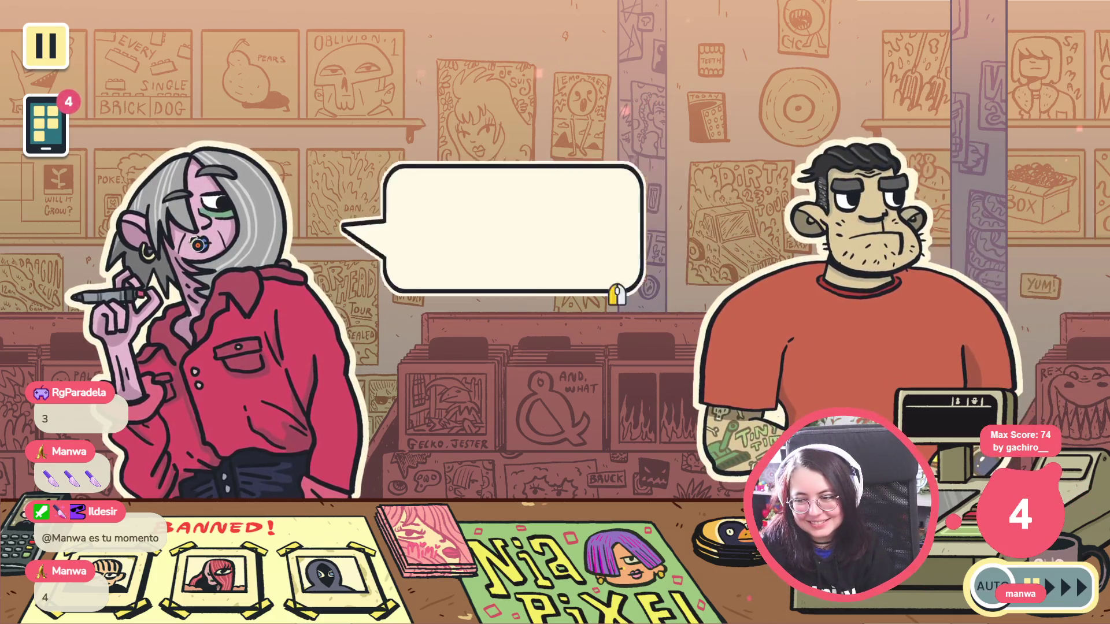
pyautogui.click(198, 245)
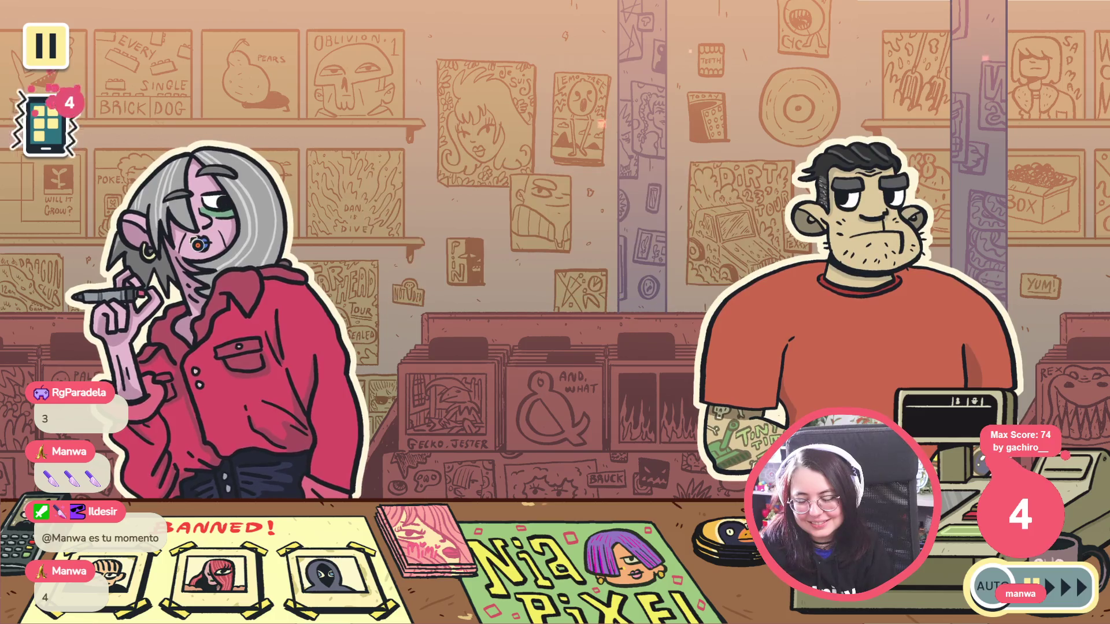
pyautogui.click(198, 245)
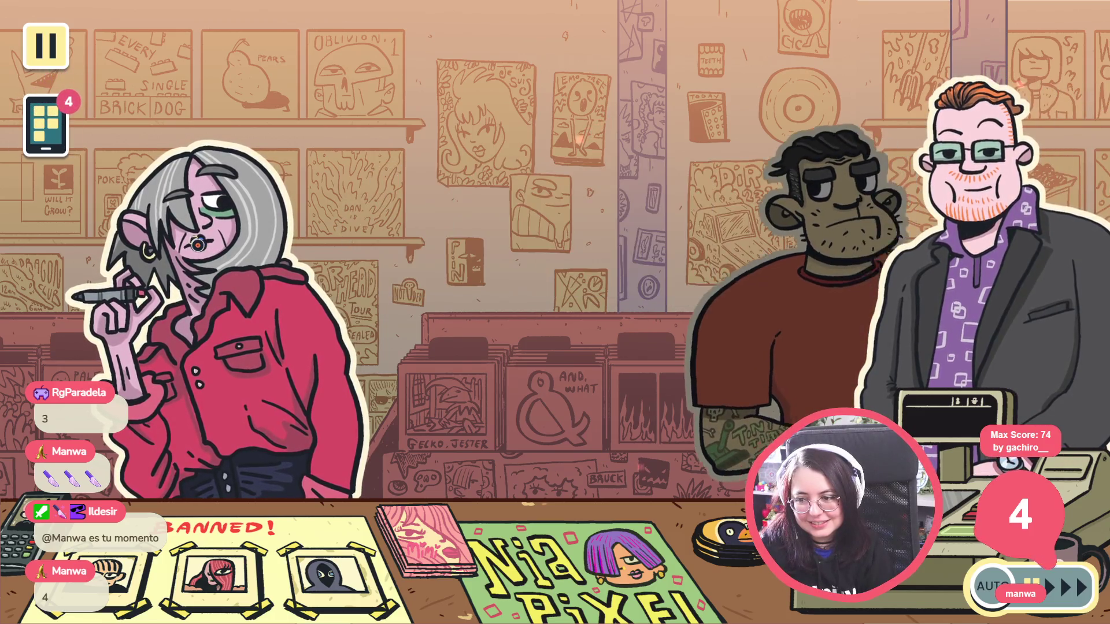
pyautogui.click(198, 245)
pyautogui.click(198, 246)
pyautogui.click(198, 244)
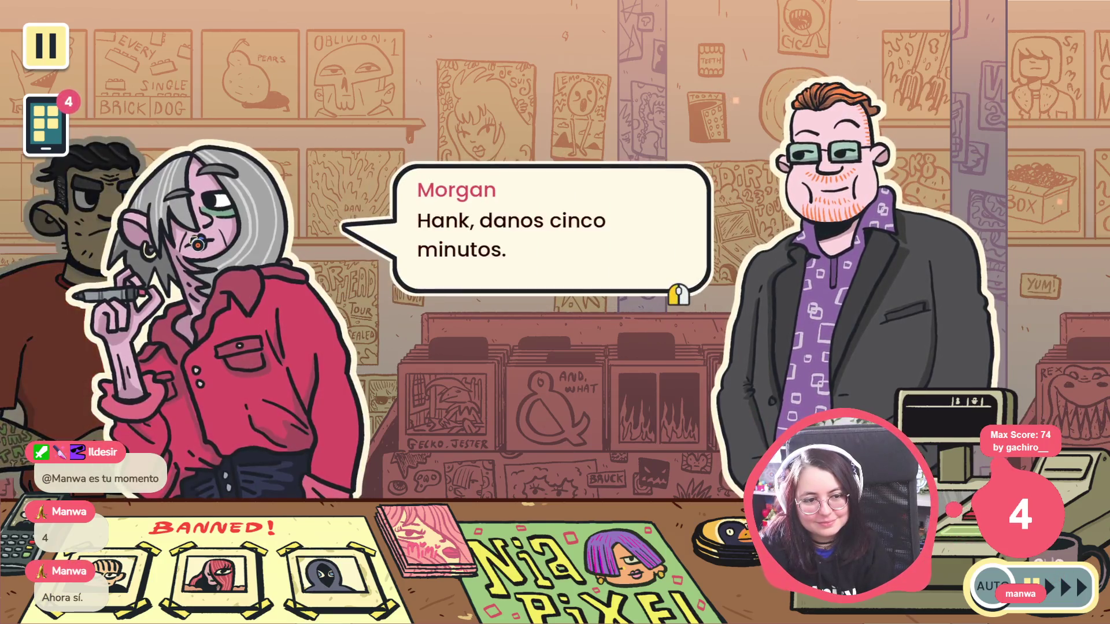
pyautogui.click(198, 245)
# Pause the game, apply the Audio settings under Ajustes, and resume play
pyautogui.click(45, 46)
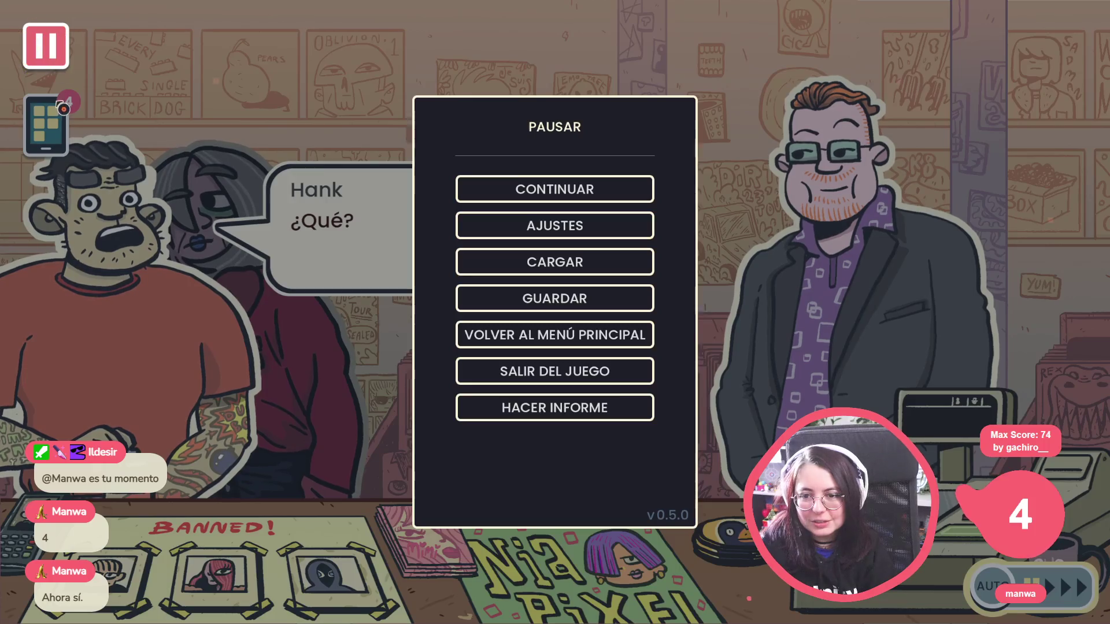
pyautogui.click(562, 227)
pyautogui.click(445, 66)
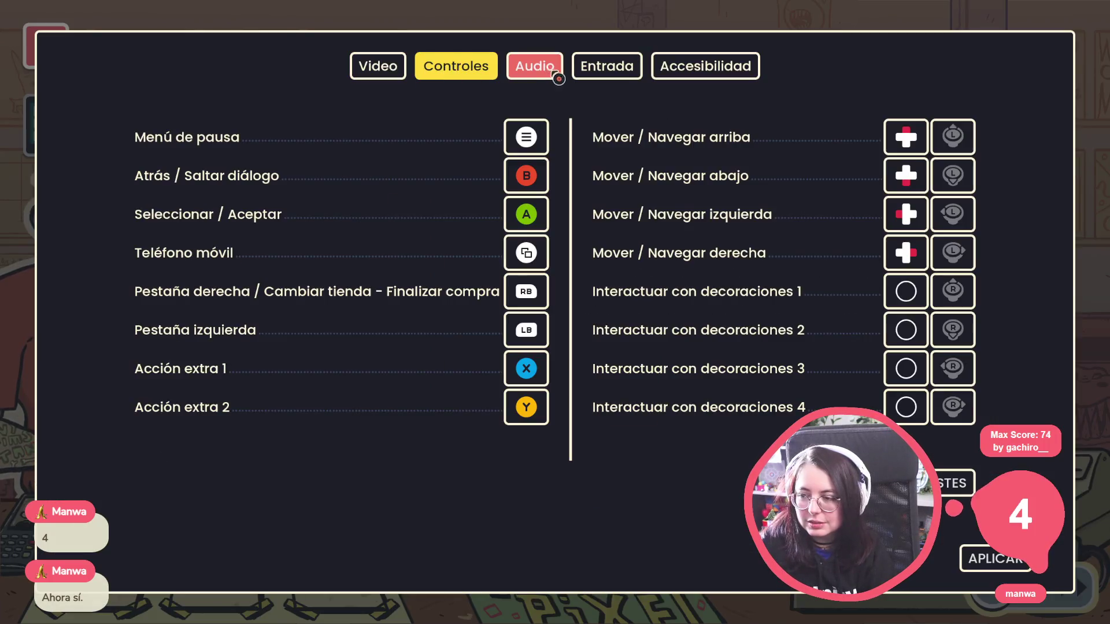
pyautogui.click(535, 66)
pyautogui.click(996, 558)
pyautogui.press('Escape')
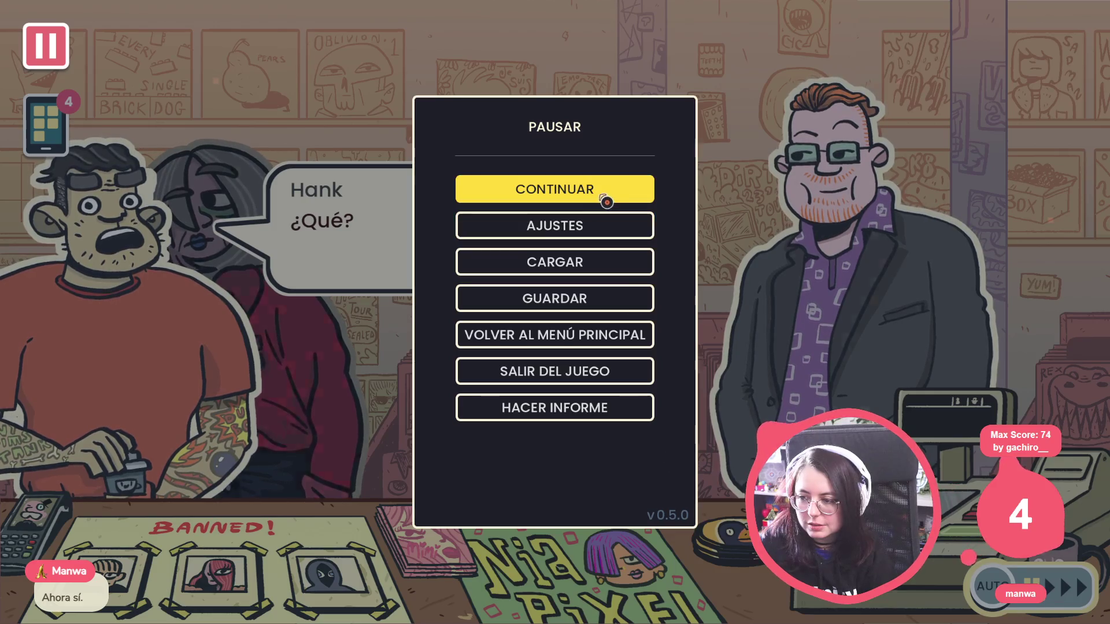
pyautogui.click(602, 188)
# Advance the clerk and owner's talk until the new customer's greeting, then close the game
pyautogui.click(322, 304)
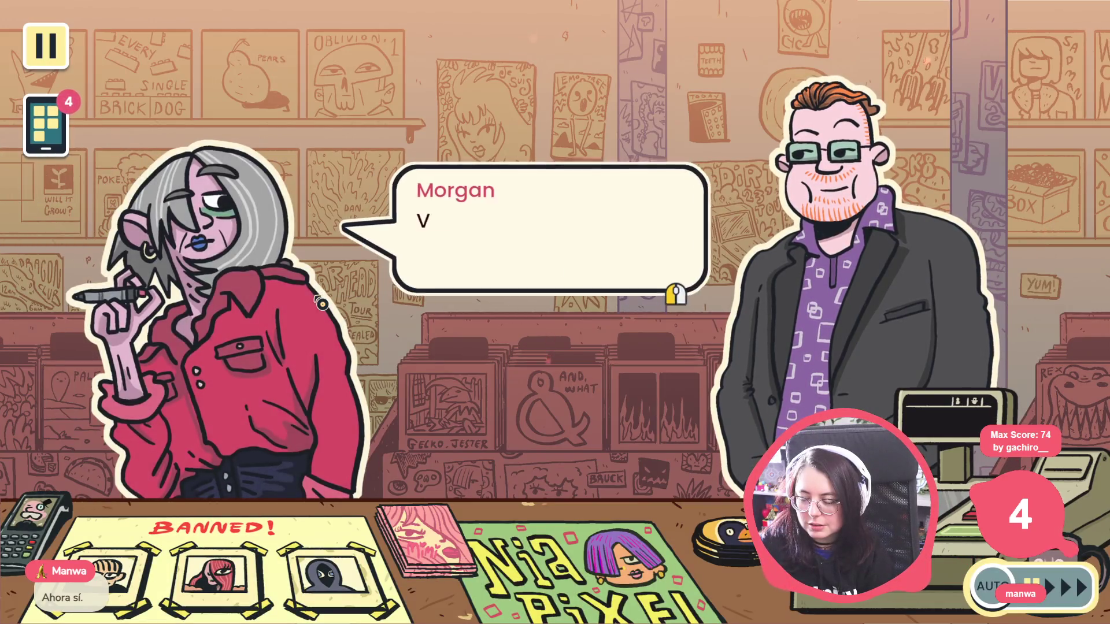
pyautogui.click(322, 304)
pyautogui.click(322, 304)
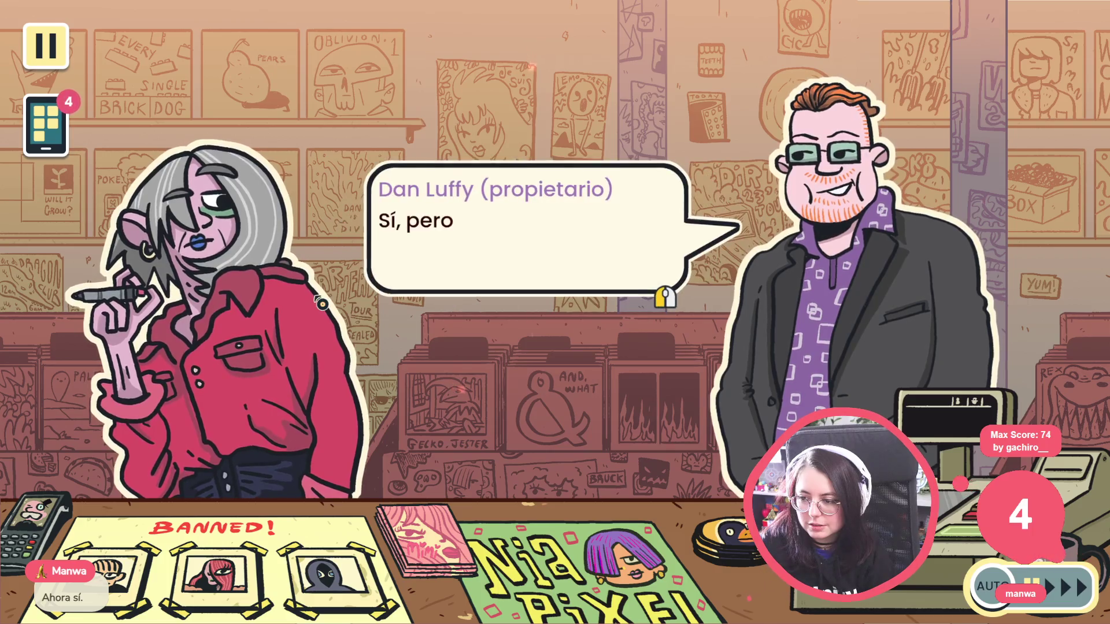
pyautogui.click(322, 304)
pyautogui.click(322, 304)
pyautogui.click(322, 304)
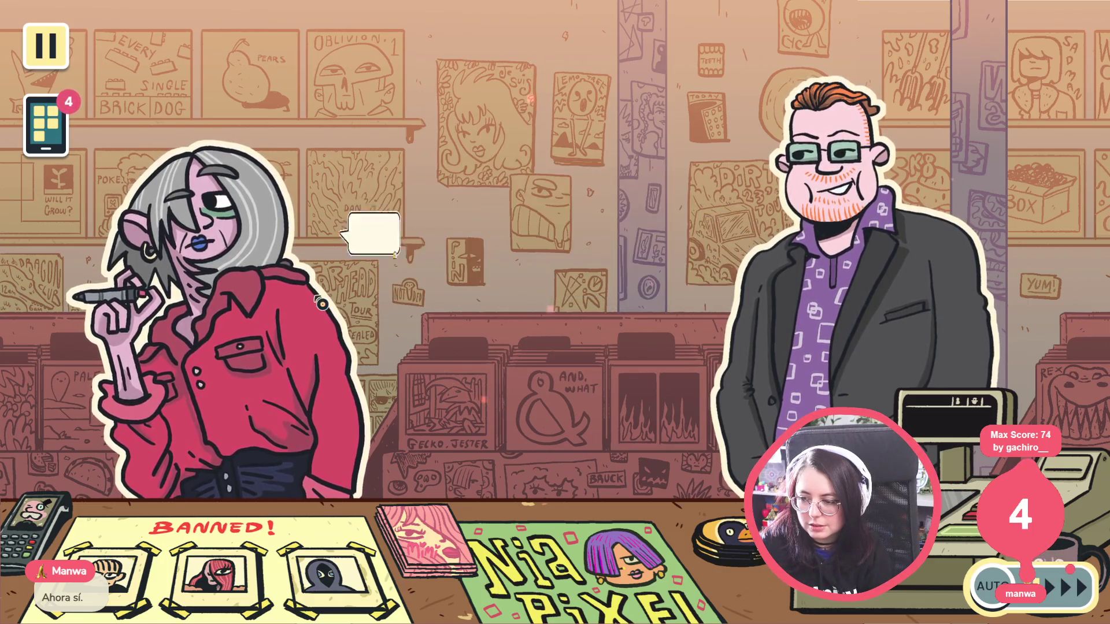
pyautogui.click(322, 304)
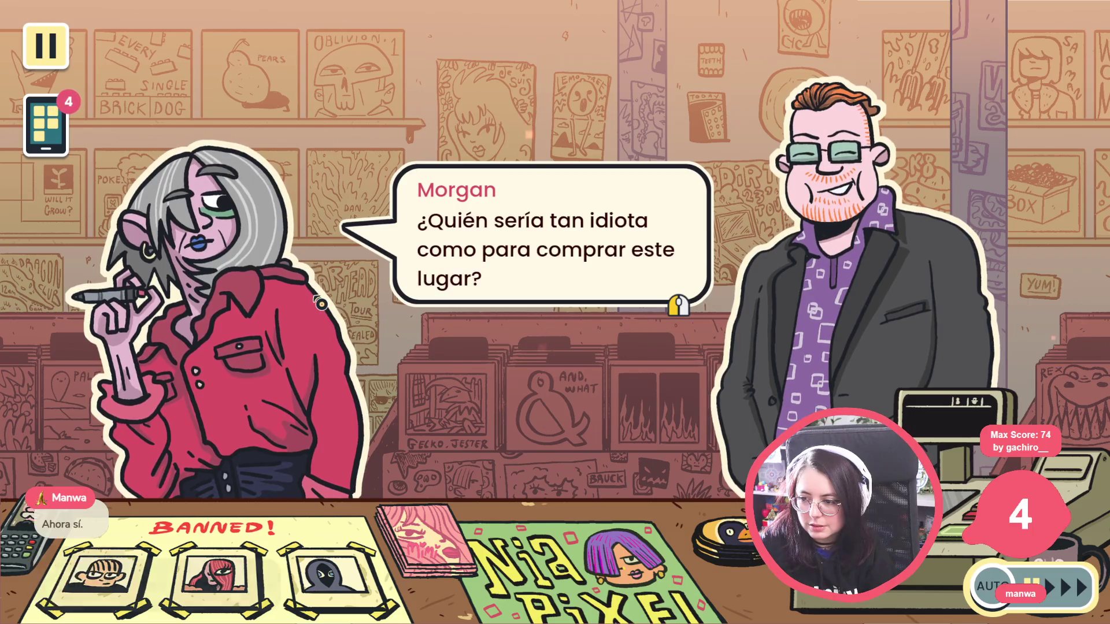
pyautogui.click(322, 304)
pyautogui.click(322, 304)
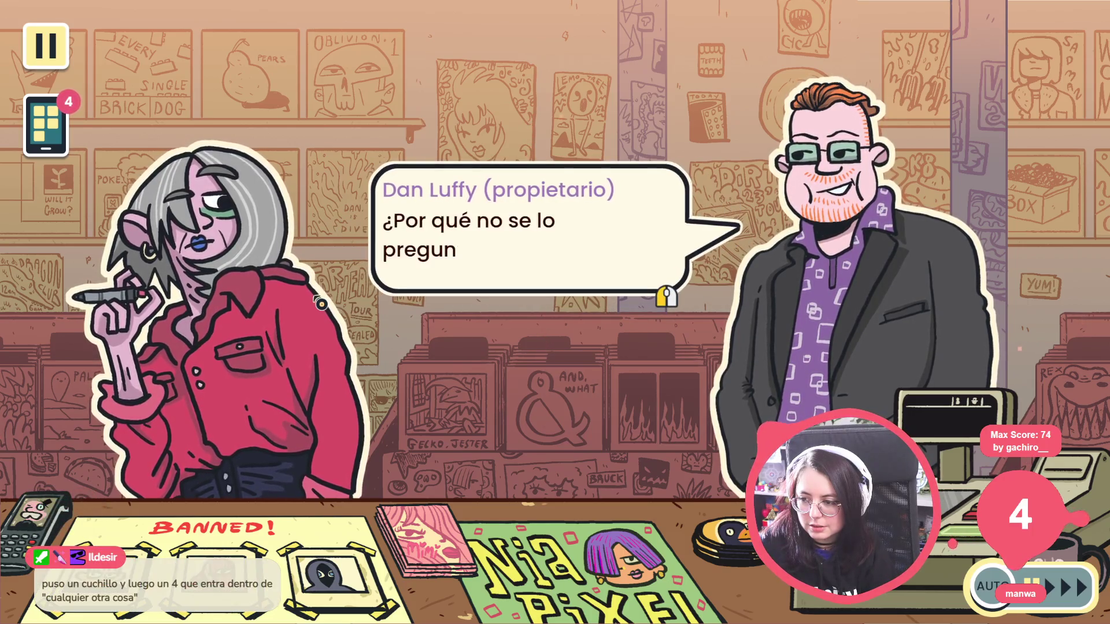
pyautogui.click(322, 304)
pyautogui.click(322, 304)
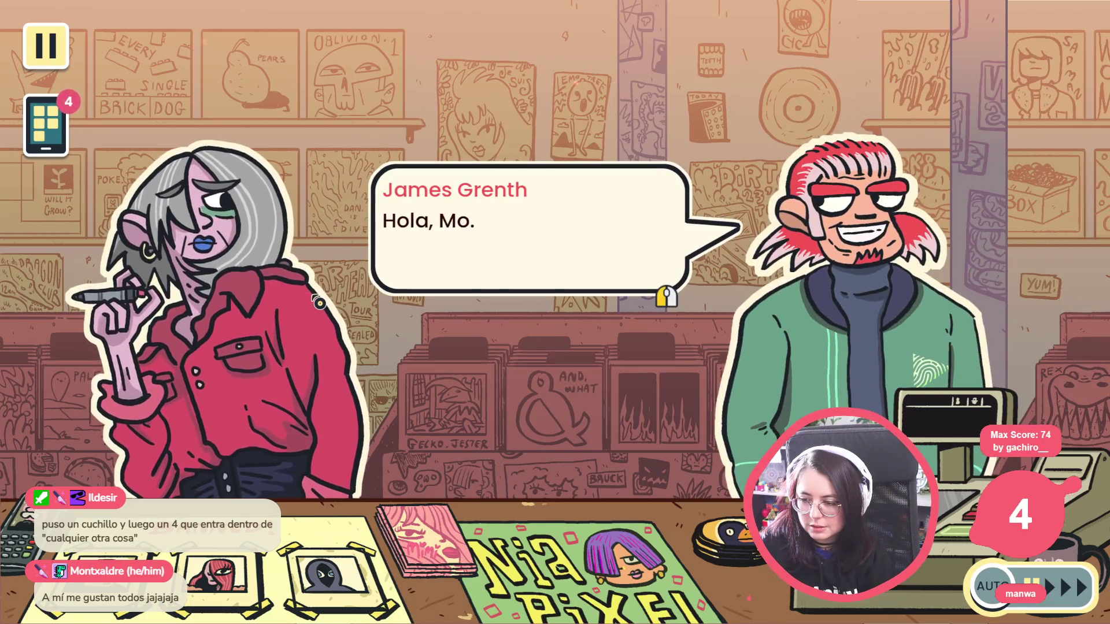
pyautogui.click(321, 304)
pyautogui.click(320, 303)
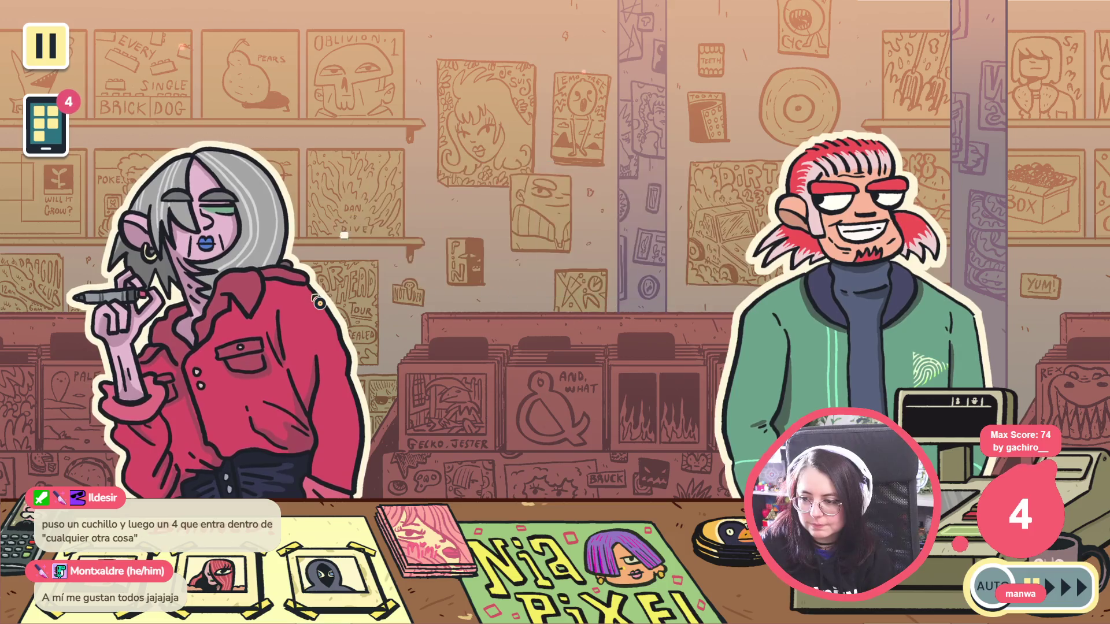
pyautogui.click(319, 303)
pyautogui.click(320, 303)
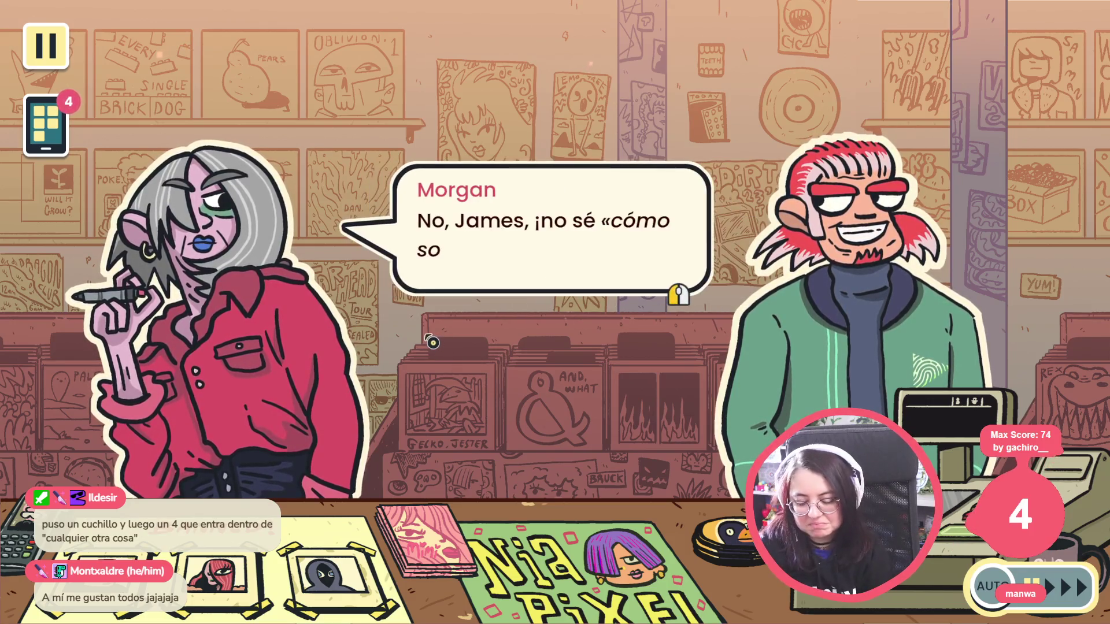
pyautogui.hotkey('alt', 'F4')
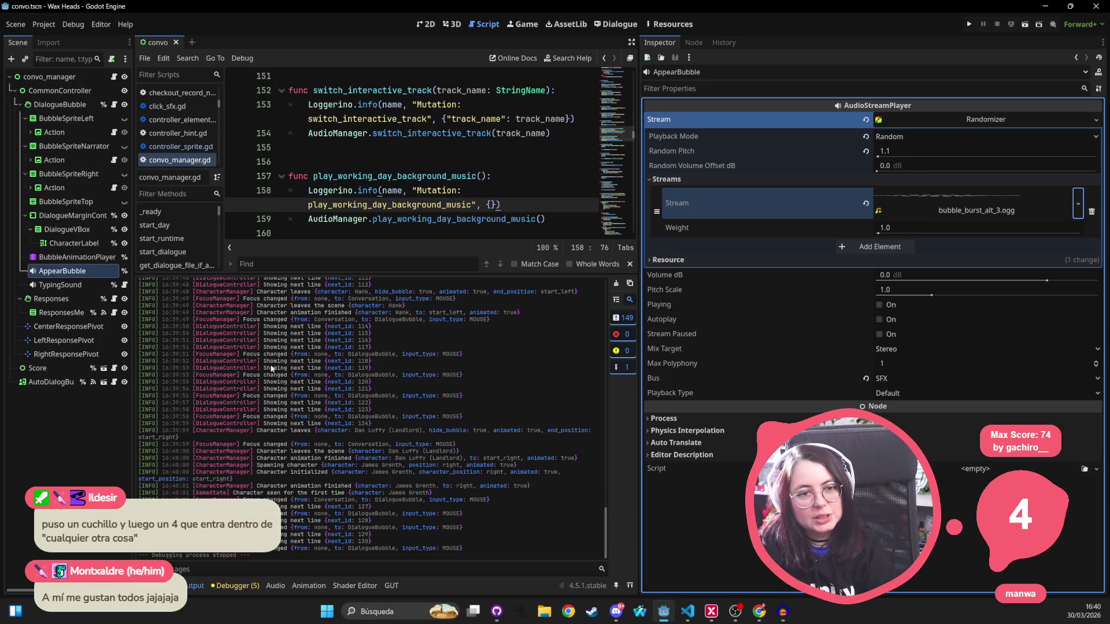
# Enlarge the script editor over the Output panel and place the caret on the fade_in line
pyautogui.click(396, 164)
pyautogui.moveTo(402, 273); pyautogui.dragTo(402, 421)
pyautogui.click(394, 264)
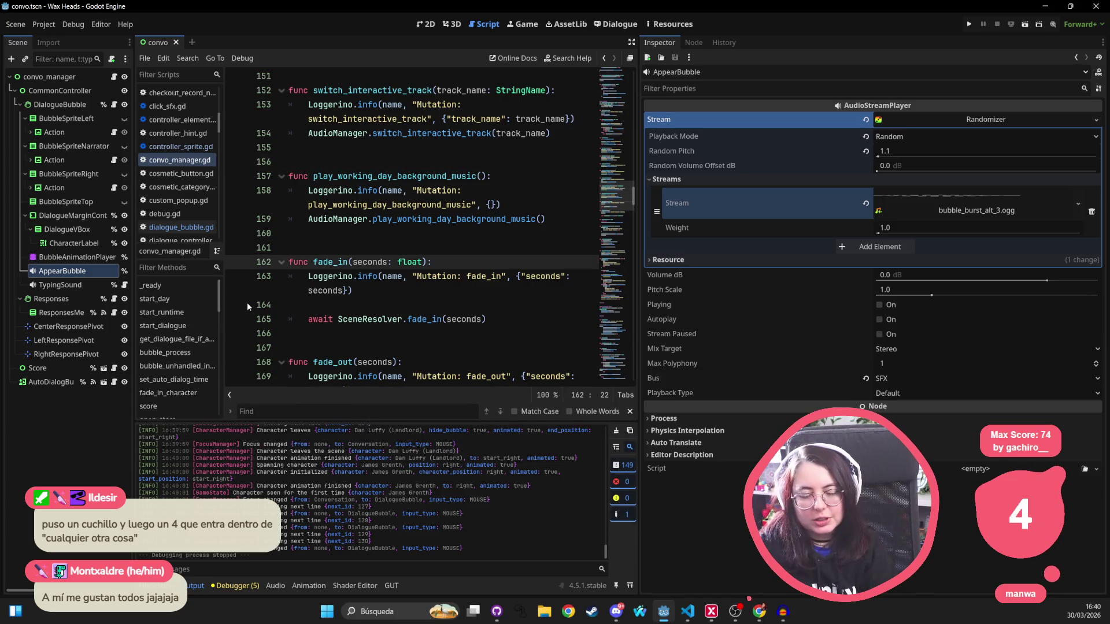
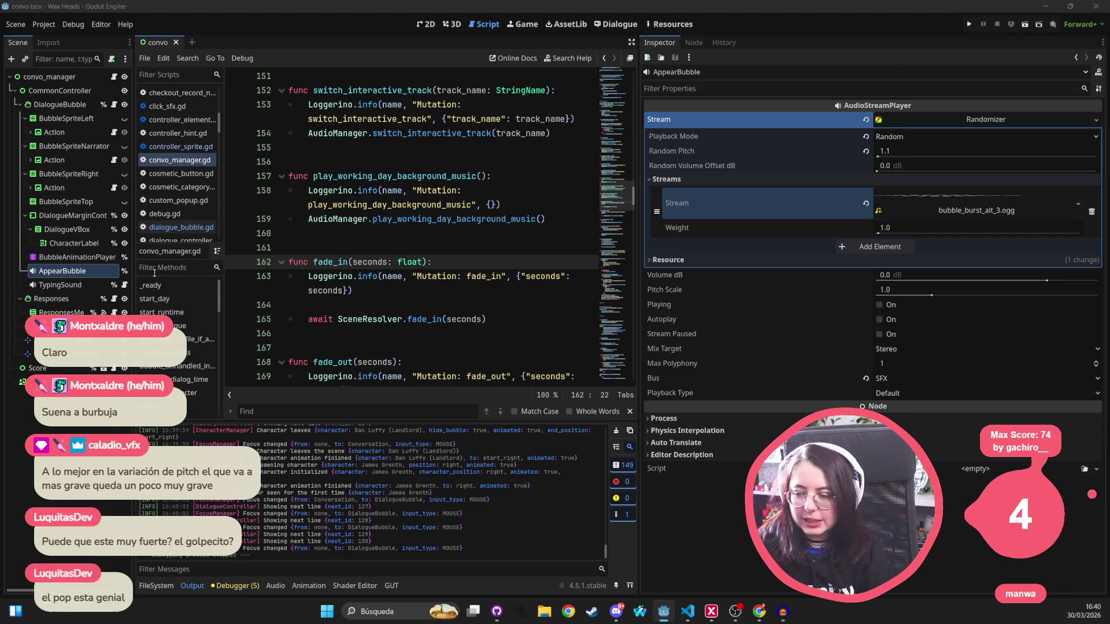
# In dialogue_bubble.gd, delete the pitch_scale = 0.7 line and save the script
pyautogui.hotkey('alt', 'Tab')
pyautogui.tripleClick(486, 349)
pyautogui.press('BackSpace')
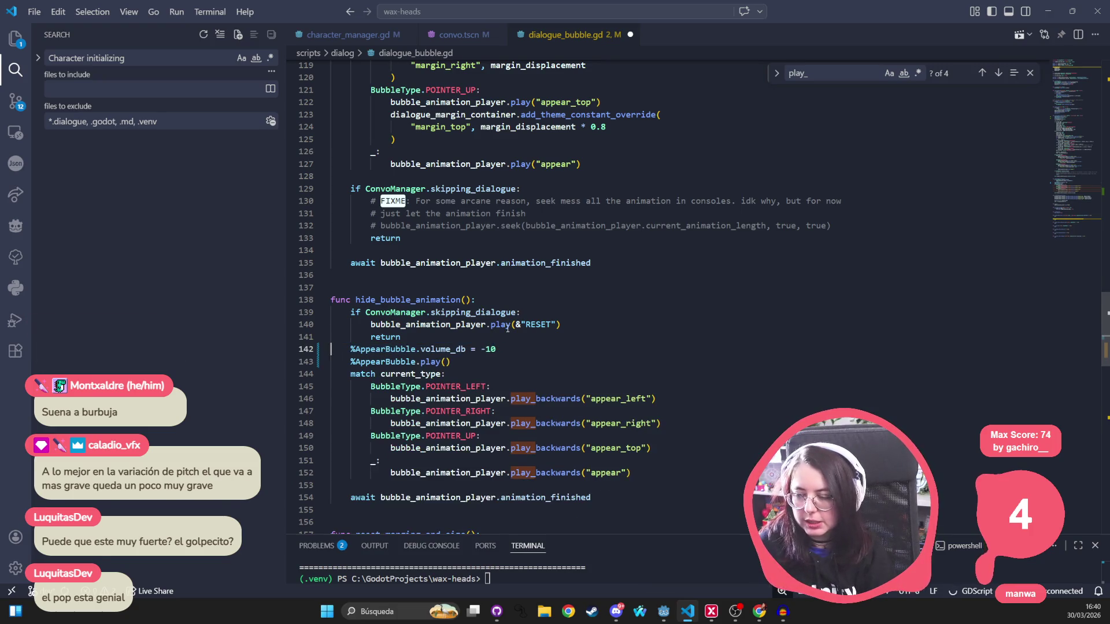
pyautogui.hotkey('ctrl', 's')
# Cut the pitch_scale = 1 line as well, then run the project from Godot
pyautogui.scroll(20, 508, 329)
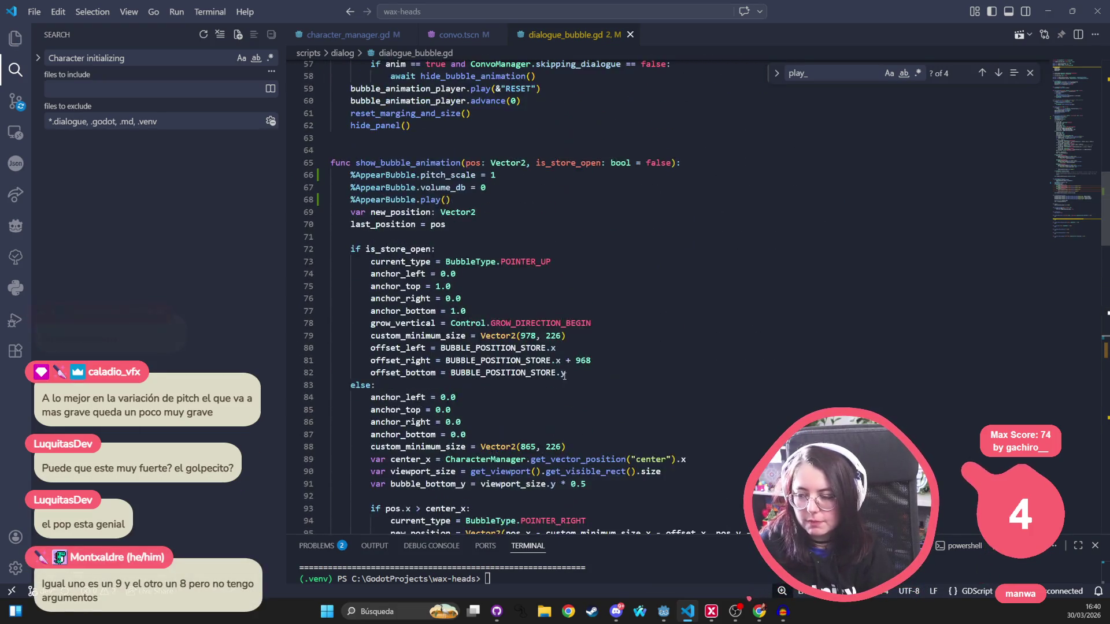
pyautogui.scroll(2, 494, 298)
pyautogui.tripleClick(492, 256)
pyautogui.hotkey('ctrl', 'x')
pyautogui.hotkey('alt', 'Tab')
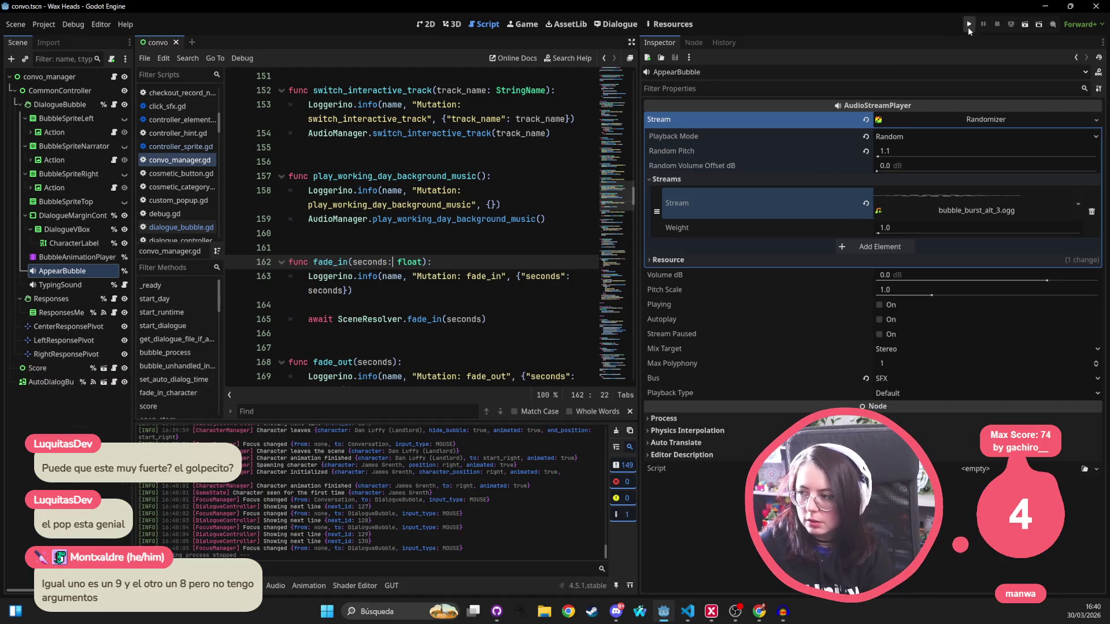
pyautogui.click(969, 25)
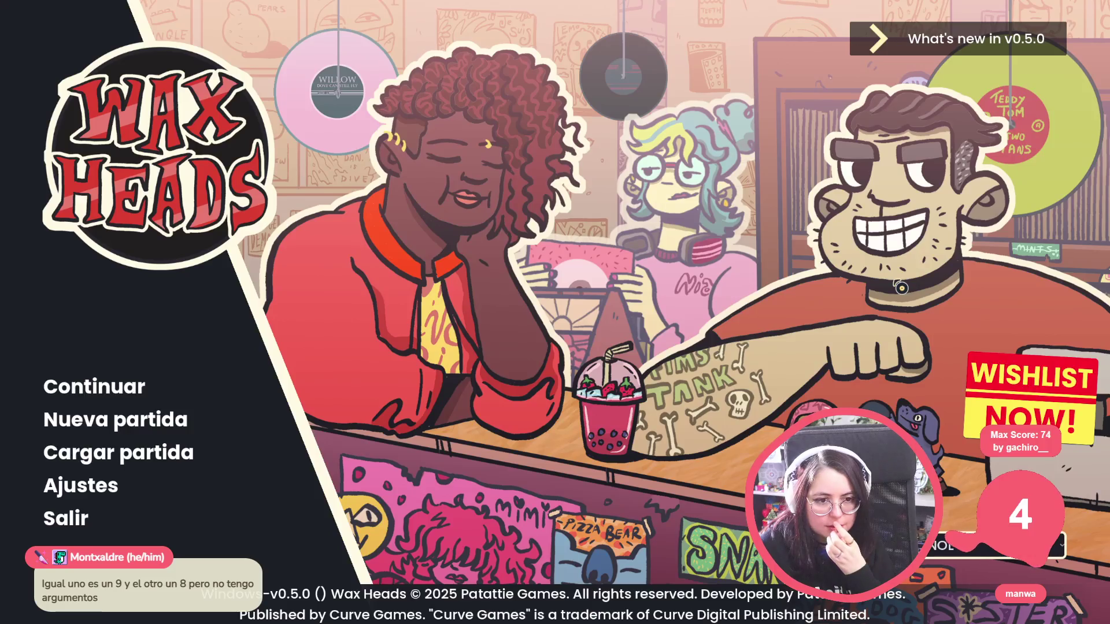
# Continue the saved game and advance Morgan's and Hank's lines past Dan Luffy's entrance
pyautogui.click(138, 388)
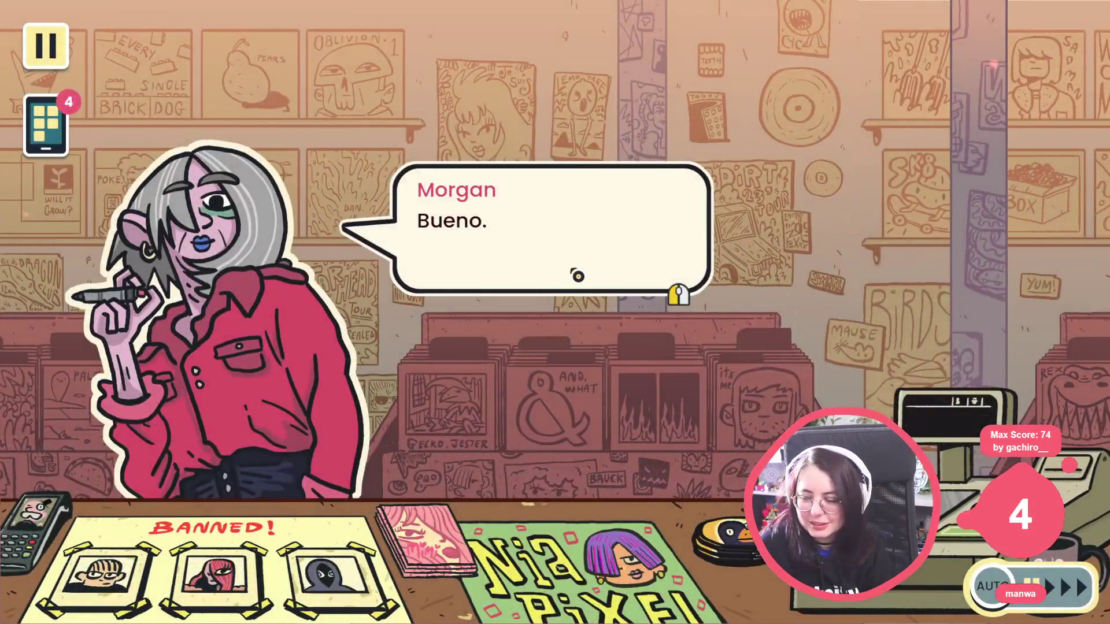
pyautogui.click(576, 276)
pyautogui.click(577, 276)
pyautogui.click(577, 276)
pyautogui.click(577, 276)
pyautogui.click(577, 276)
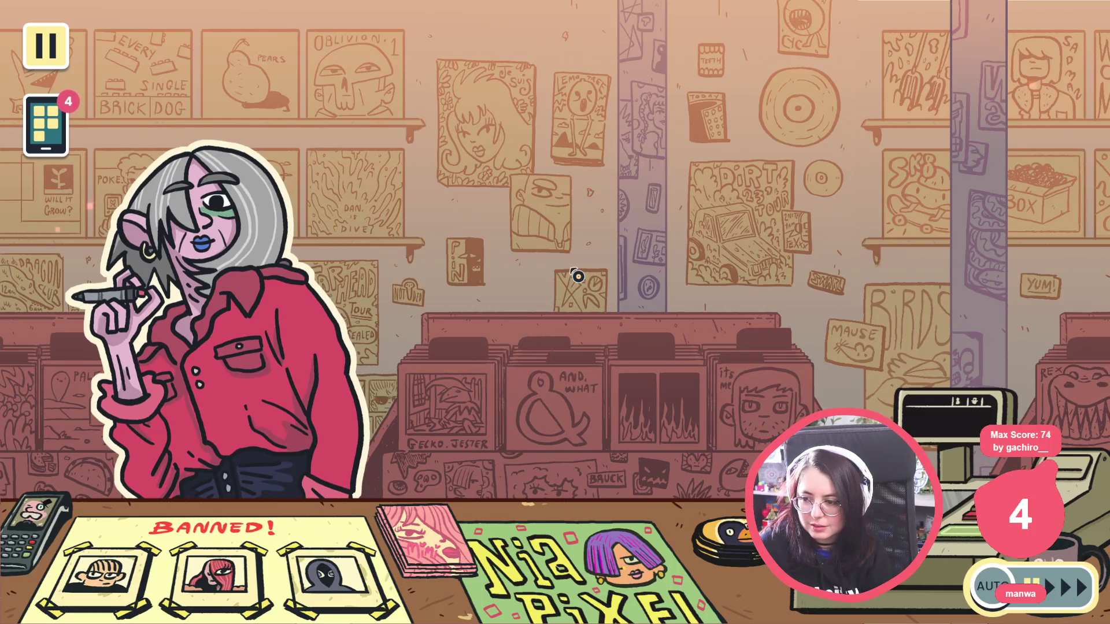
pyautogui.click(577, 276)
pyautogui.click(577, 276)
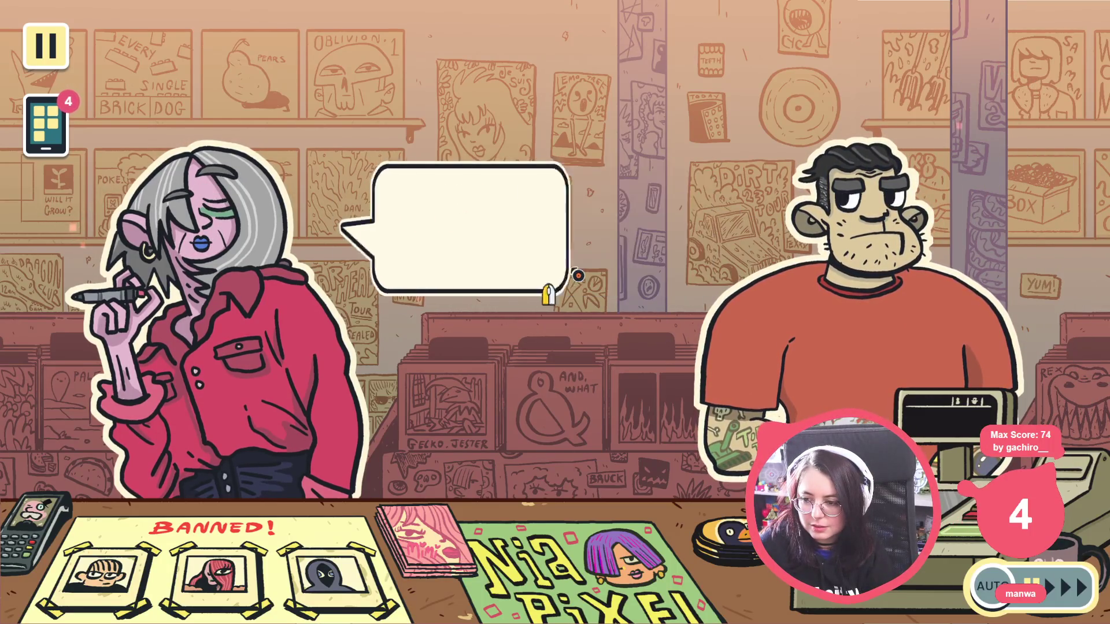
pyautogui.click(577, 276)
pyautogui.click(577, 276)
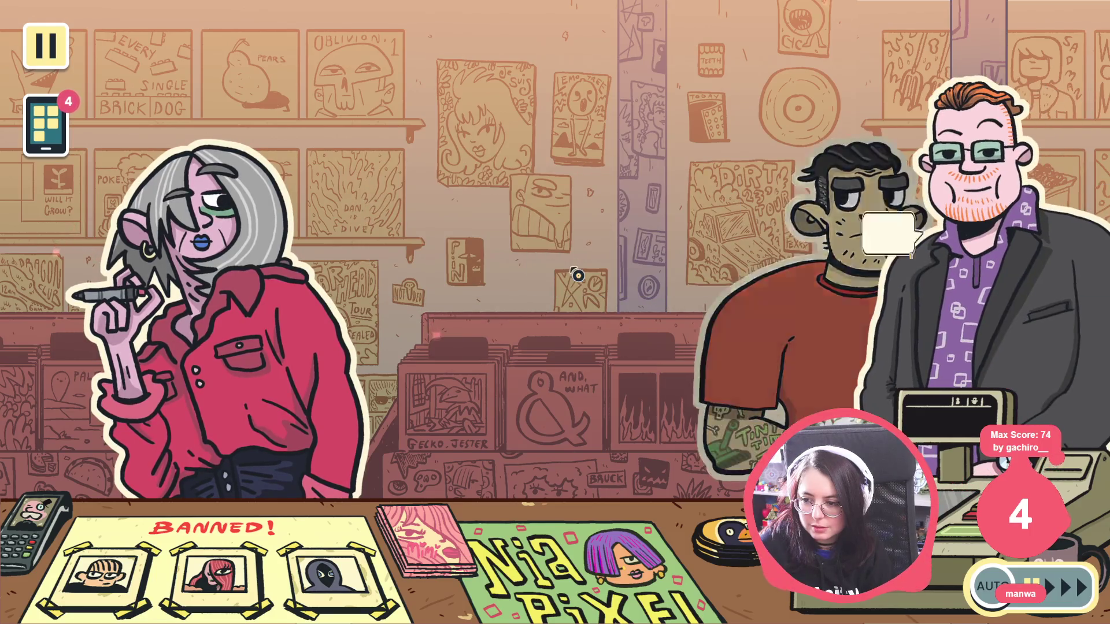
pyautogui.click(577, 276)
pyautogui.click(577, 275)
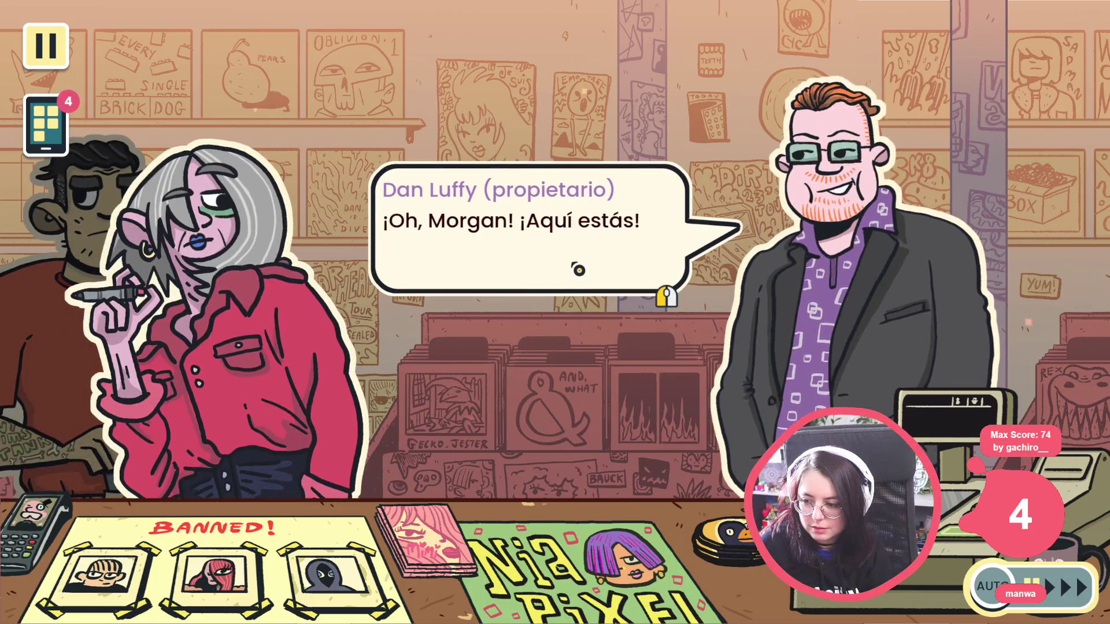
# Click through the exchange between Dan Luffy, Hank and Morgan, listening to each bubble pop
pyautogui.click(579, 252)
pyautogui.click(581, 251)
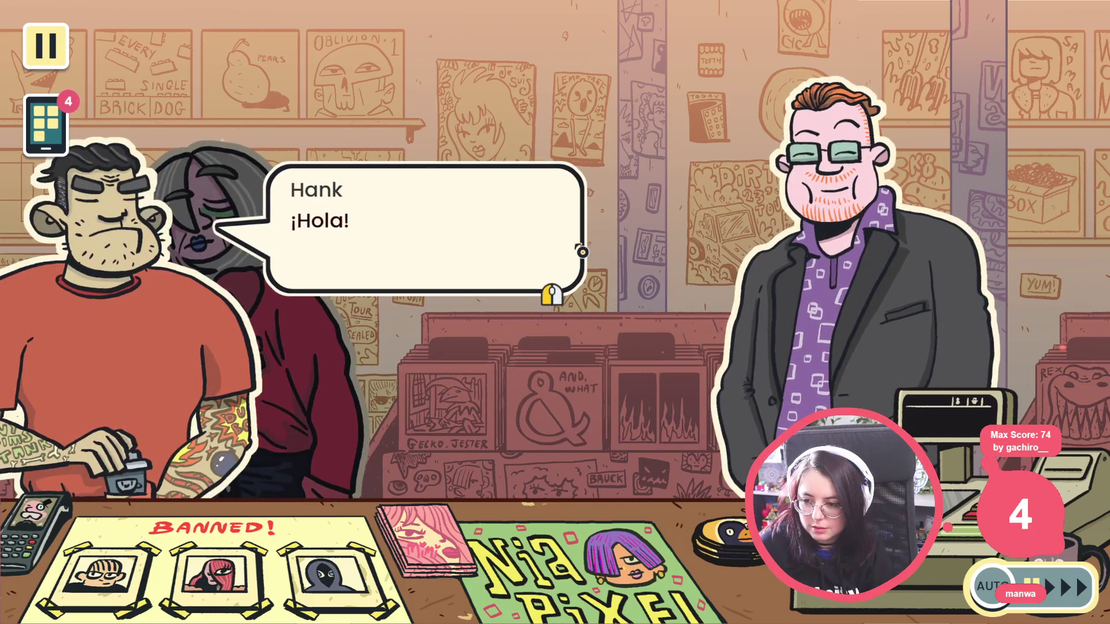
pyautogui.click(582, 252)
pyautogui.click(582, 252)
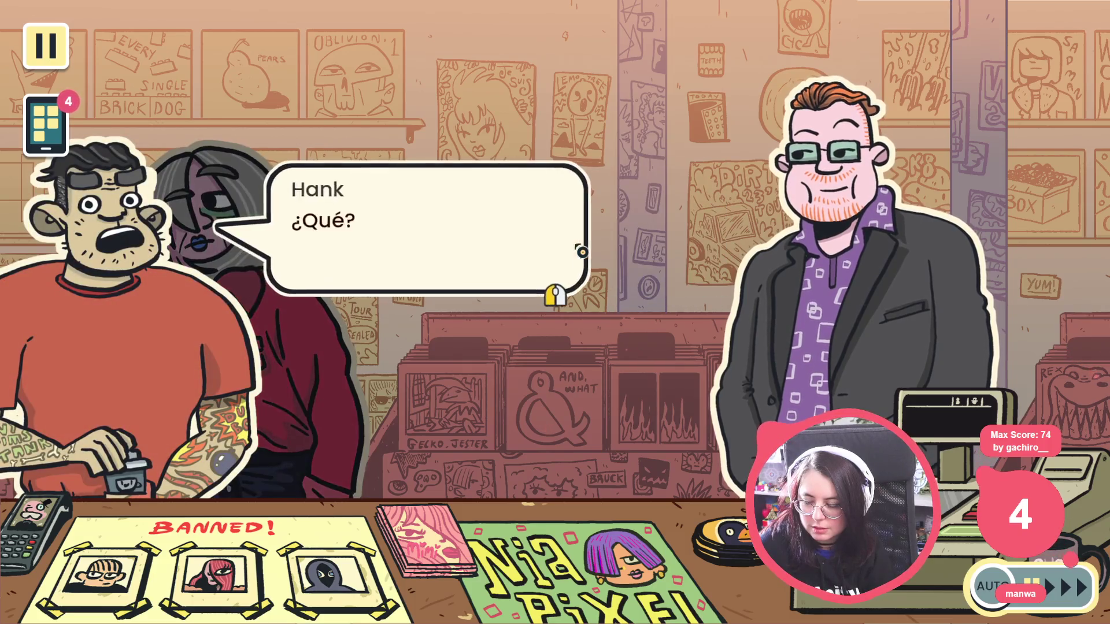
pyautogui.click(582, 252)
pyautogui.click(582, 252)
pyautogui.click(582, 252)
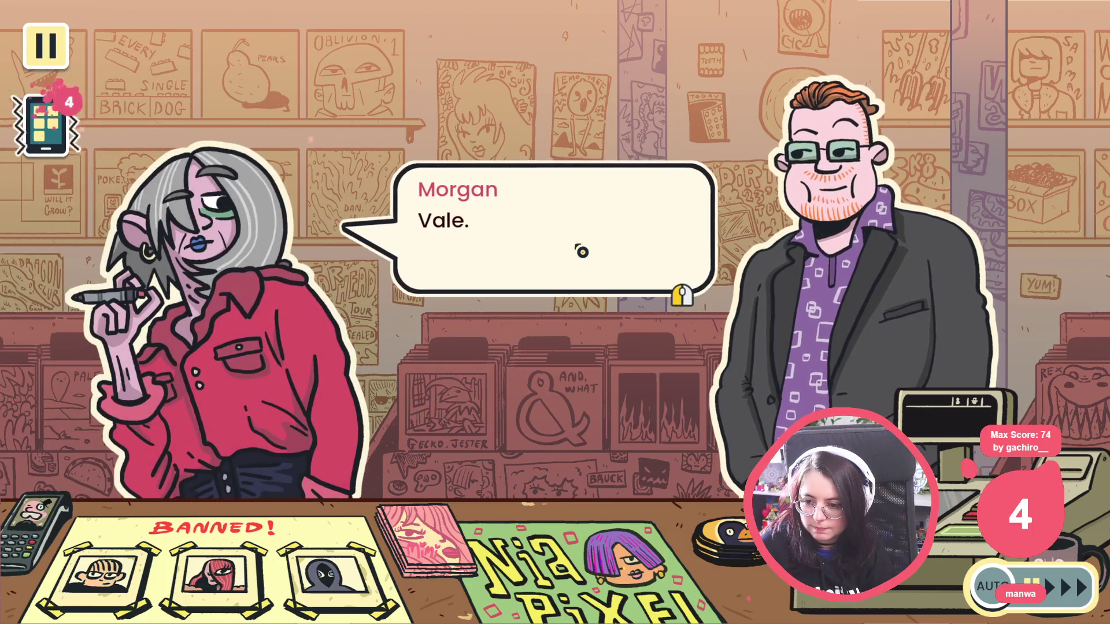
pyautogui.click(582, 252)
pyautogui.click(582, 252)
pyautogui.click(582, 252)
pyautogui.click(583, 252)
pyautogui.click(582, 252)
pyautogui.click(582, 252)
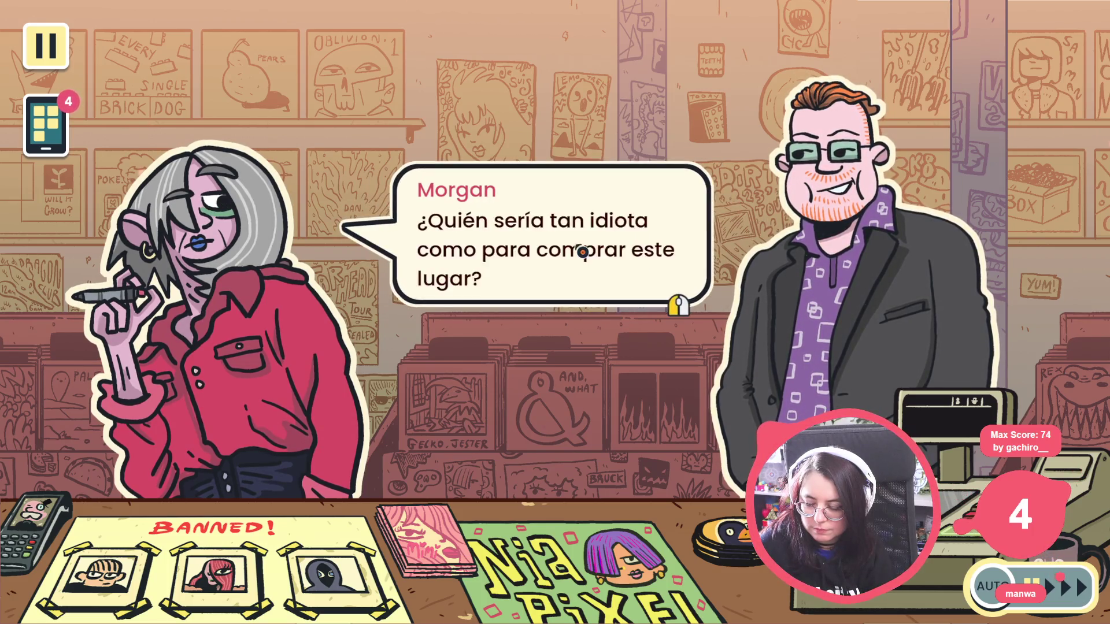
pyautogui.click(582, 252)
pyautogui.click(582, 253)
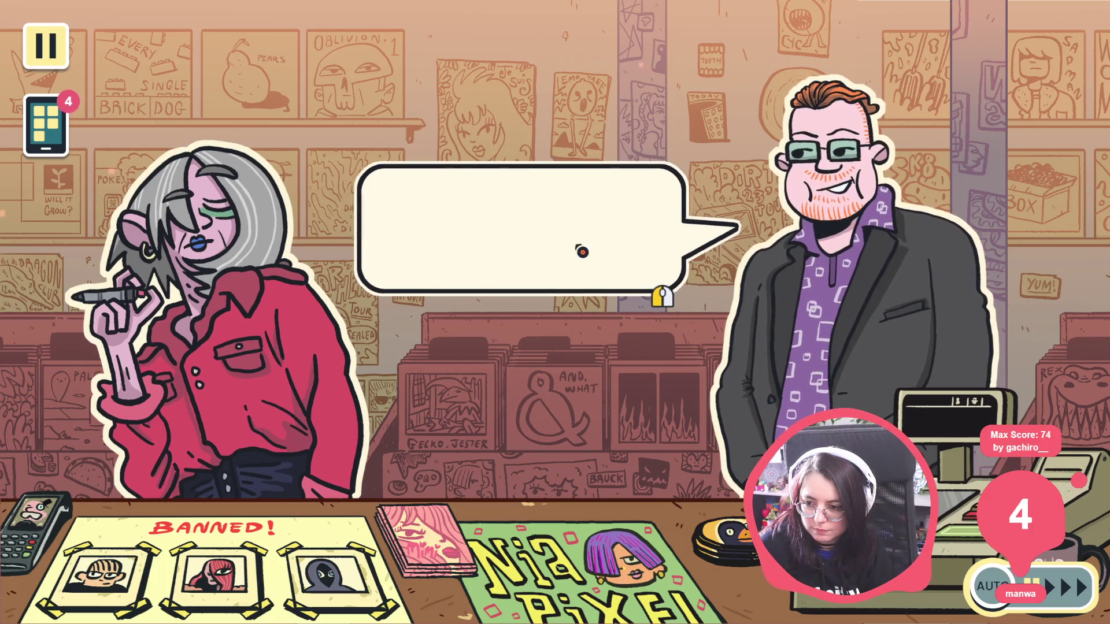
pyautogui.click(582, 252)
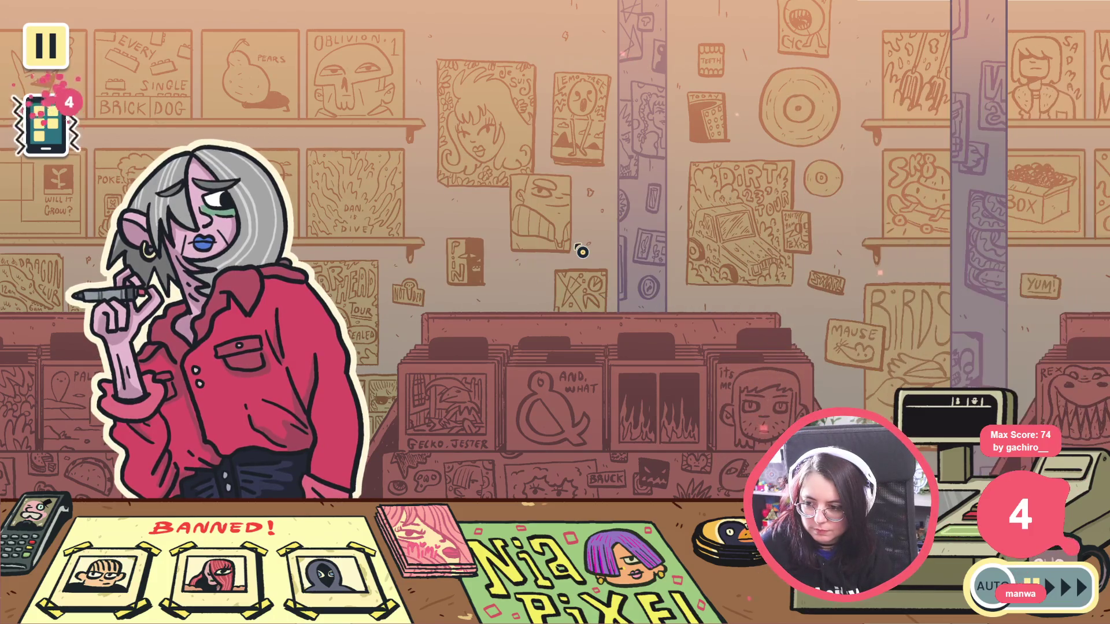
# Advance the conversation with James, then stop the game with F8
pyautogui.click(582, 252)
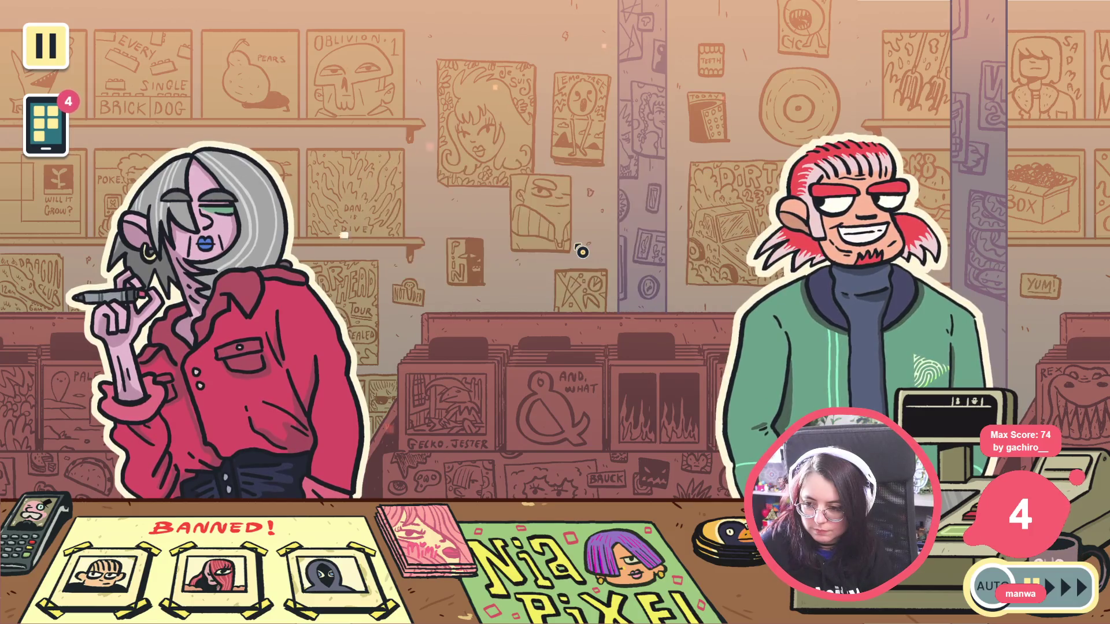
pyautogui.click(582, 252)
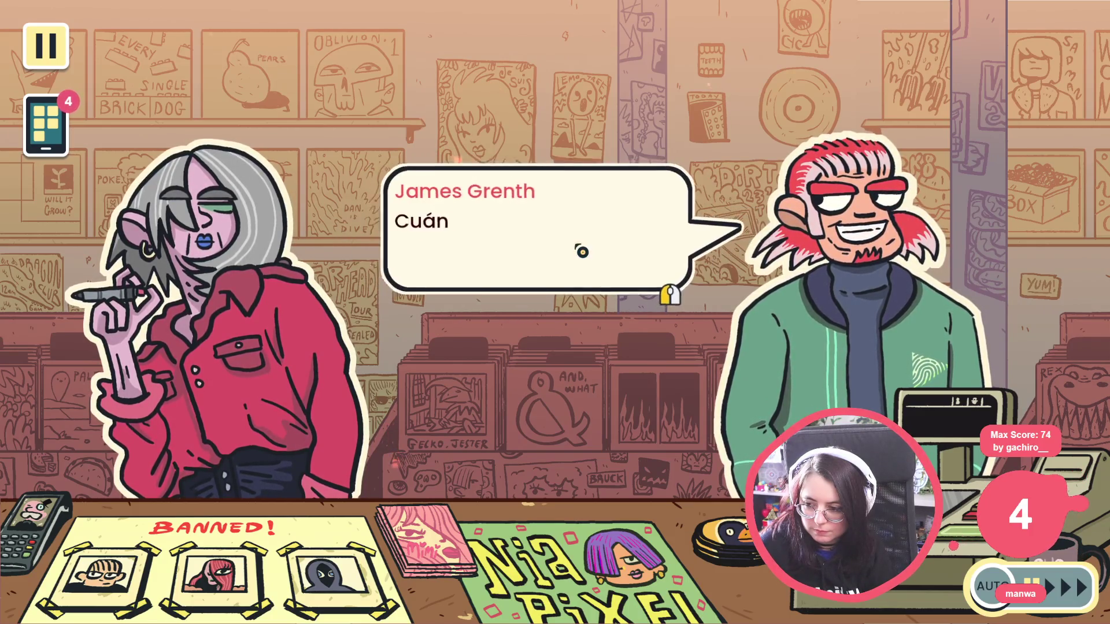
pyautogui.click(582, 252)
pyautogui.click(582, 252)
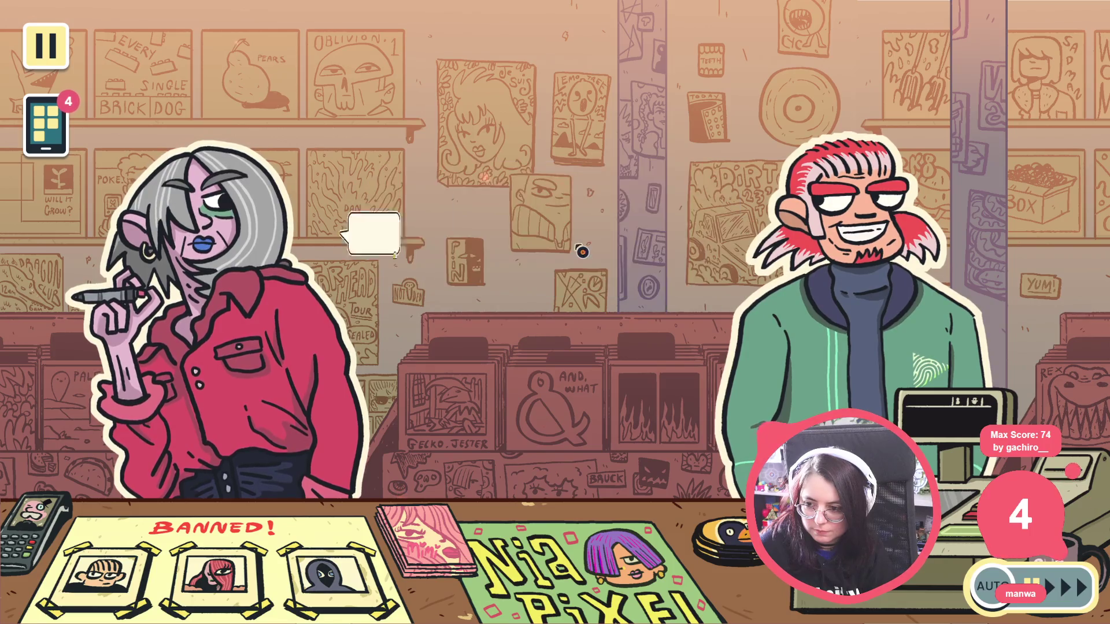
pyautogui.click(582, 252)
pyautogui.press('F8')
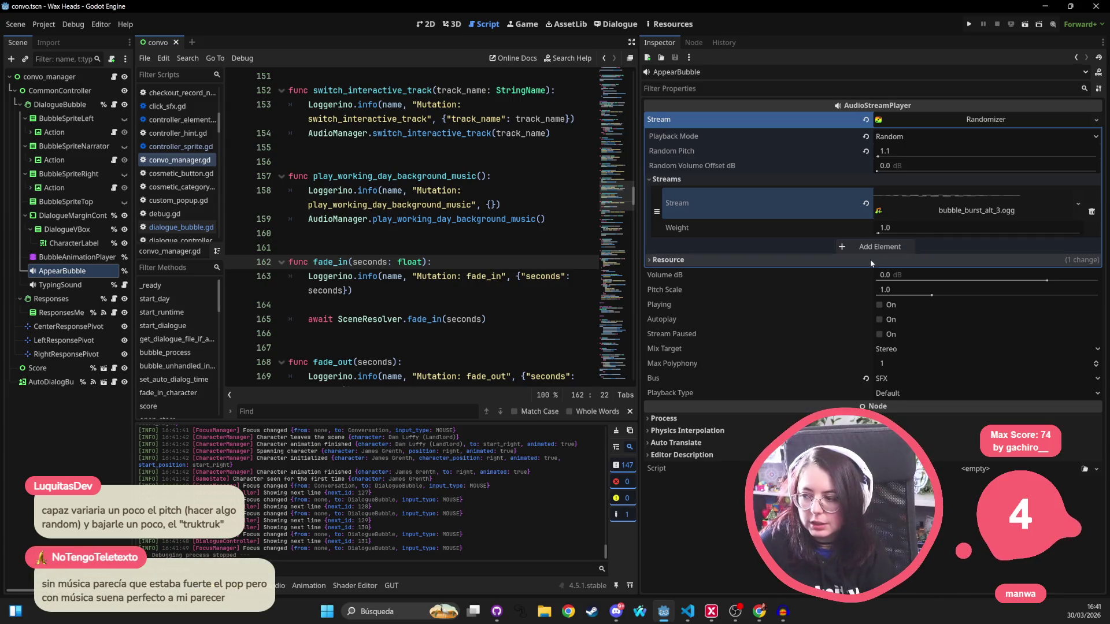
# Inspect the bubble_burst_alt_3.ogg stream's properties, then relaunch the project
pyautogui.click(927, 200)
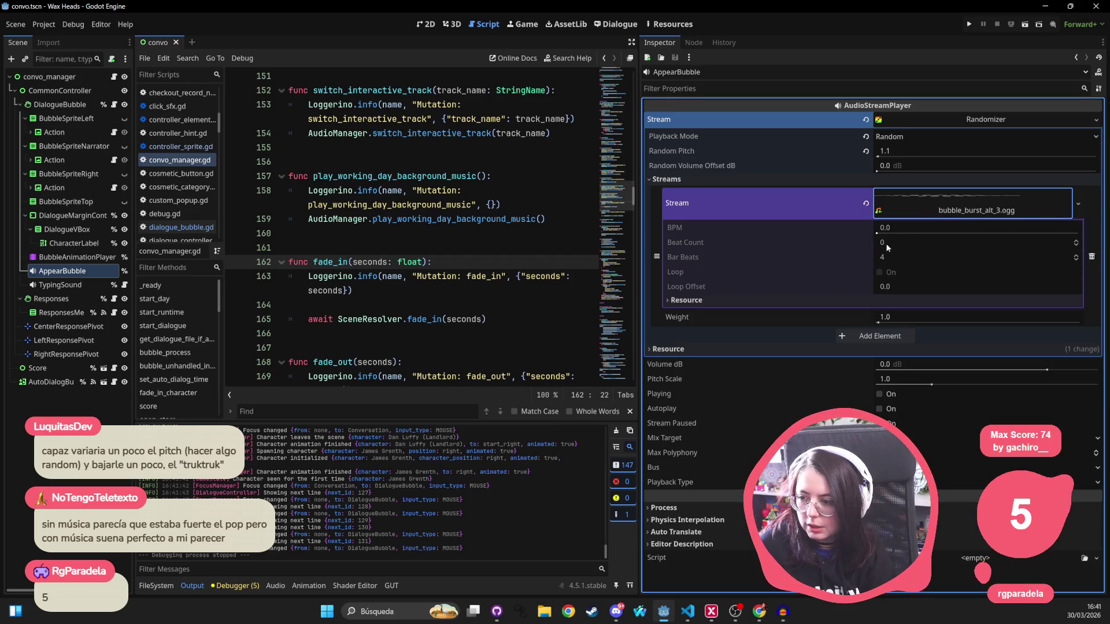
pyautogui.click(931, 206)
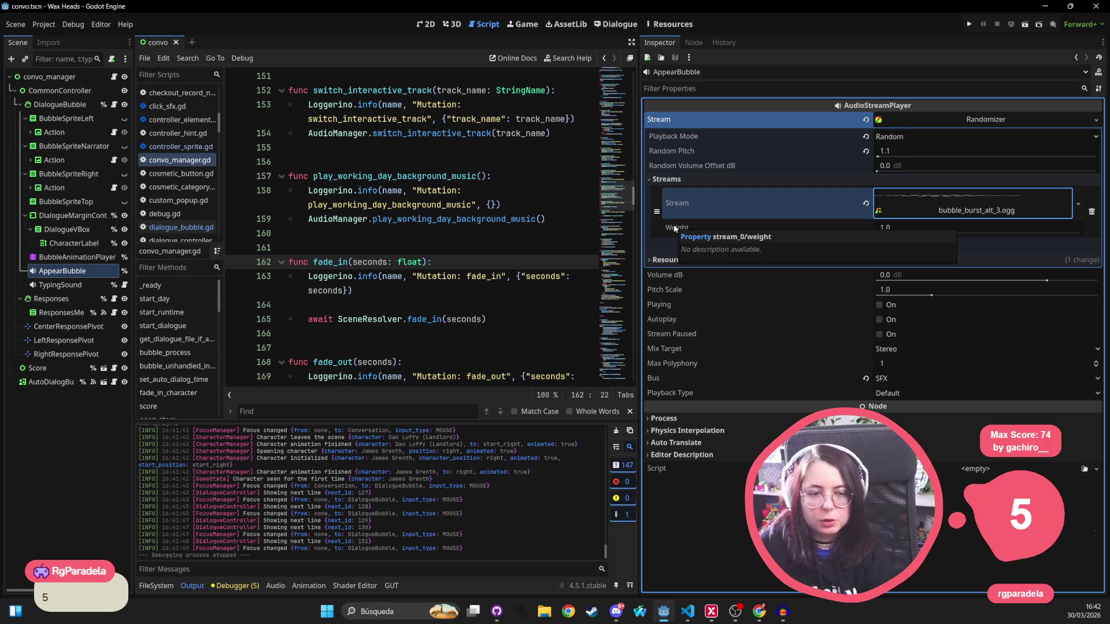
pyautogui.click(969, 24)
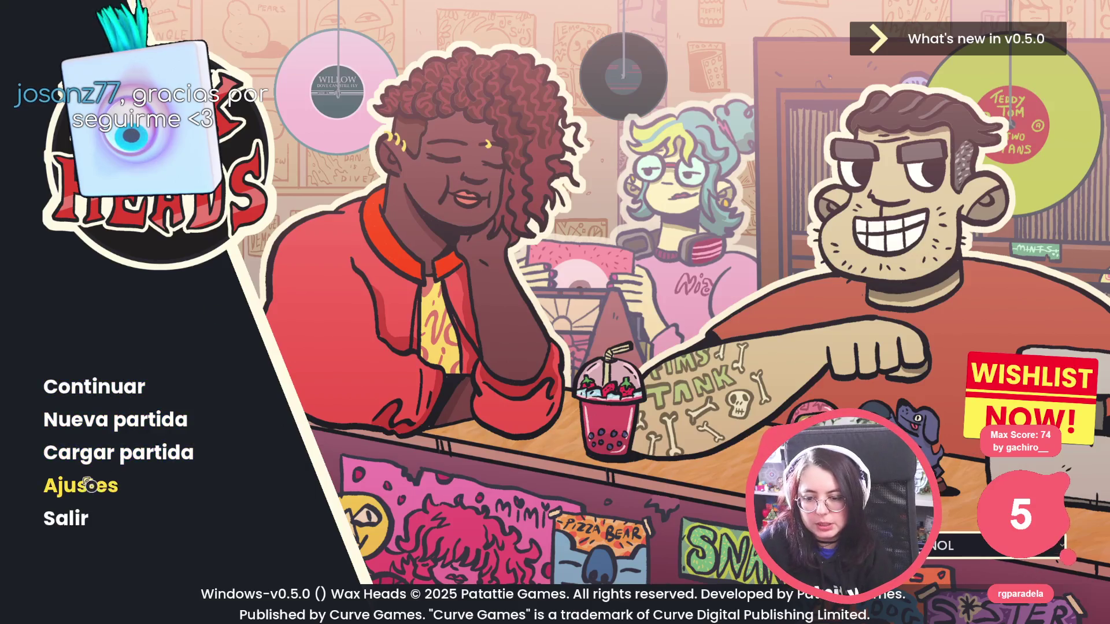
# In Ajustes > Audio, set Volumen general to about 80% and efectos especiales to about 95%, apply, then Continuar
pyautogui.click(110, 485)
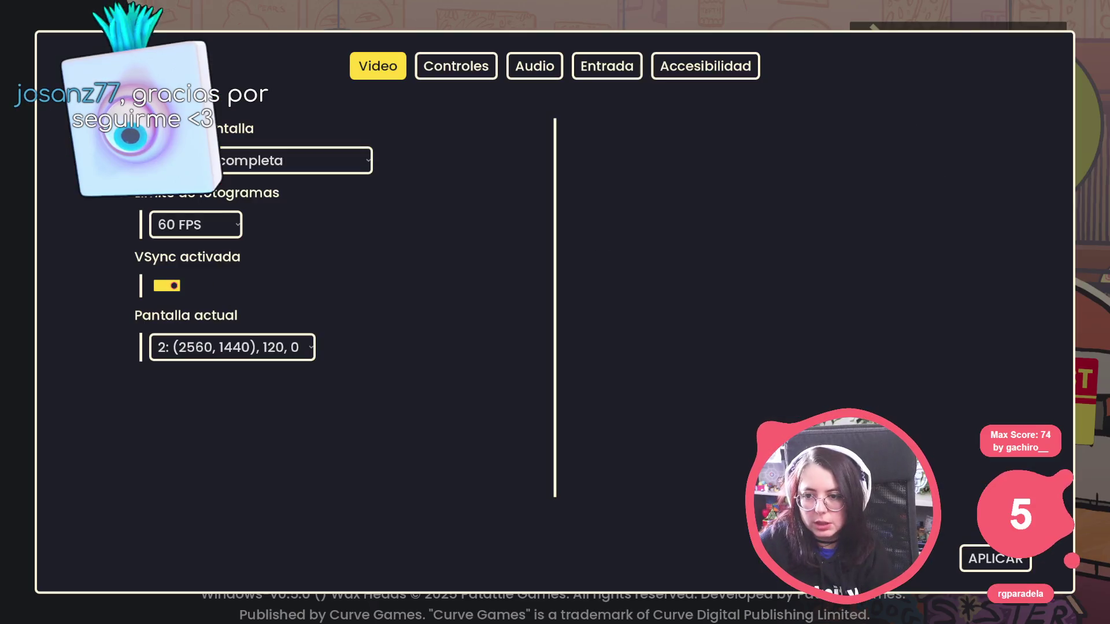
pyautogui.click(553, 80)
pyautogui.click(459, 166)
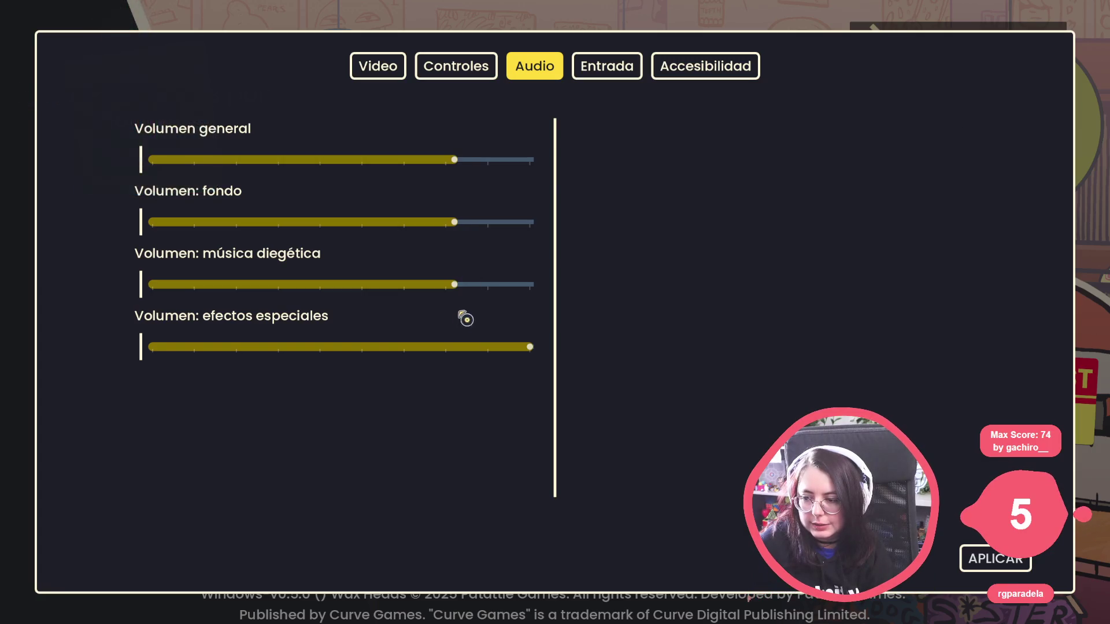
pyautogui.click(502, 345)
pyautogui.click(983, 559)
pyautogui.press('Escape')
pyautogui.click(143, 415)
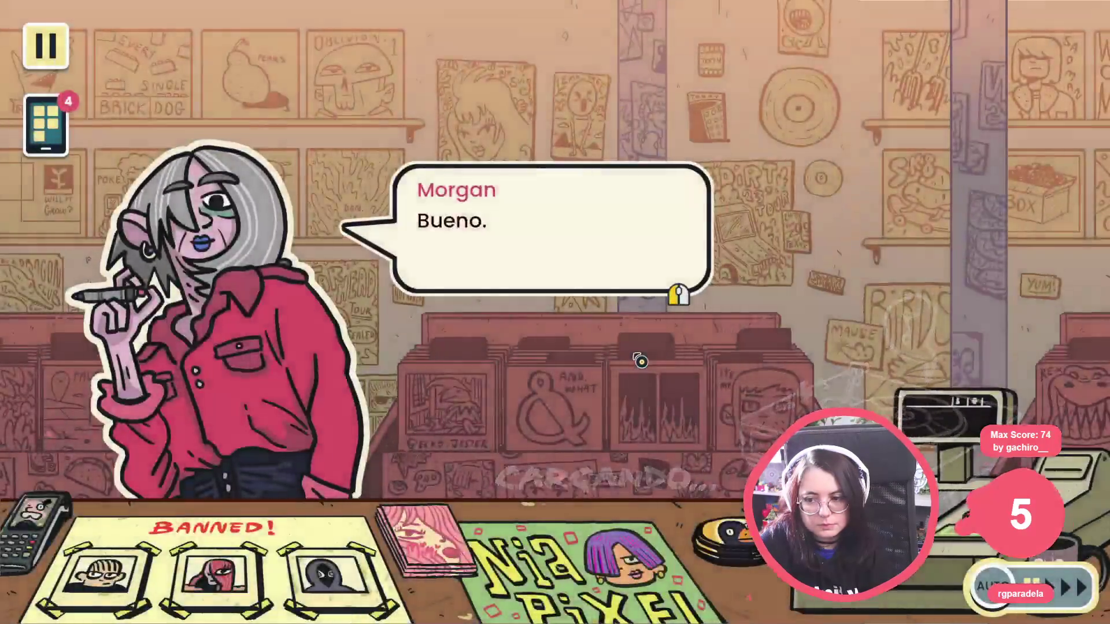
# Advance Morgan's and Hank's opening lines past Dan Luffy's entrance
pyautogui.click(640, 361)
pyautogui.click(640, 362)
pyautogui.click(640, 361)
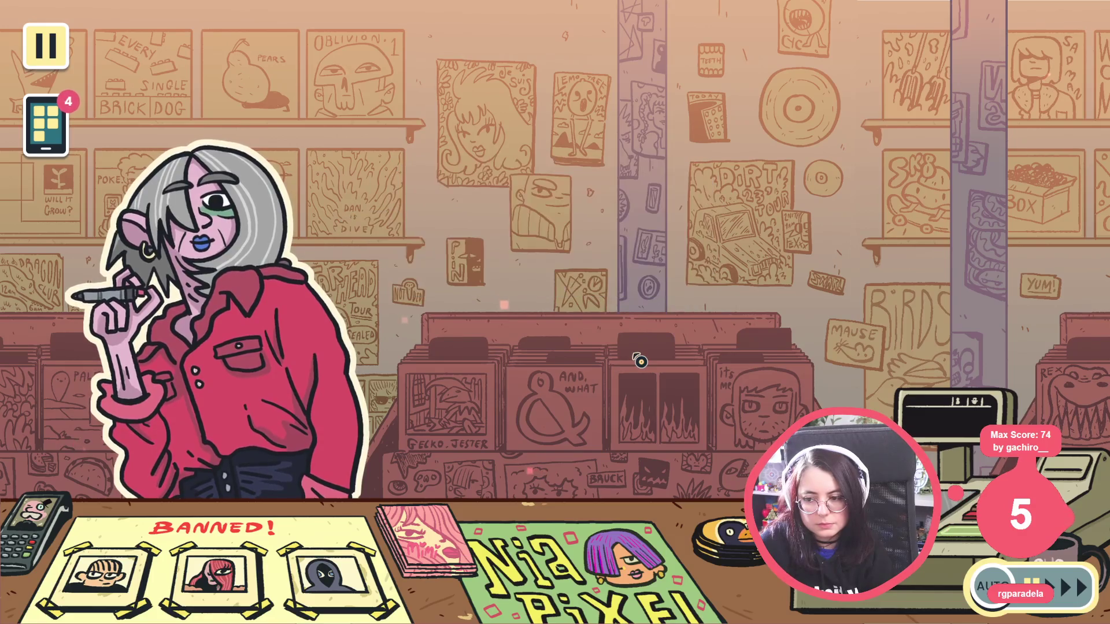
pyautogui.click(640, 361)
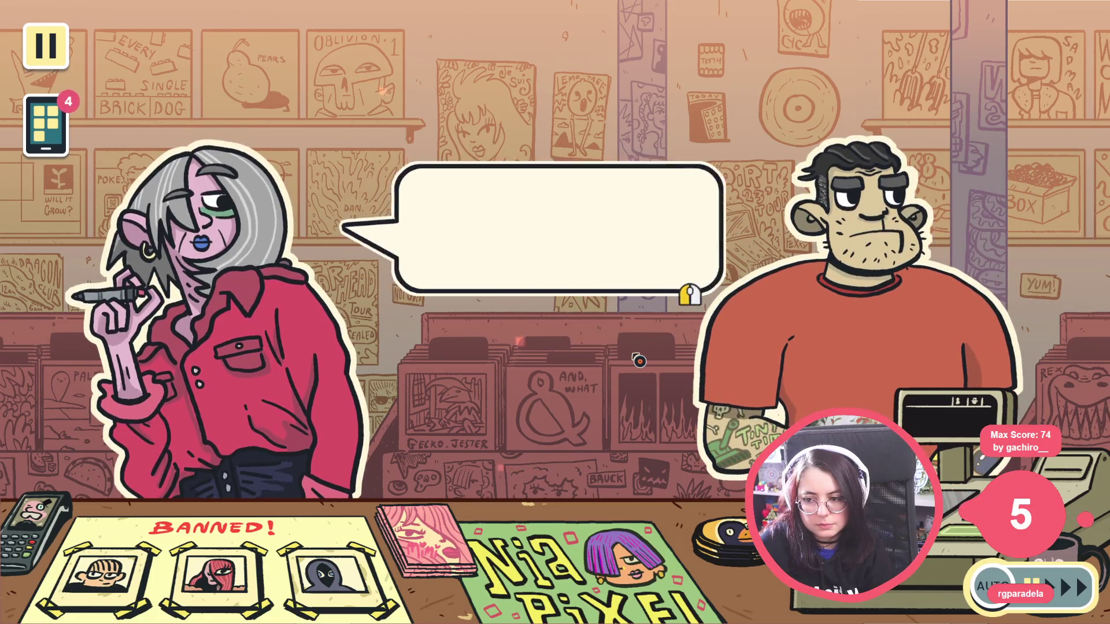
pyautogui.click(640, 361)
pyautogui.click(640, 361)
pyautogui.click(640, 360)
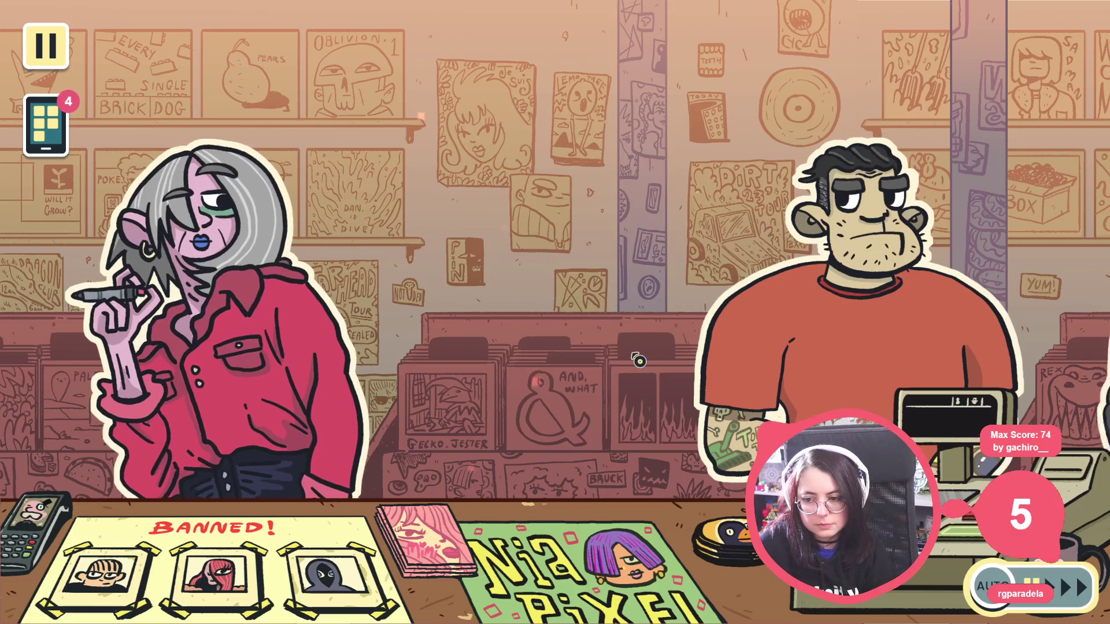
pyautogui.click(640, 361)
pyautogui.click(640, 360)
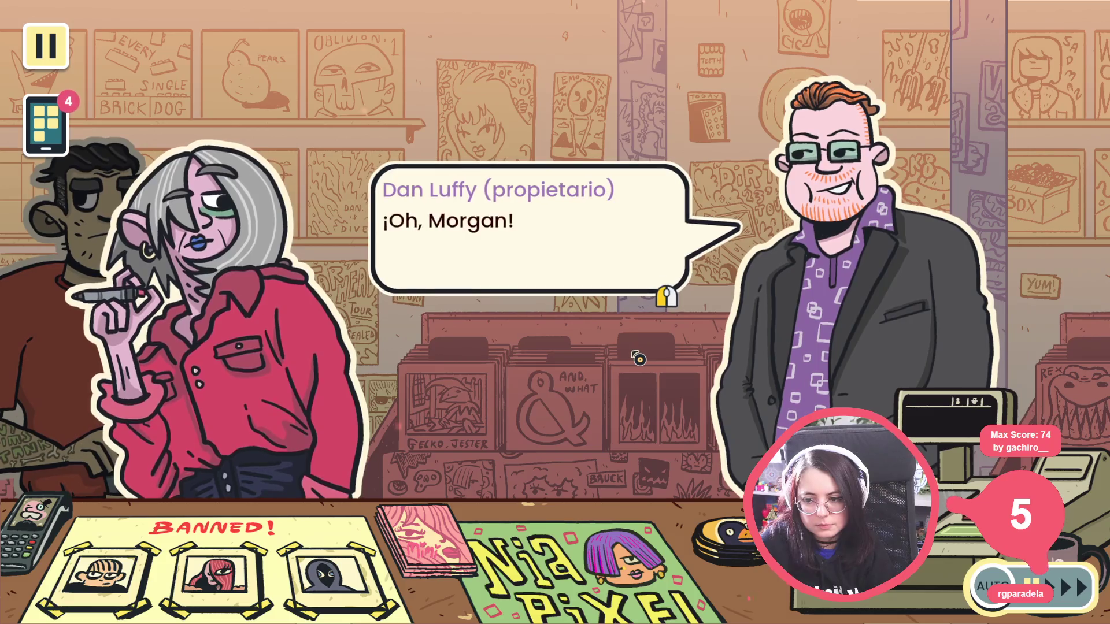
# Click through the shop owner's lines, including the question about buying the shop, until he leaves
pyautogui.click(640, 360)
pyautogui.click(640, 360)
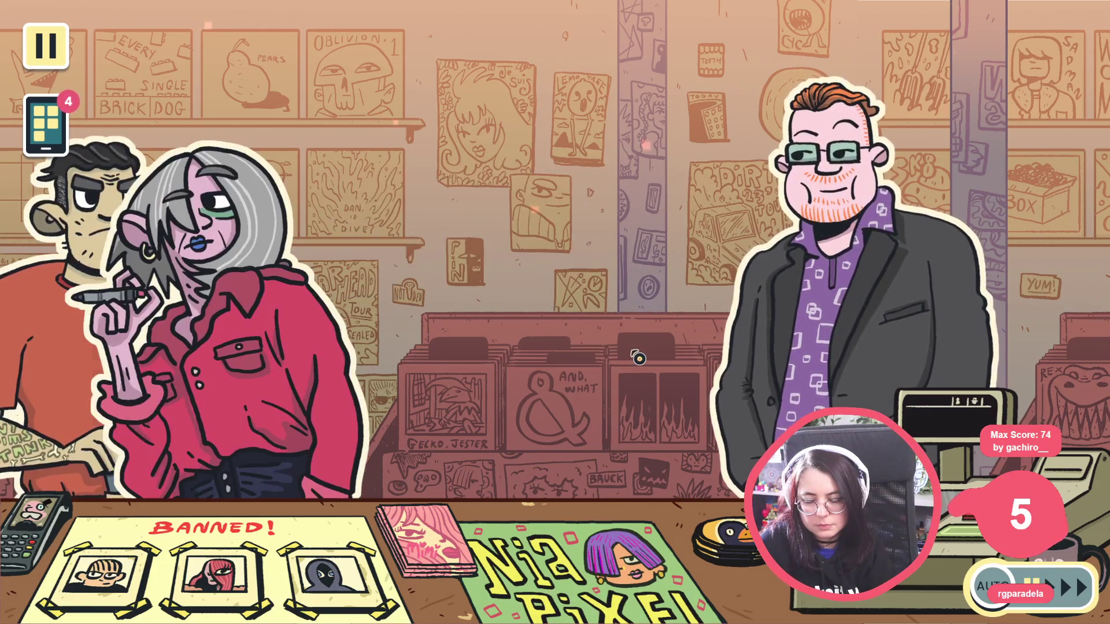
pyautogui.click(639, 359)
pyautogui.click(638, 358)
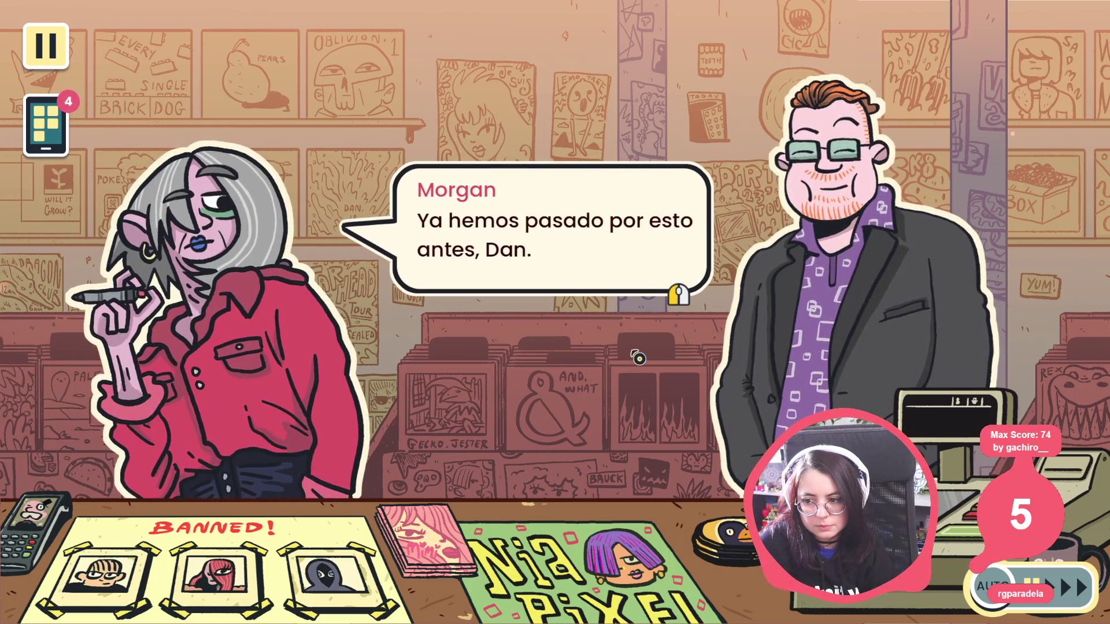
pyautogui.click(638, 359)
pyautogui.click(638, 359)
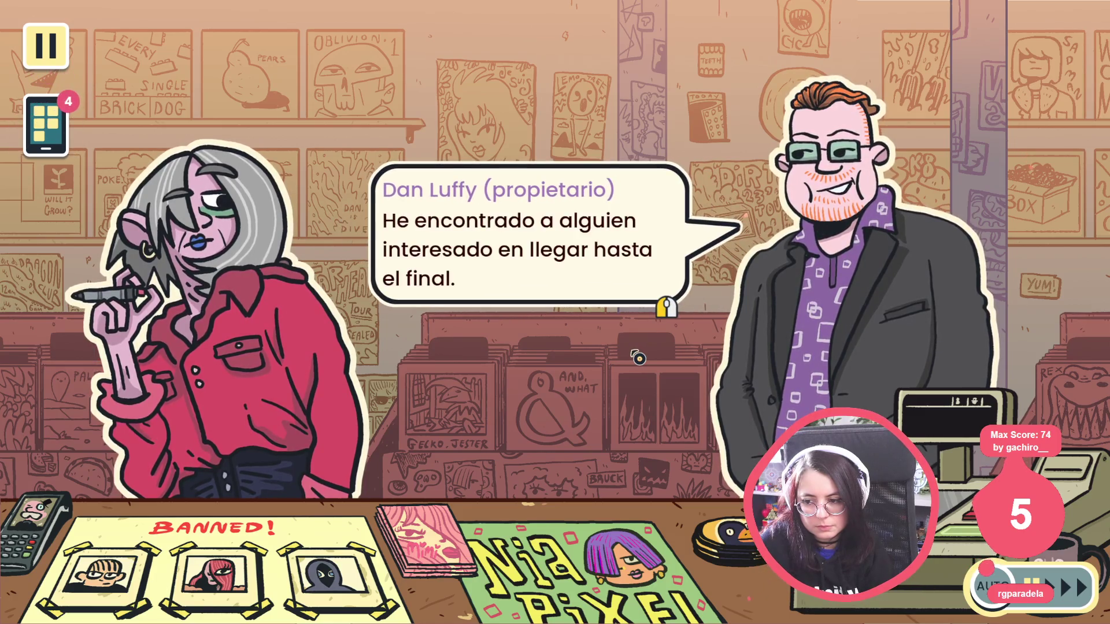
pyautogui.click(638, 359)
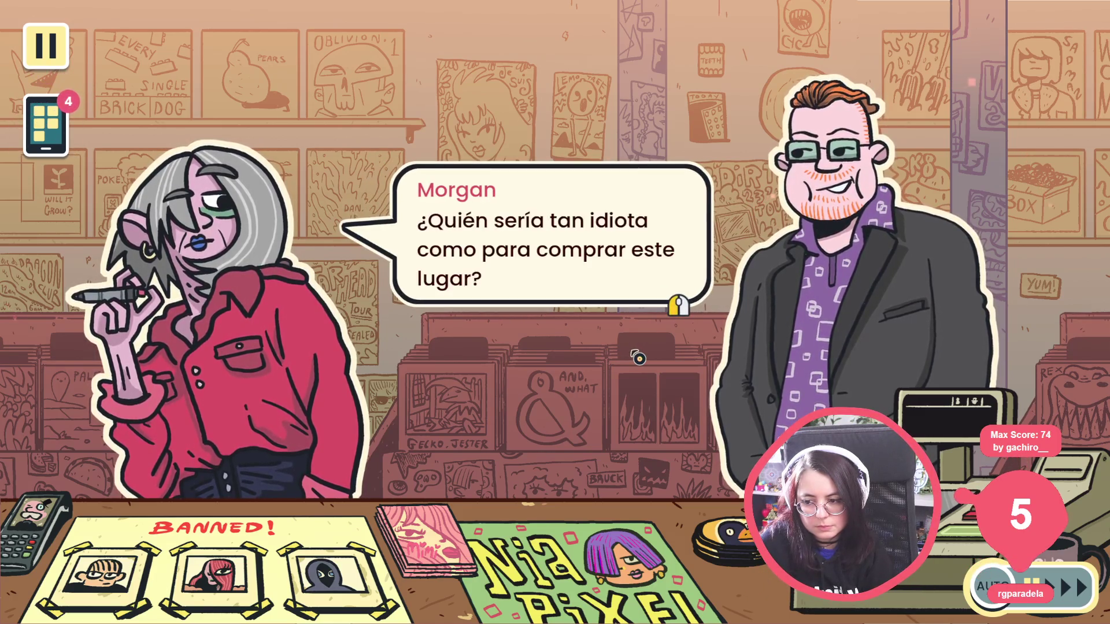
pyautogui.click(638, 359)
pyautogui.click(639, 359)
pyautogui.click(638, 358)
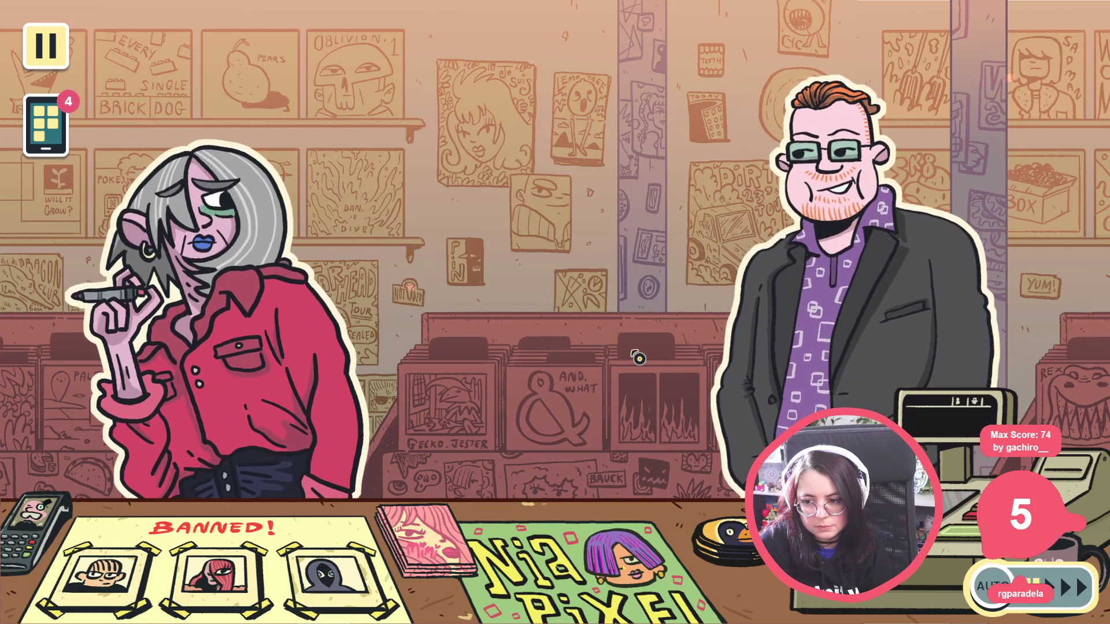
pyautogui.click(638, 358)
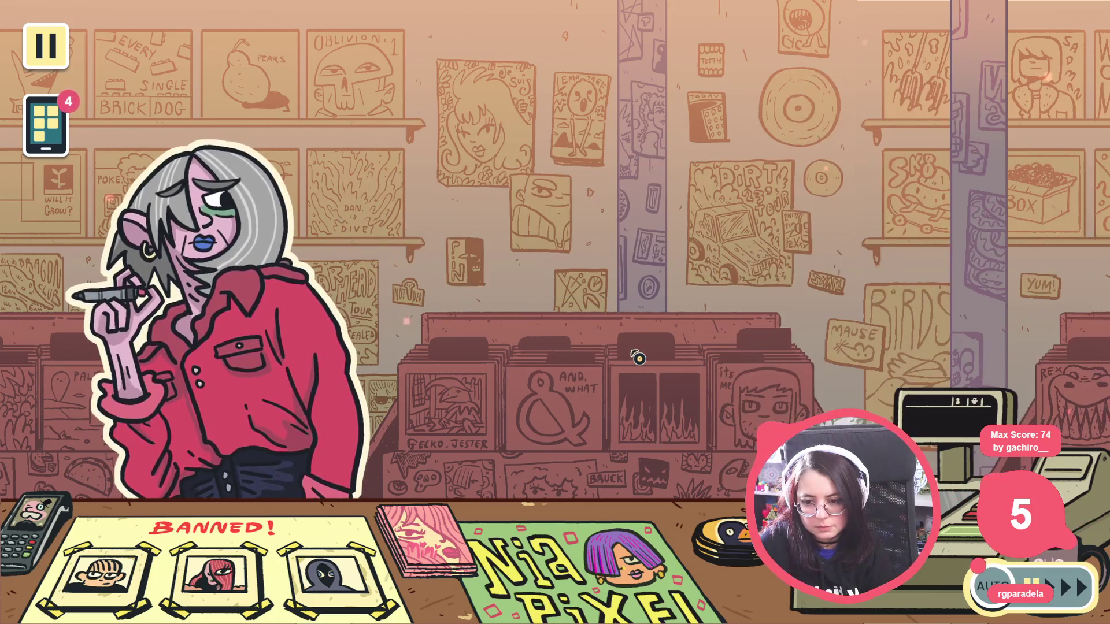
# Advance the red-haired customer's lines to the little-games line, then close the game with Alt+F4
pyautogui.click(639, 359)
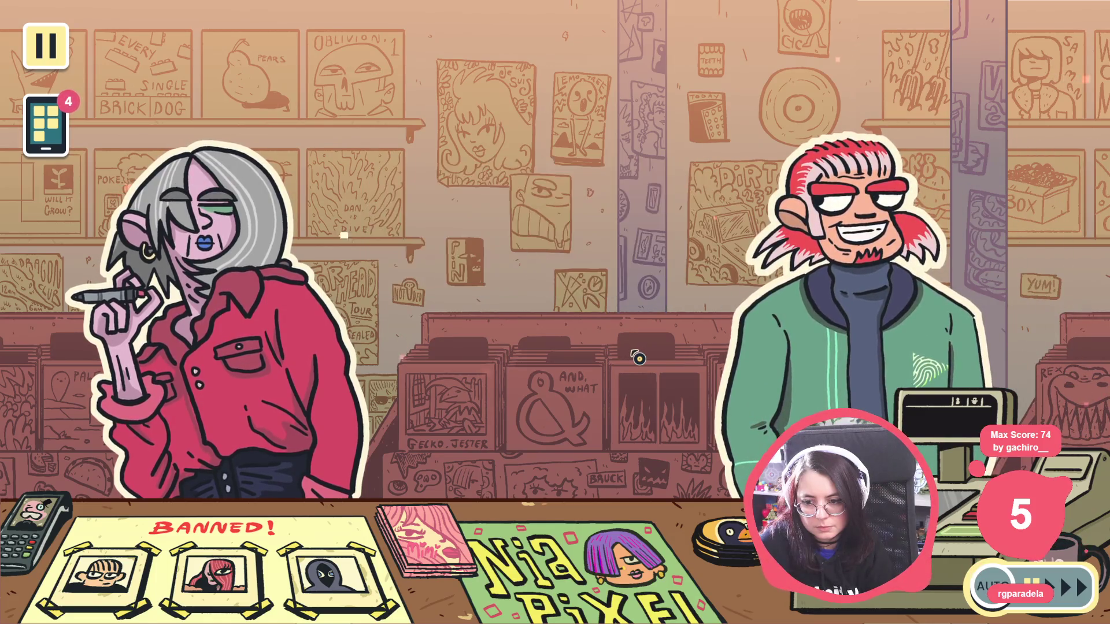
pyautogui.click(639, 359)
pyautogui.click(638, 358)
pyautogui.click(638, 358)
pyautogui.click(639, 359)
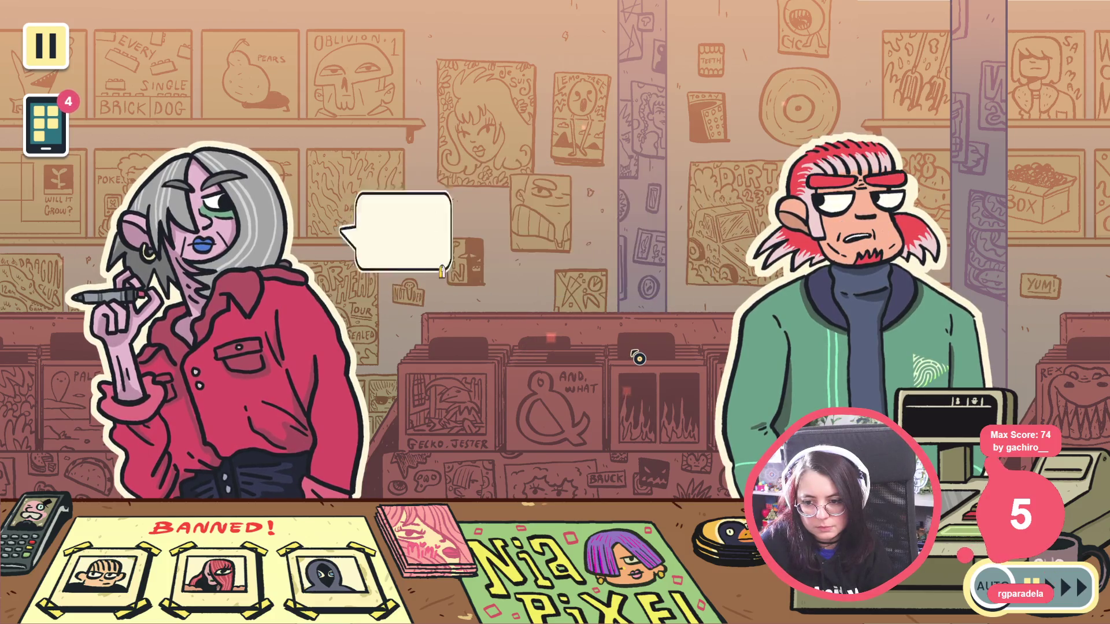
pyautogui.click(639, 359)
pyautogui.click(638, 358)
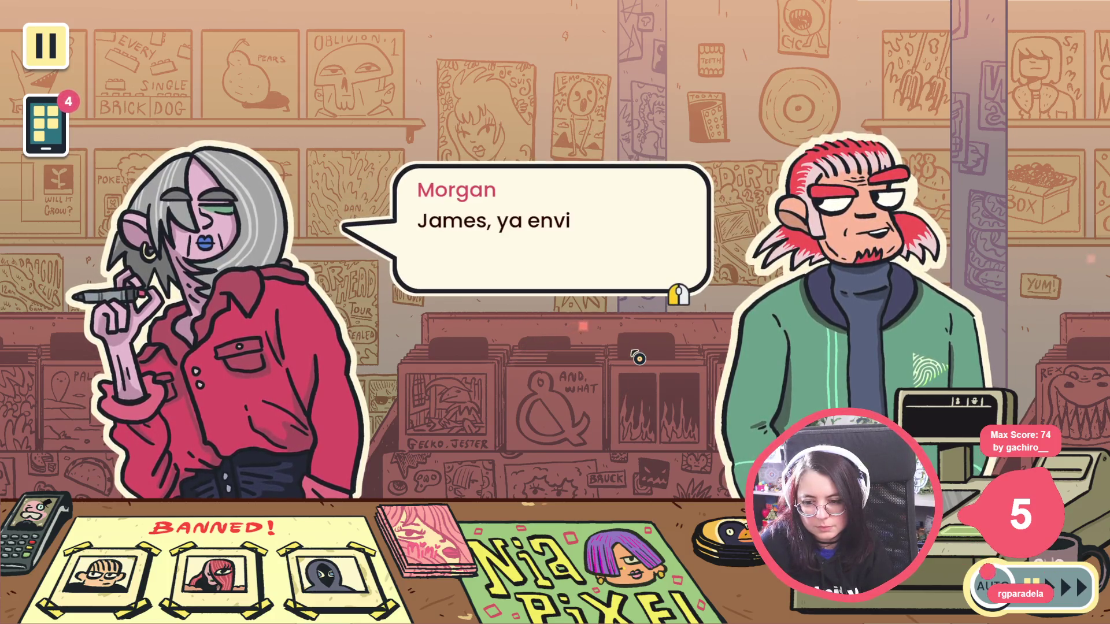
pyautogui.click(638, 358)
pyautogui.click(639, 358)
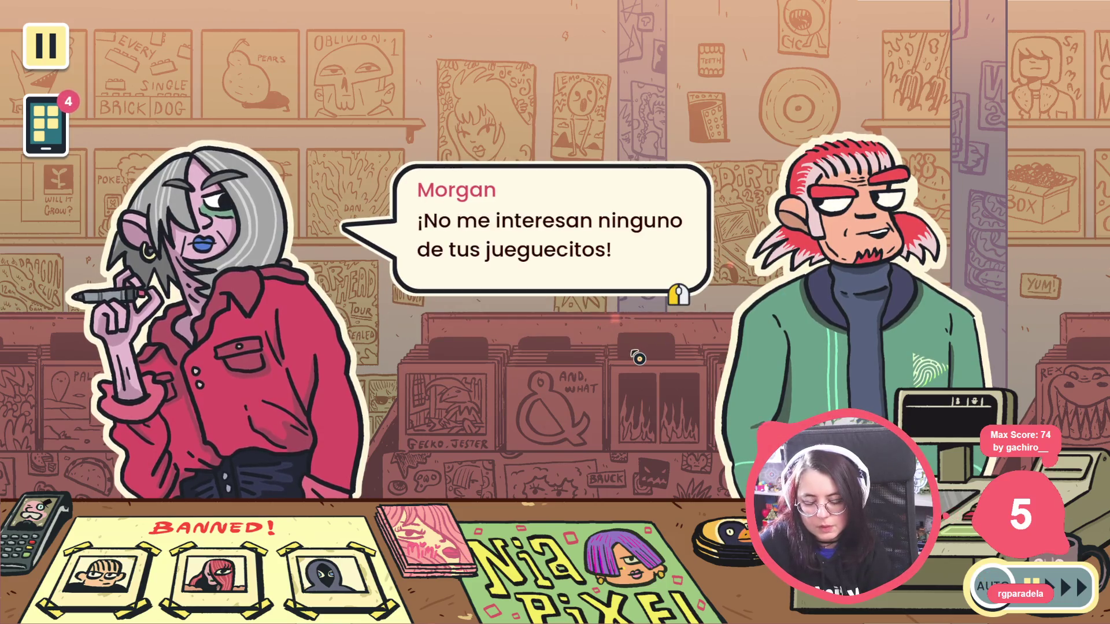
pyautogui.hotkey('alt', 'F4')
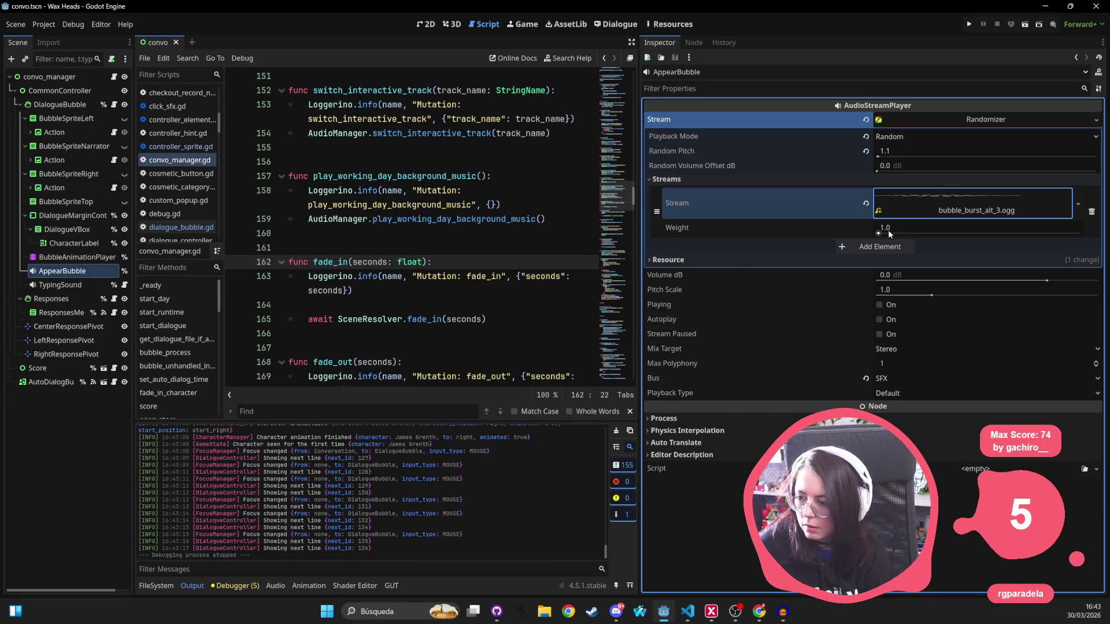
# Check AppearBubble's bubble_burst_alt_3.ogg stream and Randomizer settings in the Inspector
pyautogui.click(927, 212)
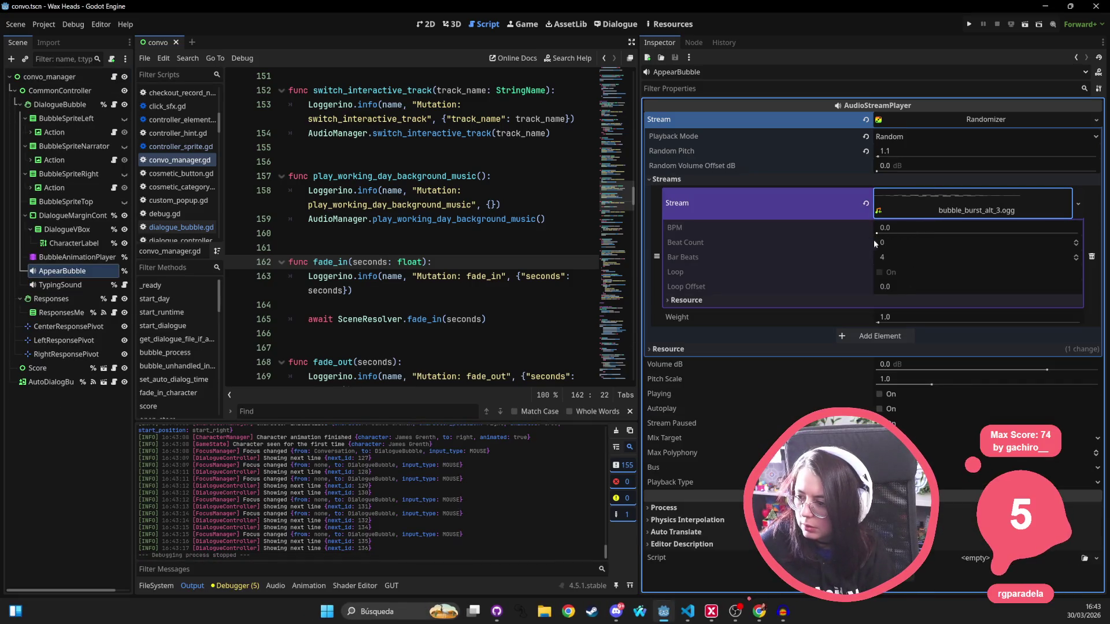
pyautogui.click(930, 212)
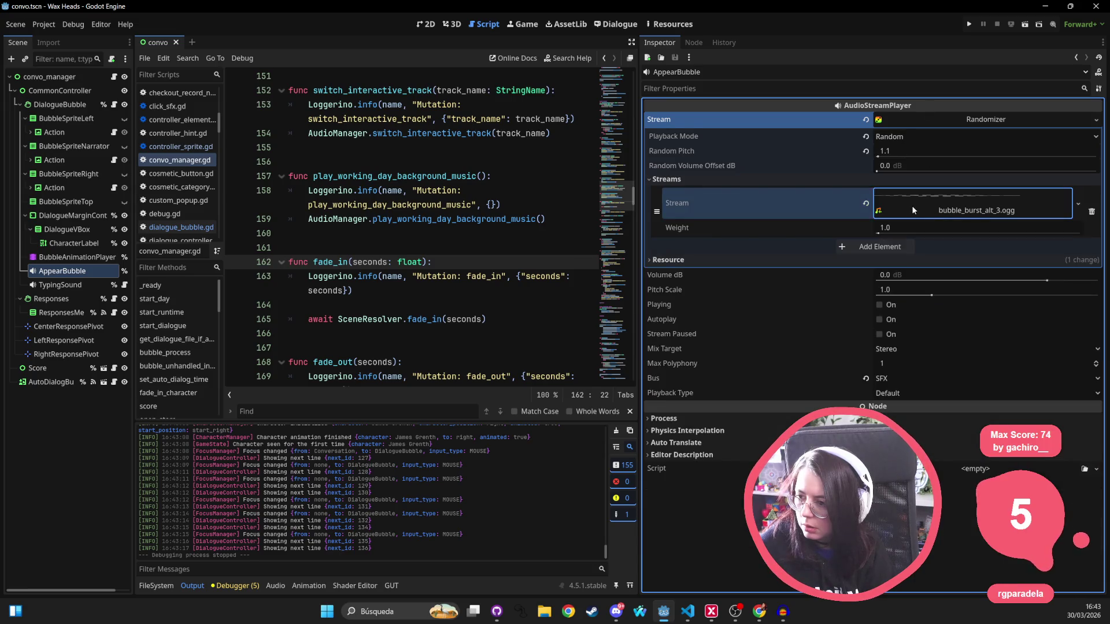
pyautogui.click(931, 117)
pyautogui.click(922, 120)
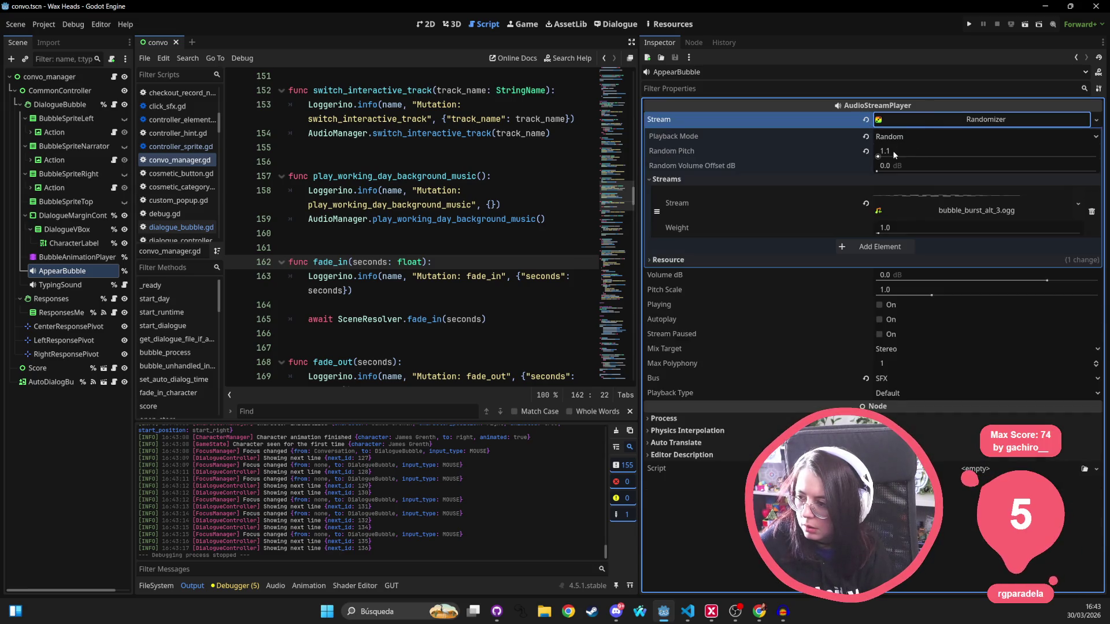
# Set the Randomizer's Random Pitch to 1.2, save the scene, and run the project
pyautogui.click(894, 152)
pyautogui.write('-2')
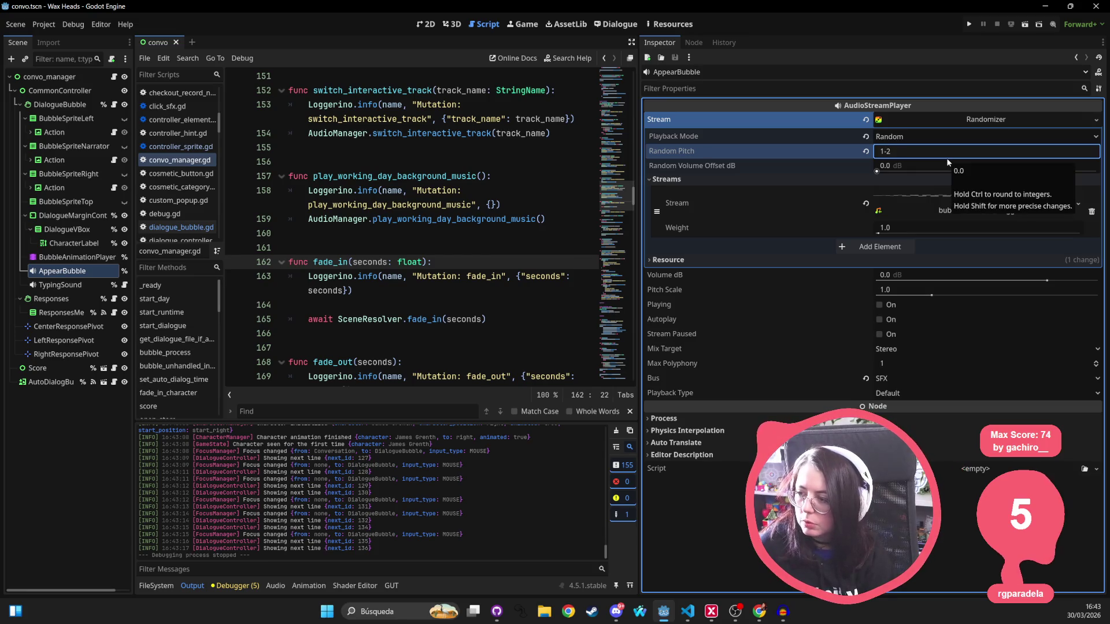
pyautogui.write('.2')
pyautogui.press('Return')
pyautogui.hotkey('ctrl', 's')
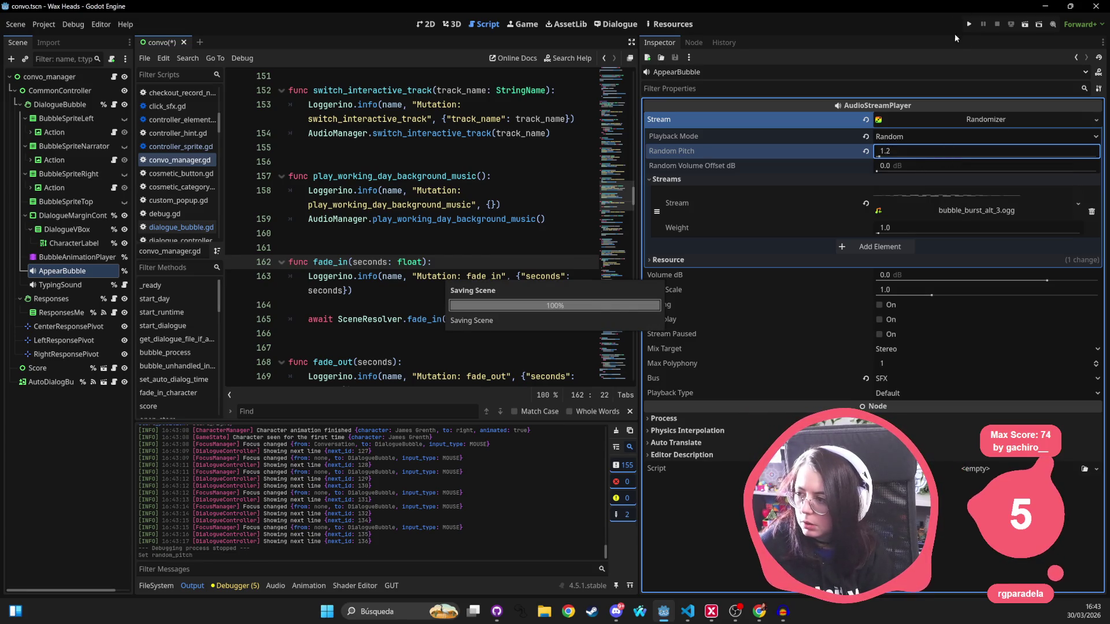
pyautogui.click(969, 24)
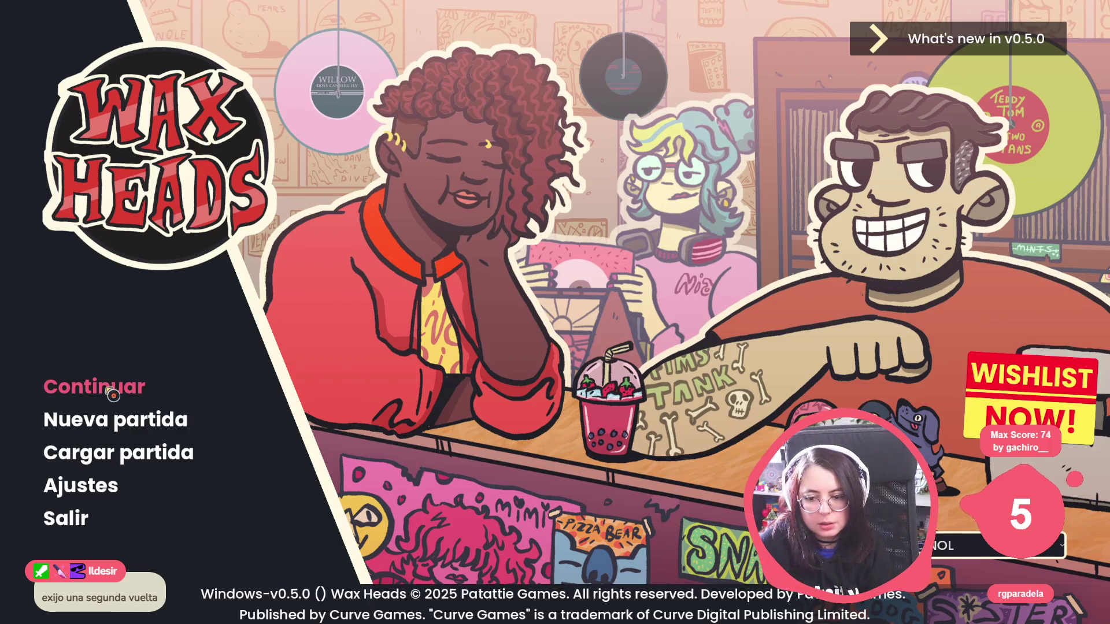
# Continue the saved game and click through the shop owner's dialogue until he leaves
pyautogui.click(111, 393)
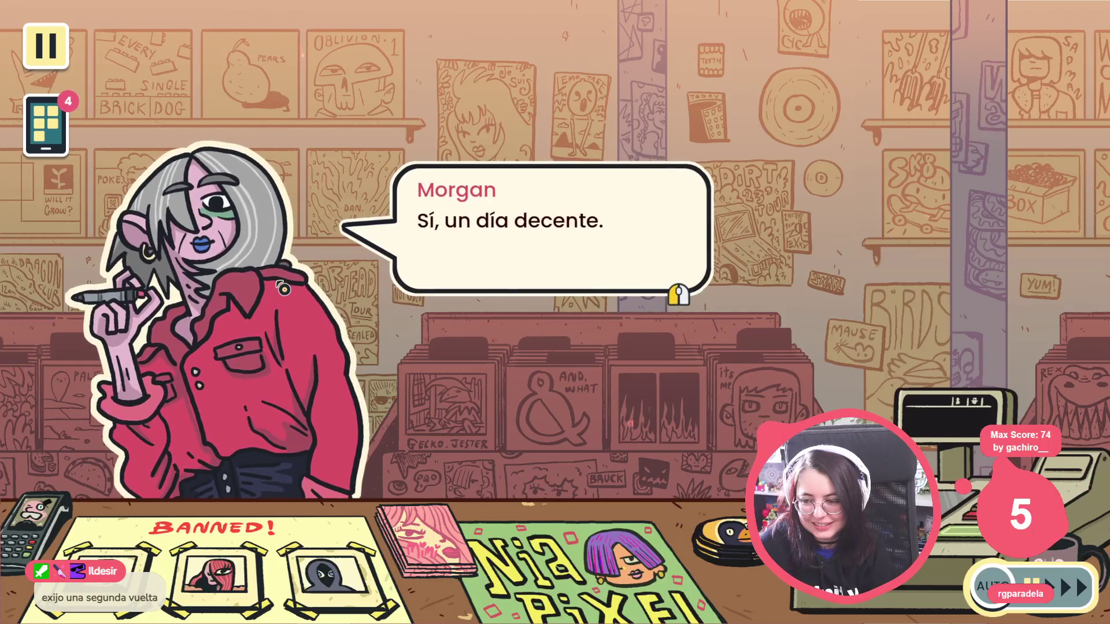
pyautogui.click(283, 289)
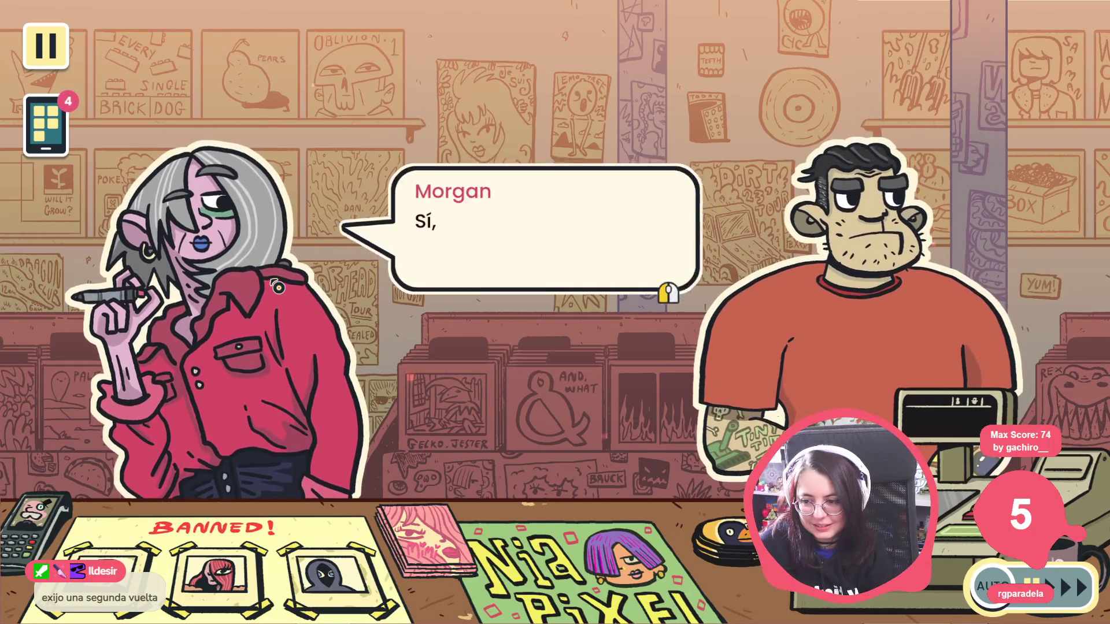
pyautogui.click(278, 288)
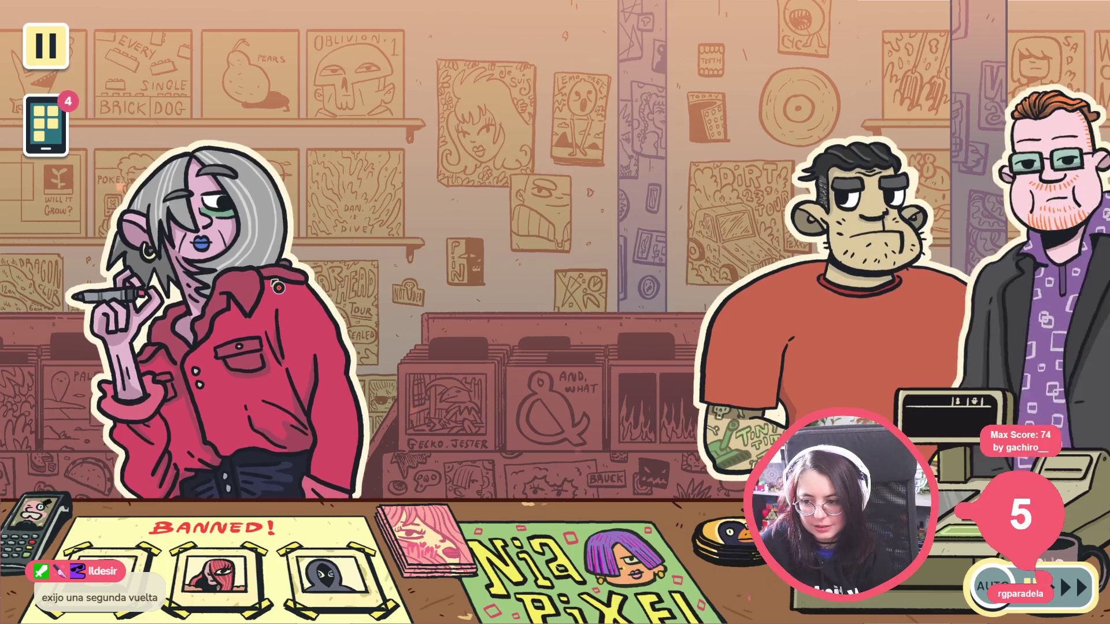
pyautogui.click(277, 287)
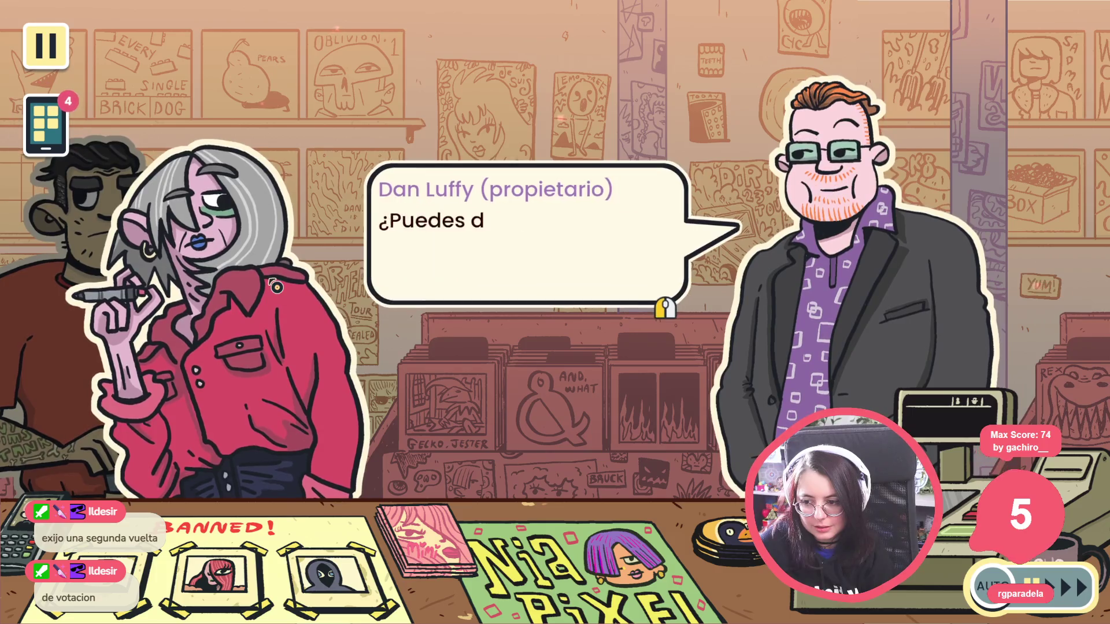
pyautogui.click(276, 286)
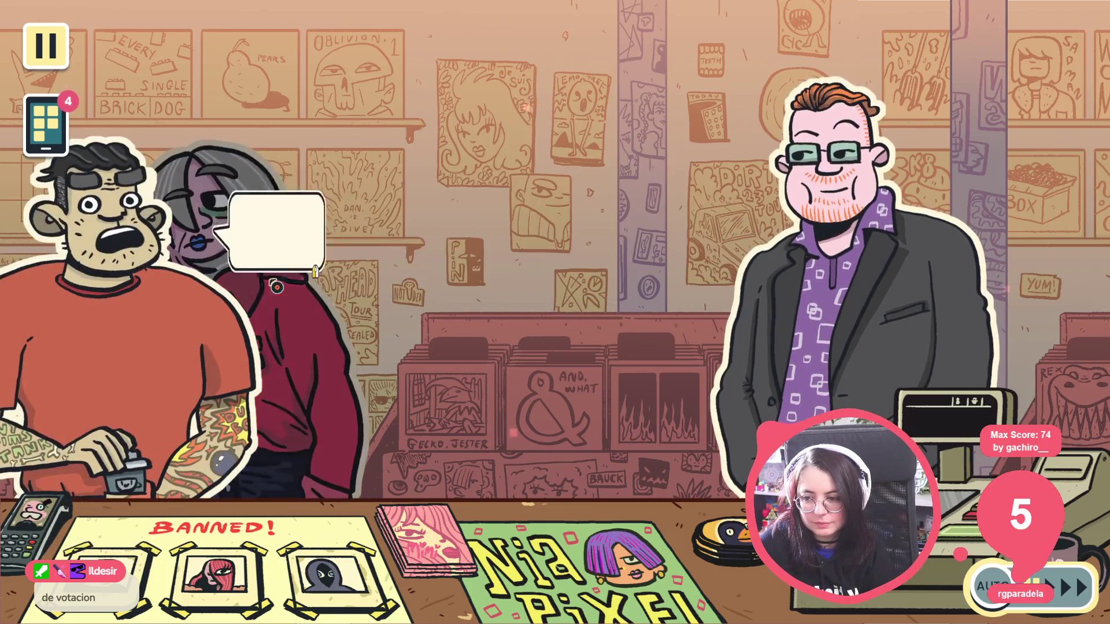
pyautogui.click(276, 287)
pyautogui.click(276, 288)
pyautogui.click(276, 288)
pyautogui.click(276, 287)
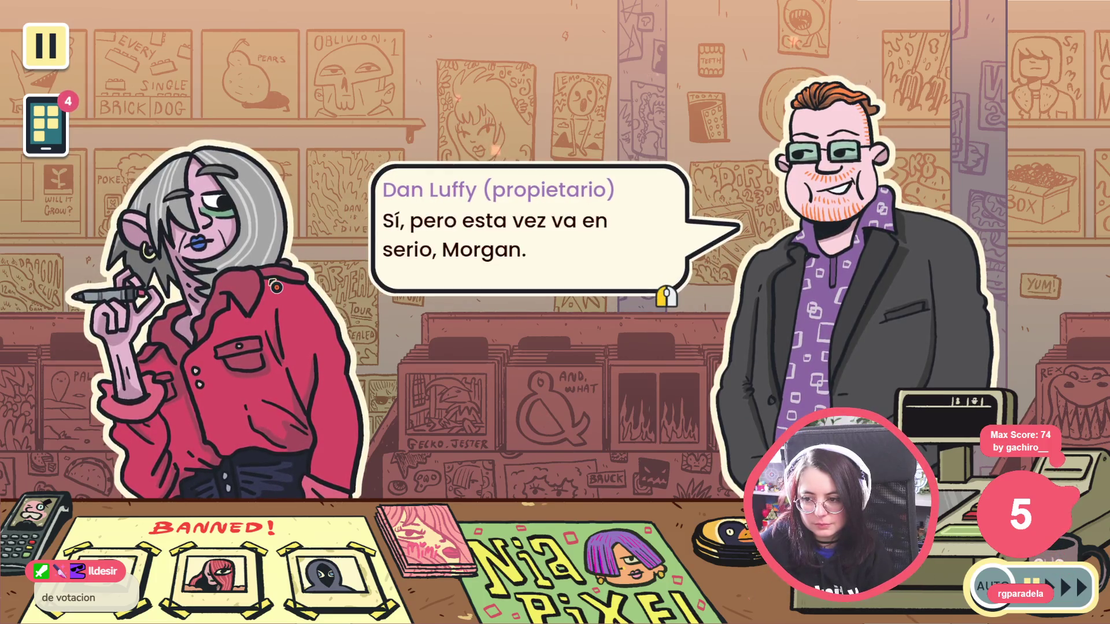
pyautogui.click(276, 286)
pyautogui.click(276, 287)
pyautogui.click(276, 286)
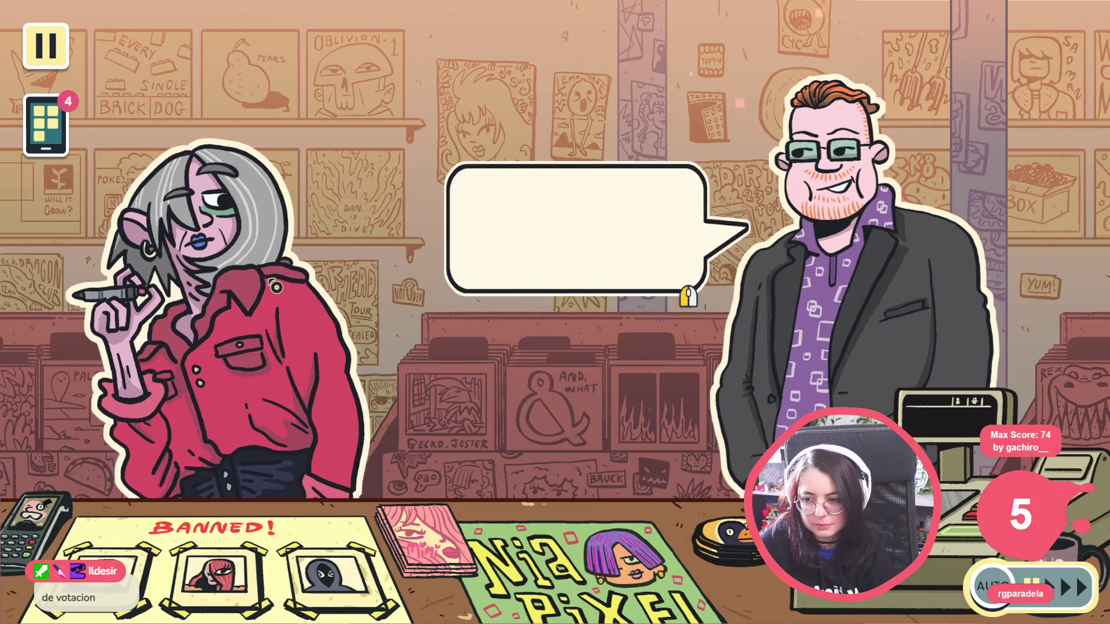
pyautogui.click(277, 287)
pyautogui.click(275, 288)
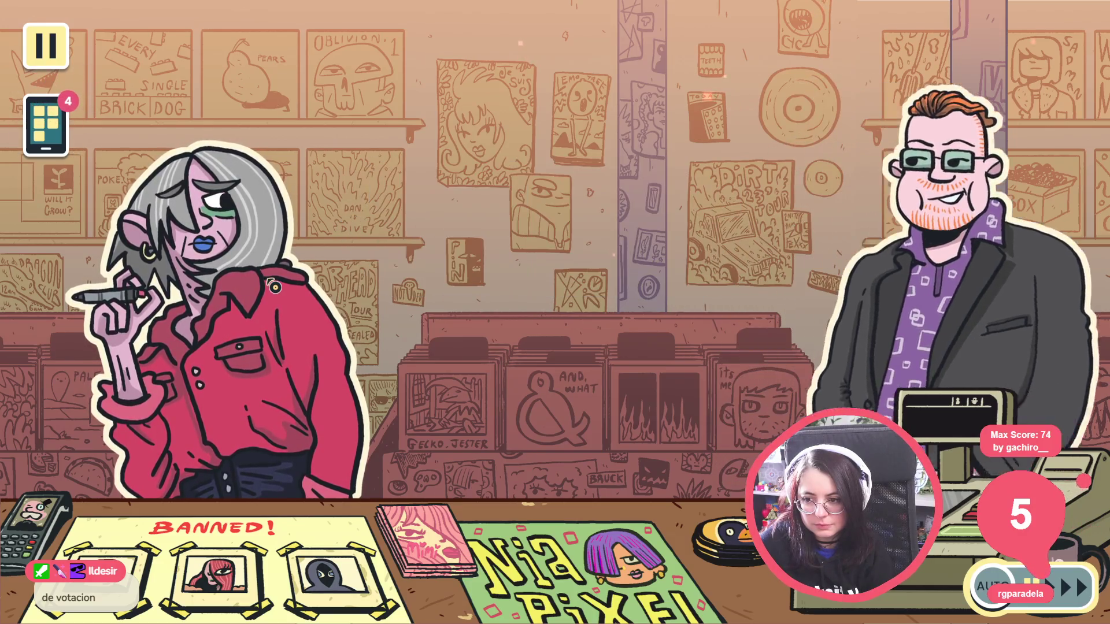
# Advance the red-haired customer's lines, stop the game with F8, and return to dialogue_bubble.gd in VS Code
pyautogui.click(273, 287)
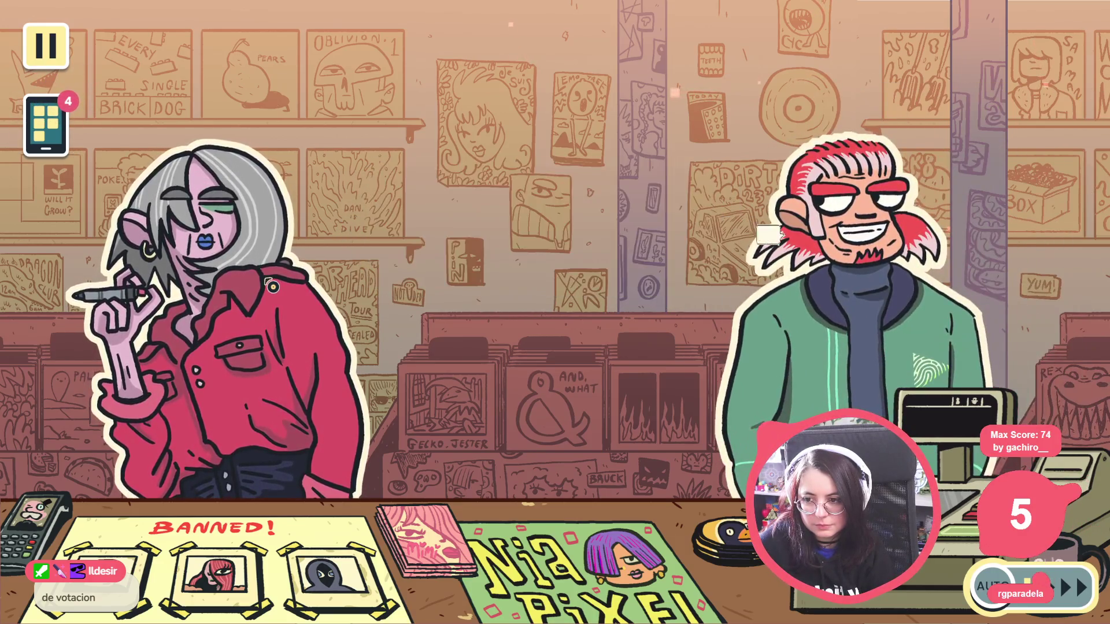
pyautogui.click(272, 286)
pyautogui.click(273, 287)
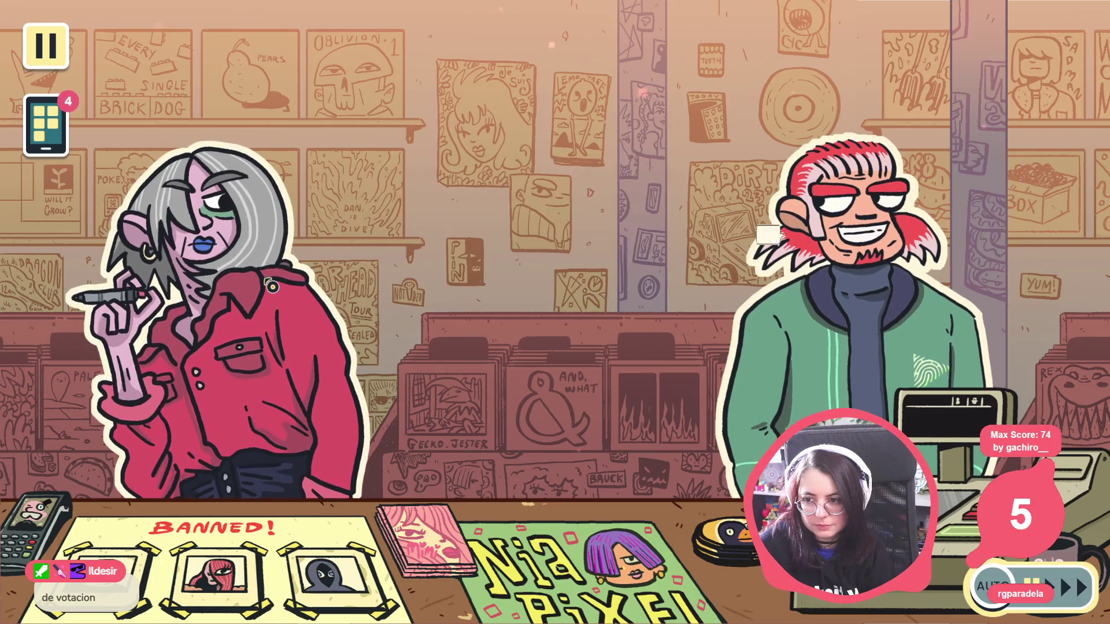
pyautogui.click(270, 287)
pyautogui.click(270, 287)
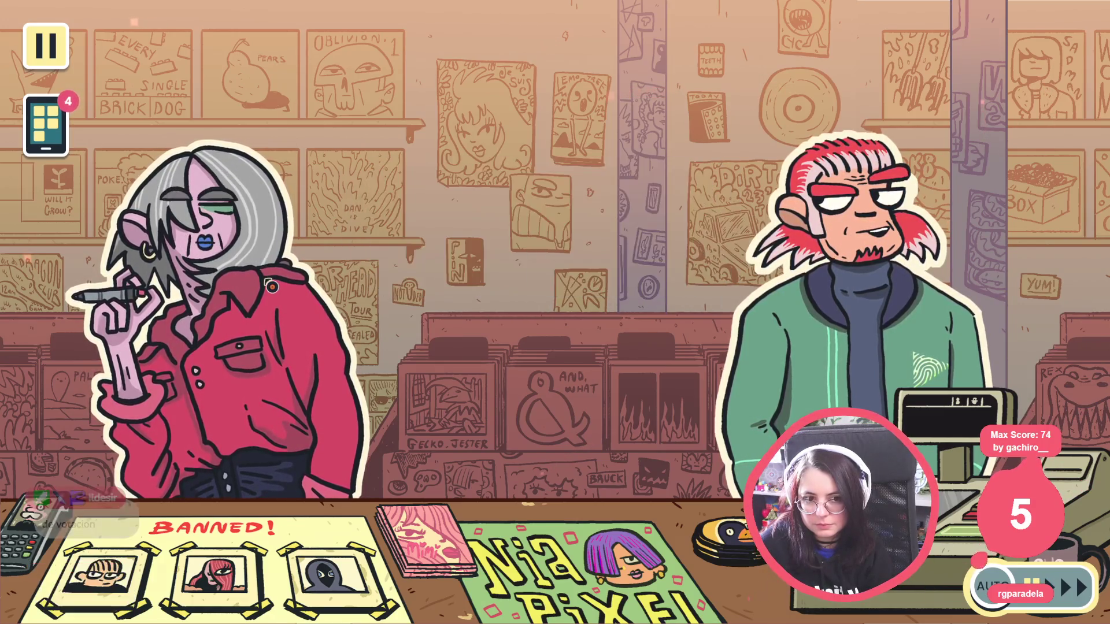
pyautogui.press('F8')
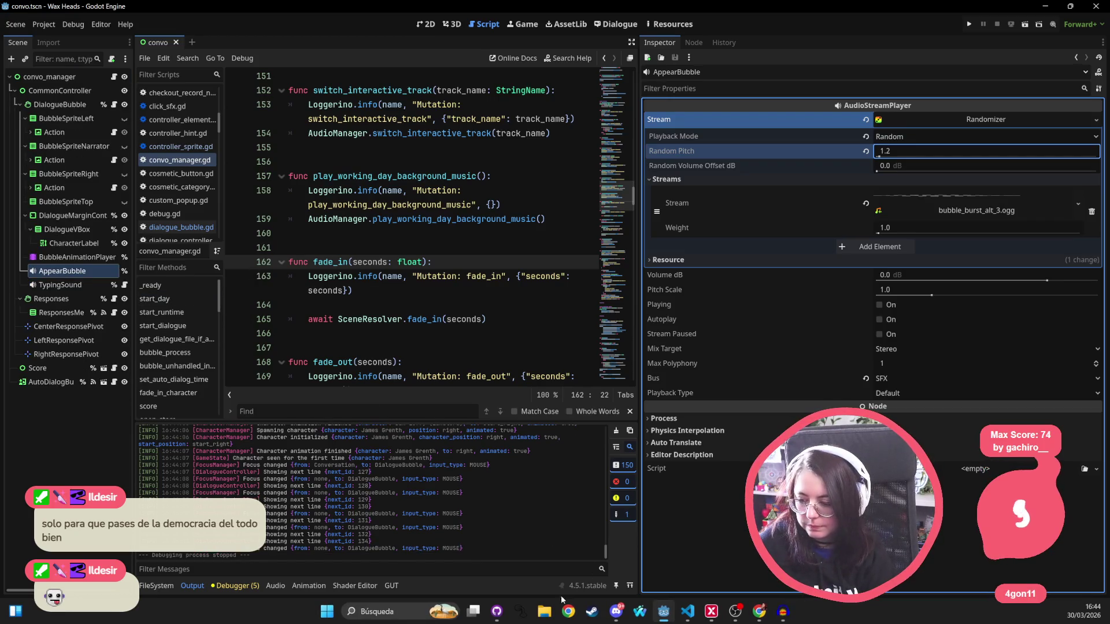
pyautogui.click(692, 616)
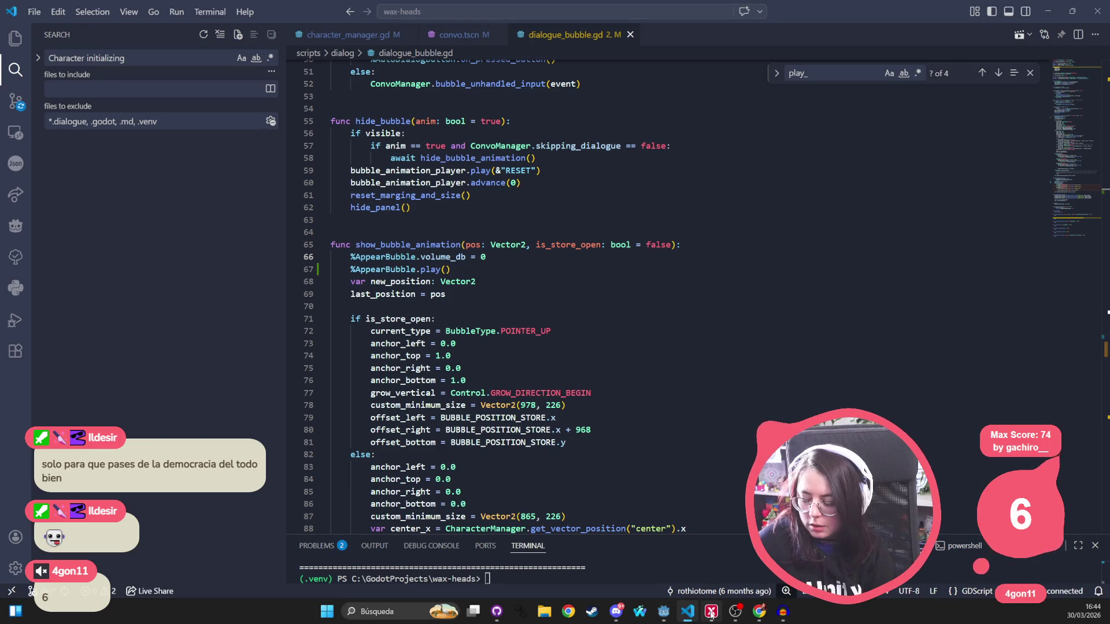